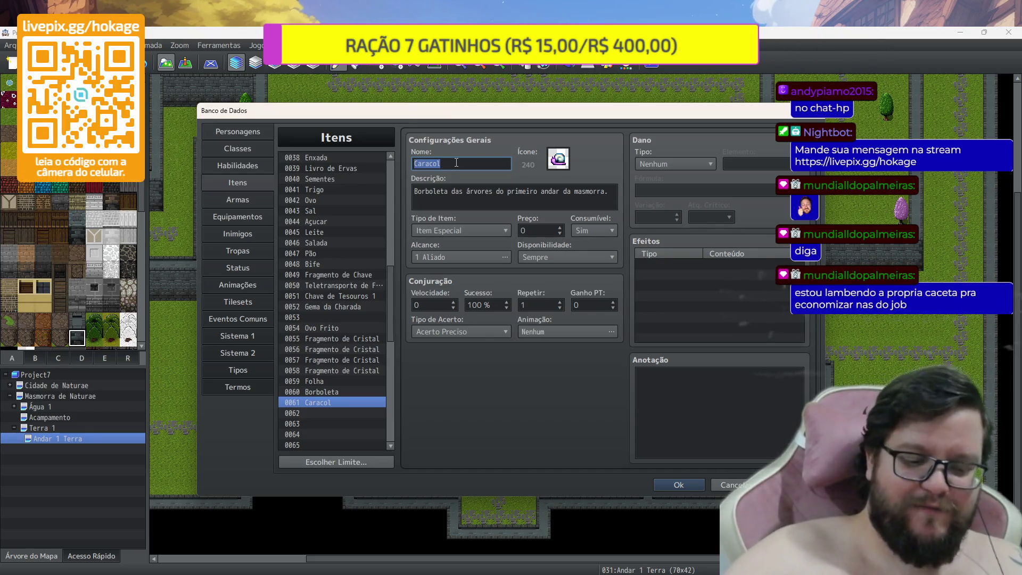
Replace the wrong first word of Caracol's description with 'Caracol'
{"action": "double_click", "coordinate": [457, 163]}
{"action": "key", "text": "ctrl+c"}
{"action": "double_click", "coordinate": [429, 191]}
{"action": "key", "text": "ctrl+v"}
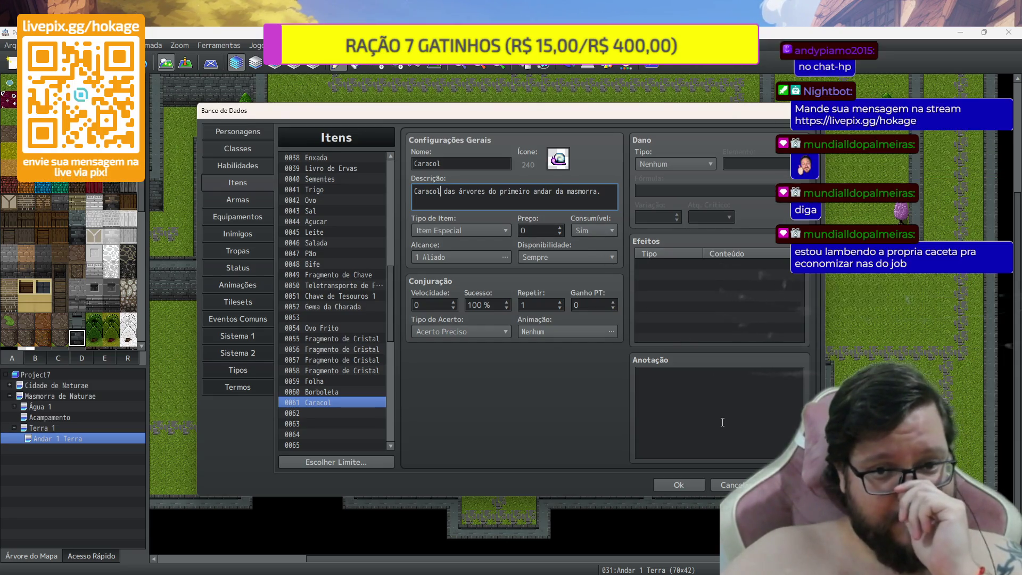
Set Consumível to Não for Caracol, Borboleta and Folha
{"action": "left_click", "coordinate": [589, 233]}
{"action": "left_click", "coordinate": [590, 242]}
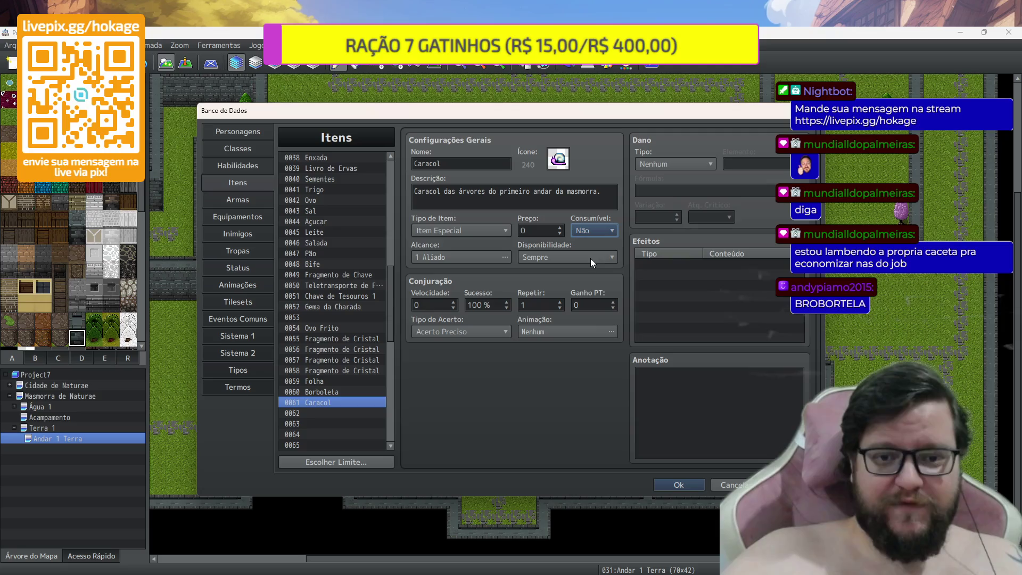
{"action": "left_click", "coordinate": [351, 391]}
{"action": "left_click", "coordinate": [586, 230]}
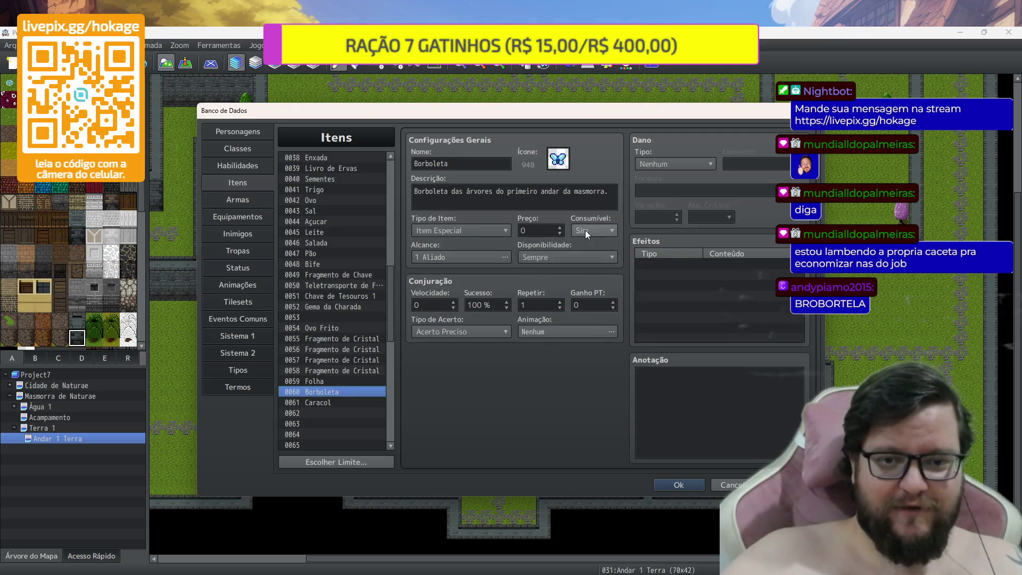
{"action": "left_click", "coordinate": [589, 255]}
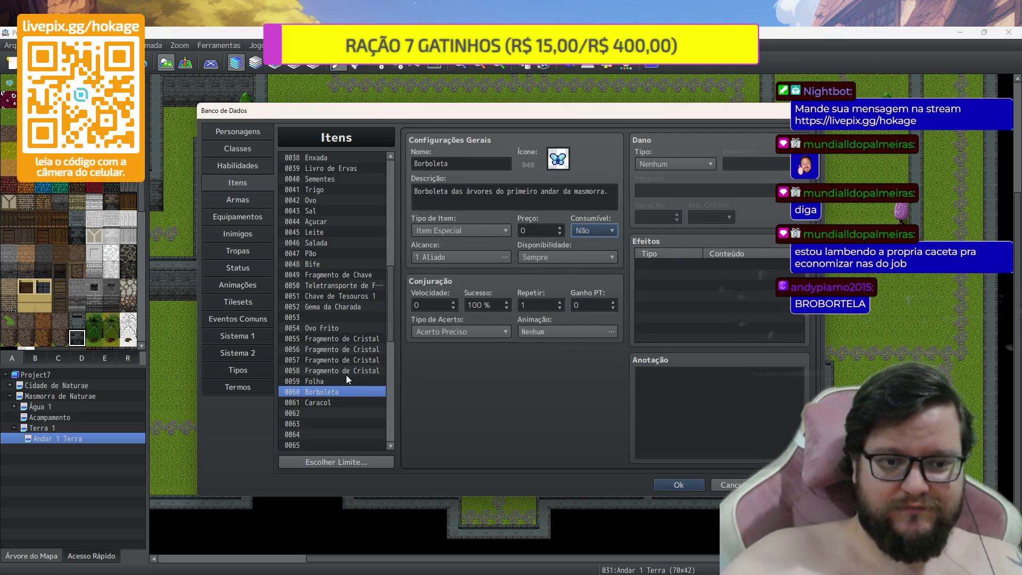
{"action": "left_click", "coordinate": [346, 381]}
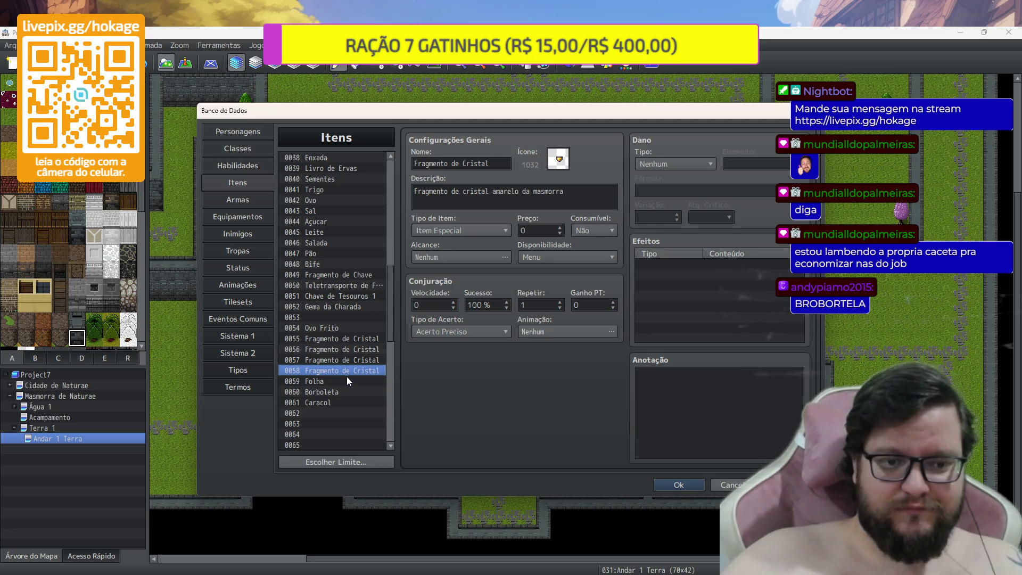
{"action": "left_click", "coordinate": [582, 227]}
{"action": "left_click", "coordinate": [580, 255]}
Set Disponibilidade to Menu for Folha, Borboleta and Caracol
{"action": "left_click", "coordinate": [573, 261]}
{"action": "left_click", "coordinate": [566, 295]}
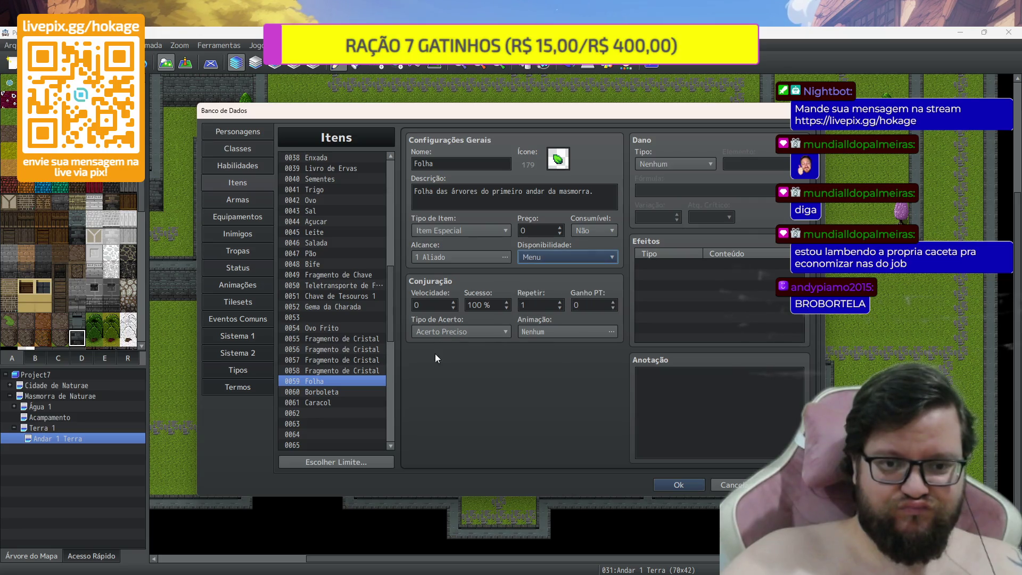
{"action": "left_click", "coordinate": [383, 392]}
{"action": "left_click", "coordinate": [553, 257]}
{"action": "left_click", "coordinate": [545, 299]}
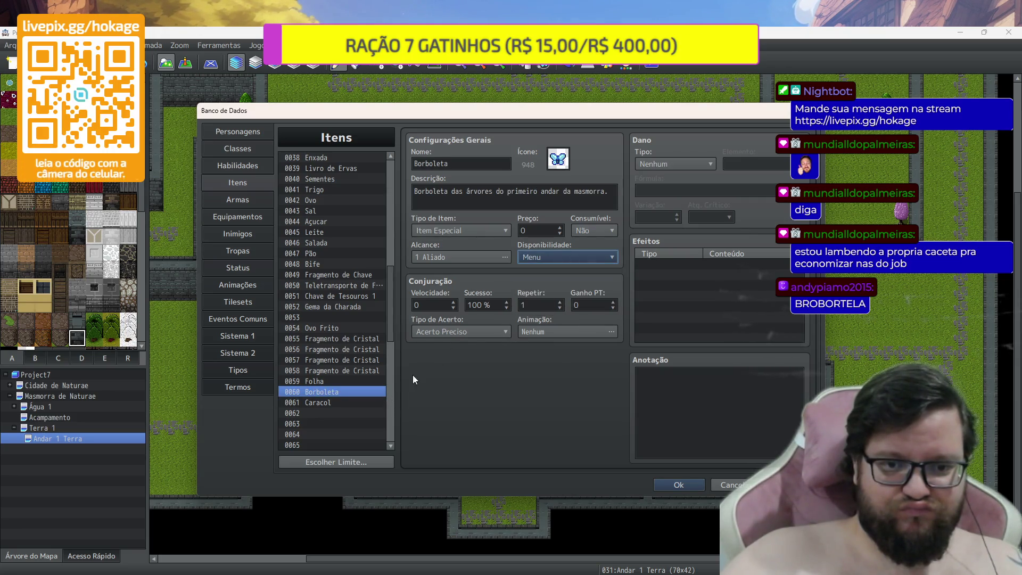
{"action": "left_click", "coordinate": [362, 402]}
{"action": "left_click", "coordinate": [565, 257]}
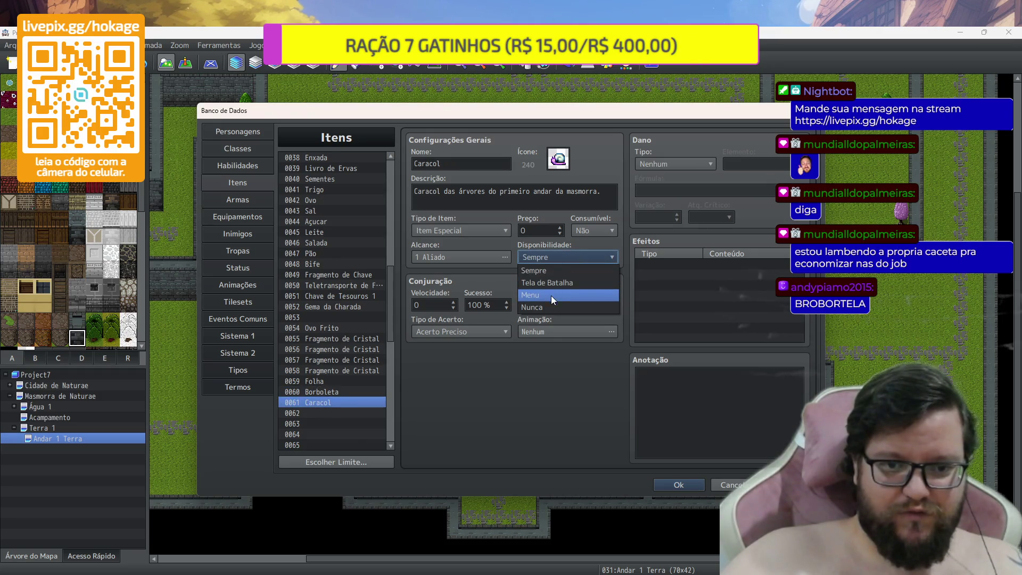
{"action": "left_click", "coordinate": [551, 296]}
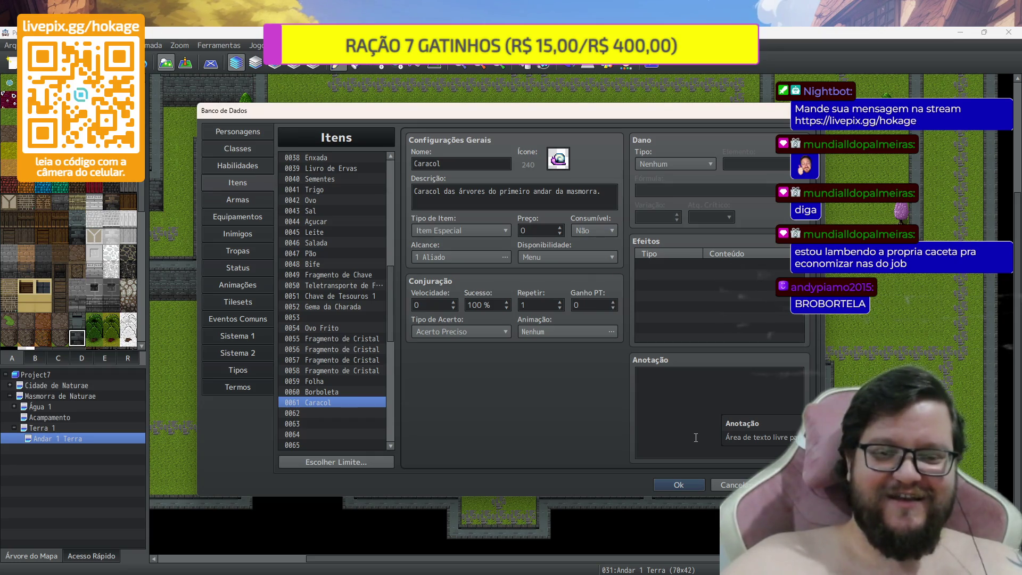
Review the Folha, Borboleta and Caracol settings and save the item database
{"action": "left_click", "coordinate": [339, 381]}
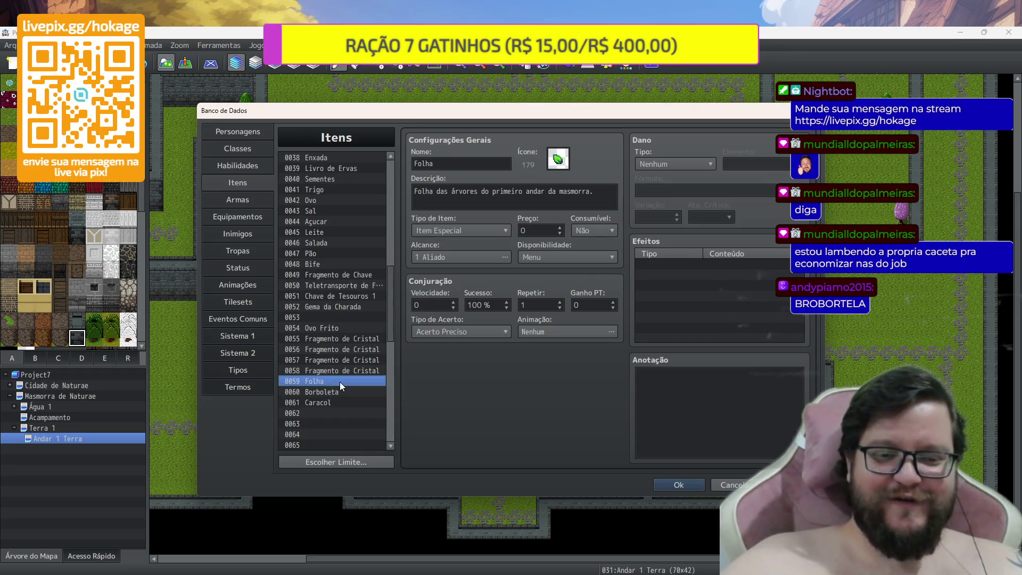
{"action": "left_click", "coordinate": [346, 392]}
{"action": "left_click", "coordinate": [346, 382]}
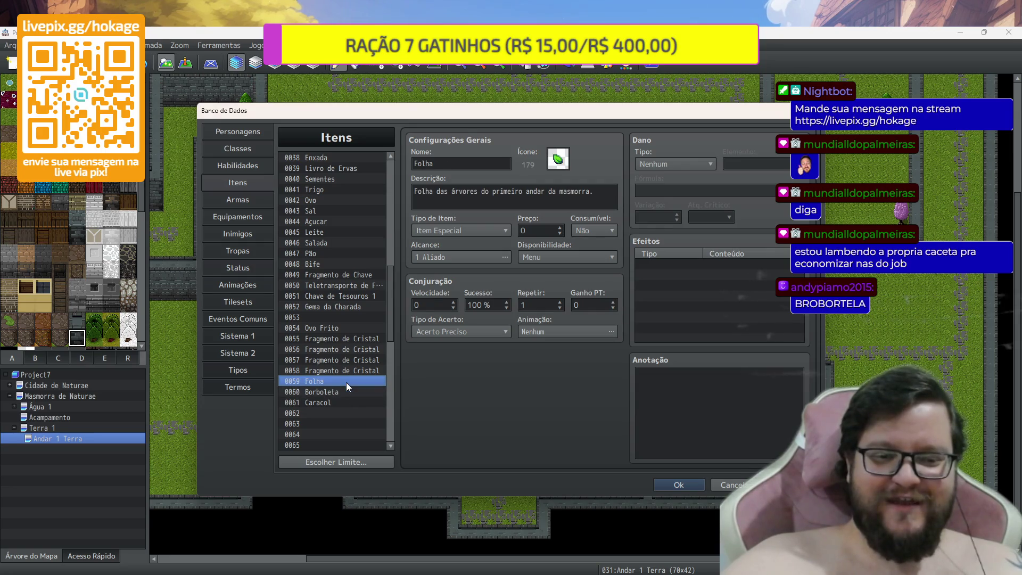
{"action": "left_click", "coordinate": [336, 400]}
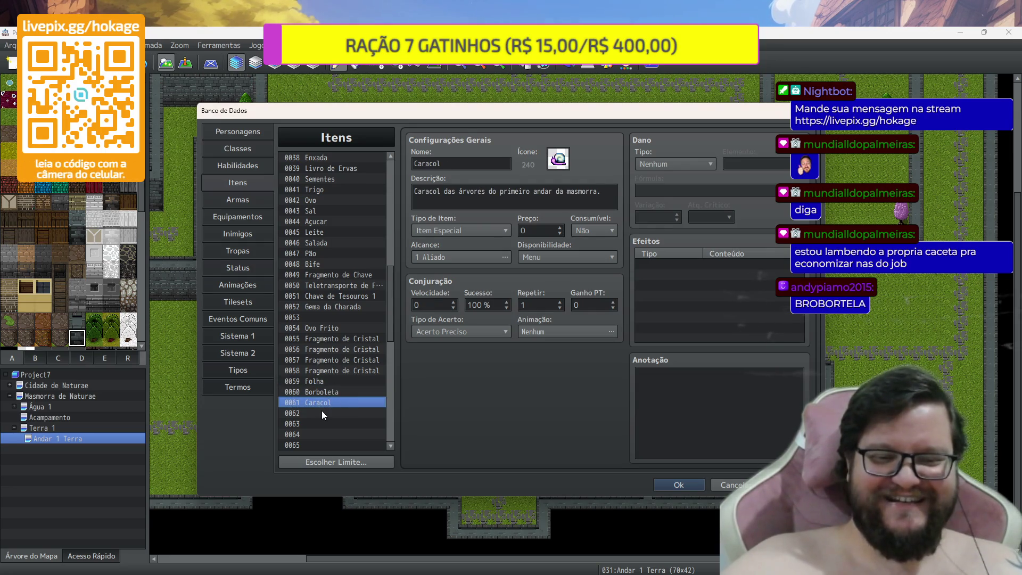
{"action": "left_click", "coordinate": [327, 392]}
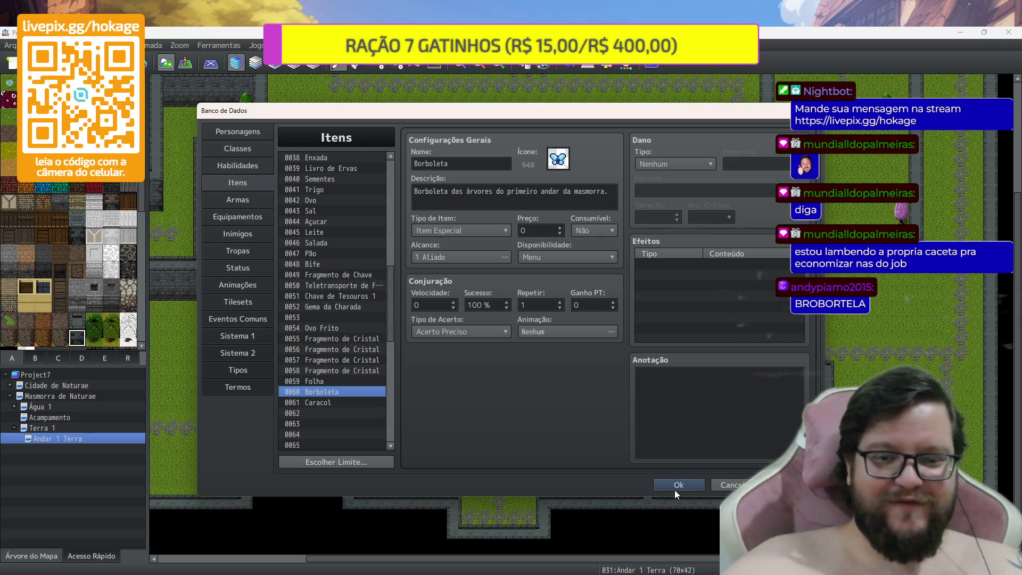
{"action": "left_click", "coordinate": [676, 486]}
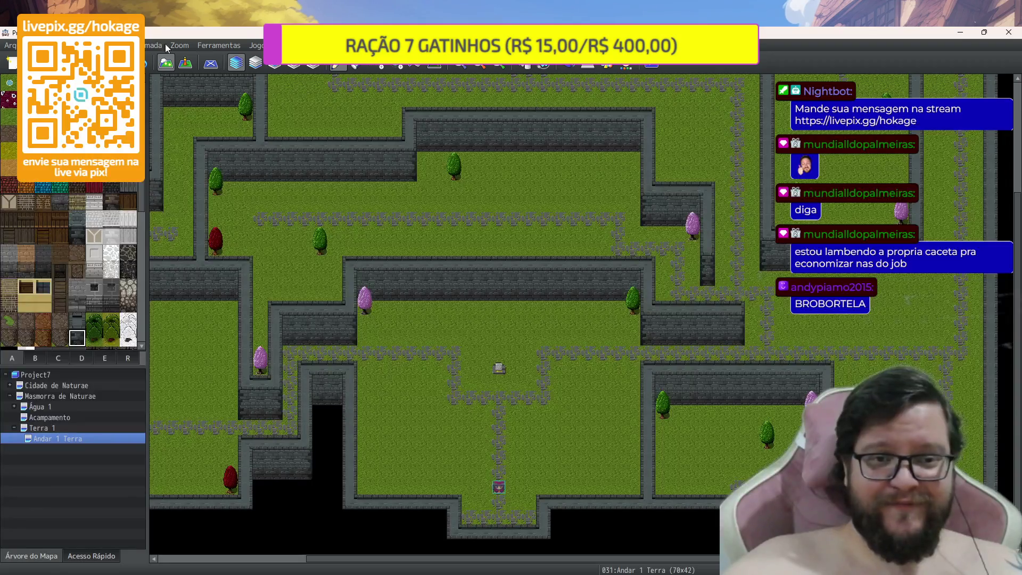
Show Andar 4 Aguá's events and inspect the CINZA event granting Fragmento de Cristal + 1
{"action": "scroll", "coordinate": [421, 260], "scroll_direction": "up", "scroll_amount": 3}
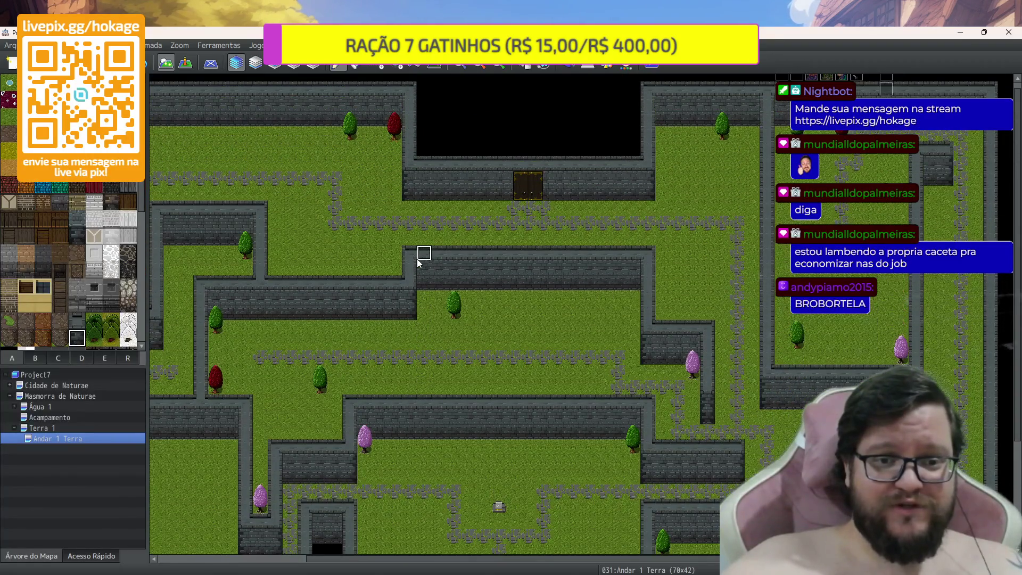
{"action": "scroll", "coordinate": [416, 259], "scroll_direction": "down", "scroll_amount": 1}
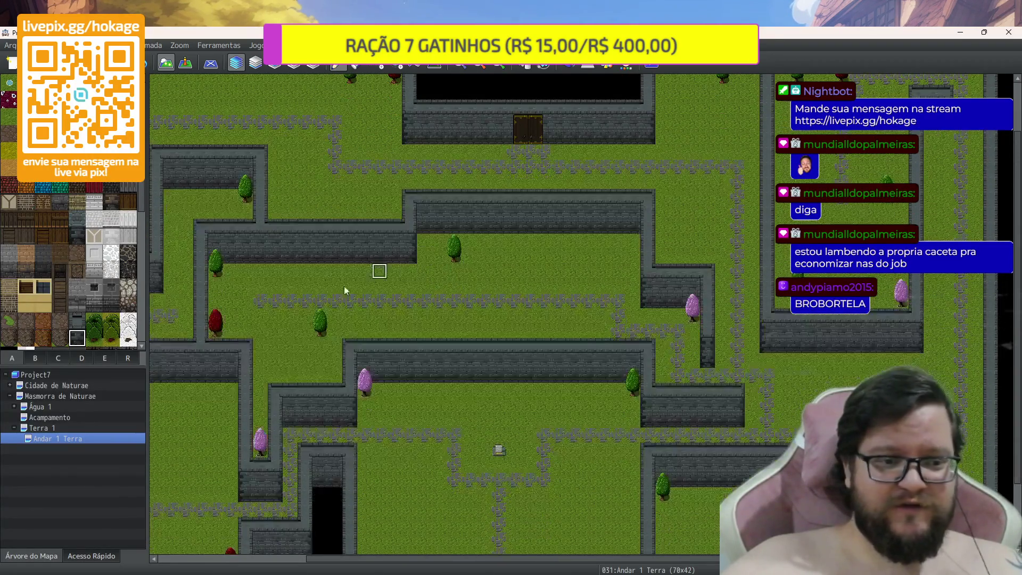
{"action": "left_click", "coordinate": [18, 409]}
{"action": "left_click", "coordinate": [58, 449]}
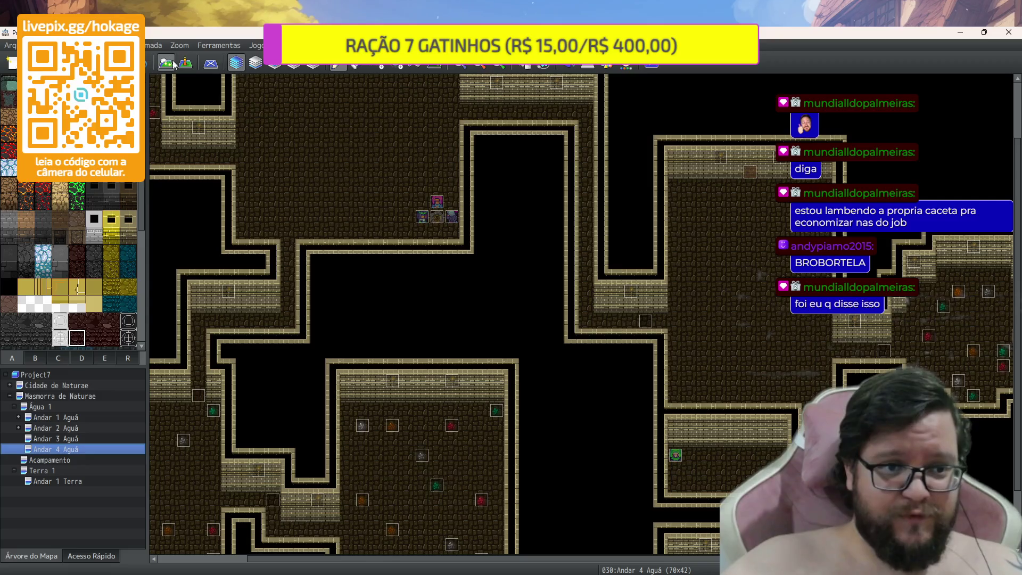
{"action": "left_click", "coordinate": [186, 63]}
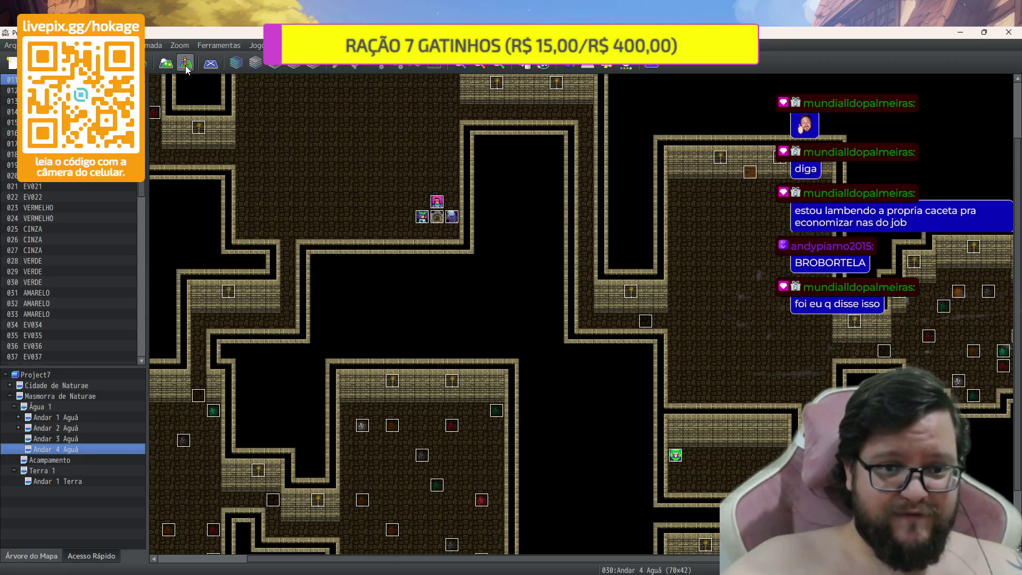
{"action": "double_click", "coordinate": [952, 384]}
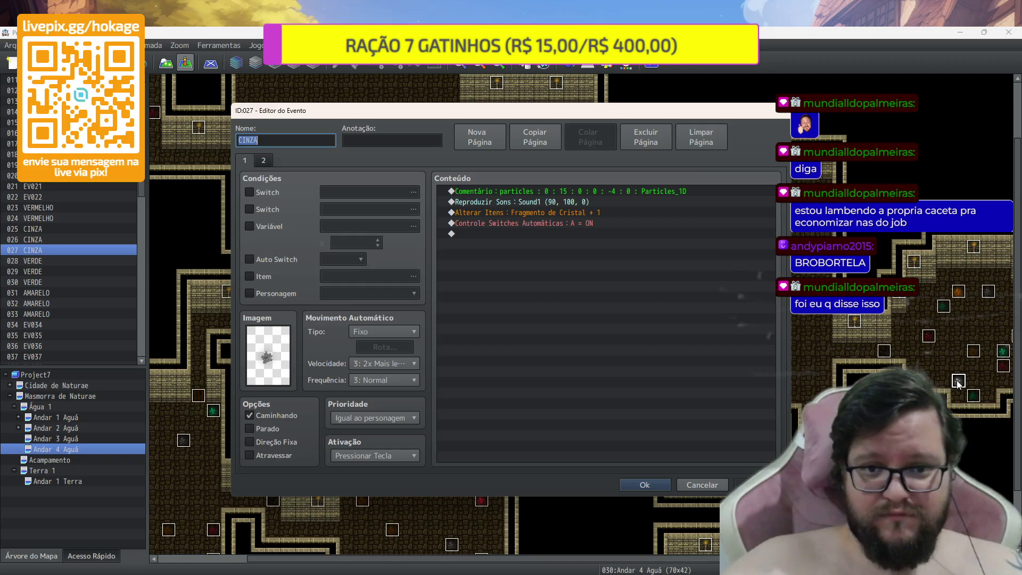
{"action": "key", "text": "Escape"}
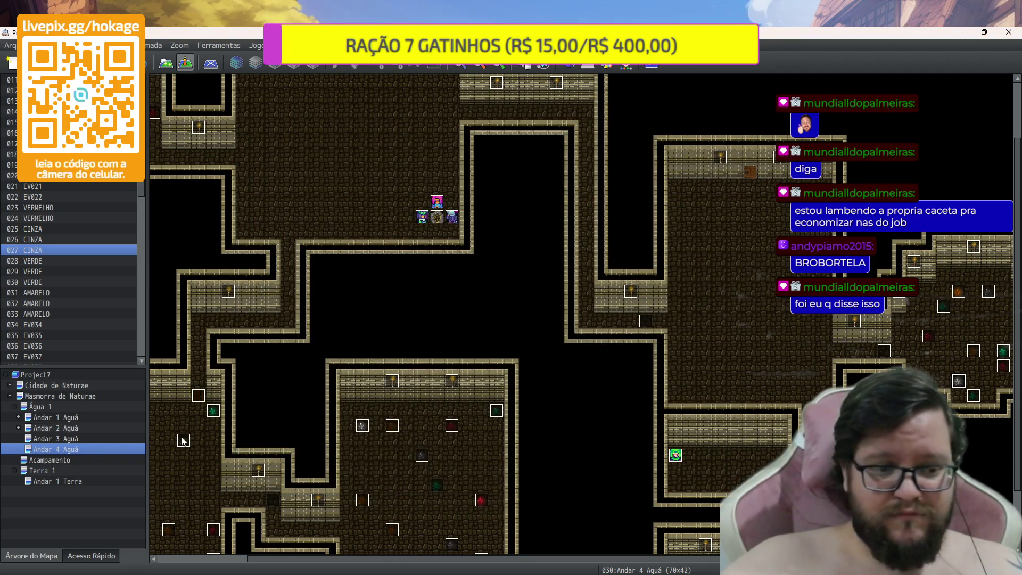
Paste the CINZA event below a tree on Andar 1 Terra and delete its particle comment
{"action": "left_click", "coordinate": [58, 480]}
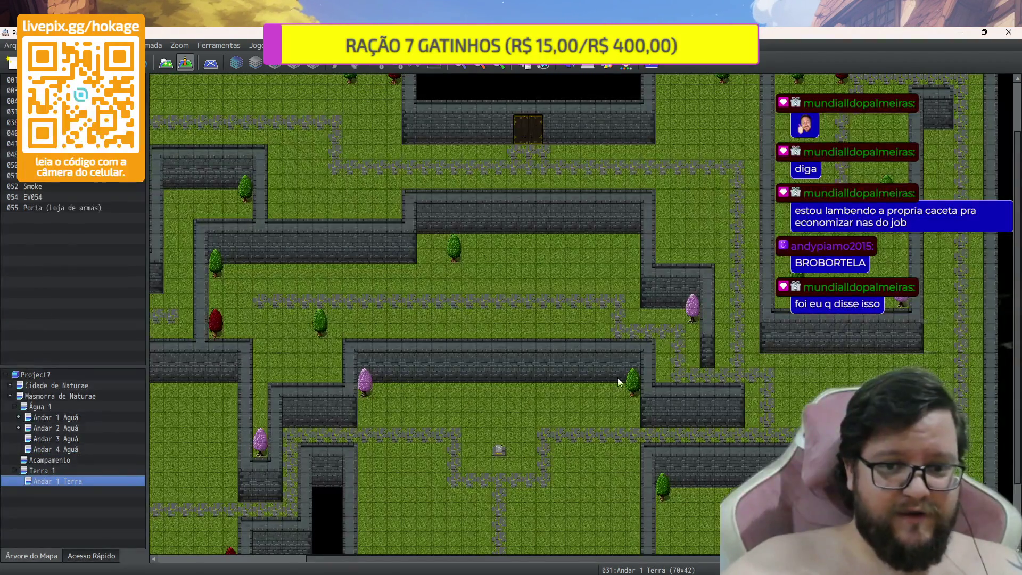
{"action": "scroll", "coordinate": [656, 380], "scroll_direction": "down", "scroll_amount": 2}
{"action": "scroll", "coordinate": [656, 379], "scroll_direction": "down", "scroll_amount": 2}
{"action": "left_click", "coordinate": [662, 442]}
{"action": "key", "text": "ctrl+v"}
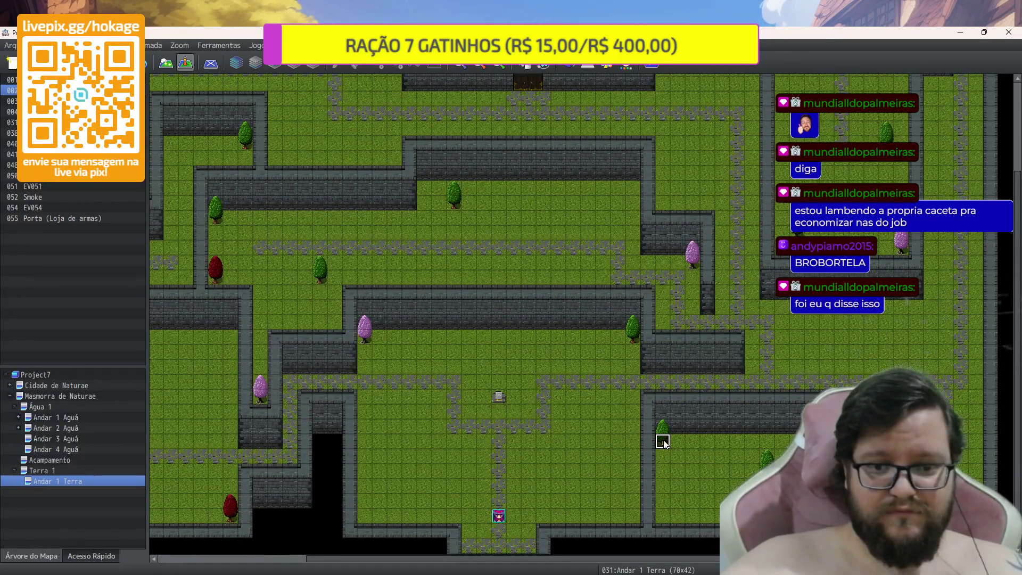
{"action": "double_click", "coordinate": [663, 442]}
{"action": "left_click", "coordinate": [618, 191]}
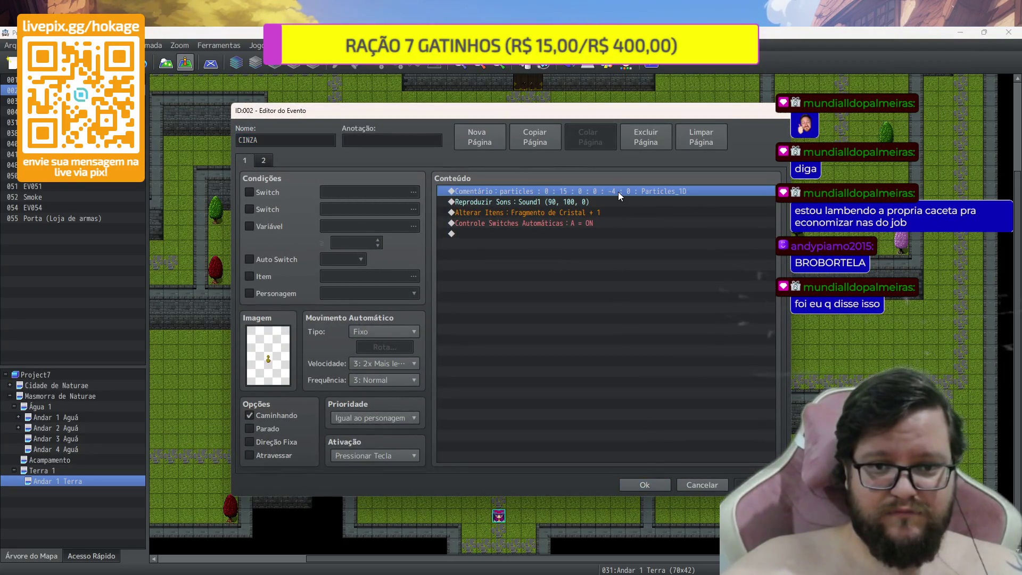
{"action": "key", "text": "Delete"}
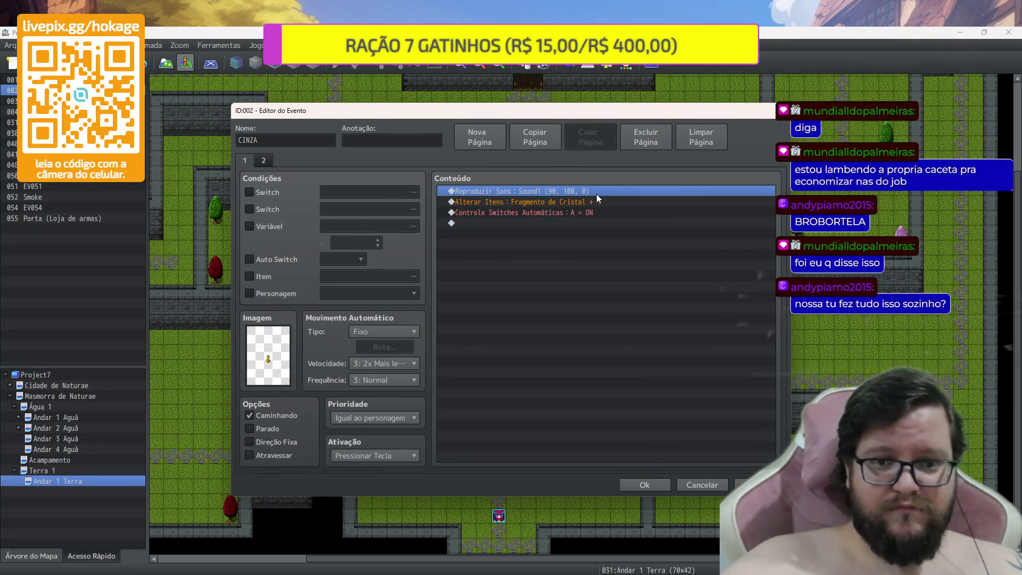
Change the event's Alterar Itens command to give 0059 Folha + 1
{"action": "left_click", "coordinate": [580, 198]}
{"action": "double_click", "coordinate": [579, 197]}
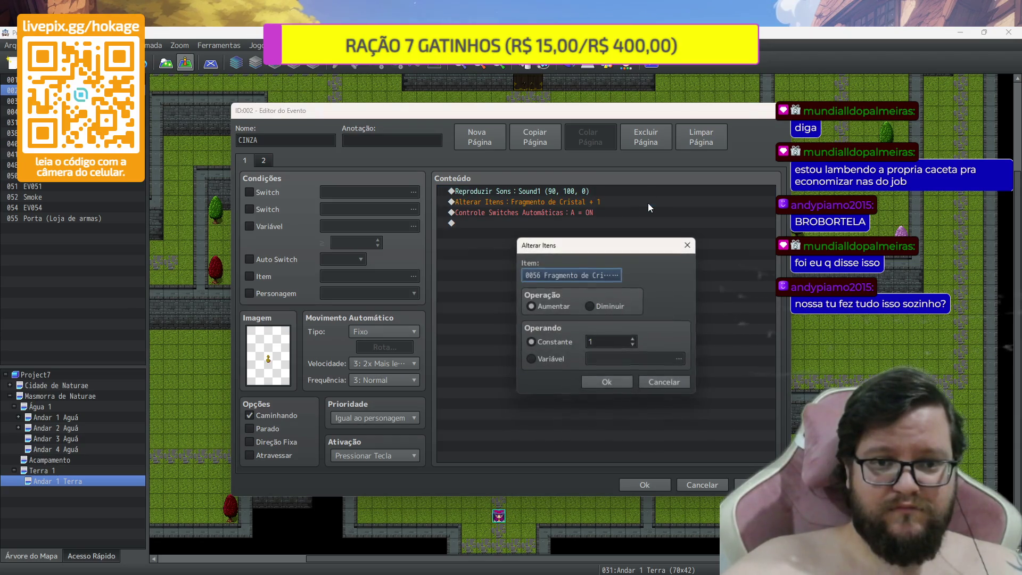
{"action": "left_click", "coordinate": [586, 276]}
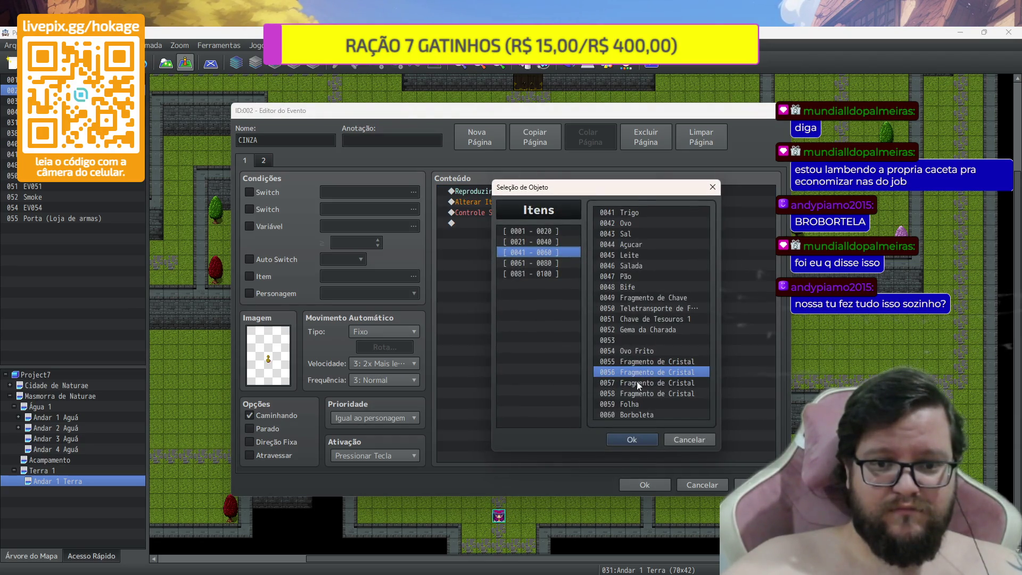
{"action": "left_click", "coordinate": [651, 408]}
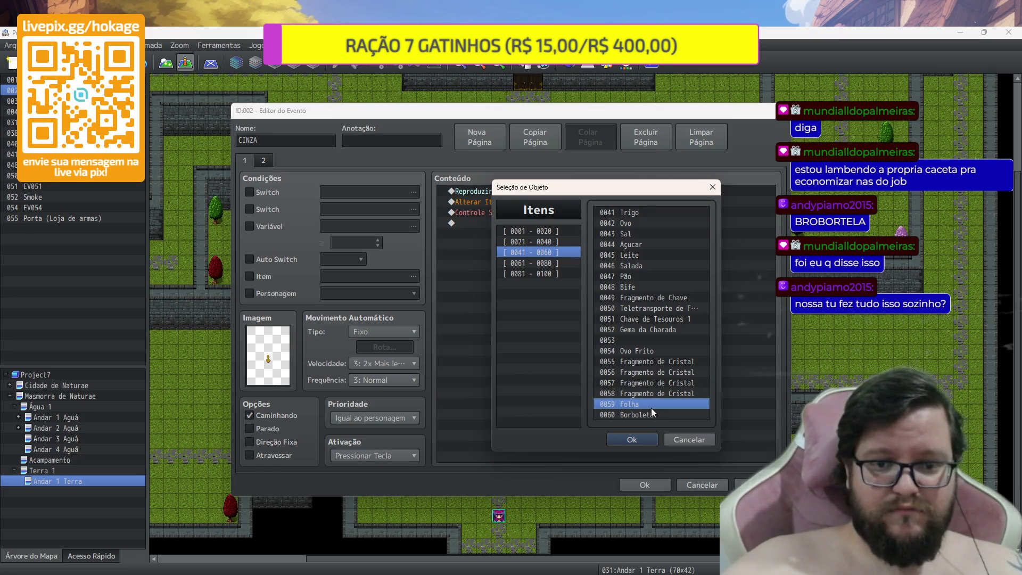
{"action": "left_click", "coordinate": [639, 440]}
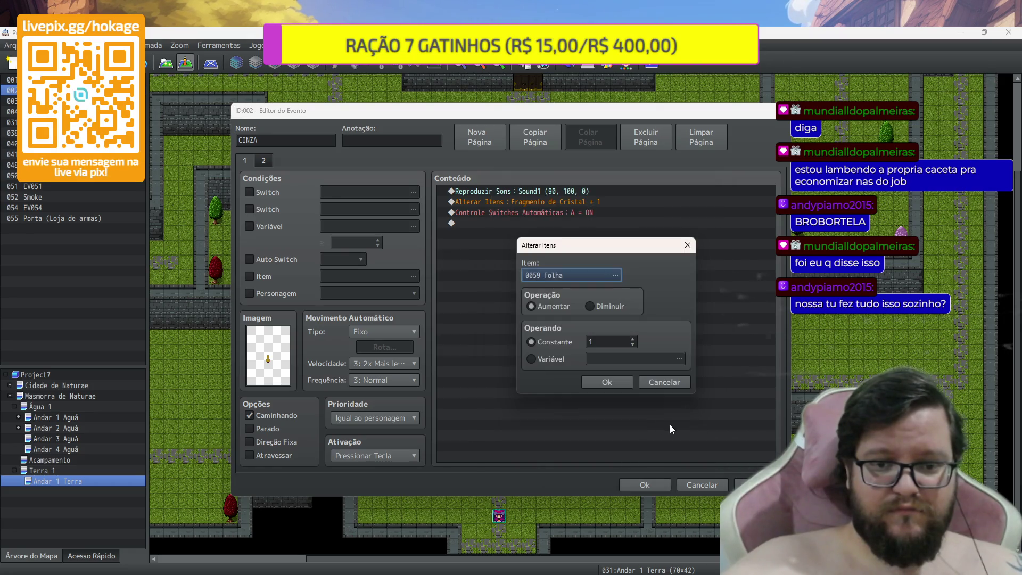
{"action": "left_click", "coordinate": [609, 385]}
{"action": "left_click", "coordinate": [666, 487]}
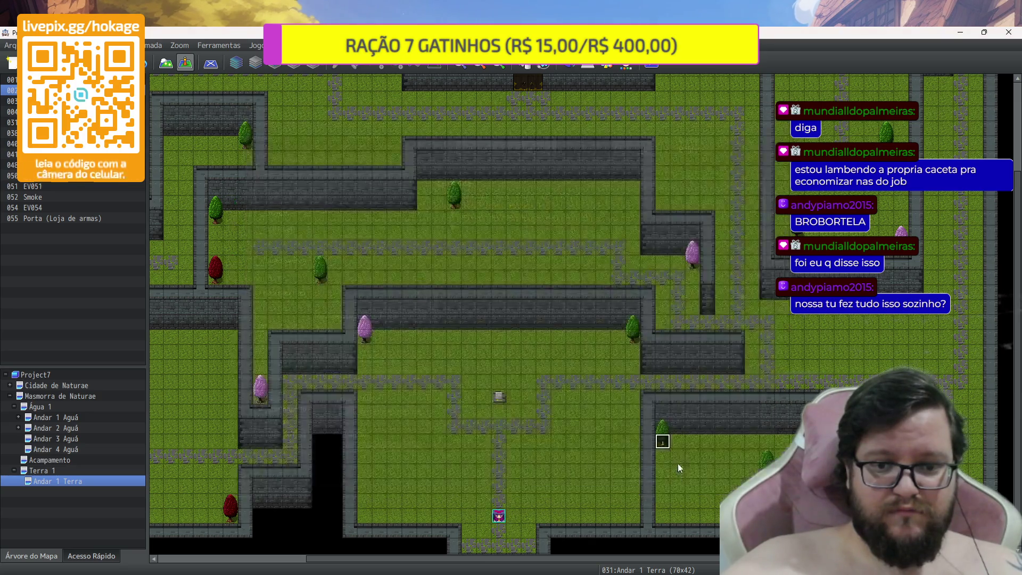
Recheck the Folha event, then paste five copies of it onto nearby trees
{"action": "double_click", "coordinate": [662, 439]}
{"action": "key", "text": "Escape"}
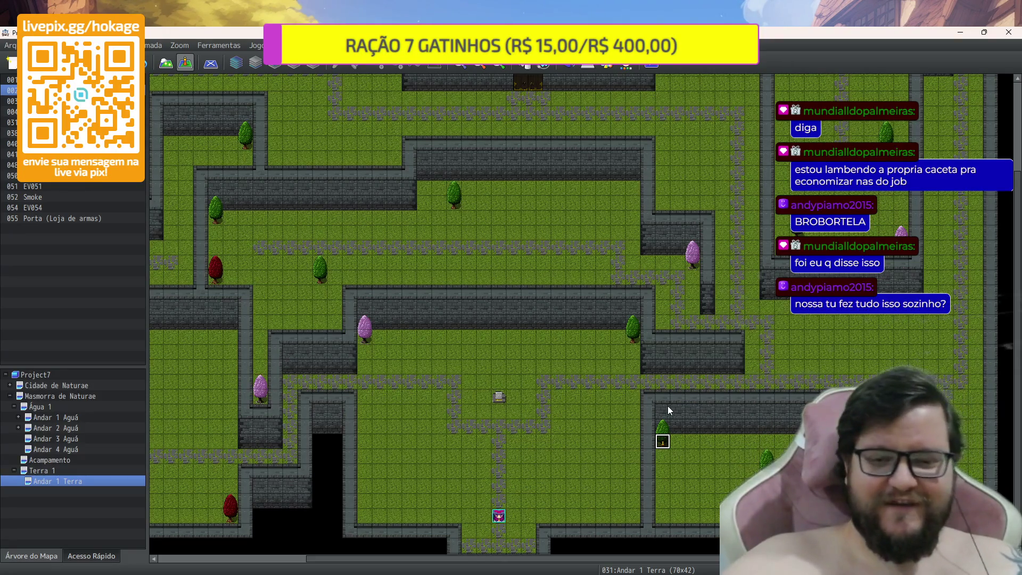
{"action": "scroll", "coordinate": [375, 214], "scroll_direction": "up", "scroll_amount": 1}
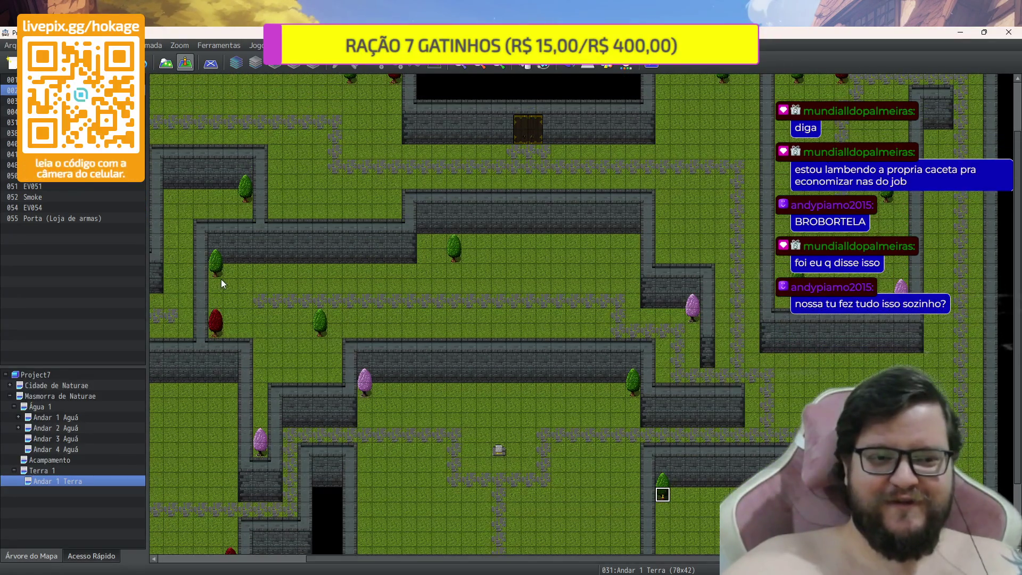
{"action": "key", "text": "ctrl+v"}
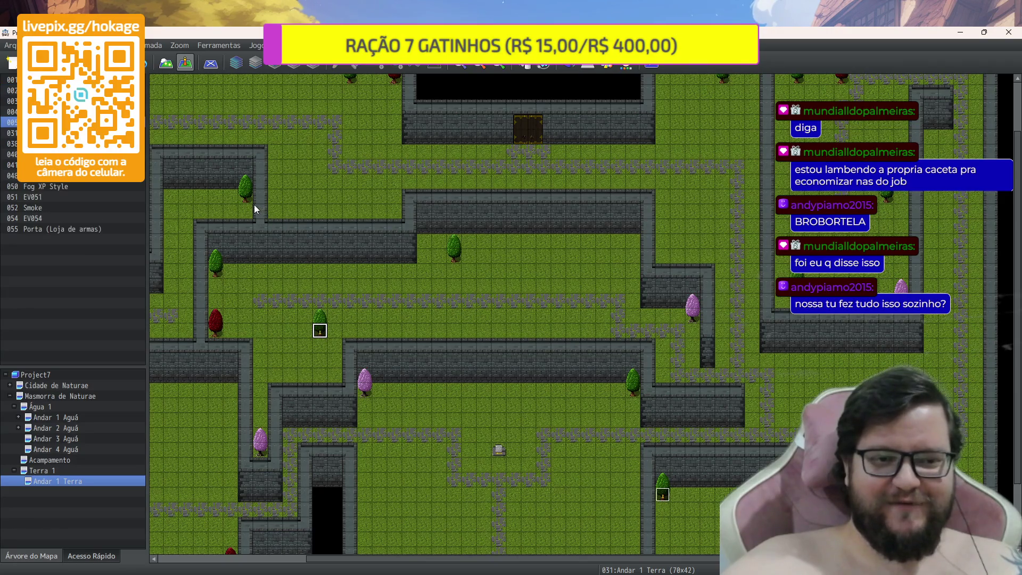
{"action": "key", "text": "ctrl+v"}
{"action": "scroll", "coordinate": [407, 218], "scroll_direction": "up", "scroll_amount": 1}
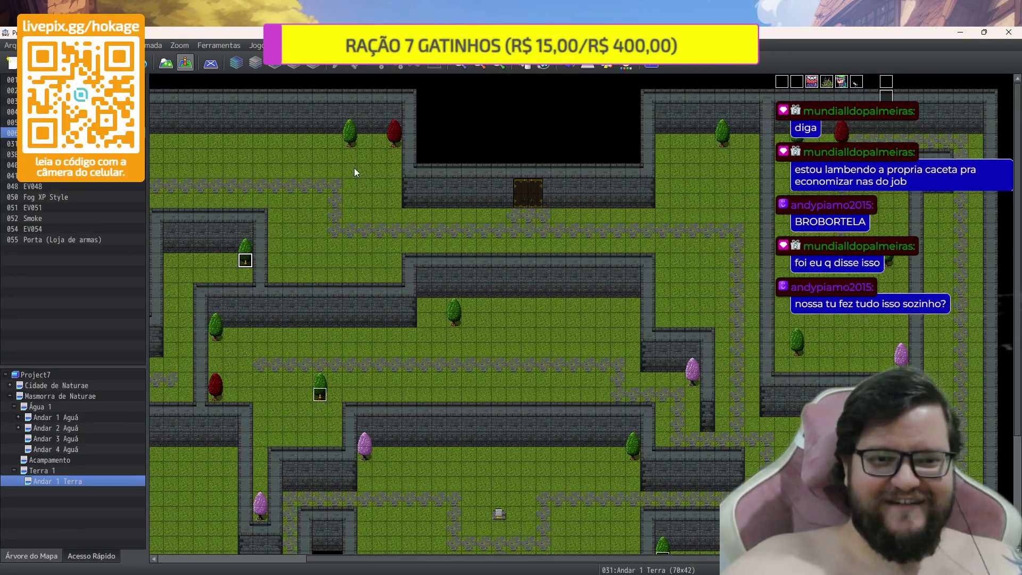
{"action": "key", "text": "ctrl+v"}
{"action": "scroll", "coordinate": [438, 290], "scroll_direction": "down", "scroll_amount": 1}
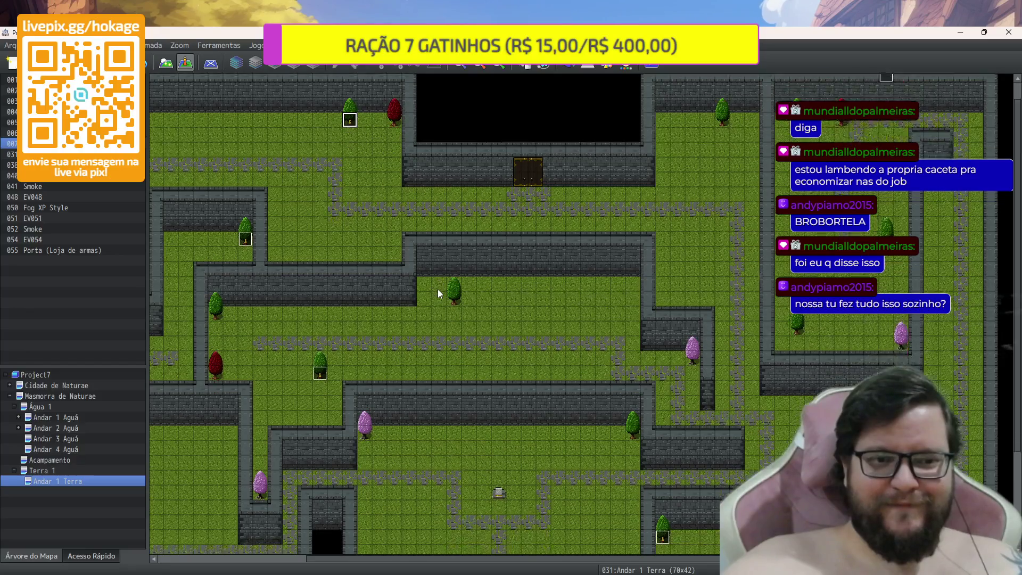
{"action": "scroll", "coordinate": [438, 290], "scroll_direction": "up", "scroll_amount": 2}
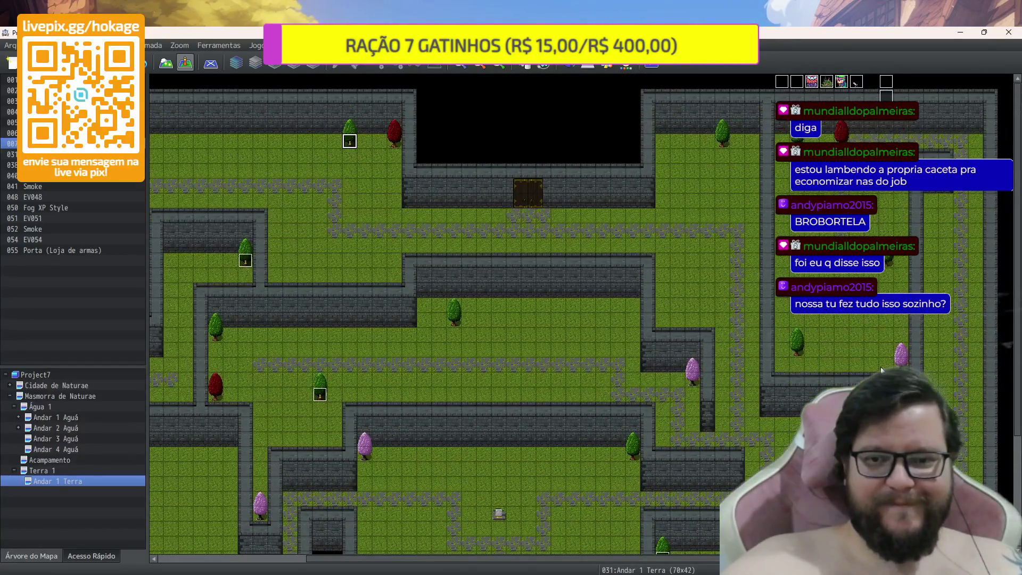
{"action": "key", "text": "ctrl+v"}
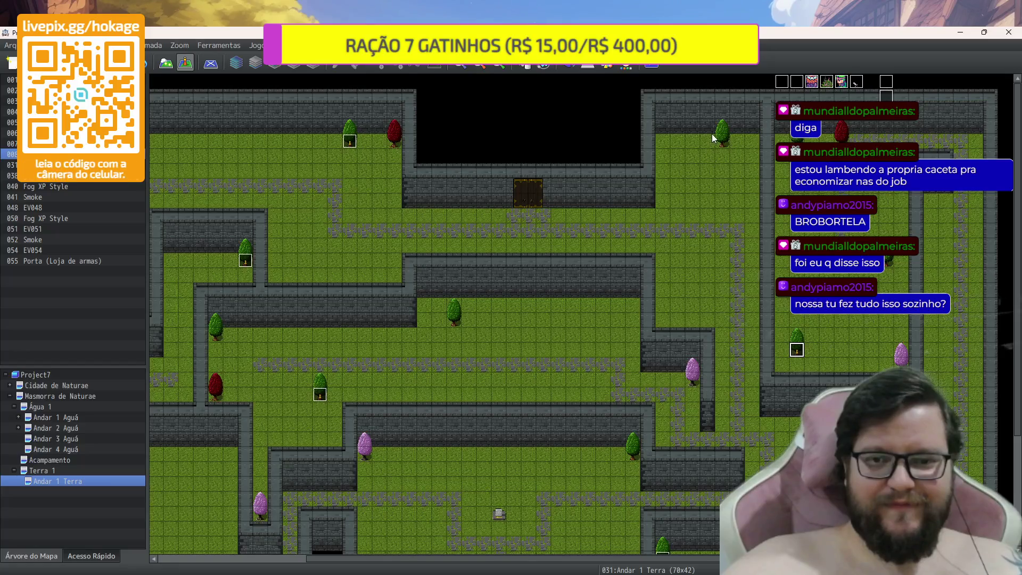
{"action": "key", "text": "ctrl+v"}
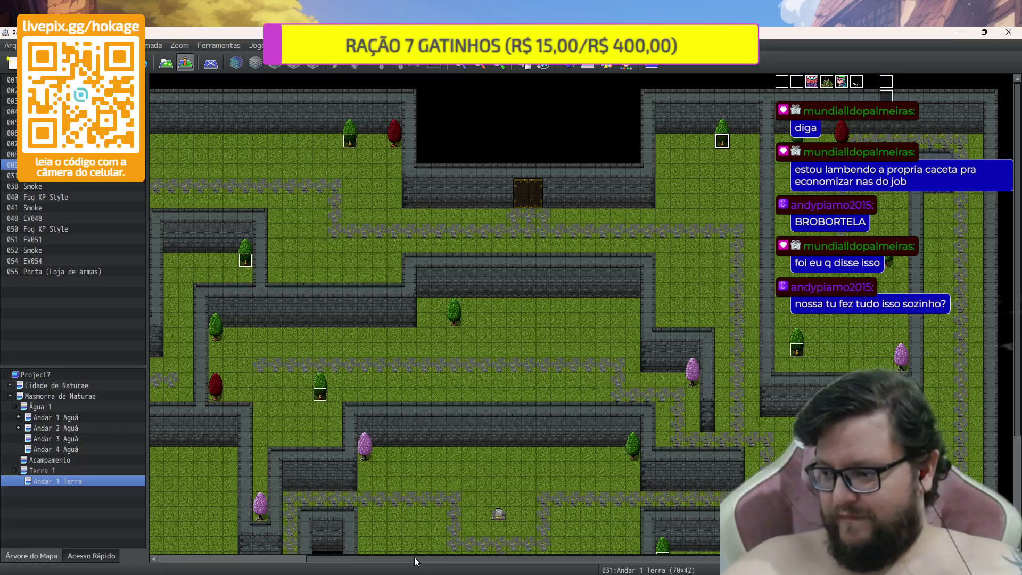
Paste two more Folha event copies on trees elsewhere on the map, then open Cidade de Naturae
{"action": "left_click_drag", "start_coordinate": [411, 556], "coordinate": [241, 565]}
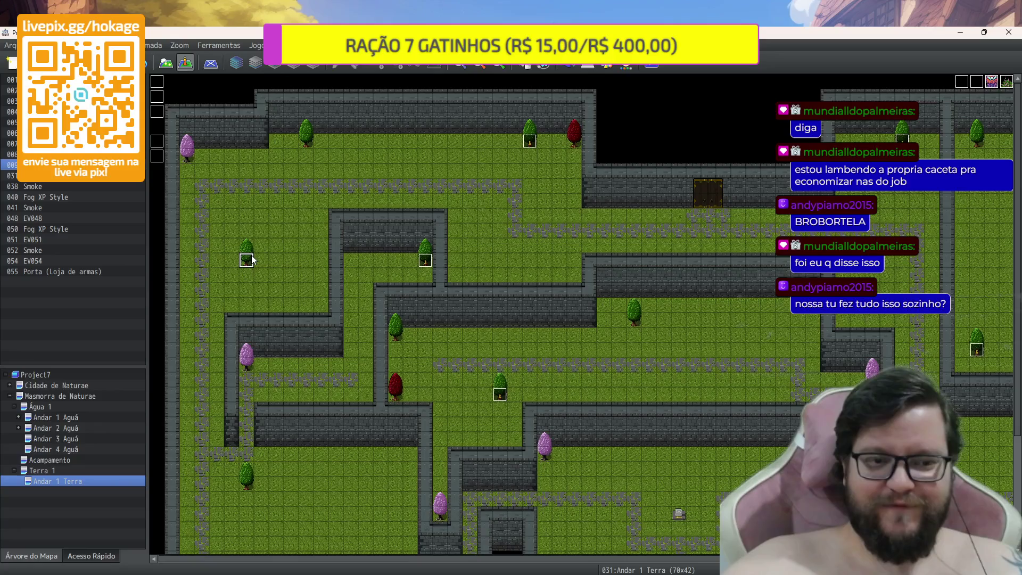
{"action": "key", "text": "ctrl+v"}
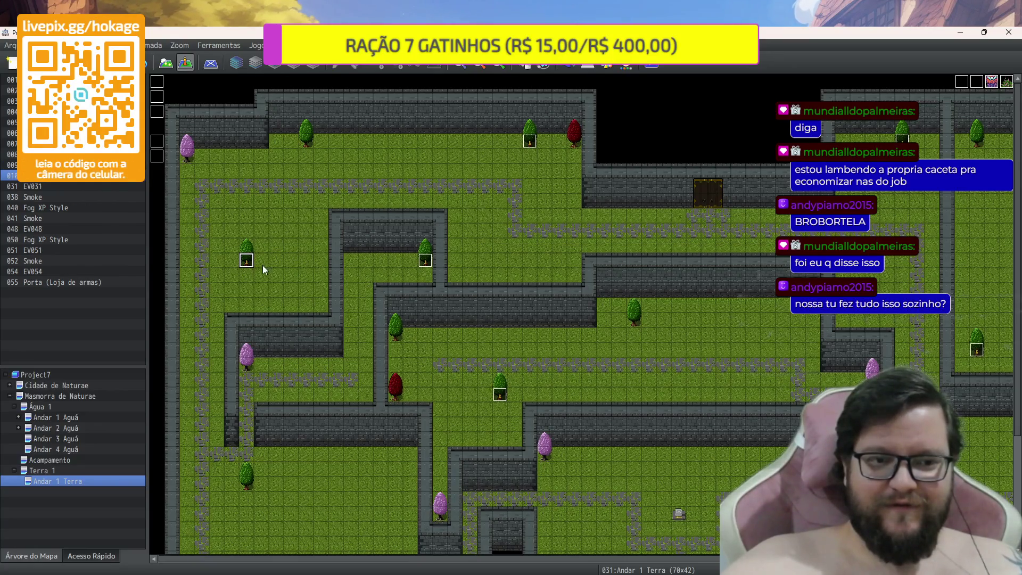
{"action": "scroll", "coordinate": [531, 327], "scroll_direction": "down", "scroll_amount": 5}
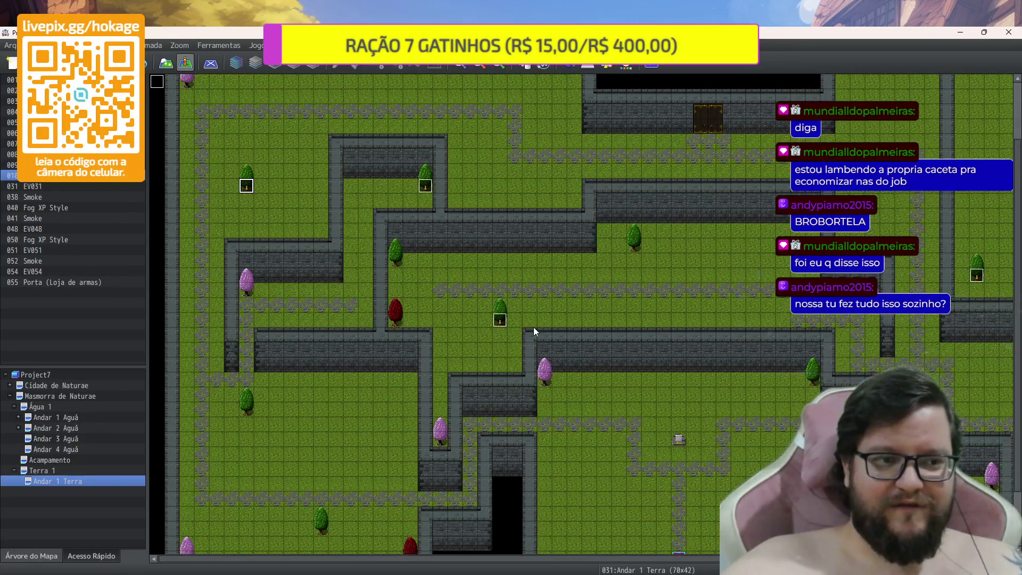
{"action": "scroll", "coordinate": [534, 331], "scroll_direction": "up", "scroll_amount": 3}
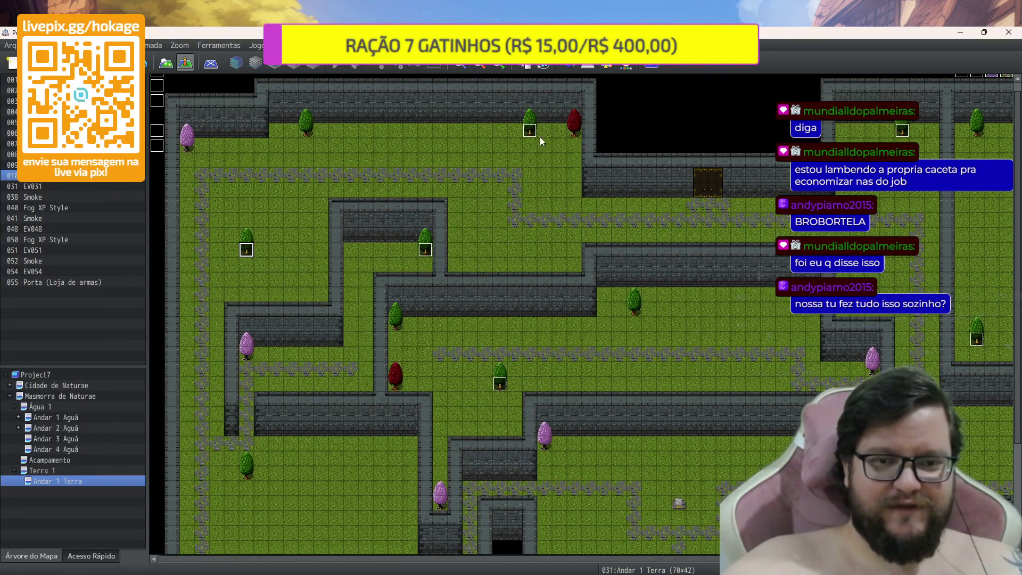
{"action": "scroll", "coordinate": [784, 318], "scroll_direction": "right", "scroll_amount": 10}
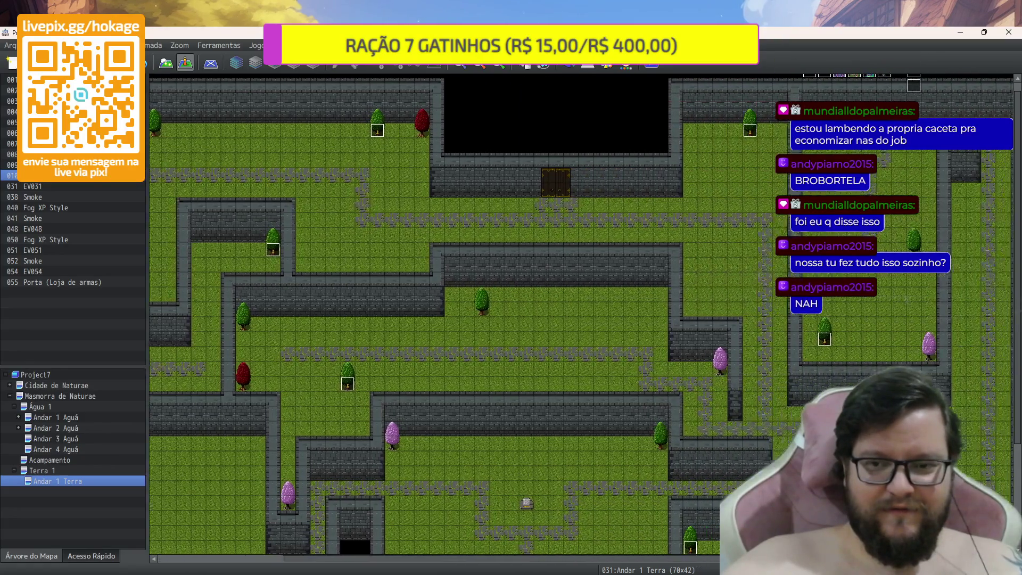
{"action": "scroll", "coordinate": [647, 362], "scroll_direction": "down", "scroll_amount": 3}
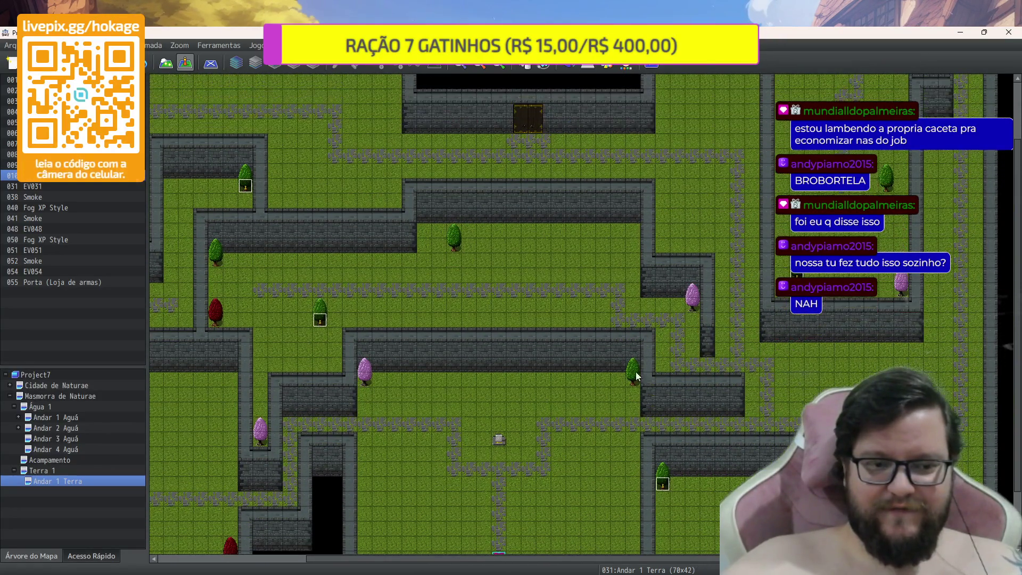
{"action": "left_click_drag", "start_coordinate": [538, 560], "coordinate": [390, 561]}
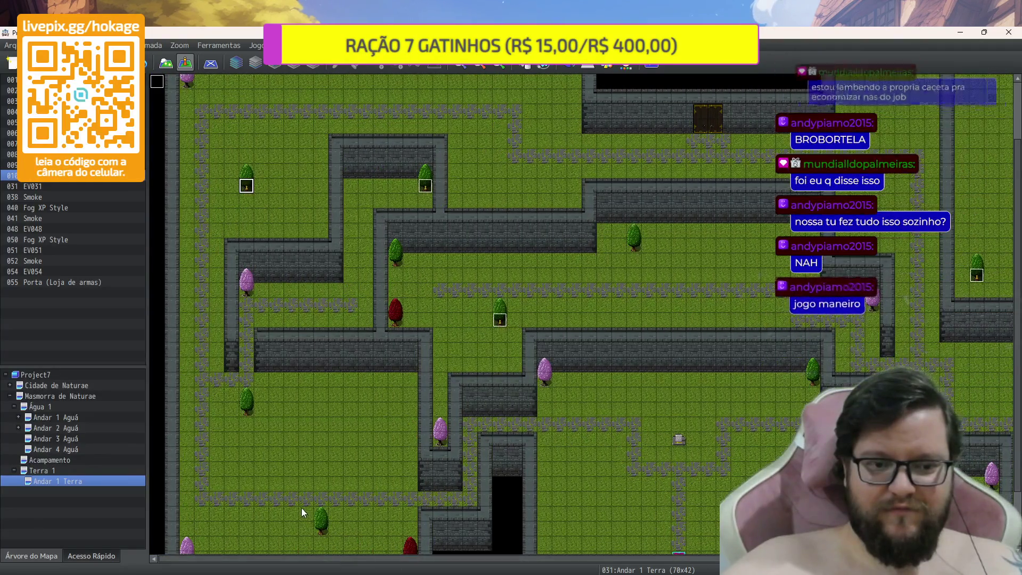
{"action": "scroll", "coordinate": [303, 507], "scroll_direction": "down", "scroll_amount": 3}
{"action": "left_click", "coordinate": [321, 481]}
{"action": "key", "text": "ctrl+v"}
{"action": "scroll", "coordinate": [360, 442], "scroll_direction": "up", "scroll_amount": 1}
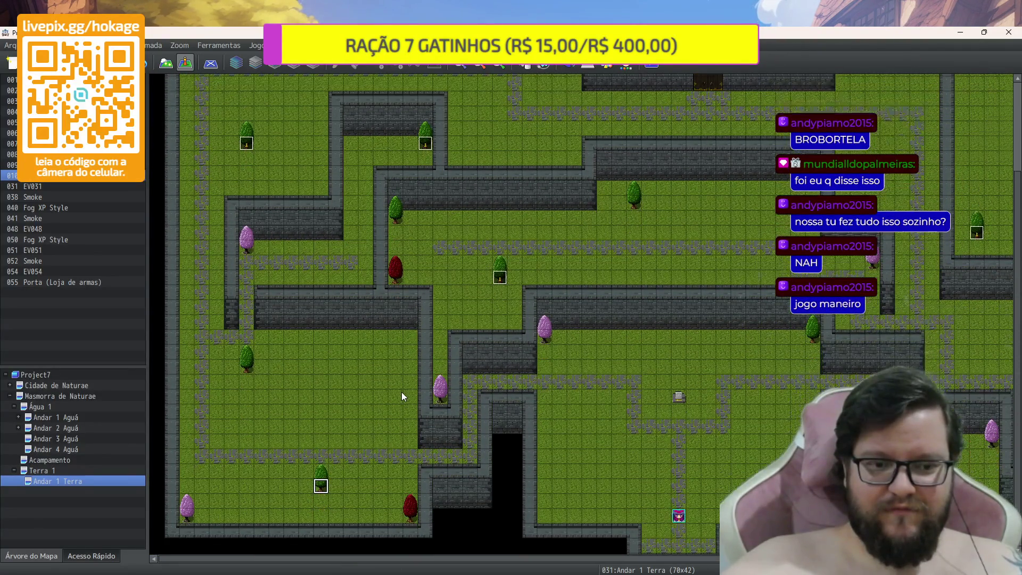
{"action": "scroll", "coordinate": [402, 392], "scroll_direction": "up", "scroll_amount": 4}
{"action": "scroll", "coordinate": [568, 198], "scroll_direction": "down", "scroll_amount": 1}
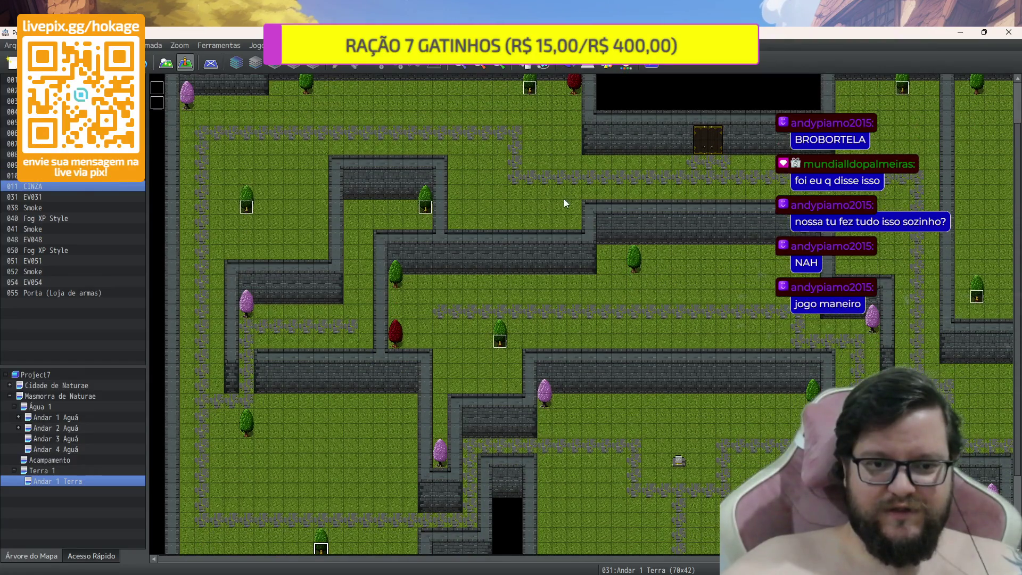
{"action": "scroll", "coordinate": [632, 340], "scroll_direction": "down", "scroll_amount": 2}
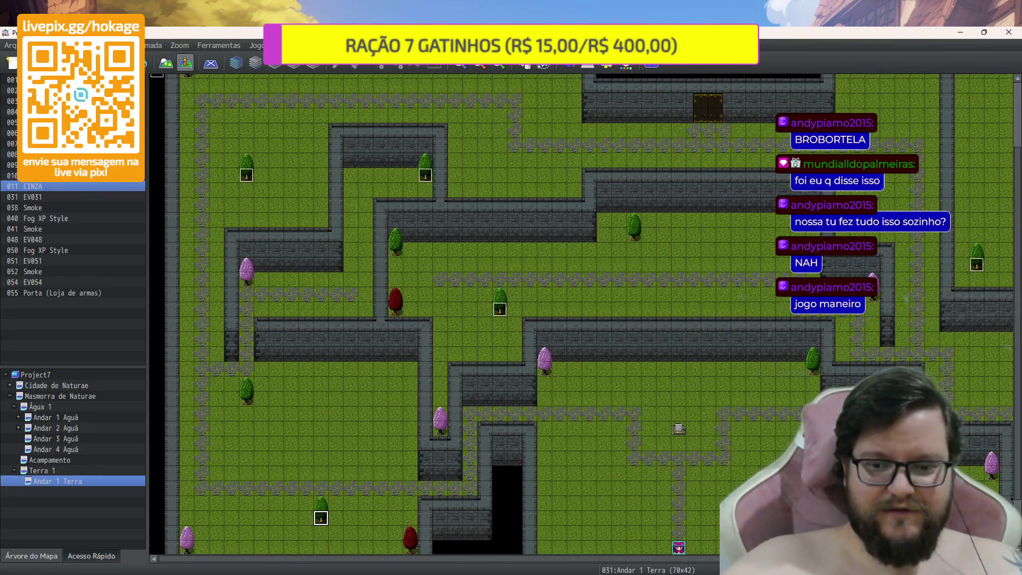
{"action": "scroll", "coordinate": [818, 272], "scroll_direction": "right", "scroll_amount": 3}
{"action": "scroll", "coordinate": [819, 272], "scroll_direction": "up", "scroll_amount": 4}
{"action": "scroll", "coordinate": [819, 272], "scroll_direction": "down", "scroll_amount": 3}
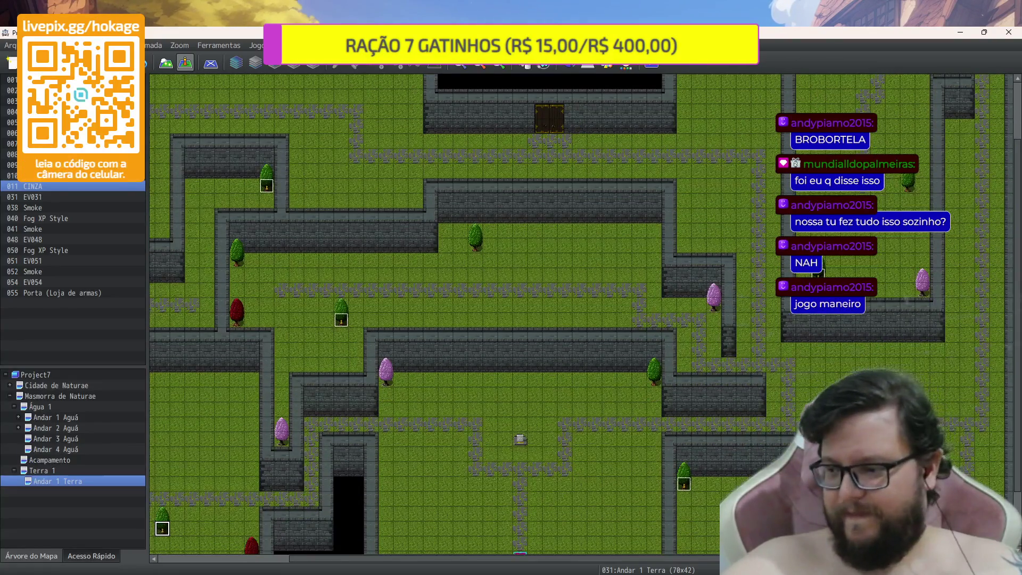
{"action": "scroll", "coordinate": [819, 272], "scroll_direction": "down", "scroll_amount": 2}
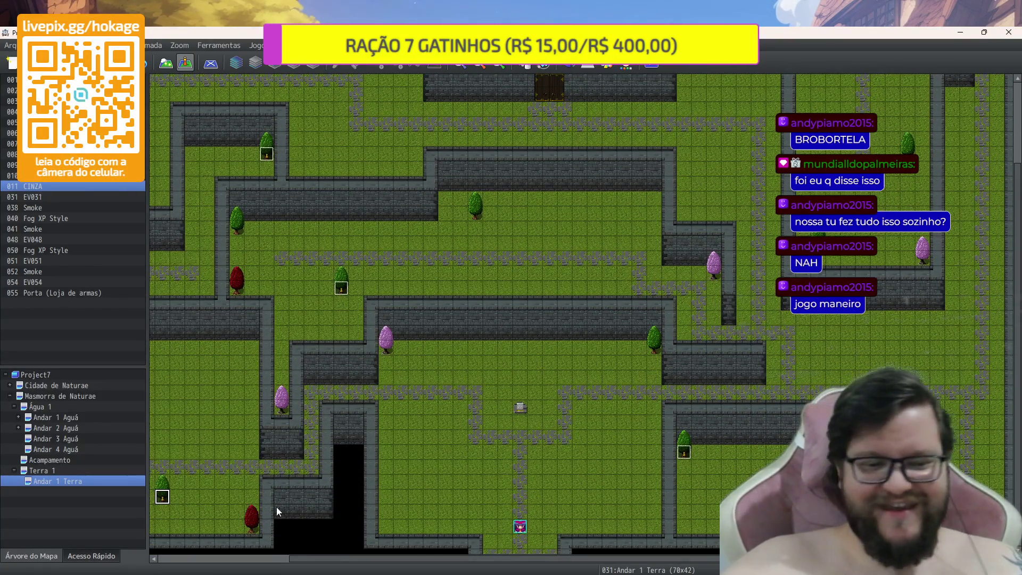
{"action": "double_click", "coordinate": [10, 387]}
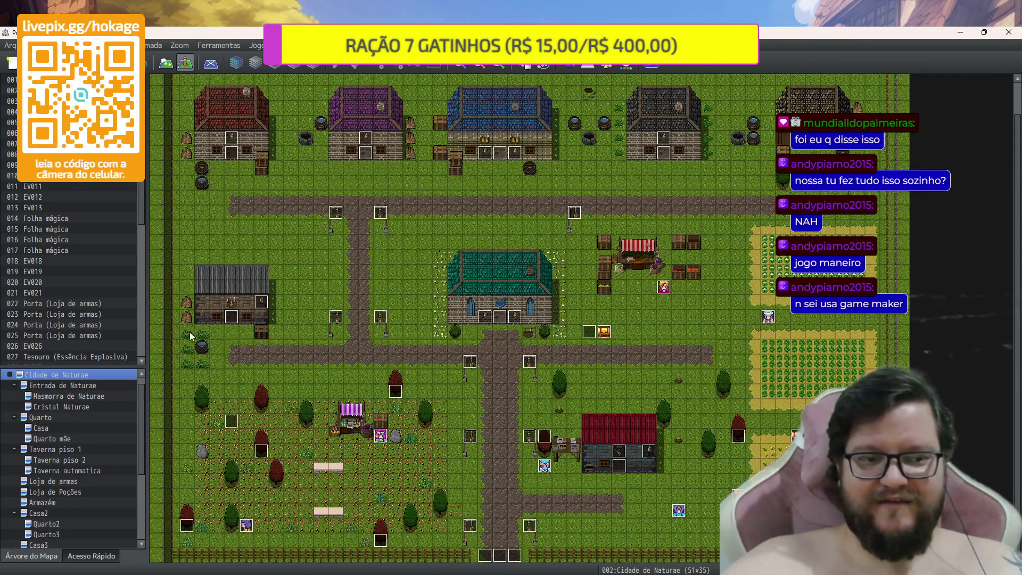
Browse Entrada de Naturae, Masmorra, Cristal Naturae, Quarto, Quarto mãe, Casa and Taverna maps
{"action": "left_click", "coordinate": [65, 385]}
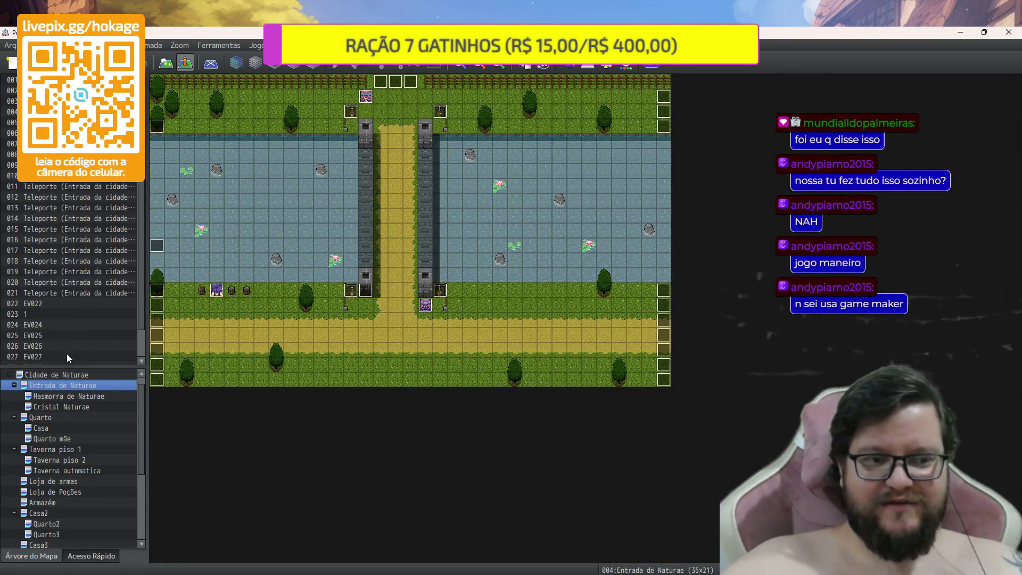
{"action": "left_click", "coordinate": [50, 397]}
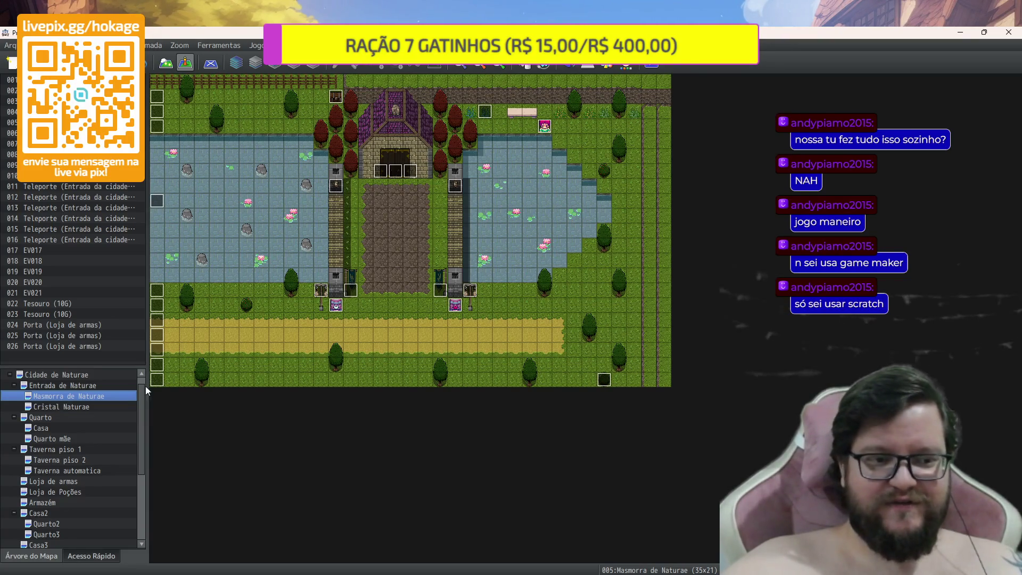
{"action": "left_click", "coordinate": [104, 406]}
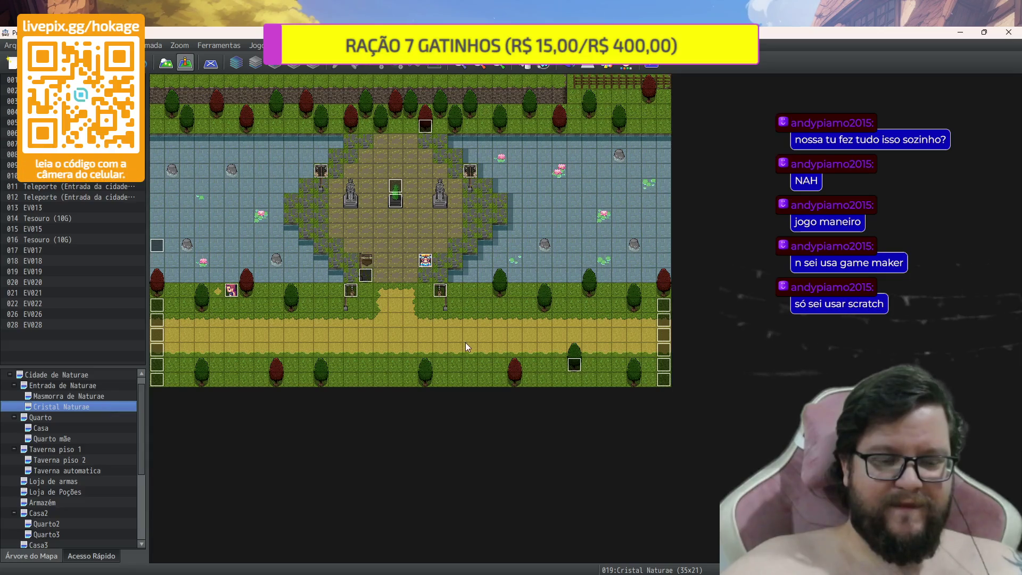
{"action": "left_click", "coordinate": [58, 418]}
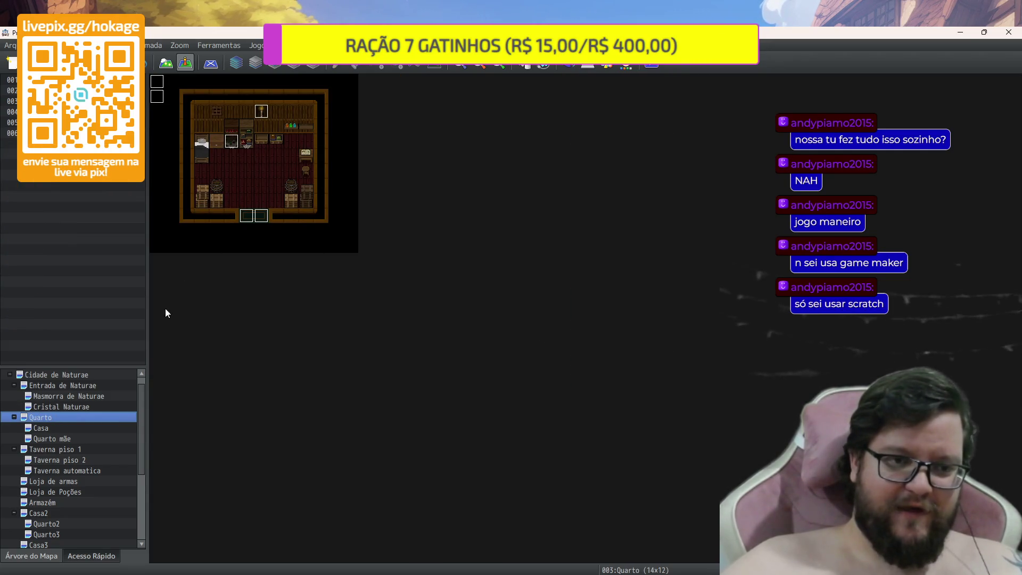
{"action": "left_click", "coordinate": [90, 438]}
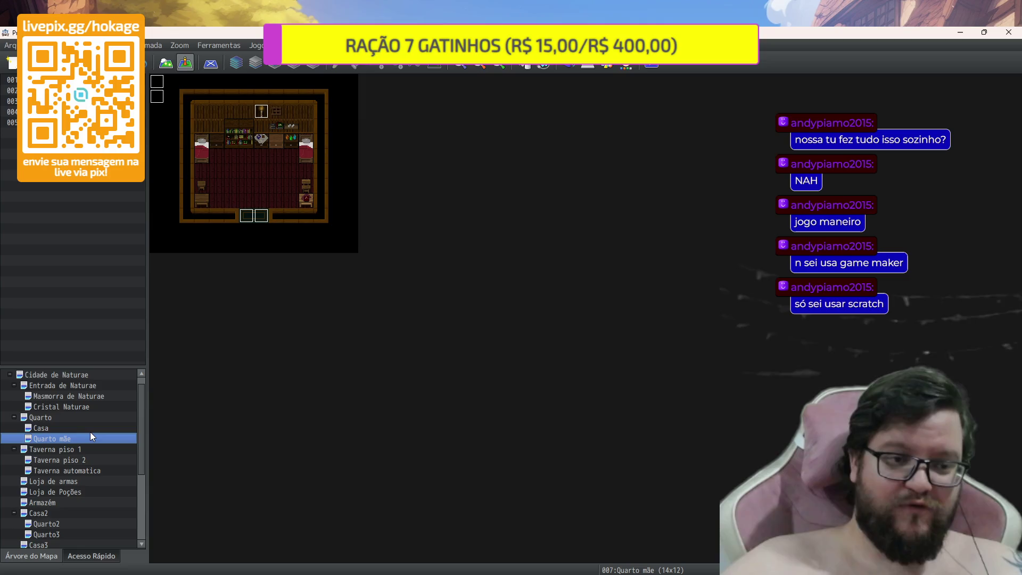
{"action": "left_click", "coordinate": [88, 429]}
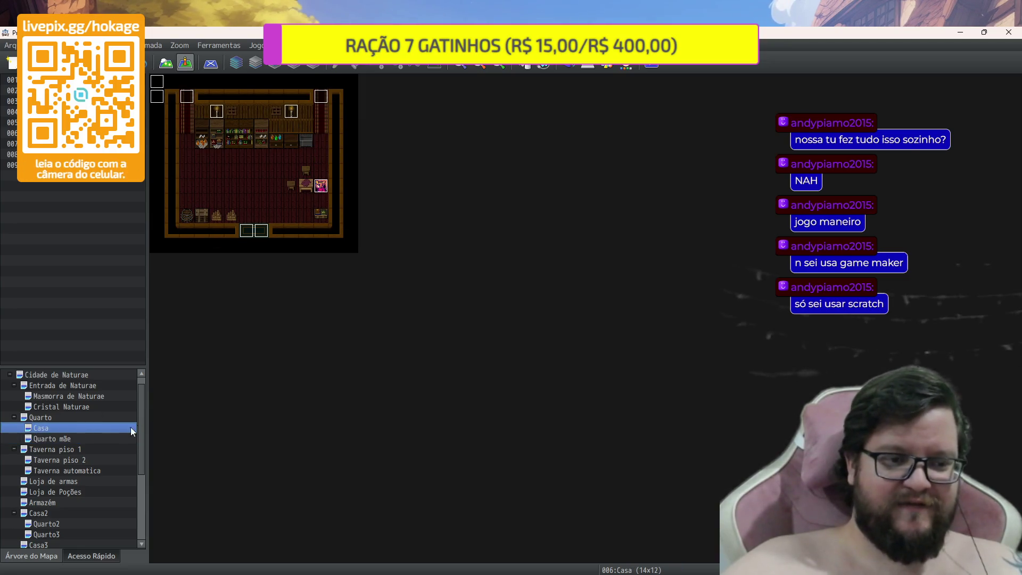
{"action": "left_click", "coordinate": [92, 449]}
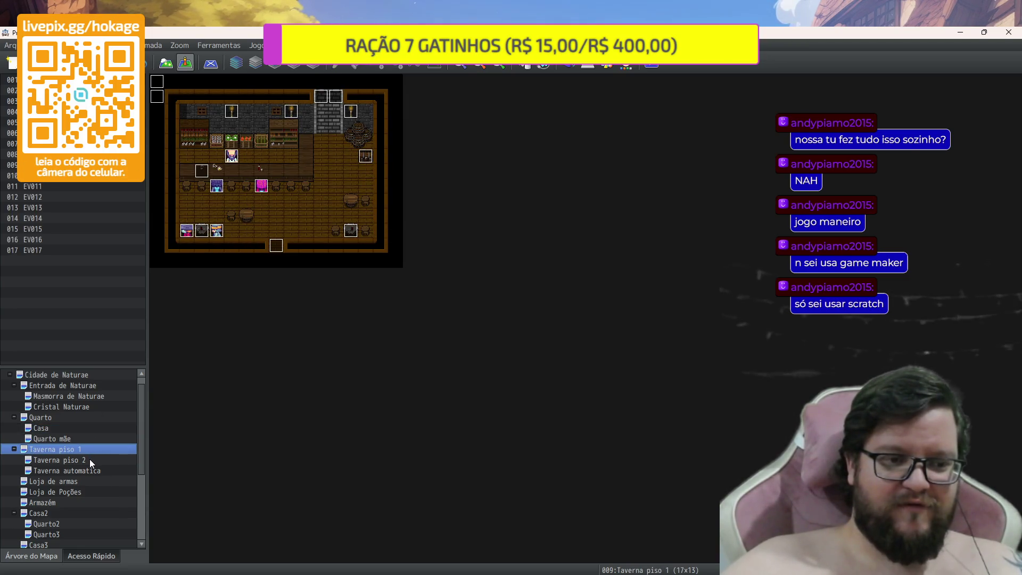
{"action": "left_click", "coordinate": [89, 460]}
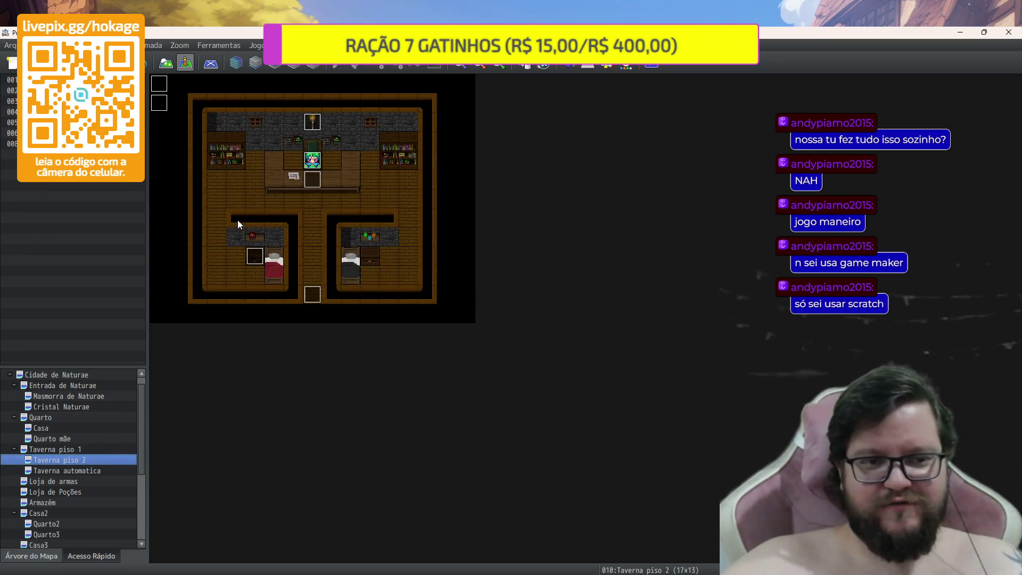
{"action": "scroll", "coordinate": [237, 219], "scroll_direction": "up", "scroll_amount": 2}
{"action": "scroll", "coordinate": [106, 400], "scroll_direction": "up", "scroll_amount": 1}
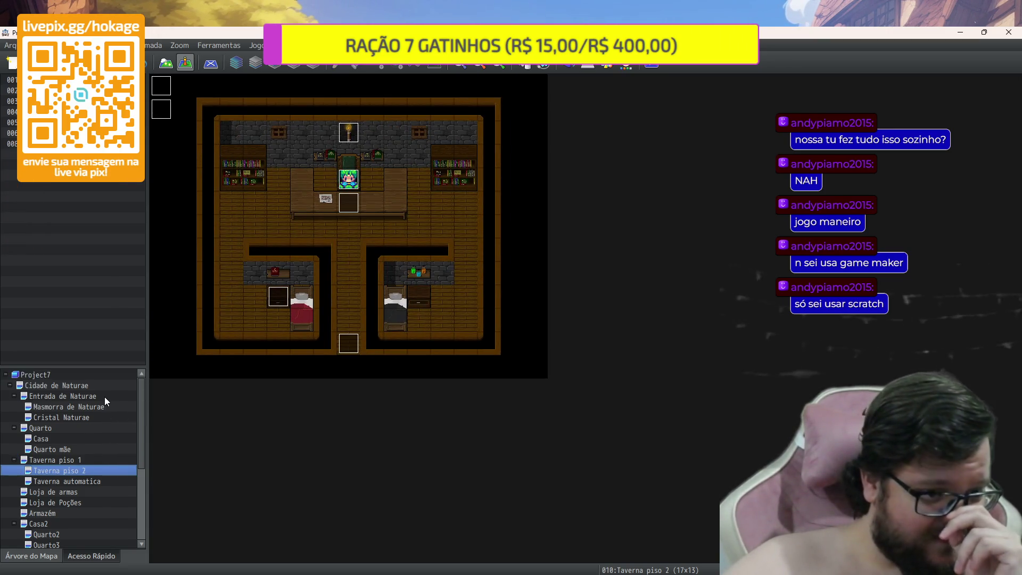
Browse the tavern, weapon shop, potion shop, Armazém, Casa2 and Quarto2 maps, ending on Masmorra de Naturae
{"action": "left_click", "coordinate": [98, 385]}
{"action": "scroll", "coordinate": [371, 384], "scroll_direction": "down", "scroll_amount": 3}
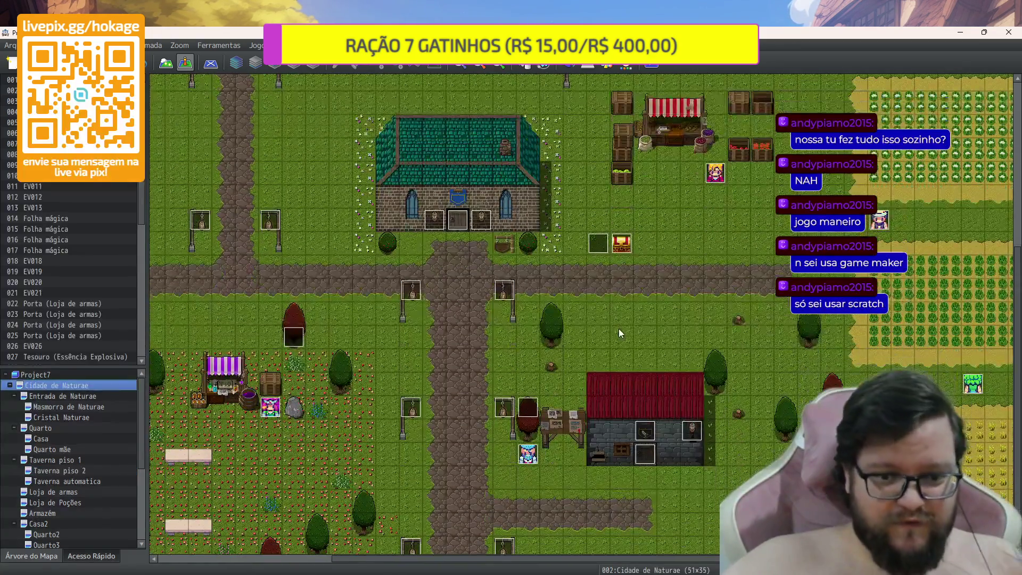
{"action": "scroll", "coordinate": [77, 438], "scroll_direction": "down", "scroll_amount": 2}
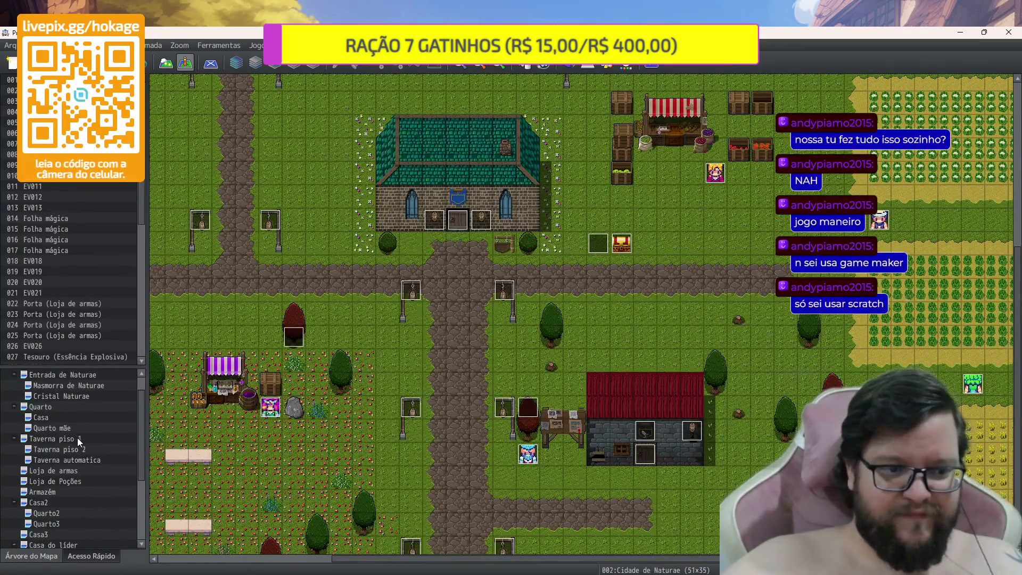
{"action": "left_click", "coordinate": [78, 437]}
{"action": "left_click", "coordinate": [77, 450]}
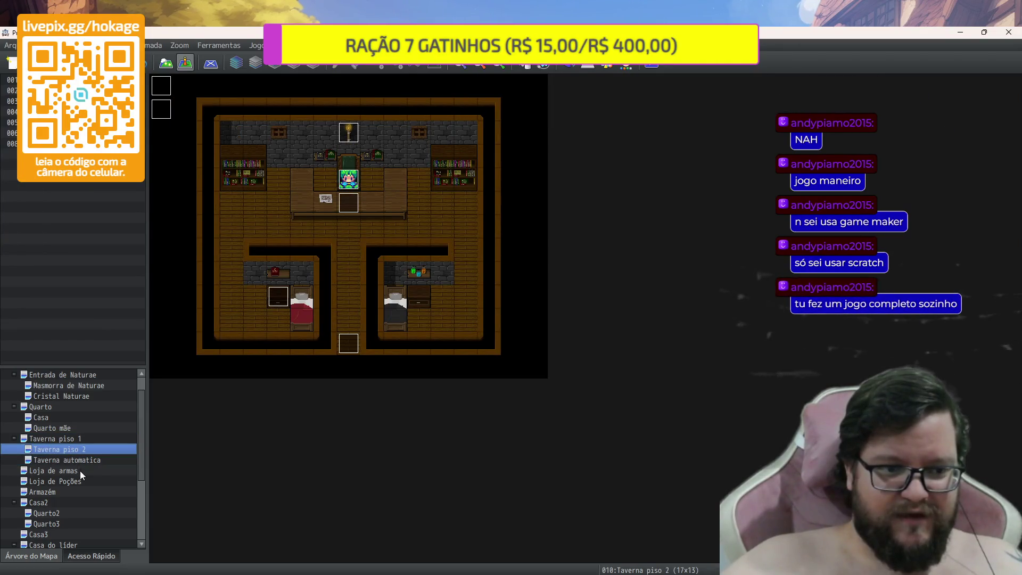
{"action": "left_click", "coordinate": [79, 471]}
{"action": "left_click", "coordinate": [81, 481]}
{"action": "scroll", "coordinate": [82, 479], "scroll_direction": "down", "scroll_amount": 2}
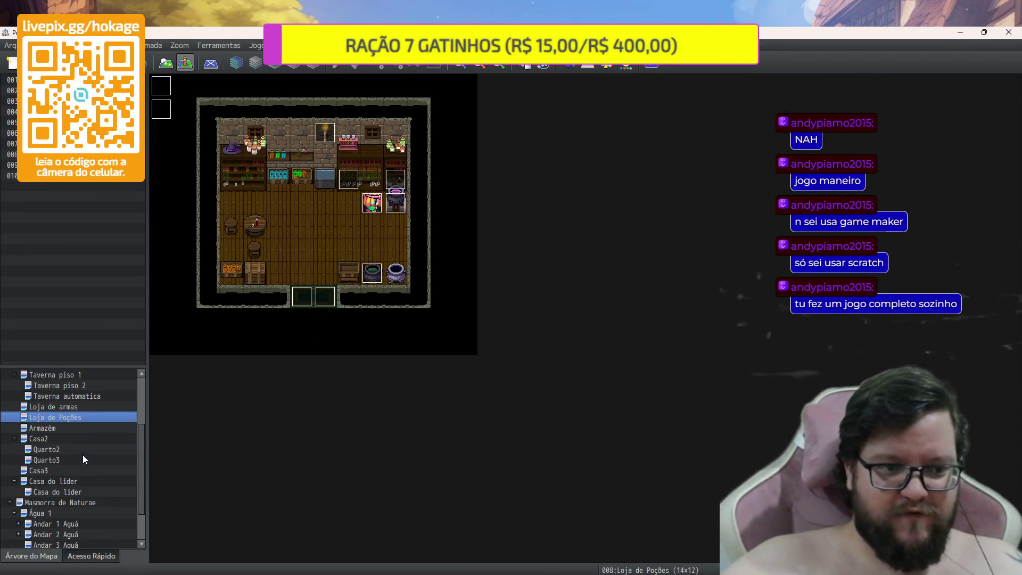
{"action": "left_click", "coordinate": [66, 428]}
{"action": "left_click", "coordinate": [59, 439]}
{"action": "left_click", "coordinate": [56, 452]}
{"action": "left_click", "coordinate": [52, 458]}
{"action": "key", "text": "Down"}
{"action": "key", "text": "Down"}
{"action": "key", "text": "Down"}
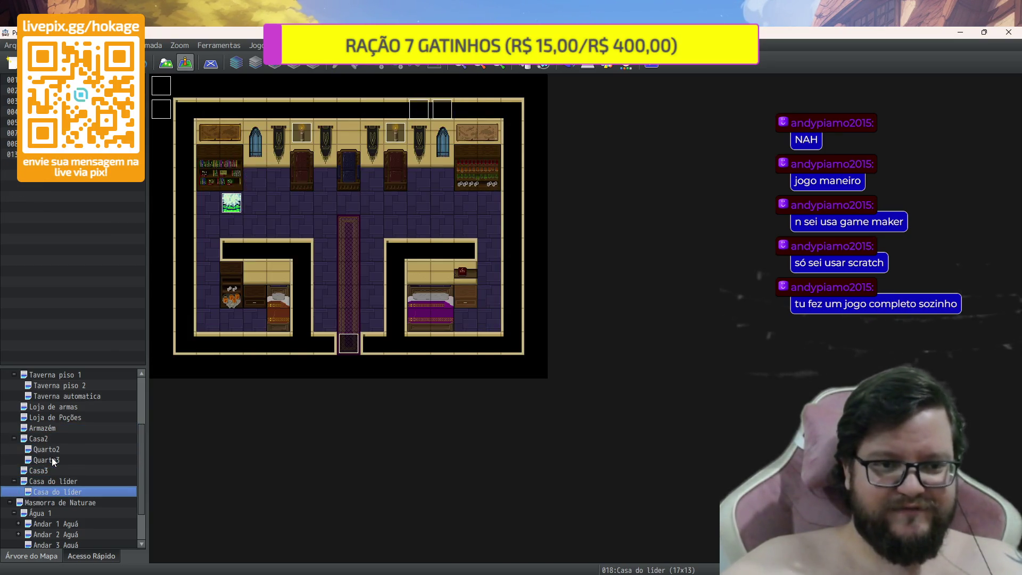
{"action": "key", "text": "Down"}
{"action": "scroll", "coordinate": [27, 443], "scroll_direction": "down", "scroll_amount": 1}
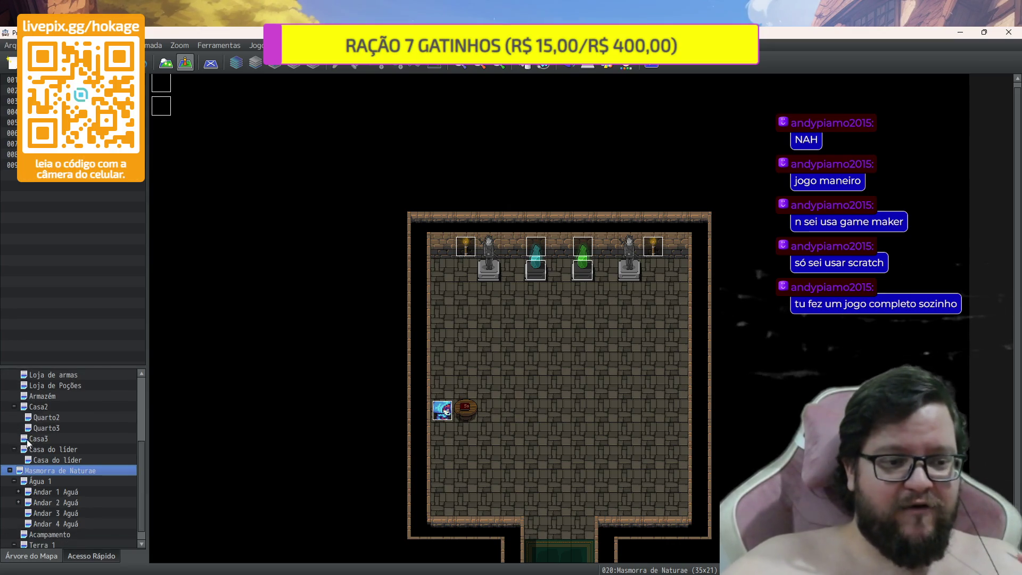
Step through Água 1, Andar 1–4 Aguá and Acampamento, stopping on Andar 1 Terra
{"action": "scroll", "coordinate": [78, 458], "scroll_direction": "down", "scroll_amount": 1}
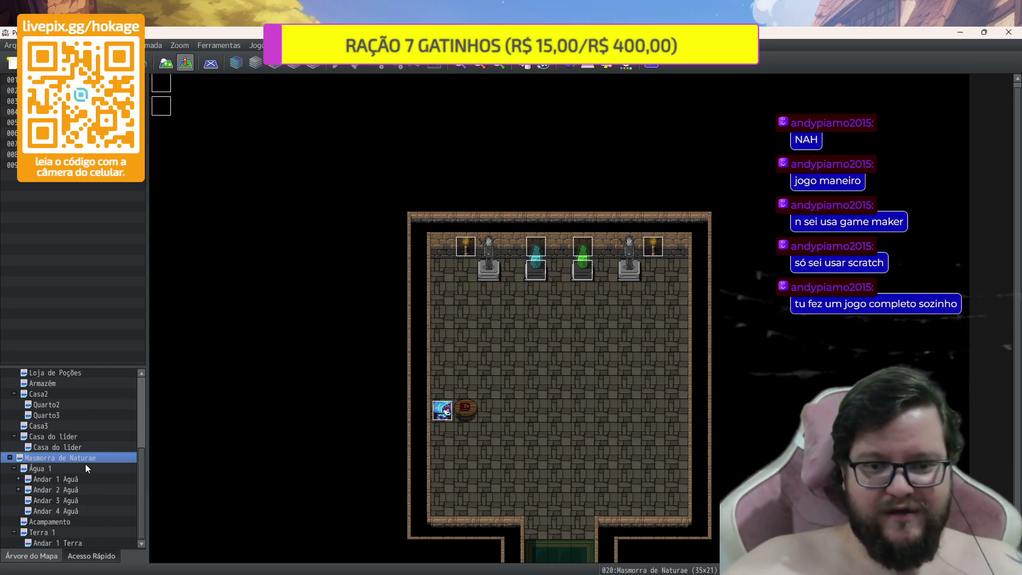
{"action": "left_click", "coordinate": [86, 467]}
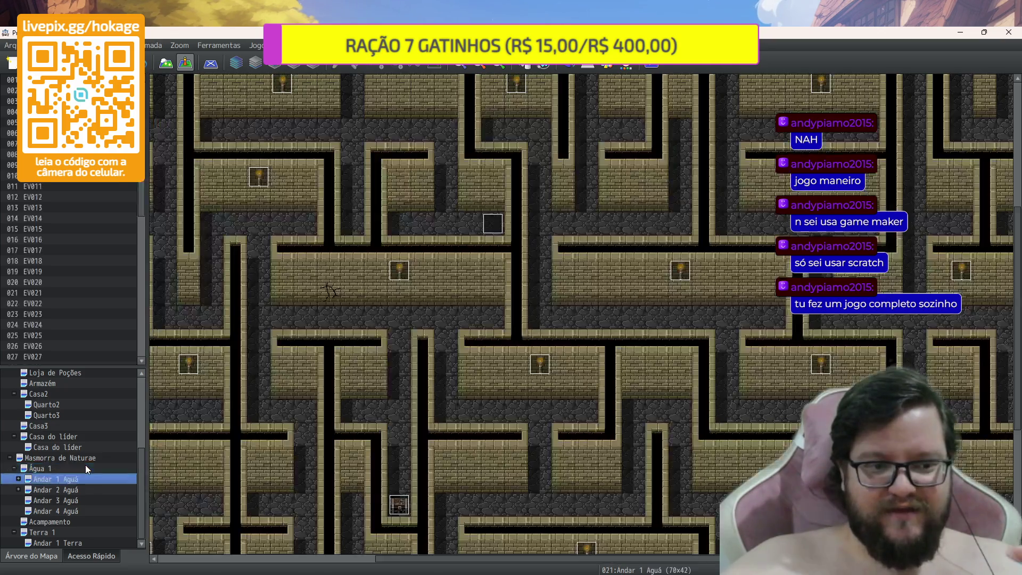
{"action": "key", "text": "Down"}
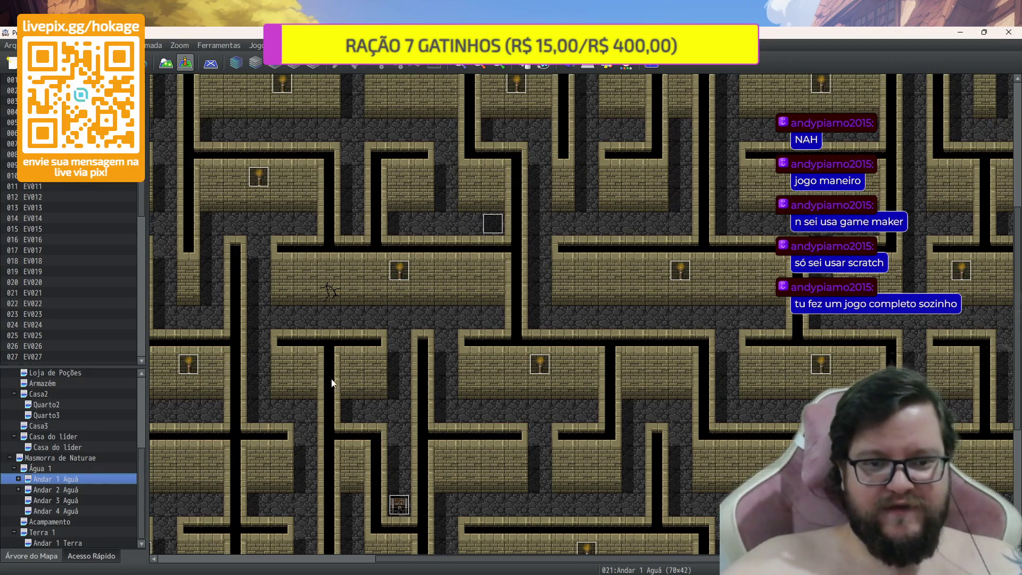
{"action": "scroll", "coordinate": [362, 367], "scroll_direction": "down", "scroll_amount": 2}
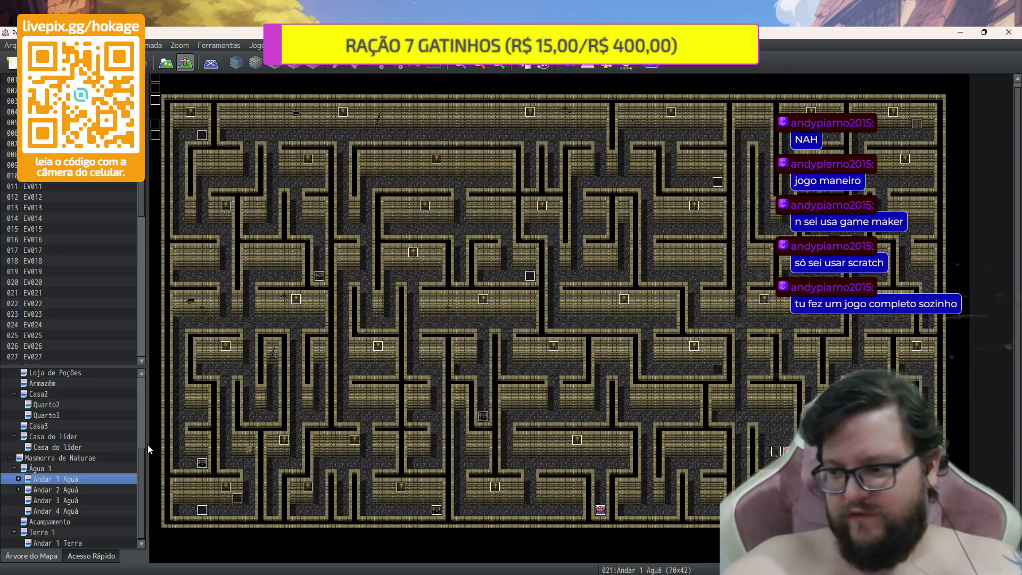
{"action": "key", "text": "Up"}
{"action": "key", "text": "Down"}
{"action": "key", "text": "Up"}
{"action": "key", "text": "Down"}
{"action": "key", "text": "Down"}
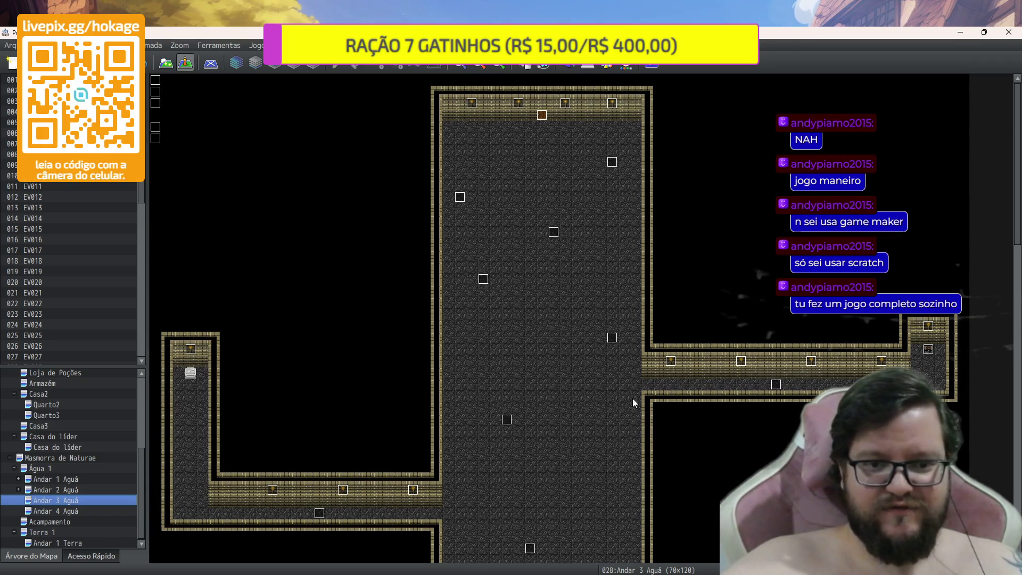
{"action": "scroll", "coordinate": [728, 333], "scroll_direction": "down", "scroll_amount": 5}
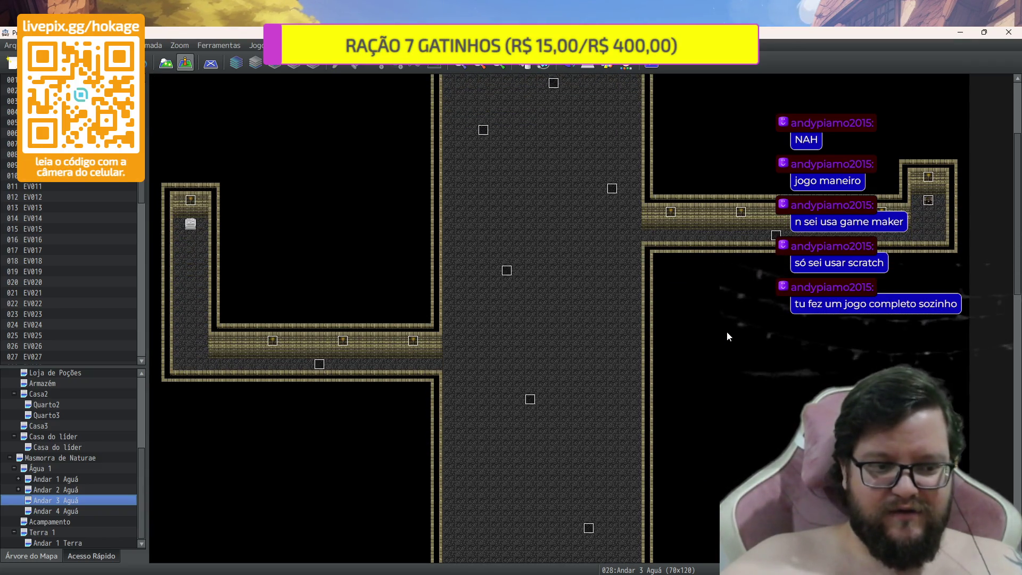
{"action": "key", "text": "Down"}
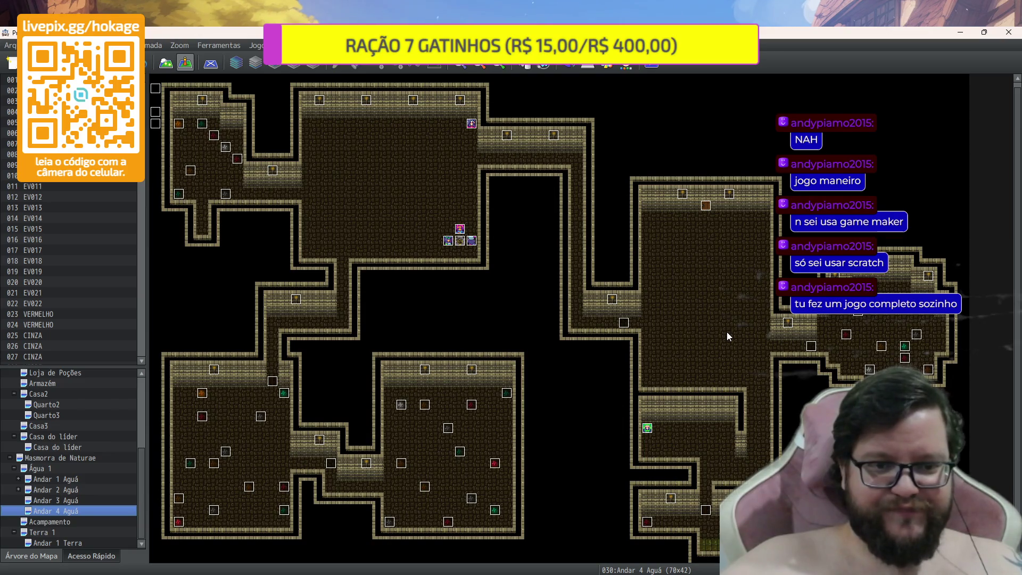
{"action": "key", "text": "Down"}
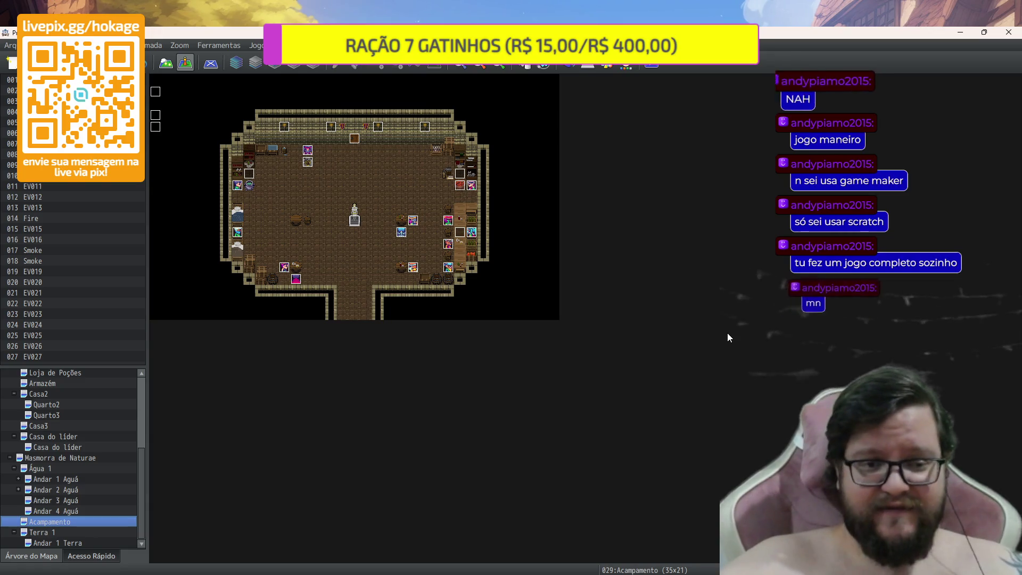
{"action": "key", "text": "Down"}
{"action": "key", "text": "Down"}
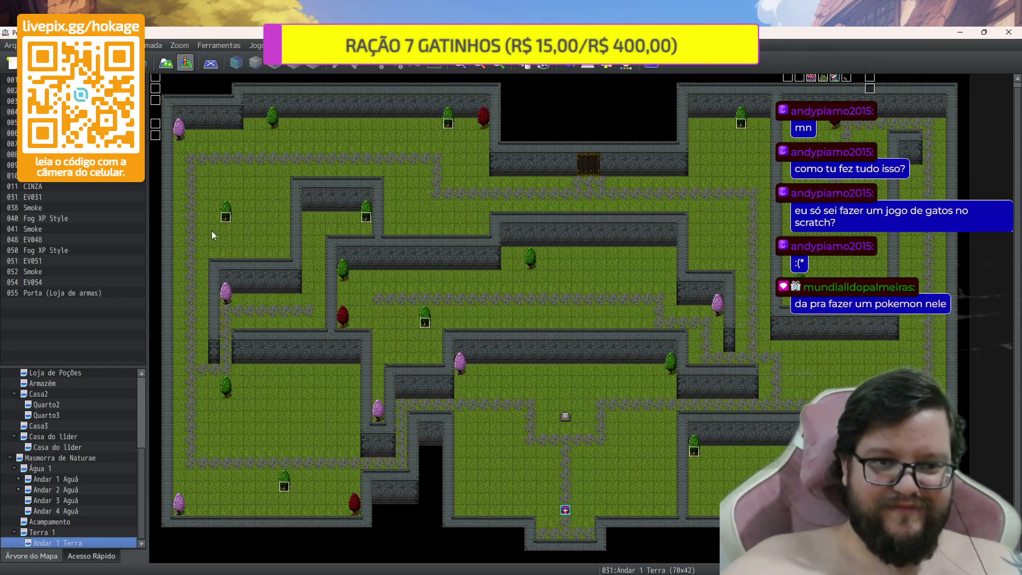
{"action": "scroll", "coordinate": [486, 374], "scroll_direction": "up", "scroll_amount": 2}
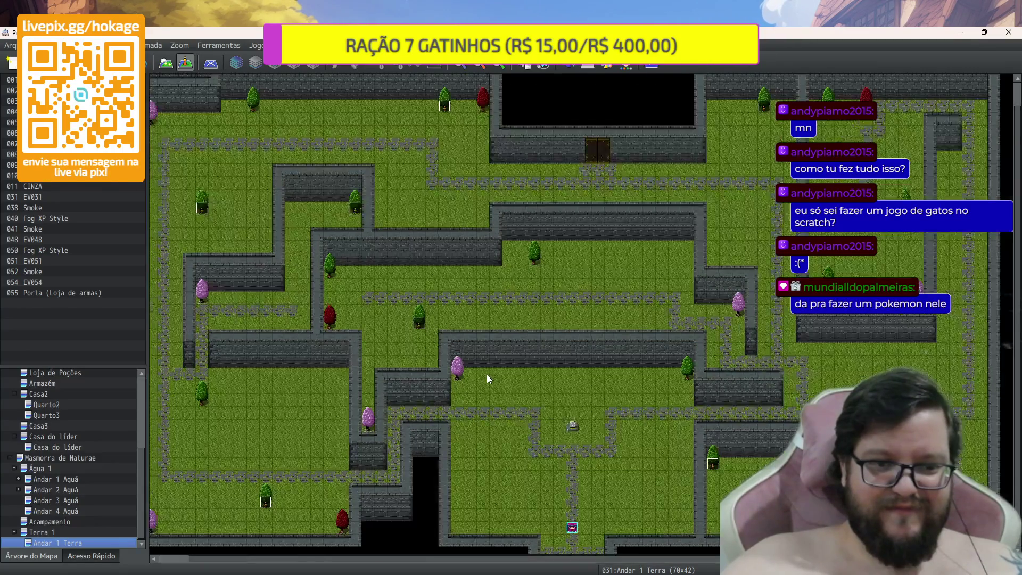
{"action": "scroll", "coordinate": [486, 375], "scroll_direction": "up", "scroll_amount": 1}
{"action": "left_click", "coordinate": [339, 323]}
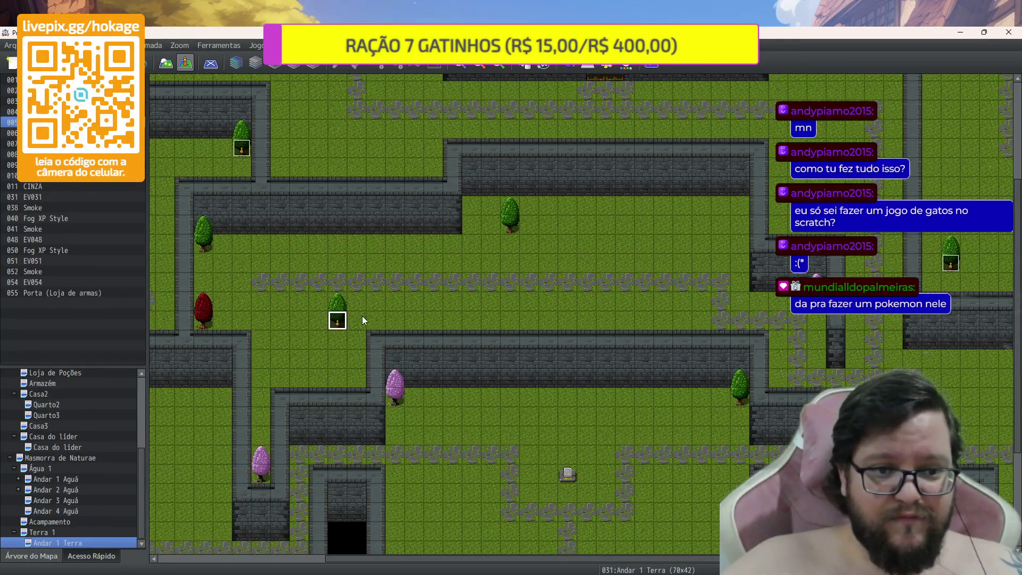
{"action": "double_click", "coordinate": [356, 320]}
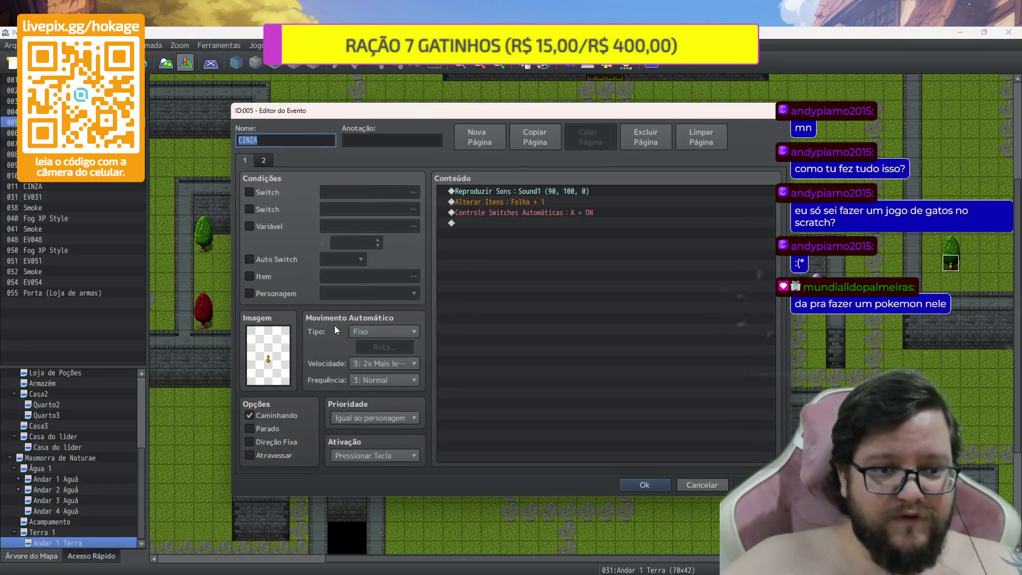
{"action": "double_click", "coordinate": [284, 357]}
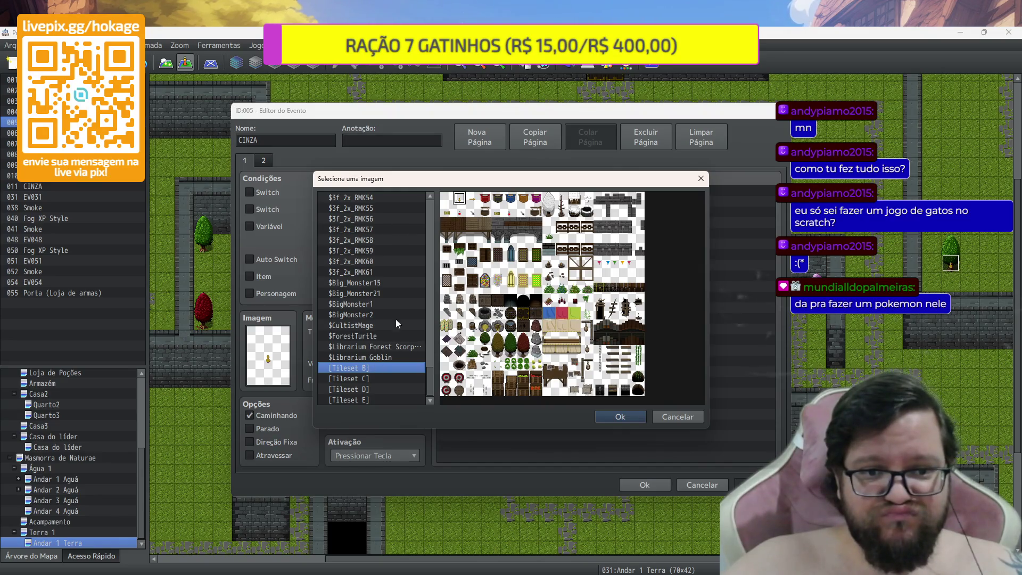
{"action": "left_click", "coordinate": [448, 200]}
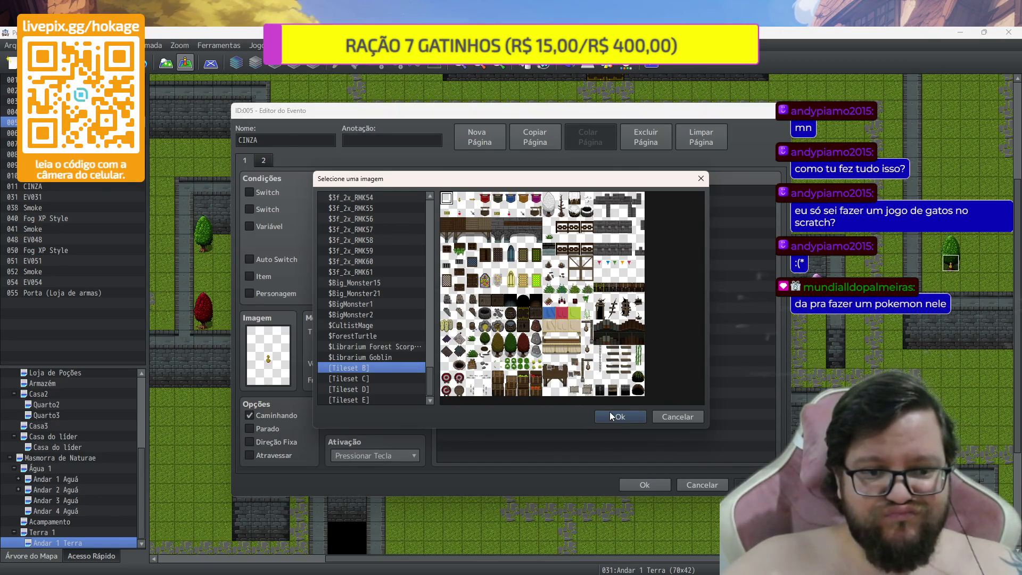
{"action": "left_click", "coordinate": [608, 413]}
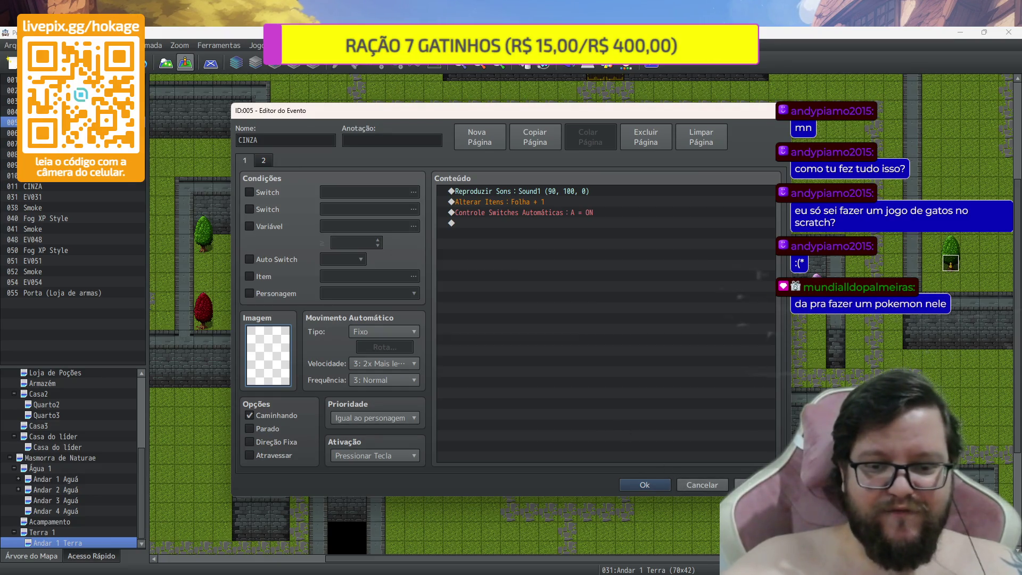
{"action": "left_click", "coordinate": [655, 483]}
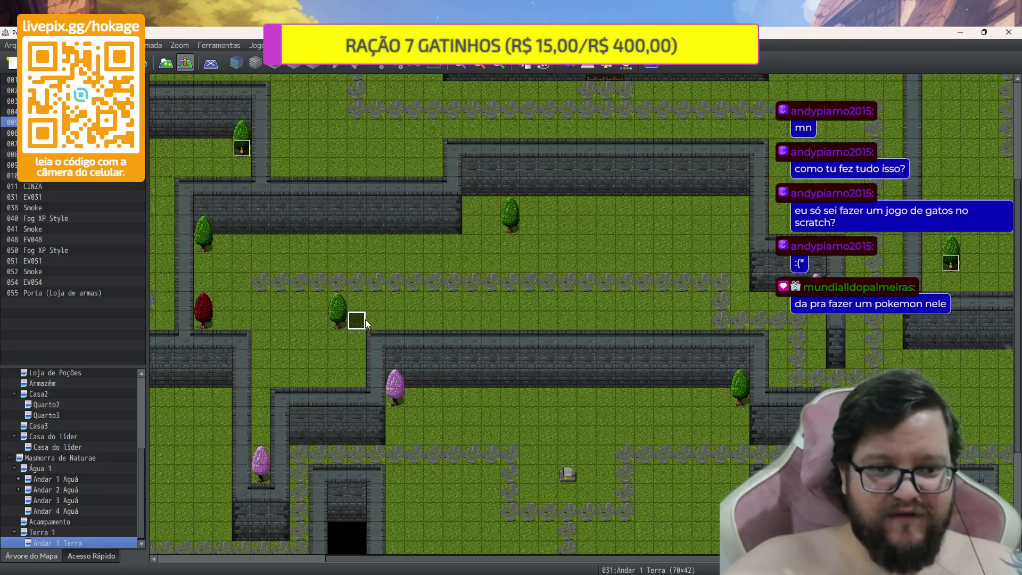
{"action": "left_click_drag", "start_coordinate": [351, 323], "coordinate": [338, 322]}
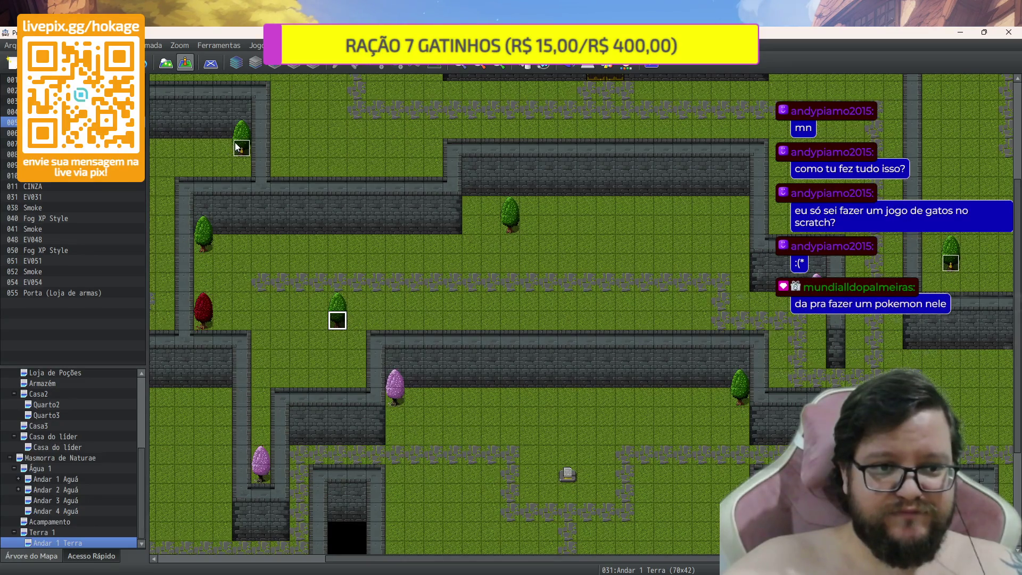
{"action": "double_click", "coordinate": [238, 148]}
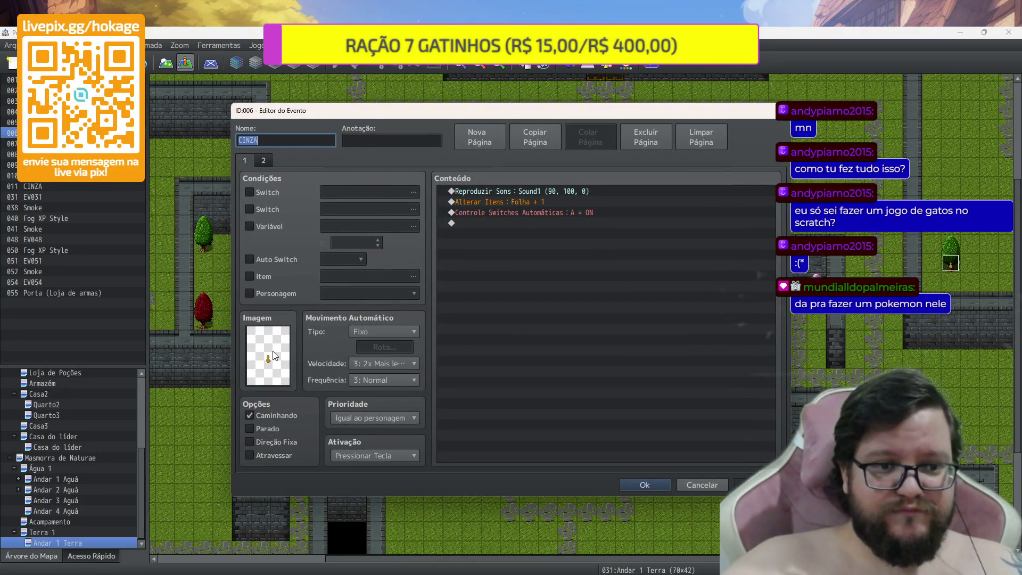
{"action": "double_click", "coordinate": [274, 355]}
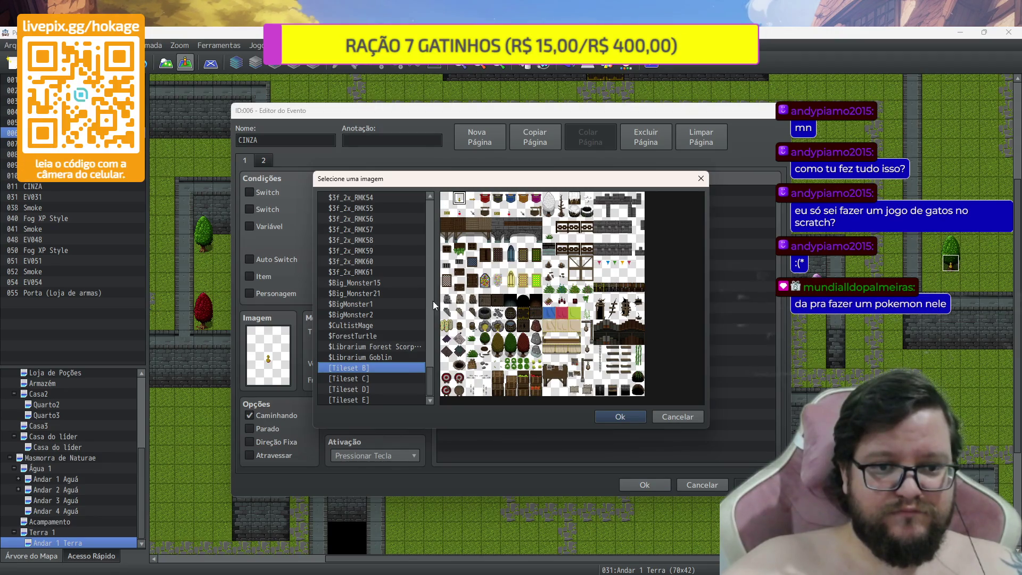
{"action": "left_click_drag", "start_coordinate": [428, 373], "coordinate": [409, 199]}
{"action": "left_click", "coordinate": [408, 198]}
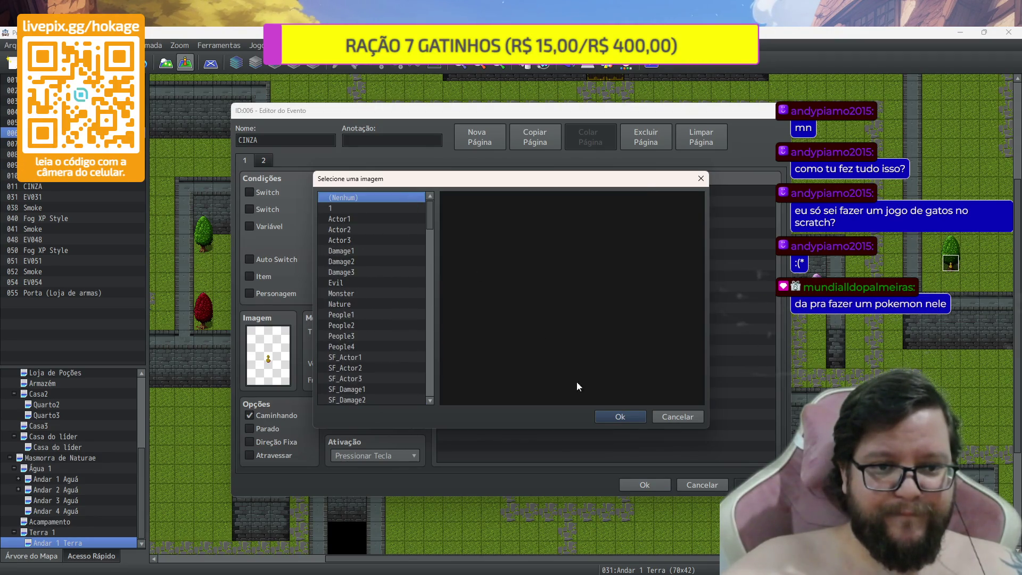
{"action": "left_click", "coordinate": [625, 417]}
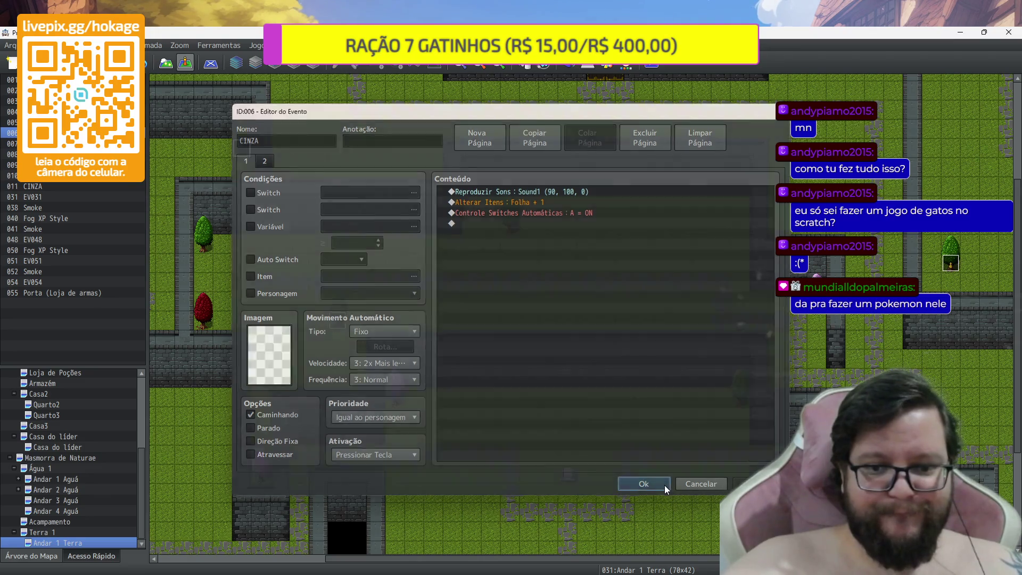
{"action": "left_click", "coordinate": [663, 485]}
{"action": "double_click", "coordinate": [338, 320]}
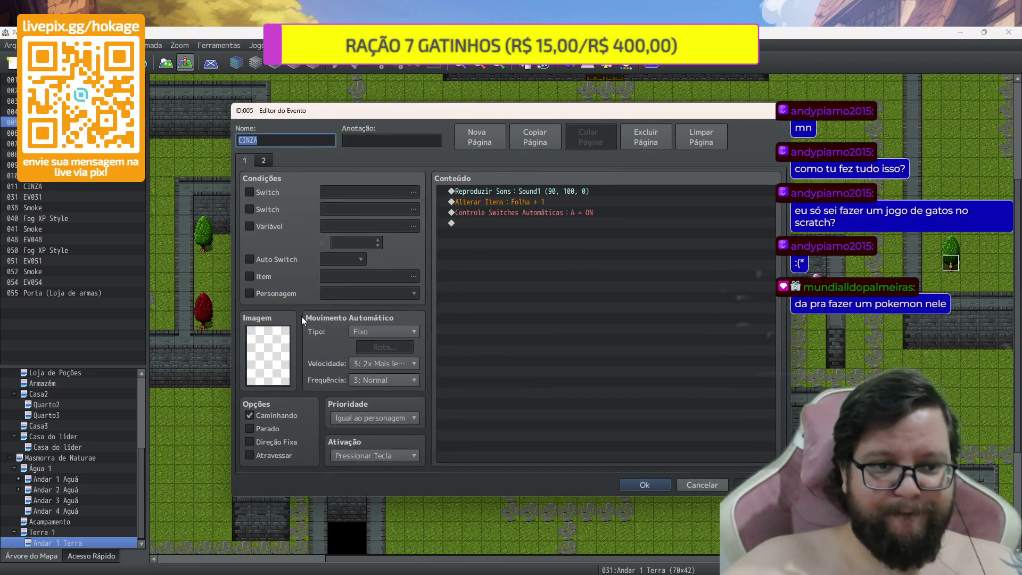
{"action": "double_click", "coordinate": [283, 339]}
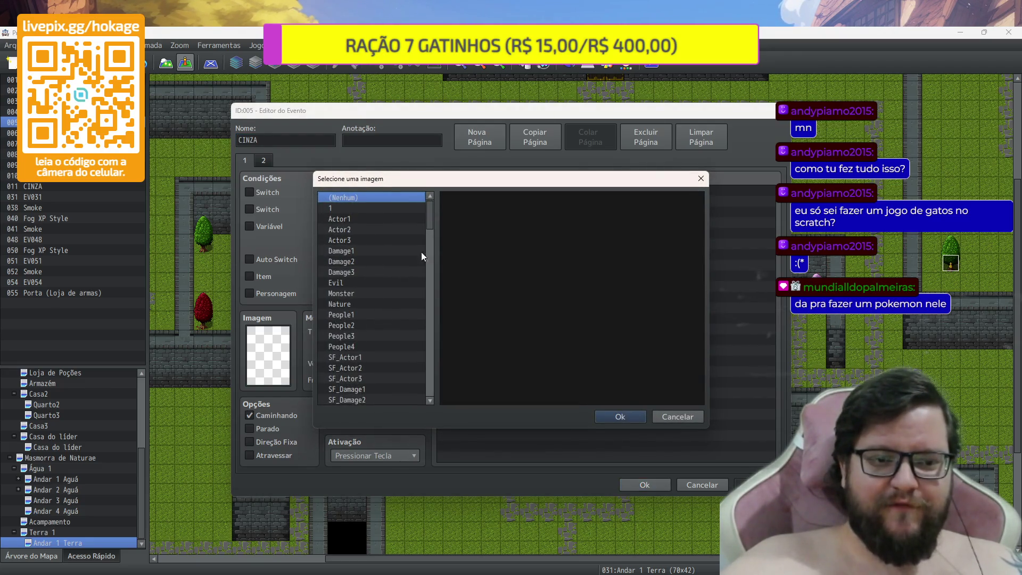
{"action": "left_click", "coordinate": [627, 415]}
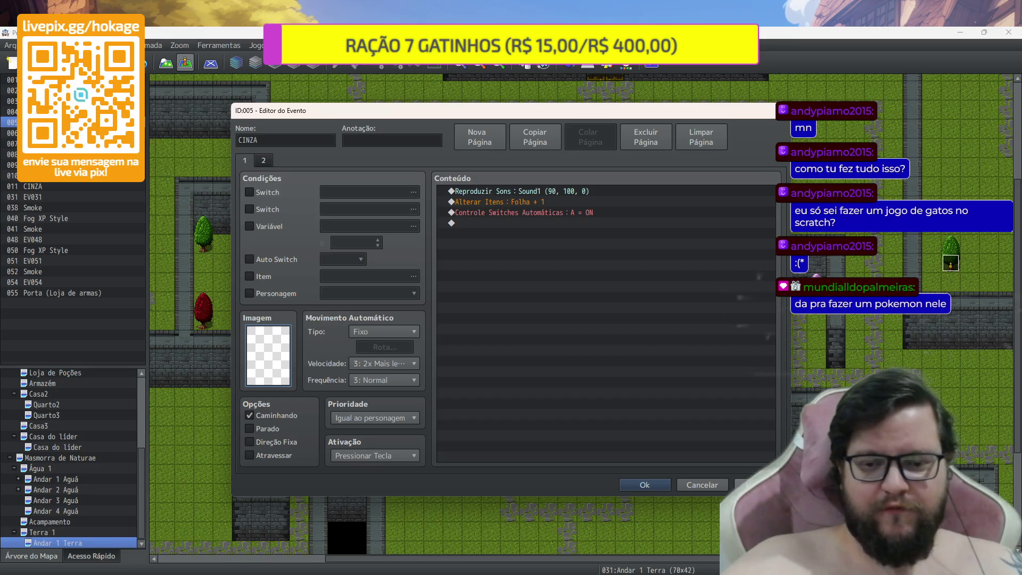
{"action": "left_click", "coordinate": [647, 486]}
{"action": "scroll", "coordinate": [419, 356], "scroll_direction": "down", "scroll_amount": 2}
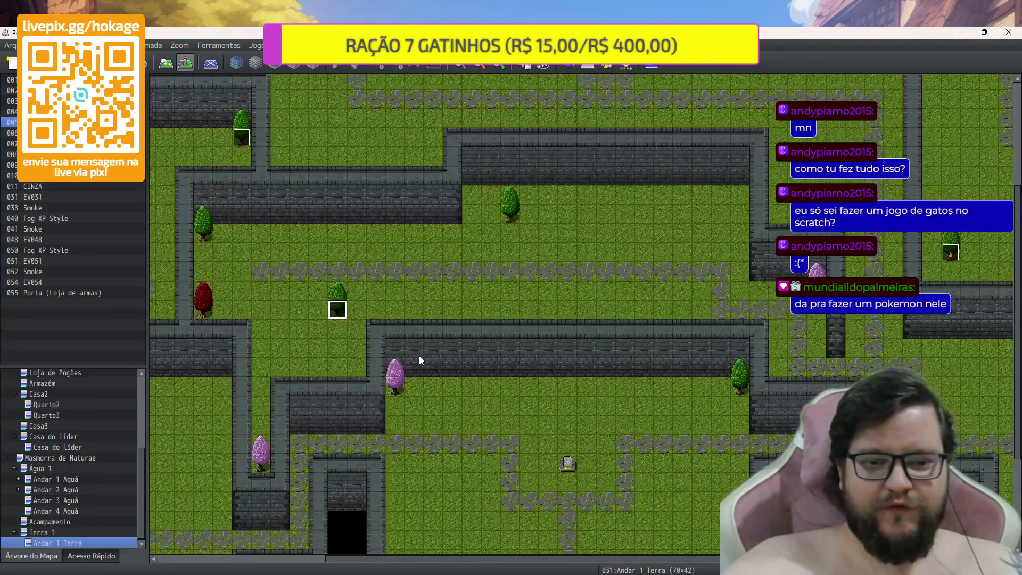
{"action": "double_click", "coordinate": [341, 262]}
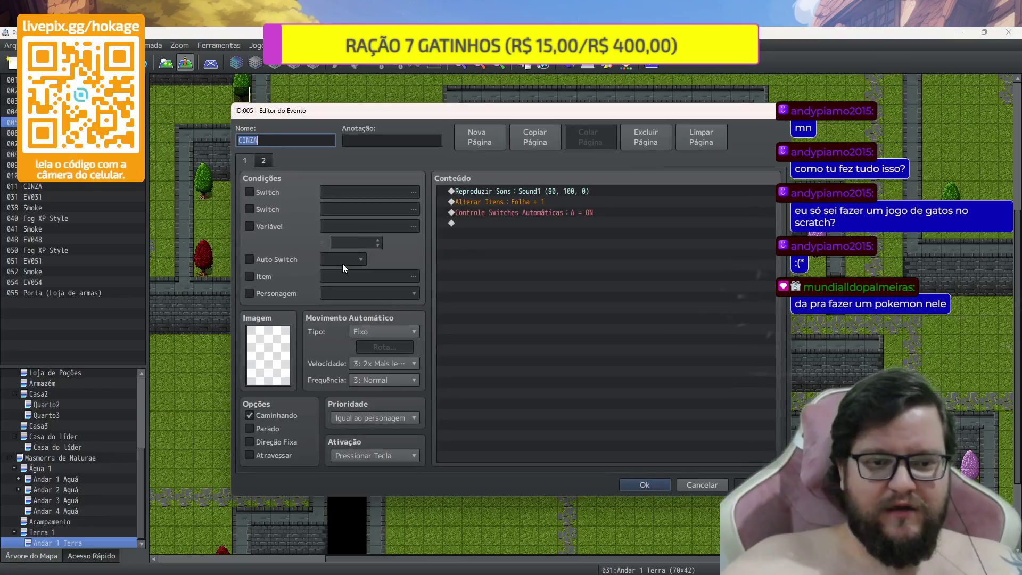
{"action": "double_click", "coordinate": [286, 355]}
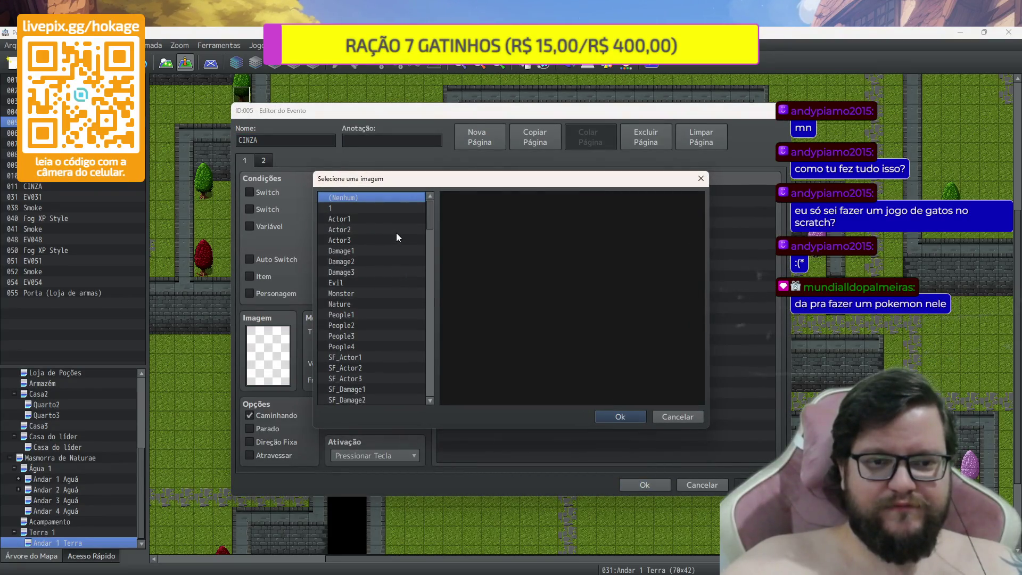
{"action": "key", "text": "Escape"}
{"action": "key", "text": "Escape"}
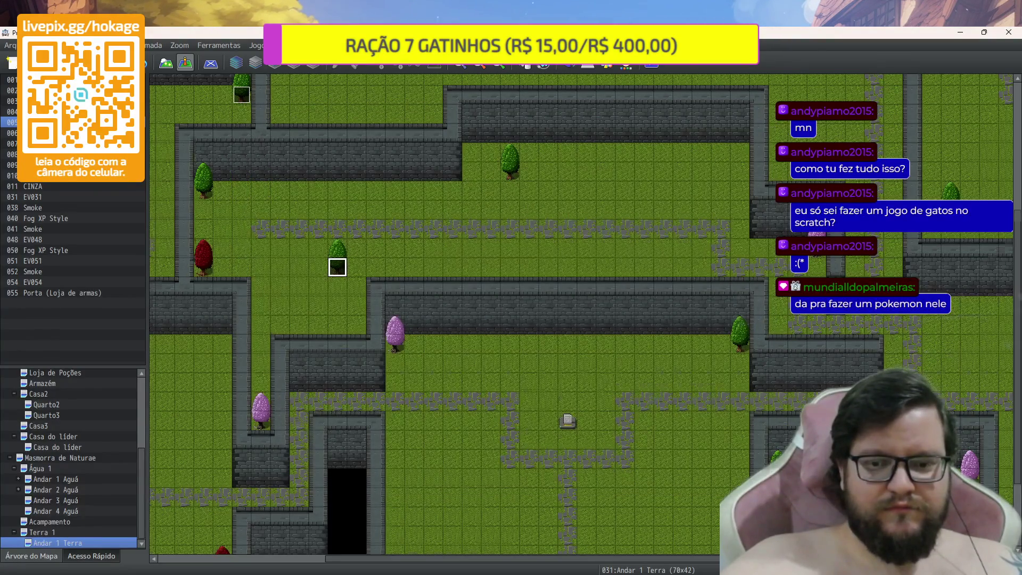
{"action": "scroll", "coordinate": [771, 449], "scroll_direction": "down", "scroll_amount": 3}
{"action": "left_click", "coordinate": [778, 382]}
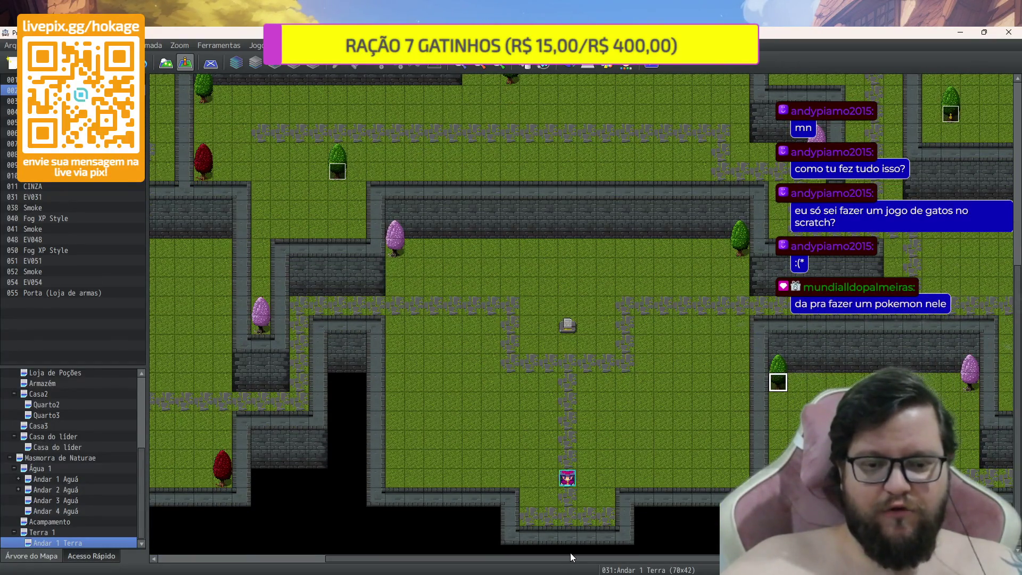
{"action": "left_click_drag", "start_coordinate": [570, 557], "coordinate": [706, 556]}
{"action": "scroll", "coordinate": [753, 354], "scroll_direction": "up", "scroll_amount": 8}
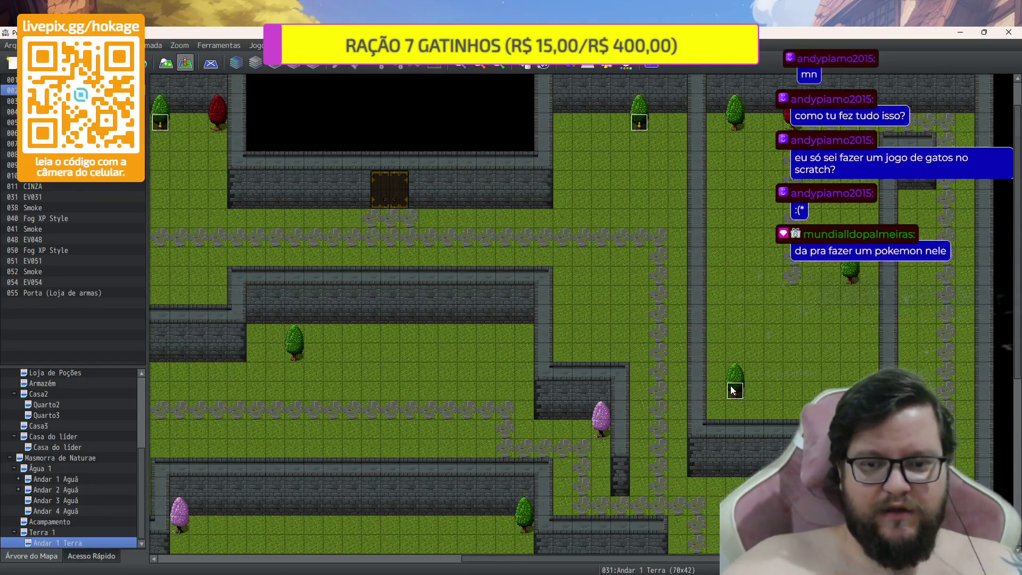
{"action": "left_click", "coordinate": [733, 390]}
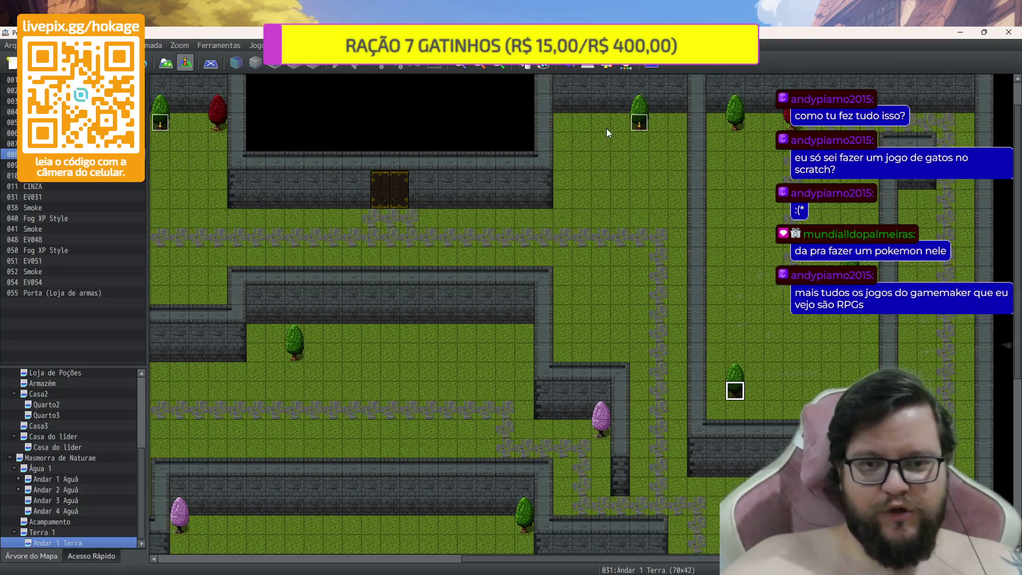
{"action": "left_click", "coordinate": [638, 125]}
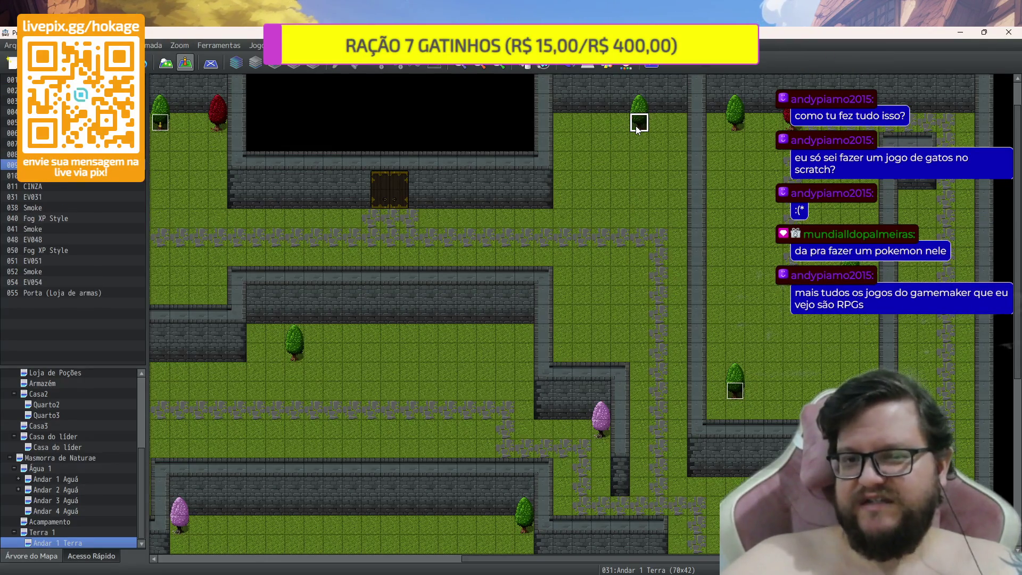
{"action": "left_click_drag", "start_coordinate": [602, 558], "coordinate": [299, 558]}
{"action": "left_click", "coordinate": [639, 123]}
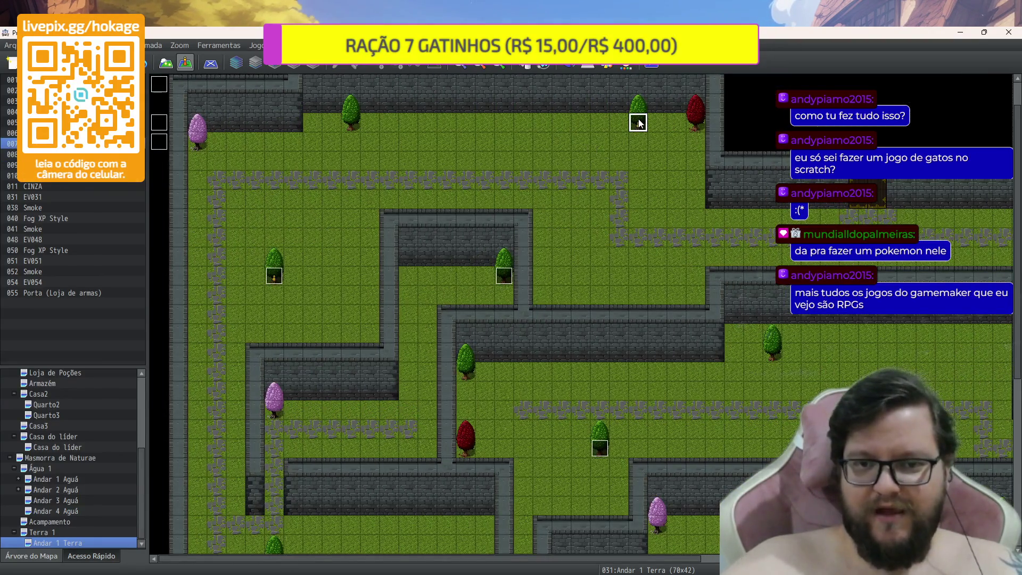
{"action": "left_click", "coordinate": [274, 275]}
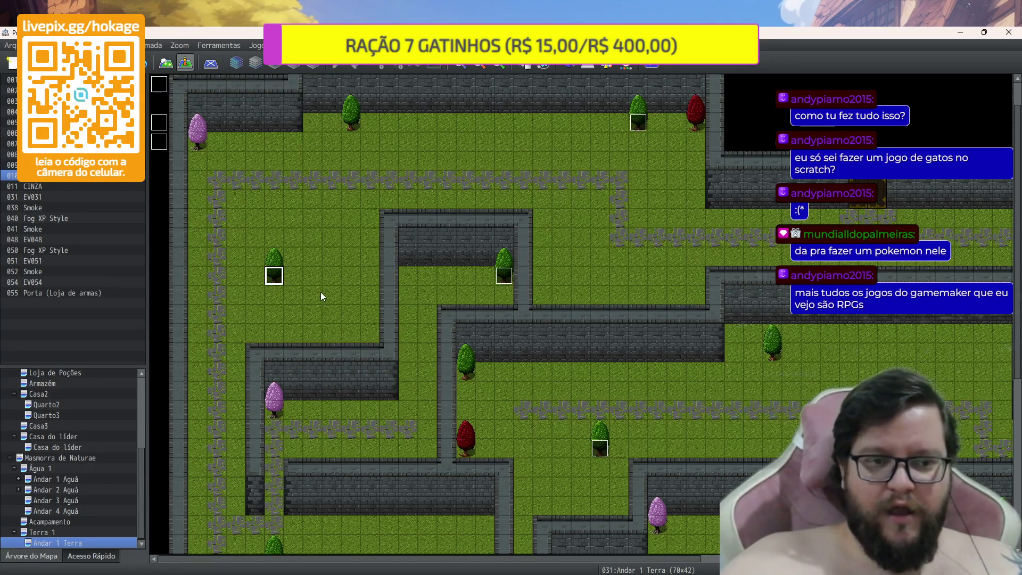
{"action": "scroll", "coordinate": [321, 292], "scroll_direction": "down", "scroll_amount": 5}
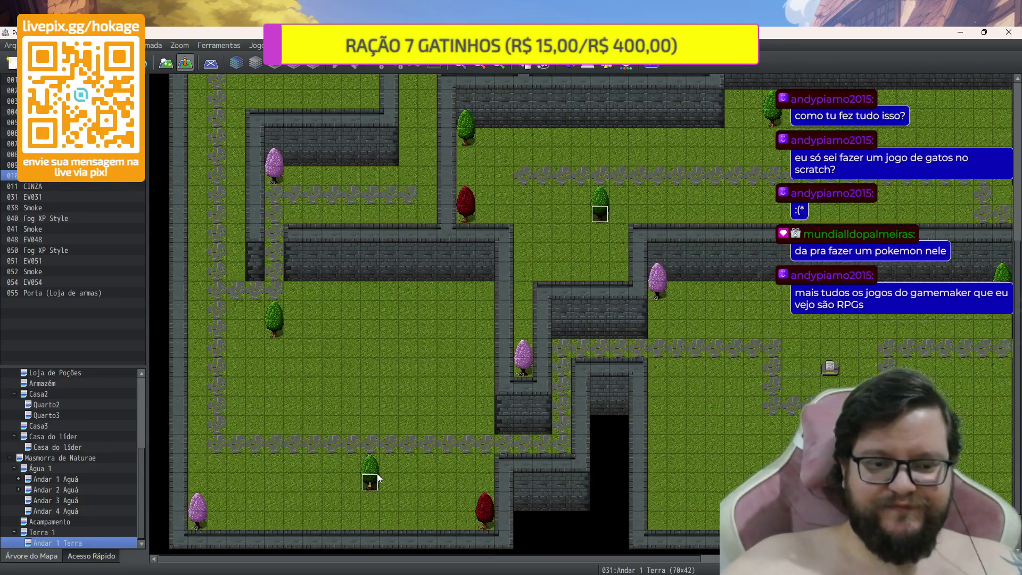
{"action": "left_click", "coordinate": [377, 474]}
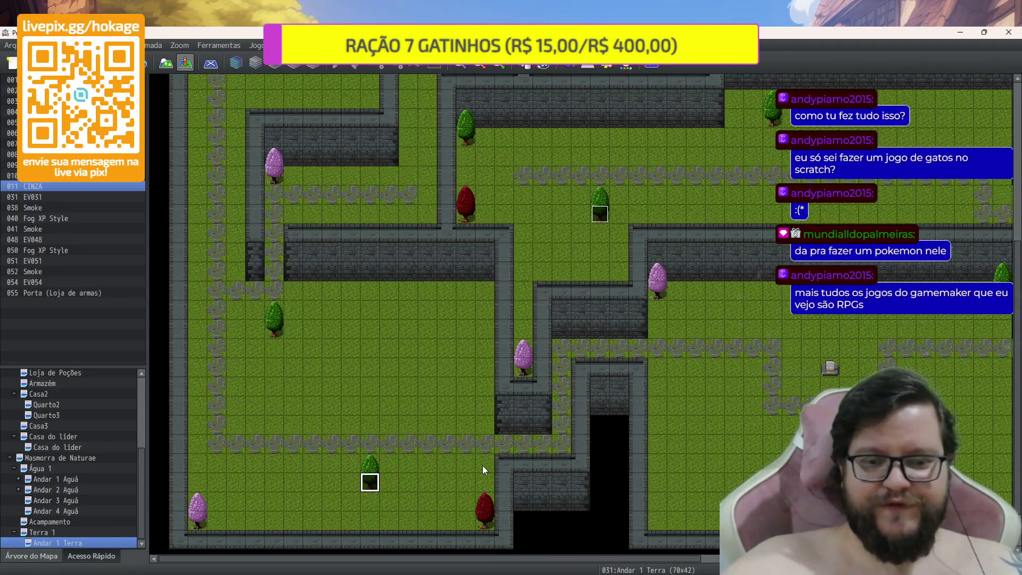
{"action": "scroll", "coordinate": [482, 465], "scroll_direction": "down", "scroll_amount": 1}
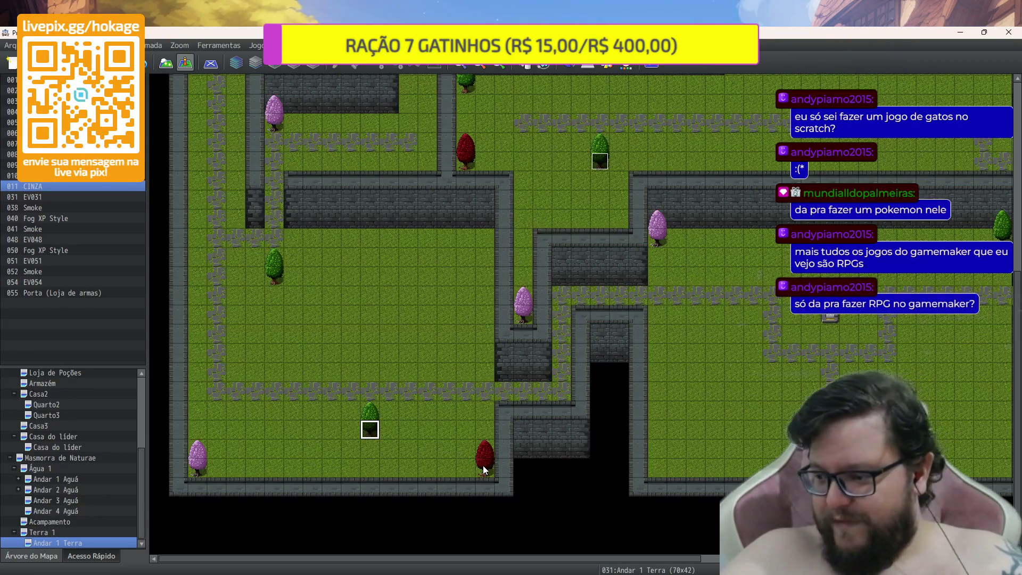
{"action": "scroll", "coordinate": [490, 445], "scroll_direction": "up", "scroll_amount": 5}
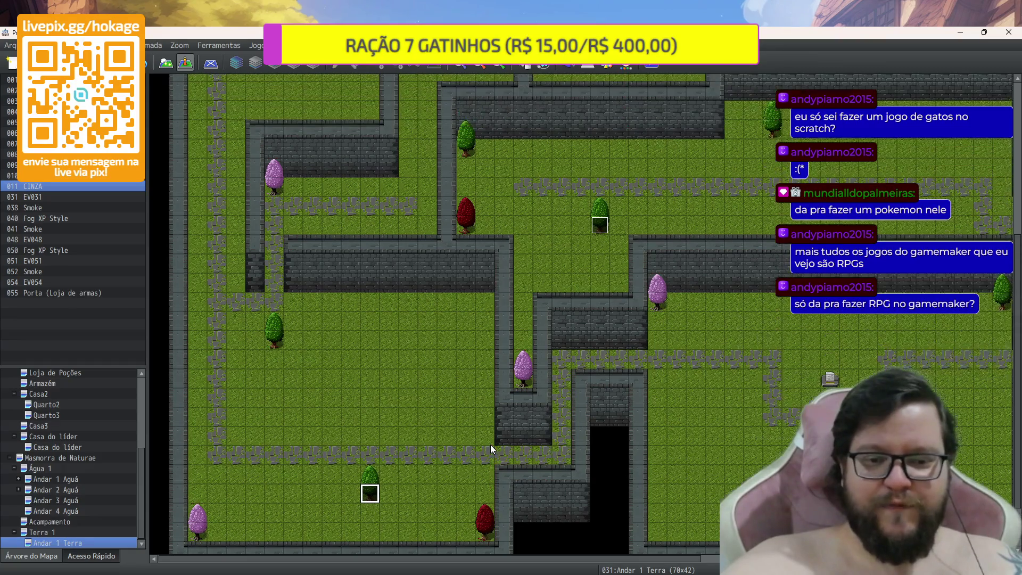
{"action": "scroll", "coordinate": [490, 449], "scroll_direction": "up", "scroll_amount": 8}
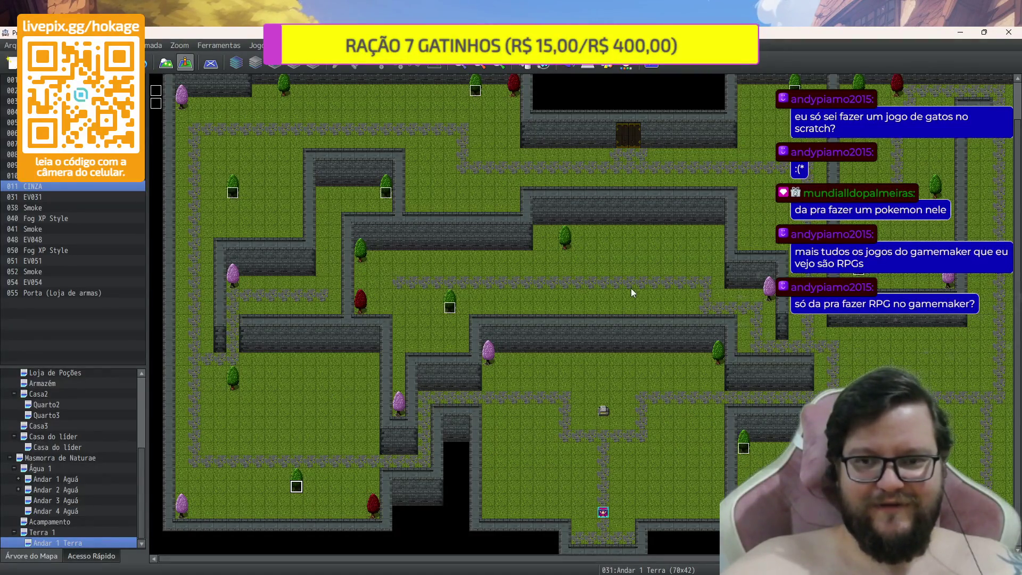
{"action": "scroll", "coordinate": [609, 296], "scroll_direction": "up", "scroll_amount": 3}
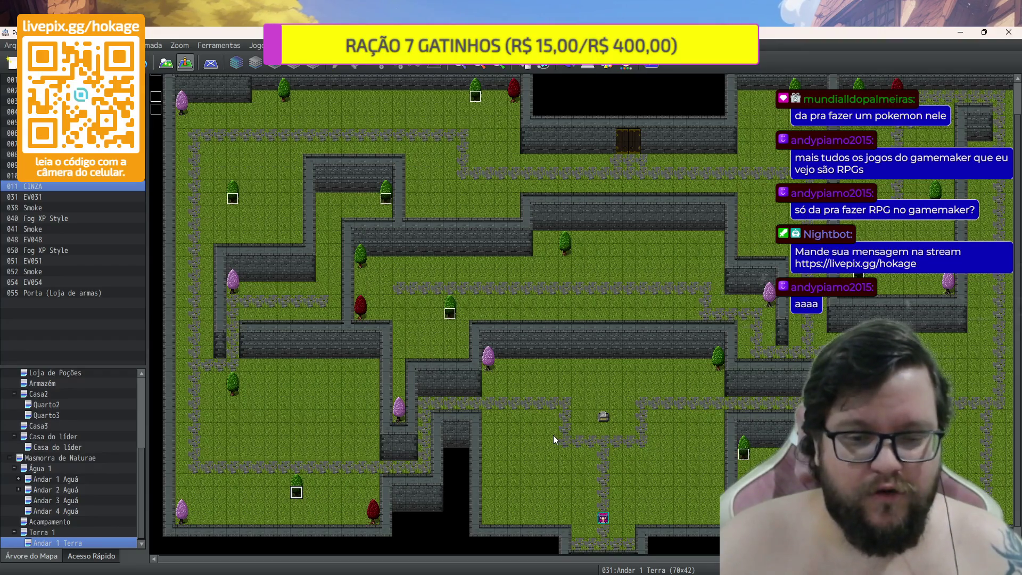
{"action": "scroll", "coordinate": [552, 433], "scroll_direction": "down", "scroll_amount": 1}
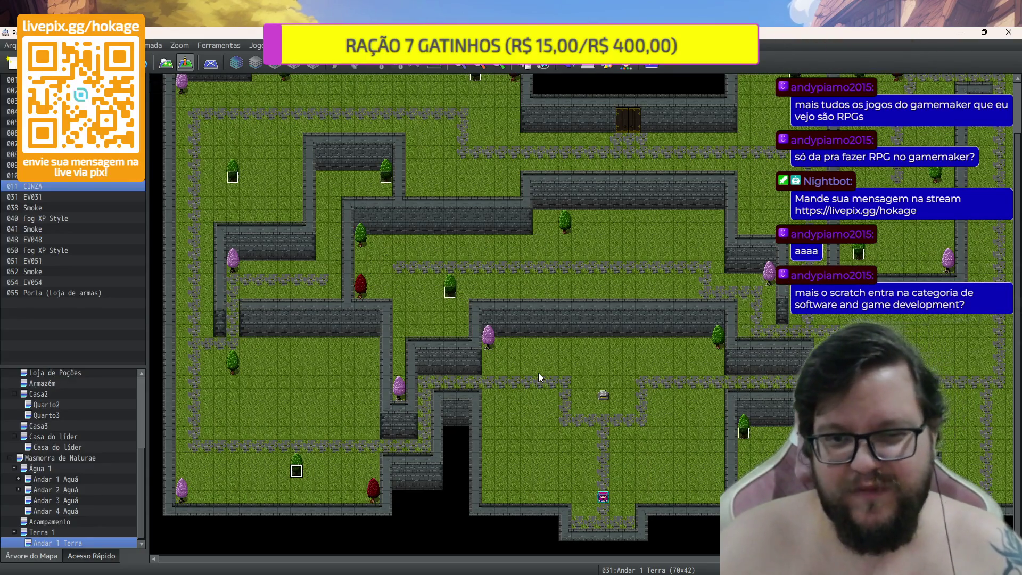
{"action": "scroll", "coordinate": [538, 375], "scroll_direction": "up", "scroll_amount": 3}
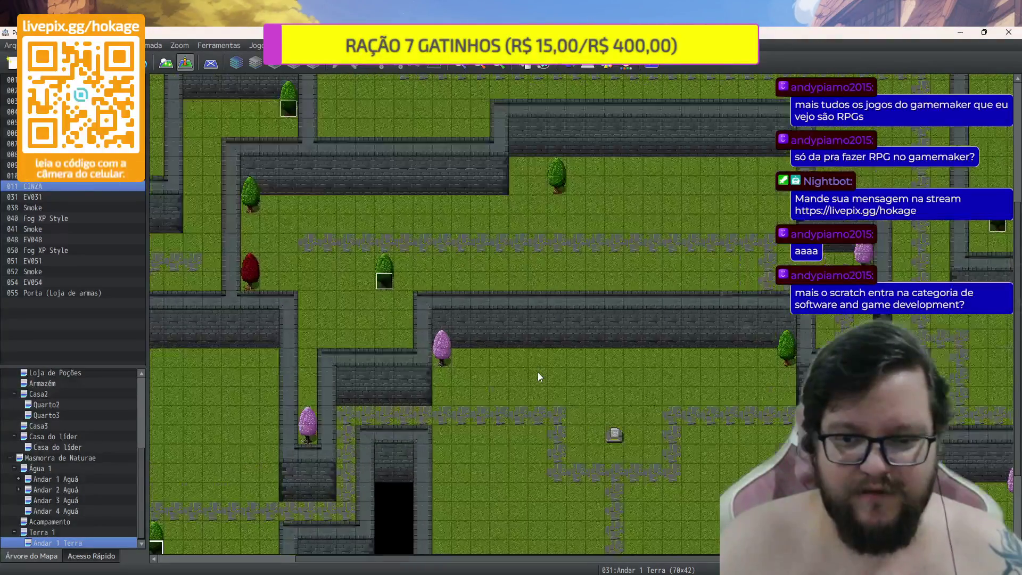
{"action": "scroll", "coordinate": [539, 376], "scroll_direction": "down", "scroll_amount": 1}
{"action": "scroll", "coordinate": [538, 376], "scroll_direction": "up", "scroll_amount": 2}
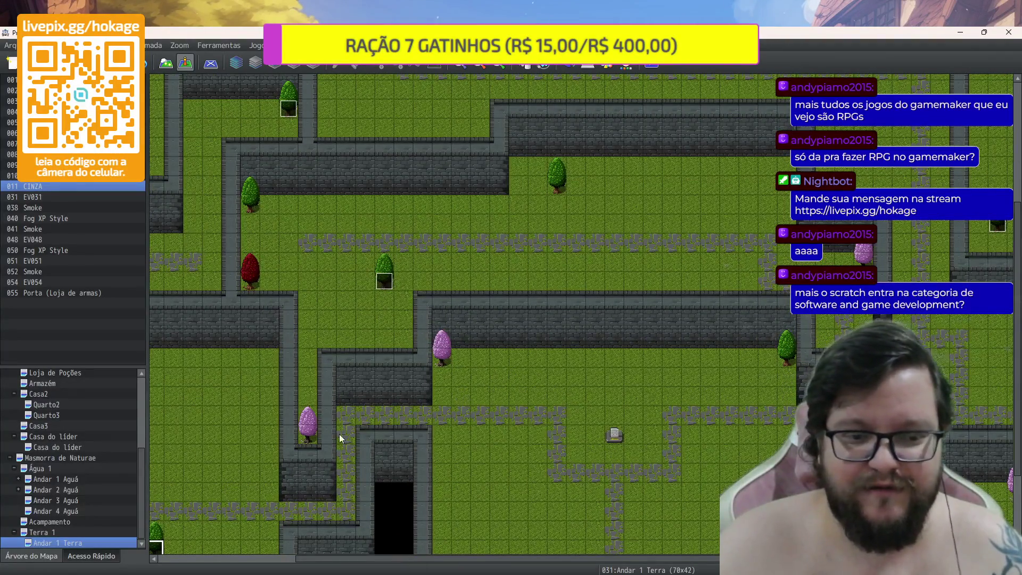
Paste the event on a pink tree and change its item to 0060 Borboleta + 1
{"action": "key", "text": "ctrl+v"}
{"action": "double_click", "coordinate": [313, 431]}
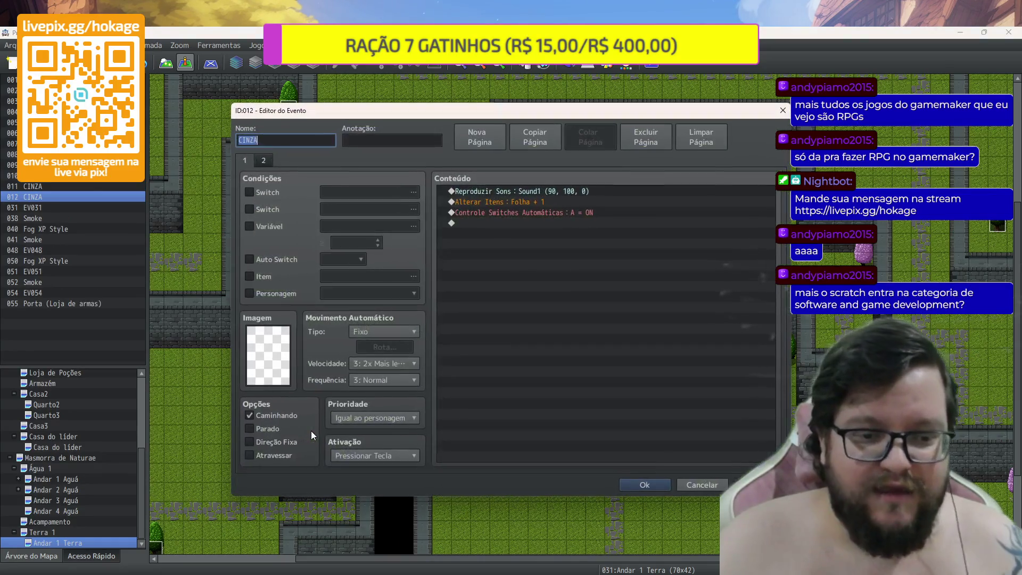
{"action": "double_click", "coordinate": [539, 202]}
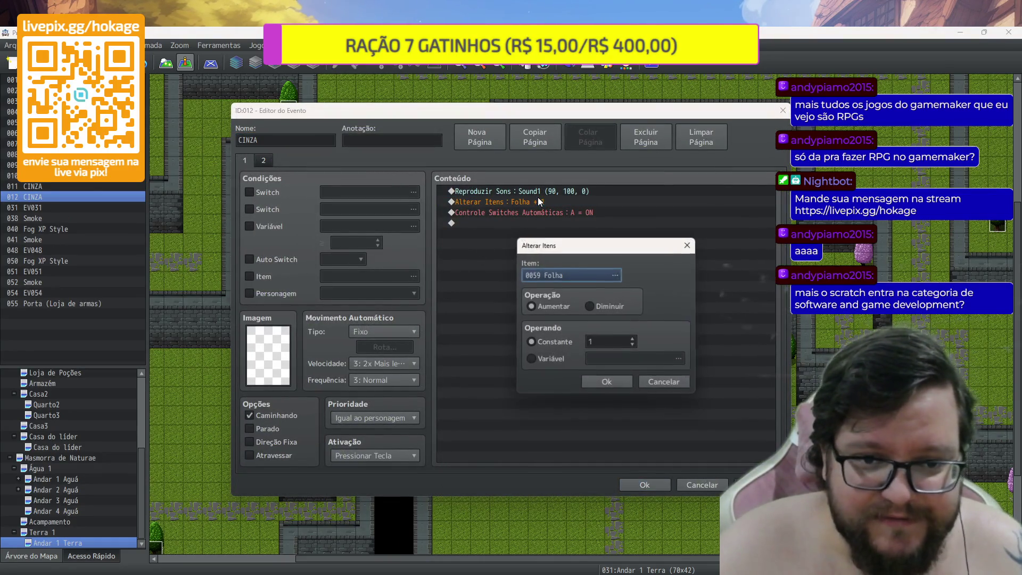
{"action": "left_click", "coordinate": [607, 280]}
{"action": "left_click", "coordinate": [633, 414]}
{"action": "left_click", "coordinate": [632, 440]}
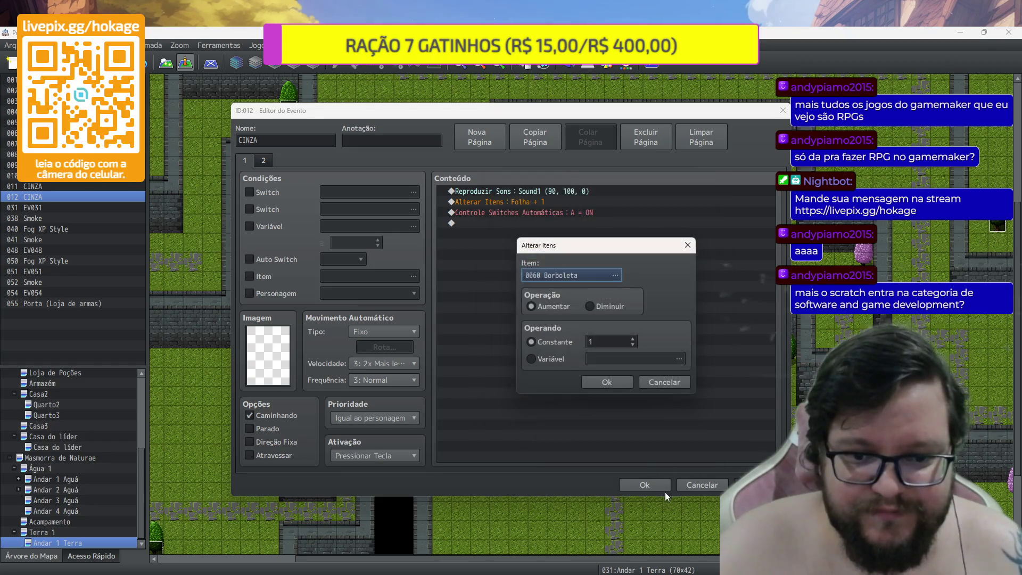
{"action": "left_click", "coordinate": [627, 383]}
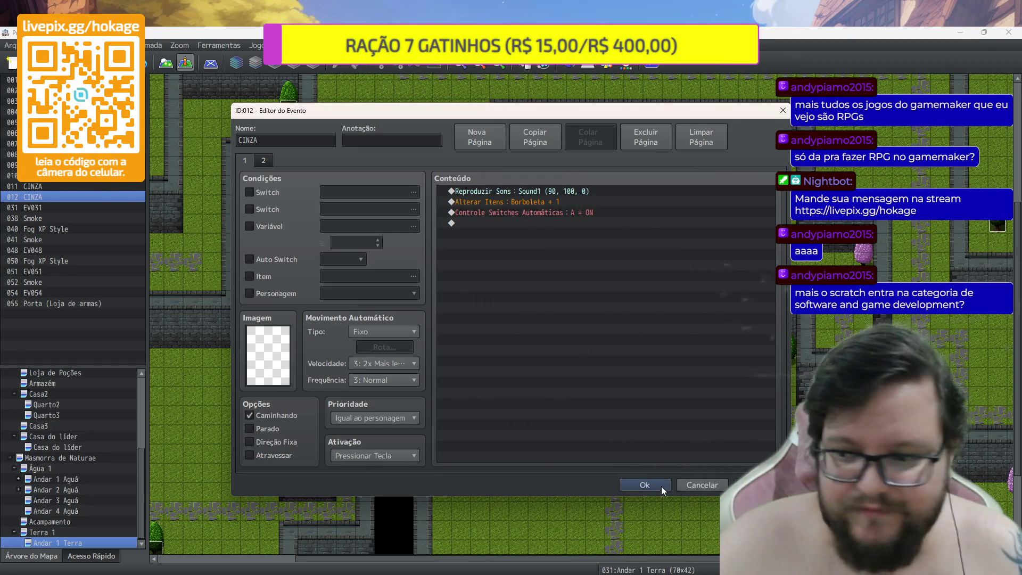
{"action": "left_click", "coordinate": [661, 485]}
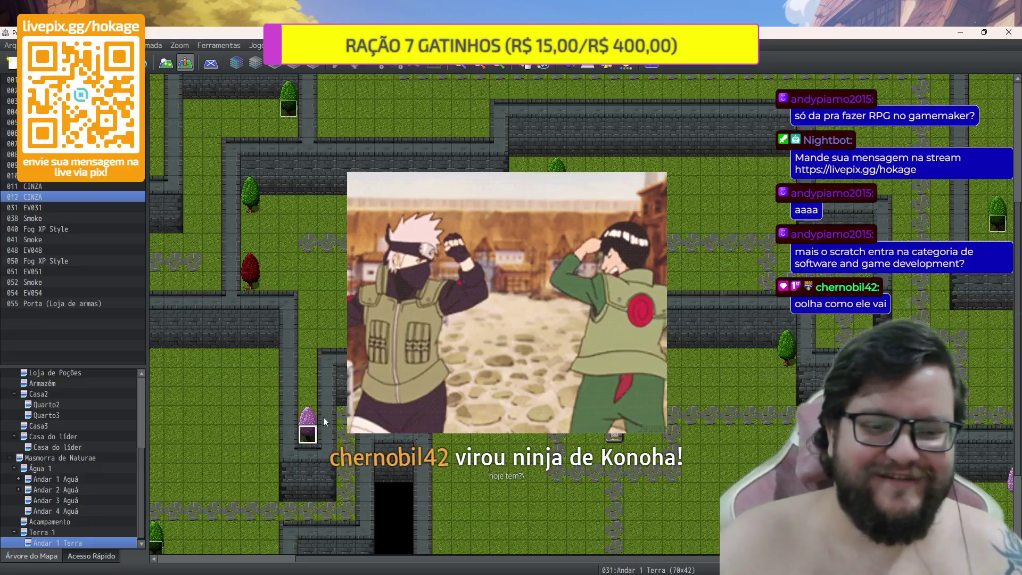
{"action": "scroll", "coordinate": [304, 442], "scroll_direction": "down", "scroll_amount": 5}
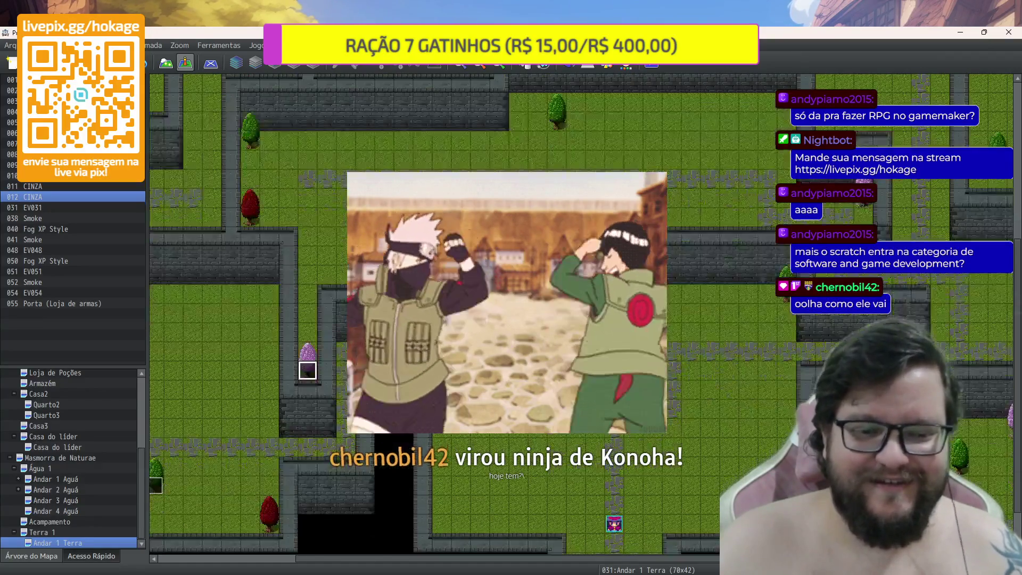
{"action": "key", "text": "minus"}
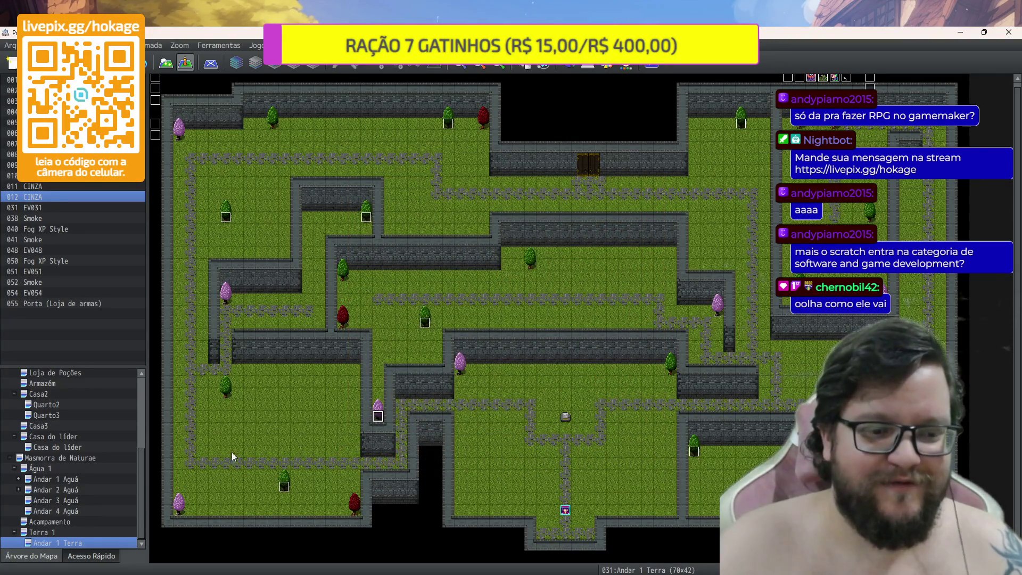
Paste Borboleta event copies onto the bottom-left, top-left, right and another pink tree
{"action": "left_click", "coordinate": [184, 508]}
{"action": "key", "text": "ctrl+v"}
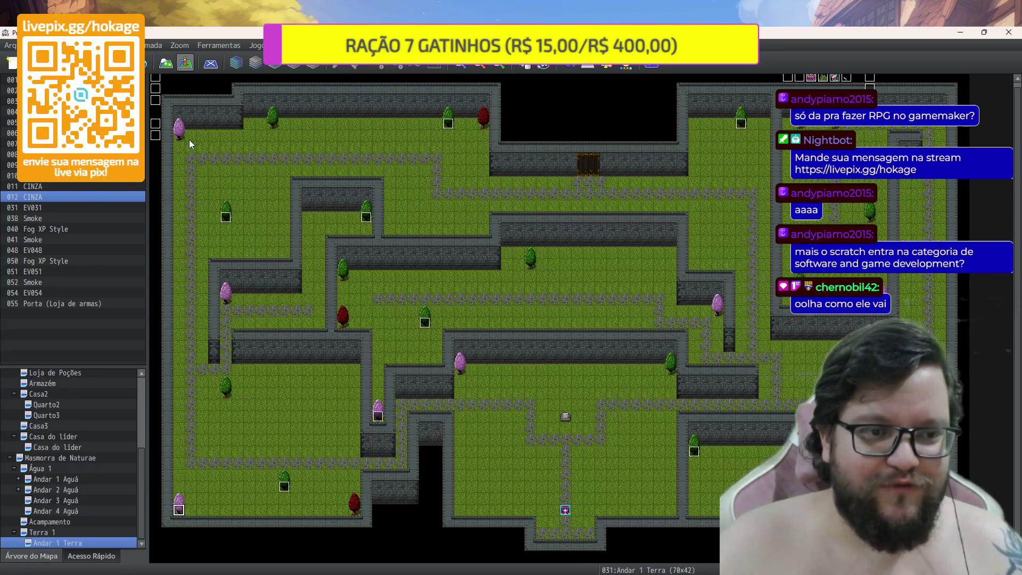
{"action": "key", "text": "ctrl+v"}
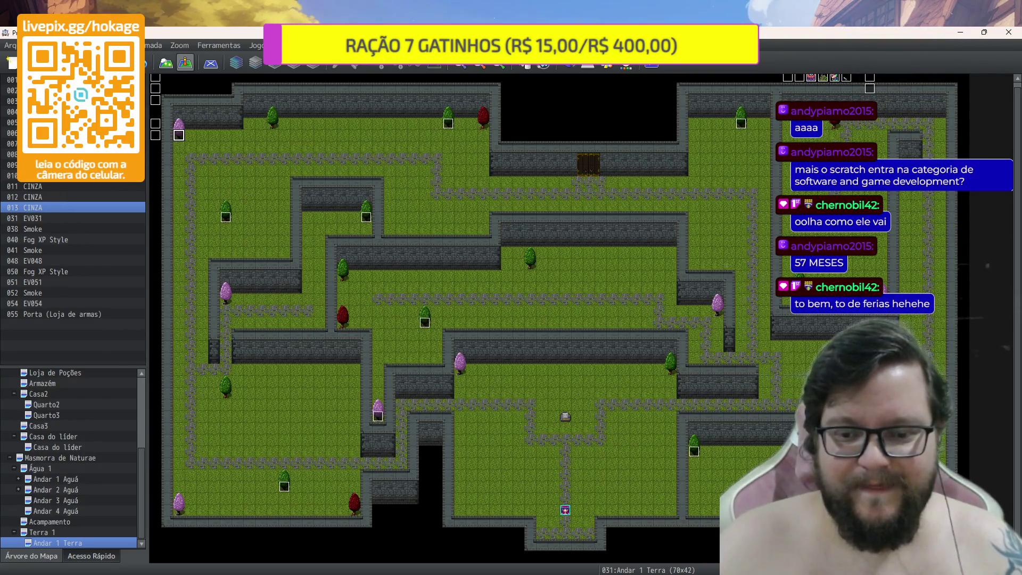
{"action": "key", "text": "ctrl+v"}
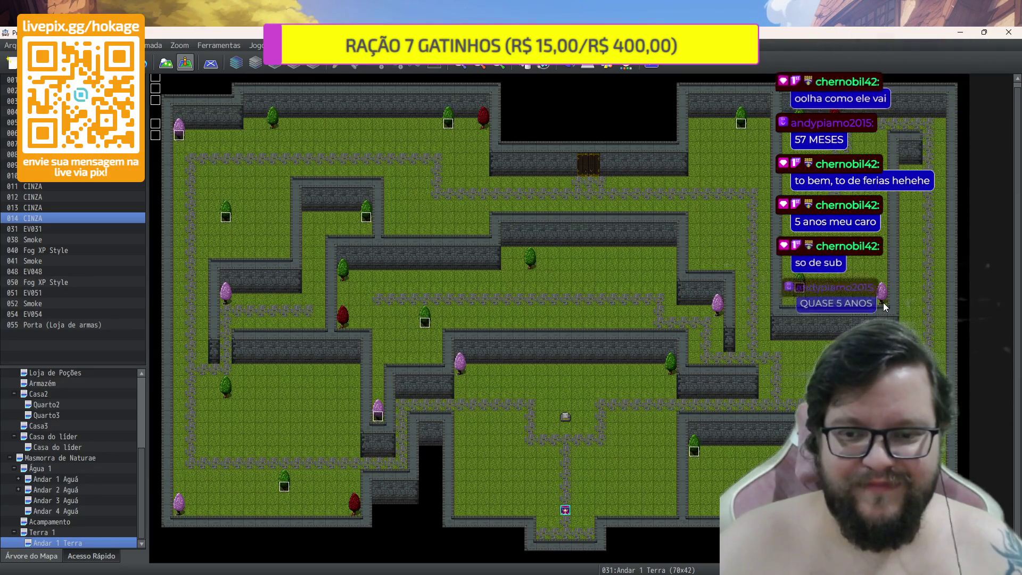
{"action": "key", "text": "ctrl+v"}
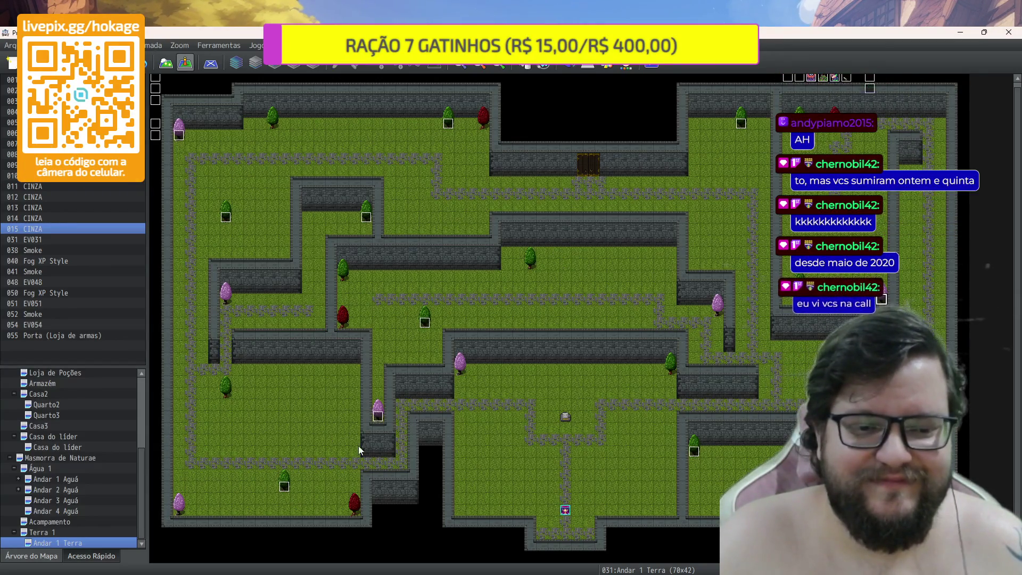
{"action": "left_click", "coordinate": [381, 416]}
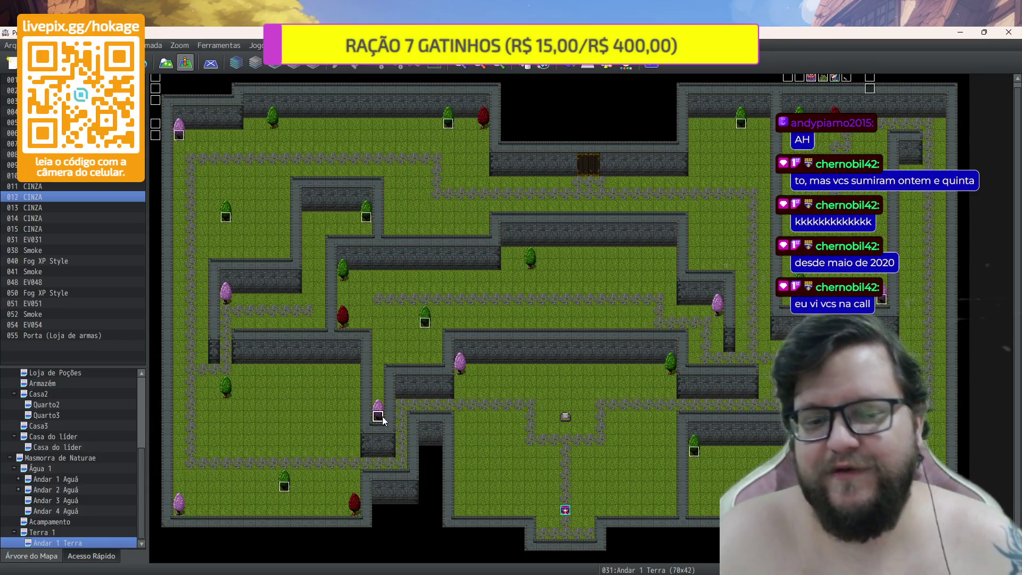
Create a tree event giving 0061 Caracol + 1 and paste a copy onto a red tree
{"action": "double_click", "coordinate": [500, 365]}
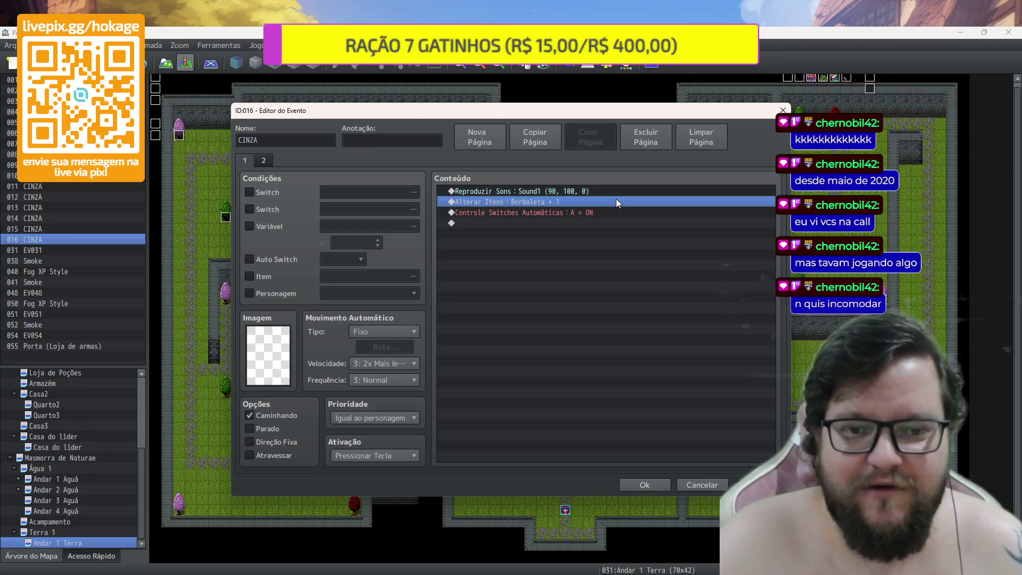
{"action": "double_click", "coordinate": [616, 201]}
{"action": "left_click", "coordinate": [611, 276]}
{"action": "left_click", "coordinate": [559, 261]}
{"action": "left_click", "coordinate": [632, 214]}
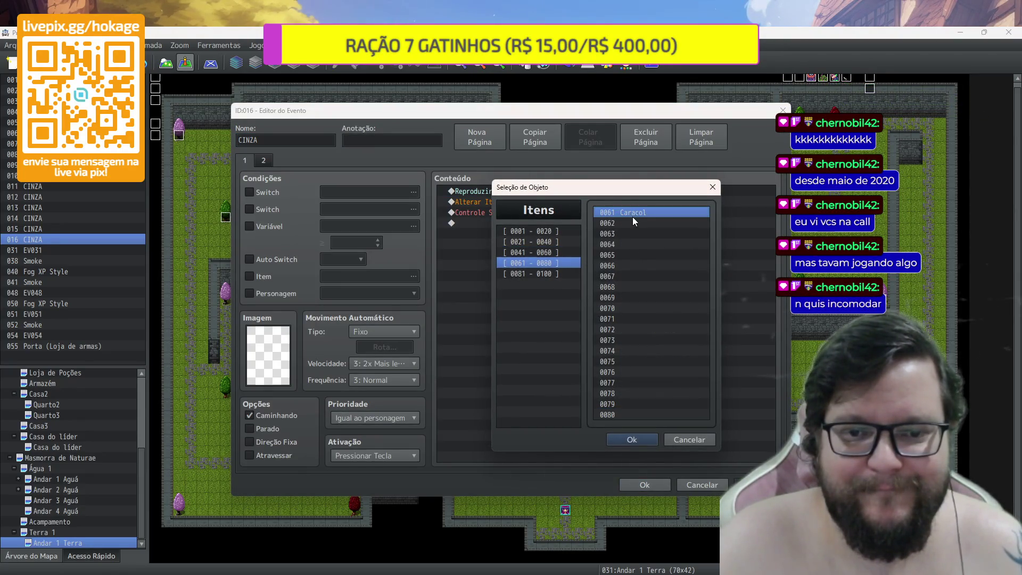
{"action": "left_click", "coordinate": [647, 440]}
{"action": "left_click", "coordinate": [607, 382]}
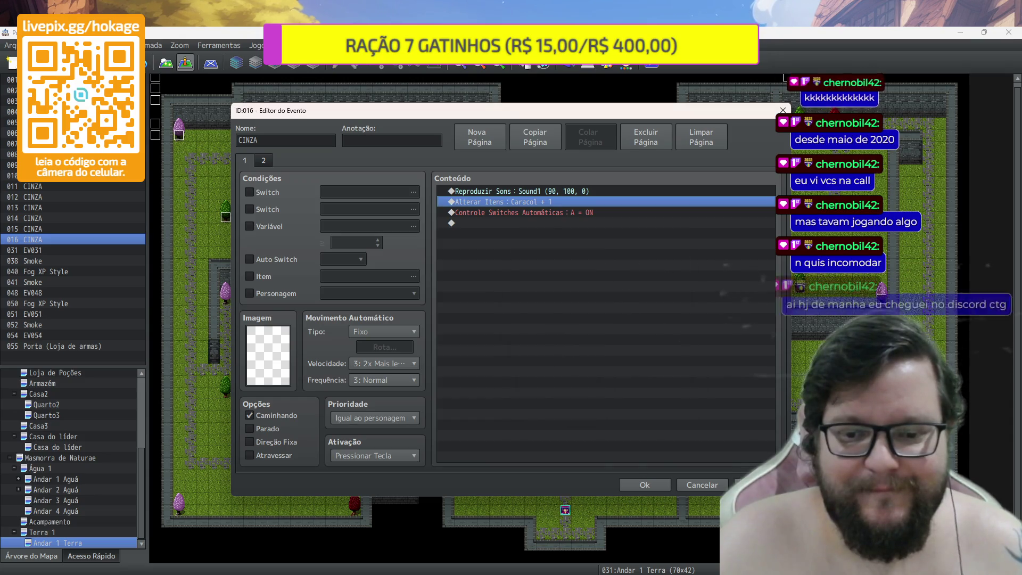
{"action": "left_click", "coordinate": [664, 487]}
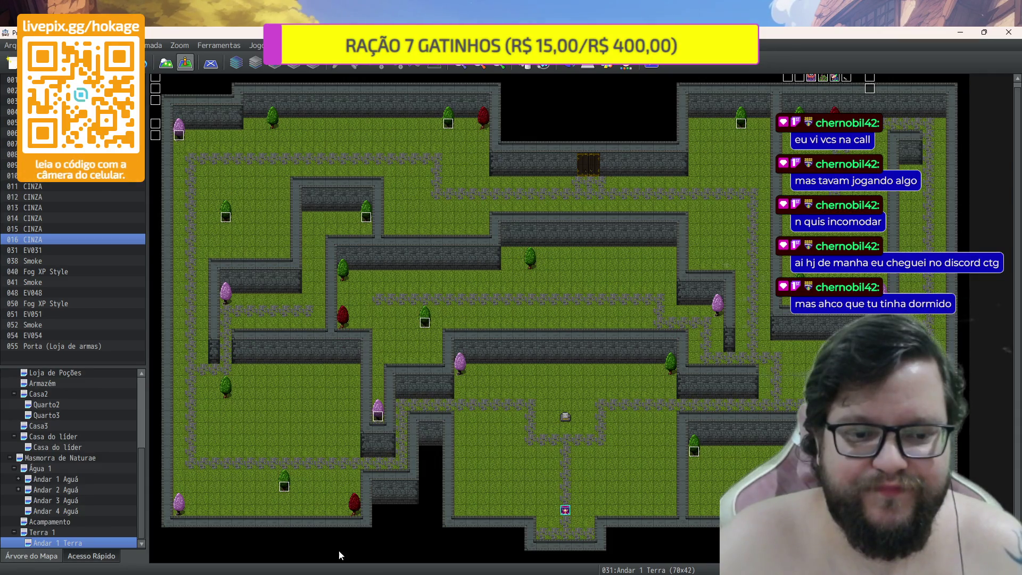
{"action": "key", "text": "ctrl+v"}
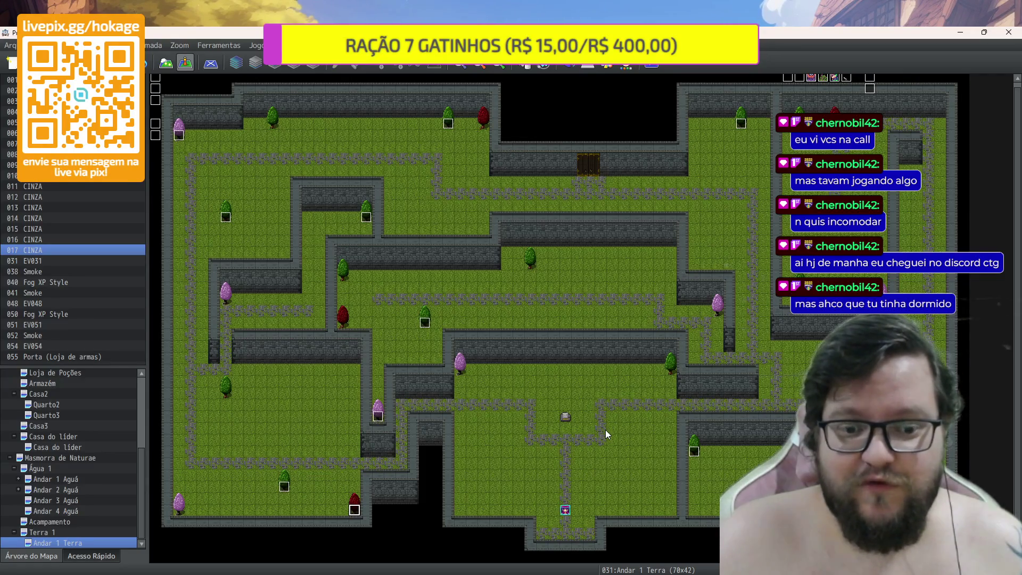
In Discord's Archmage server, view the enlarged Cartas Cherno card art in crie-sua-carta
{"action": "mouse_move", "coordinate": [591, 572]}
{"action": "left_click", "coordinate": [590, 527]}
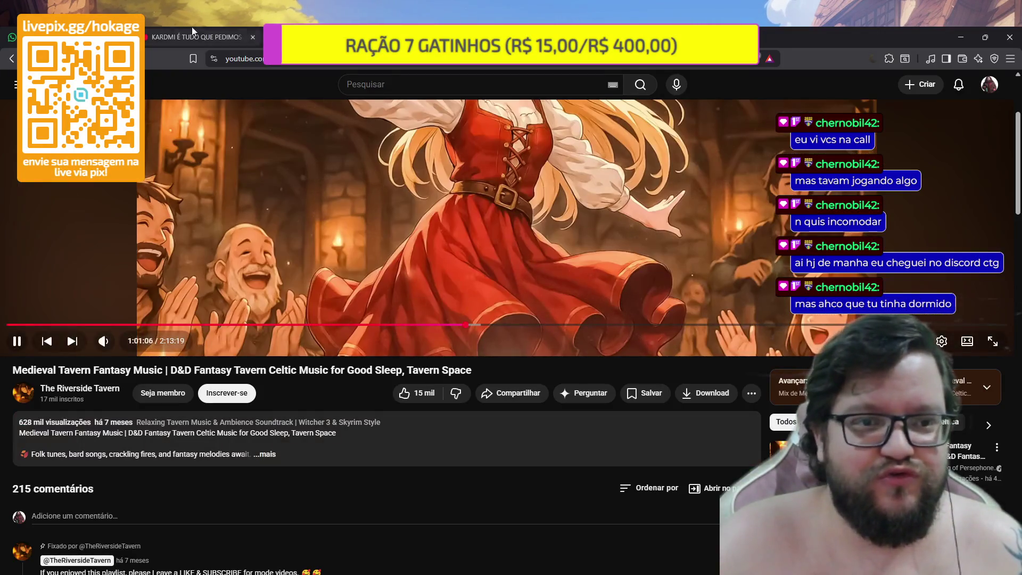
{"action": "key", "text": "ctrl+Tab"}
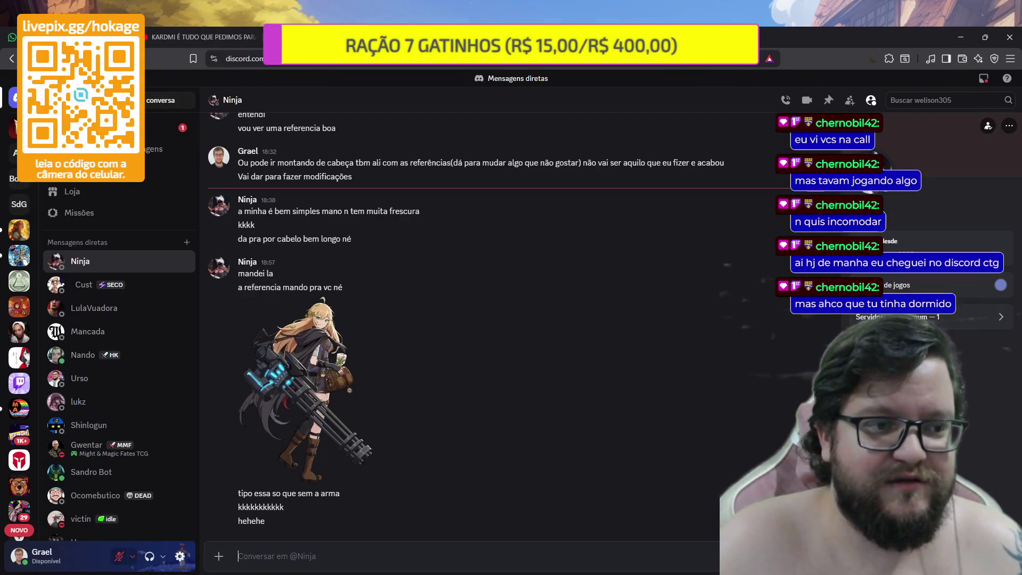
{"action": "left_click", "coordinate": [19, 178]}
{"action": "left_click", "coordinate": [19, 230]}
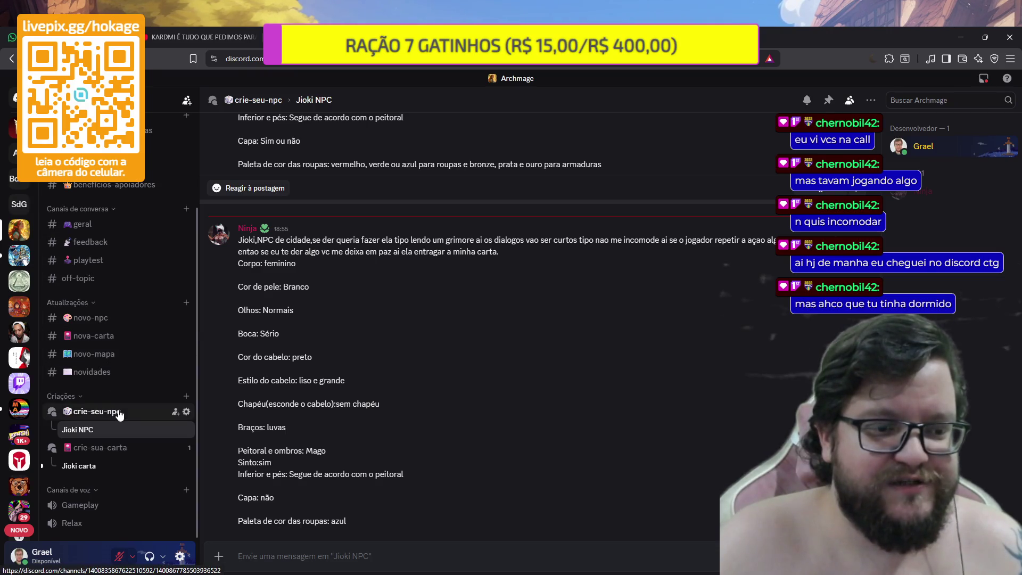
{"action": "mouse_move", "coordinate": [118, 420]}
{"action": "left_click", "coordinate": [106, 447]}
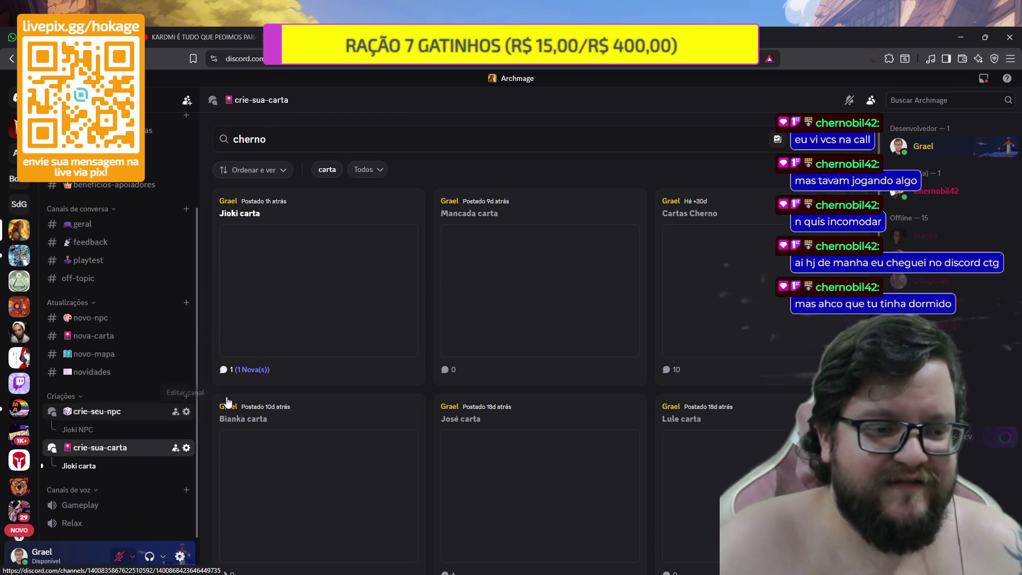
{"action": "left_click", "coordinate": [369, 338]}
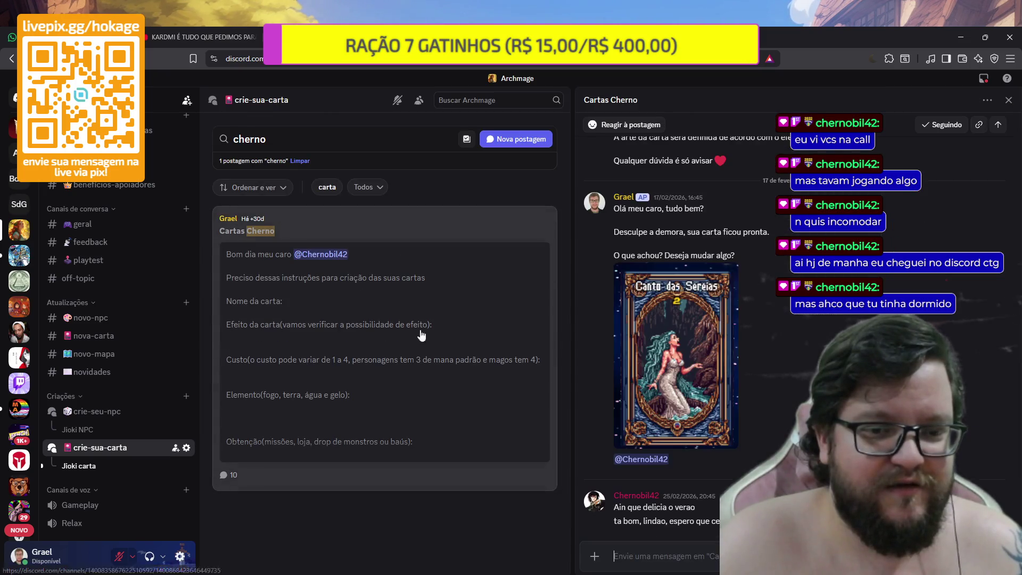
{"action": "left_click", "coordinate": [695, 365]}
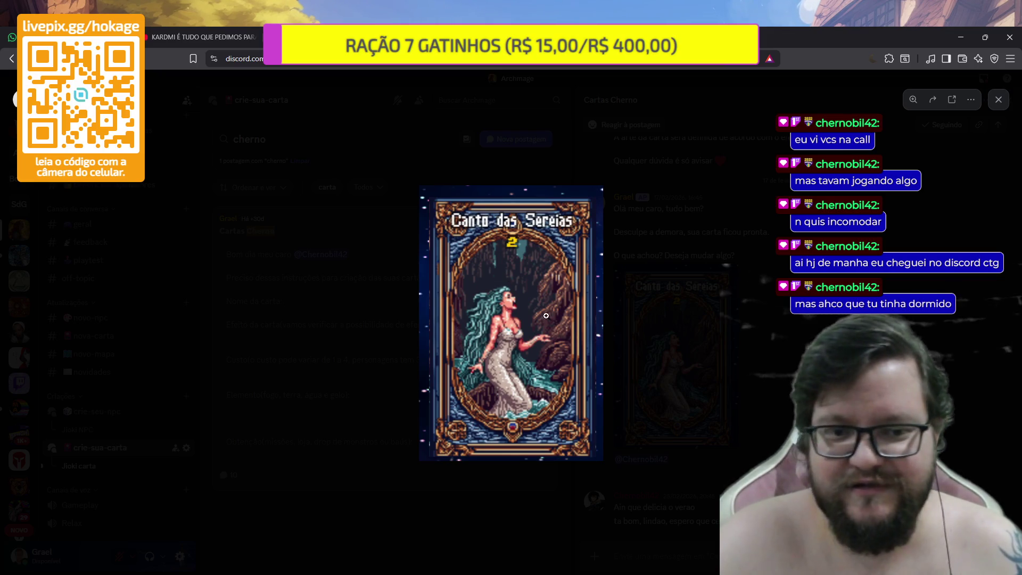
{"action": "left_click", "coordinate": [734, 233]}
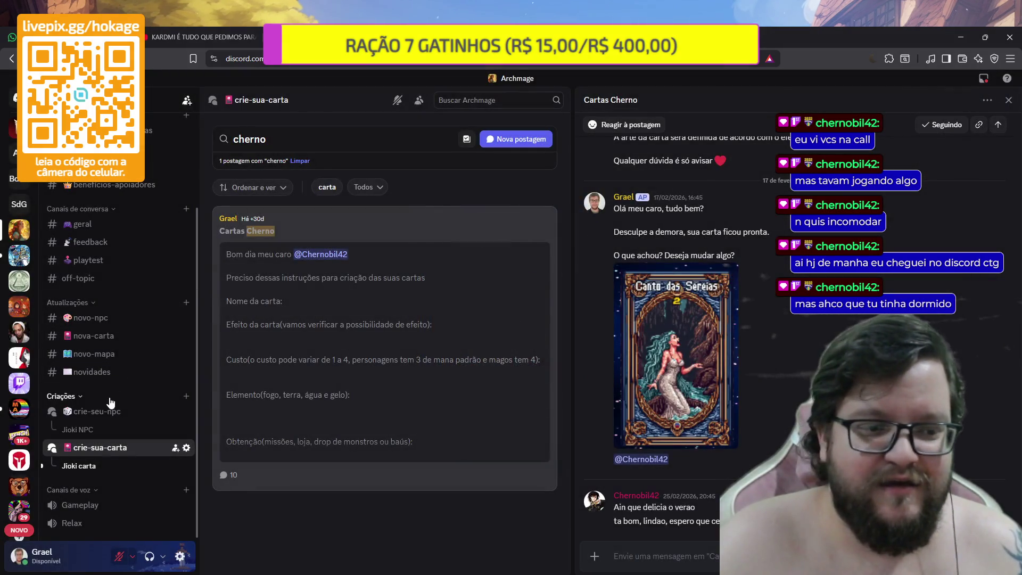
View the enlarged Cherno NPC sprite sheets in crie-seu-npc, then minimize the browser
{"action": "left_click", "coordinate": [112, 420]}
{"action": "scroll", "coordinate": [336, 351], "scroll_direction": "down", "scroll_amount": 4}
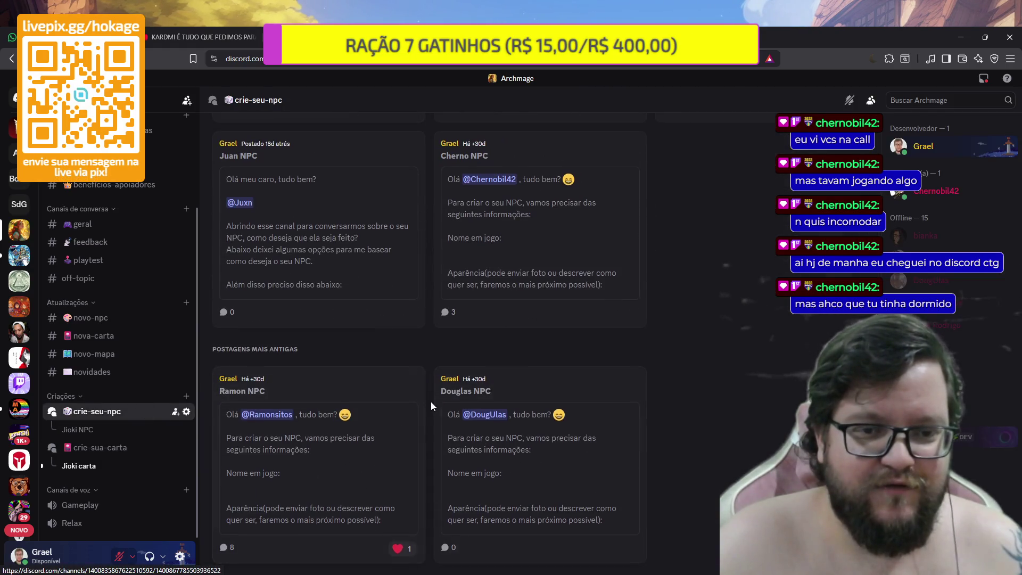
{"action": "scroll", "coordinate": [431, 406], "scroll_direction": "up", "scroll_amount": 2}
{"action": "left_click", "coordinate": [511, 351]}
{"action": "left_click", "coordinate": [687, 426]}
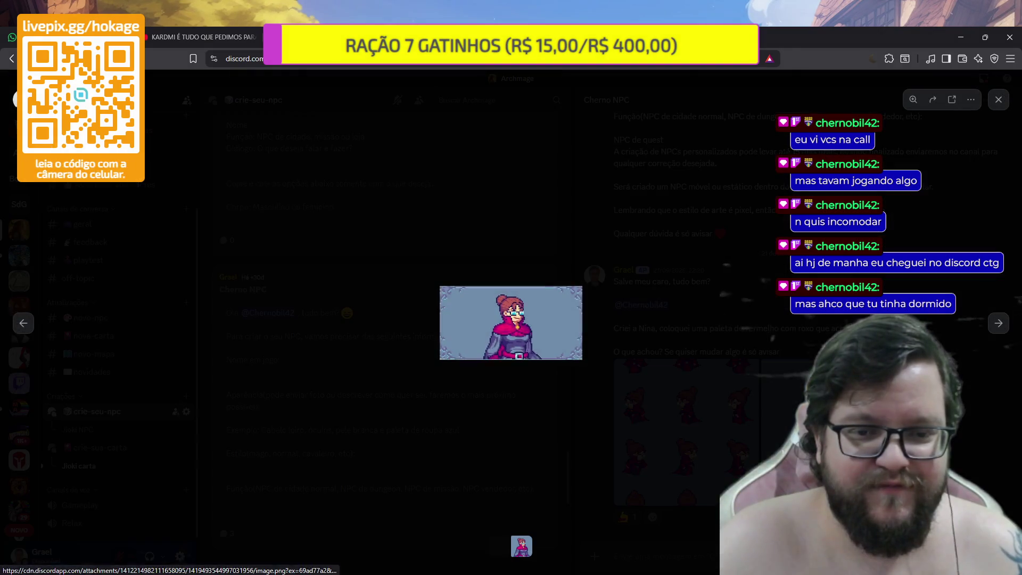
{"action": "left_click", "coordinate": [704, 411]}
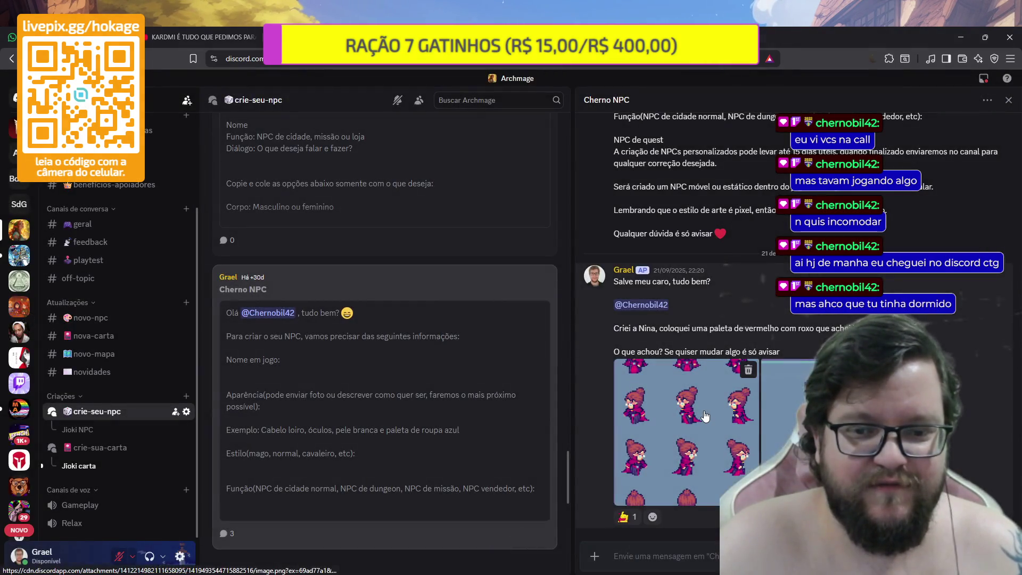
{"action": "left_click", "coordinate": [704, 412]}
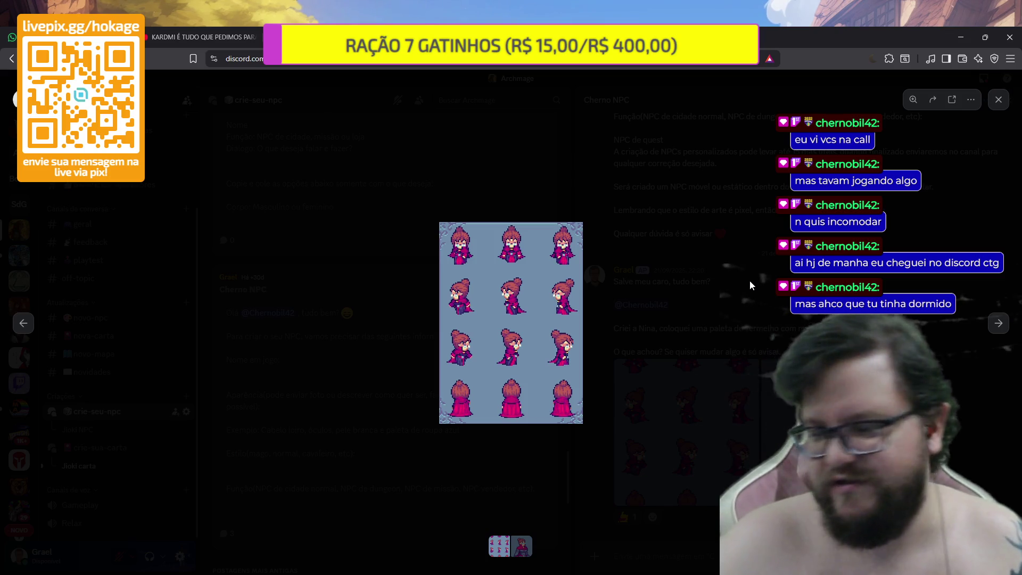
{"action": "left_click", "coordinate": [749, 280]}
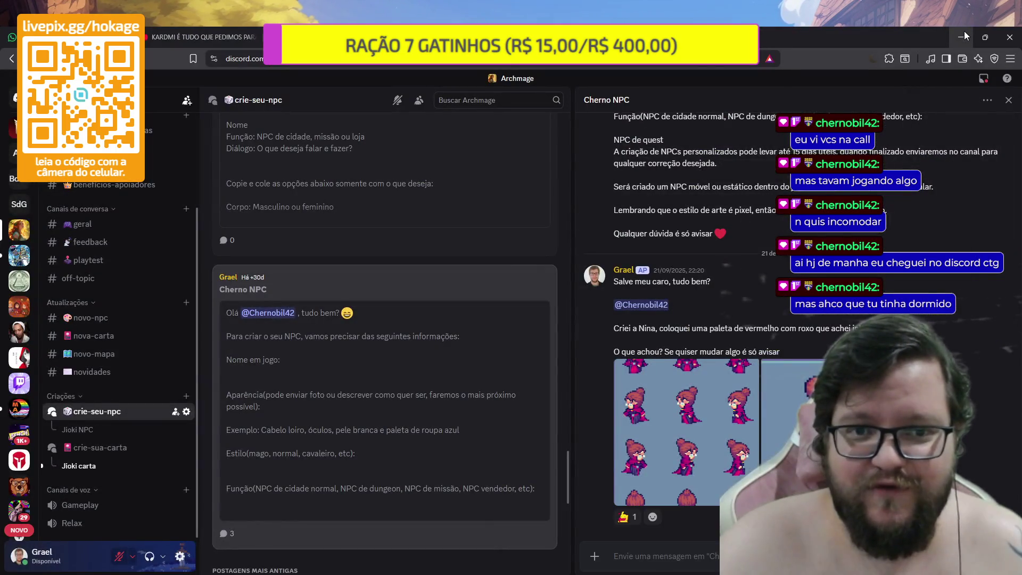
{"action": "left_click", "coordinate": [963, 37]}
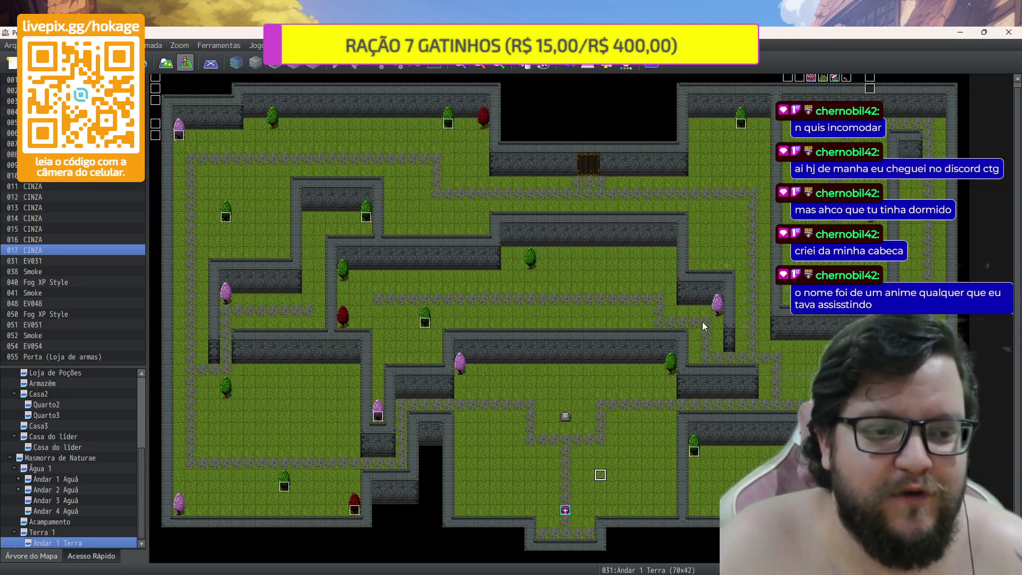
Launch a playtest of Andar 1 Terra, bringing up the 'Salvar as alterações no jogo?' prompt
{"action": "left_click", "coordinate": [180, 46]}
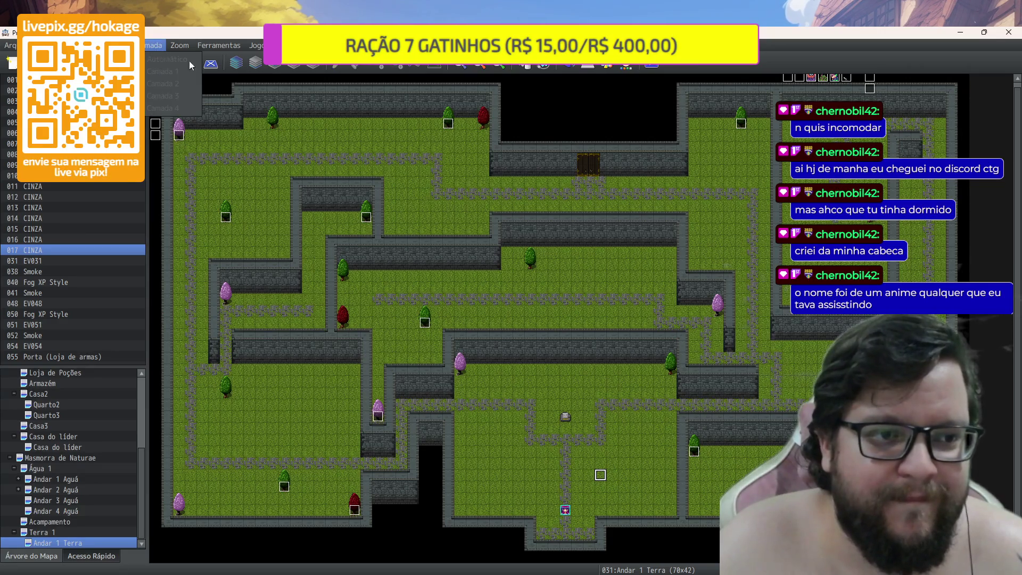
{"action": "left_click", "coordinate": [632, 68]}
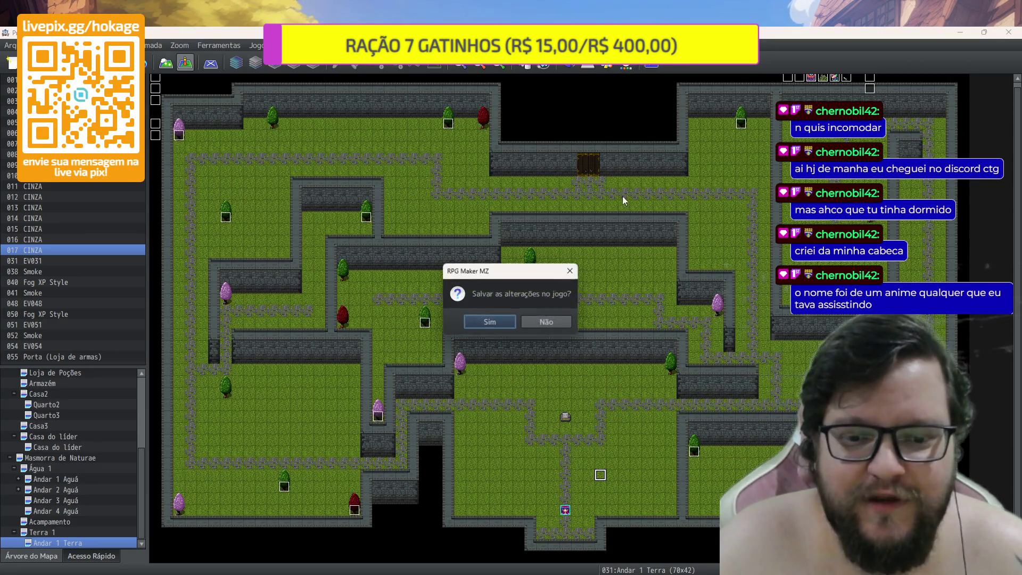
Save changes, start a new game, and walk the stone paths collecting a Caracol before closing the game
{"action": "left_click", "coordinate": [507, 317]}
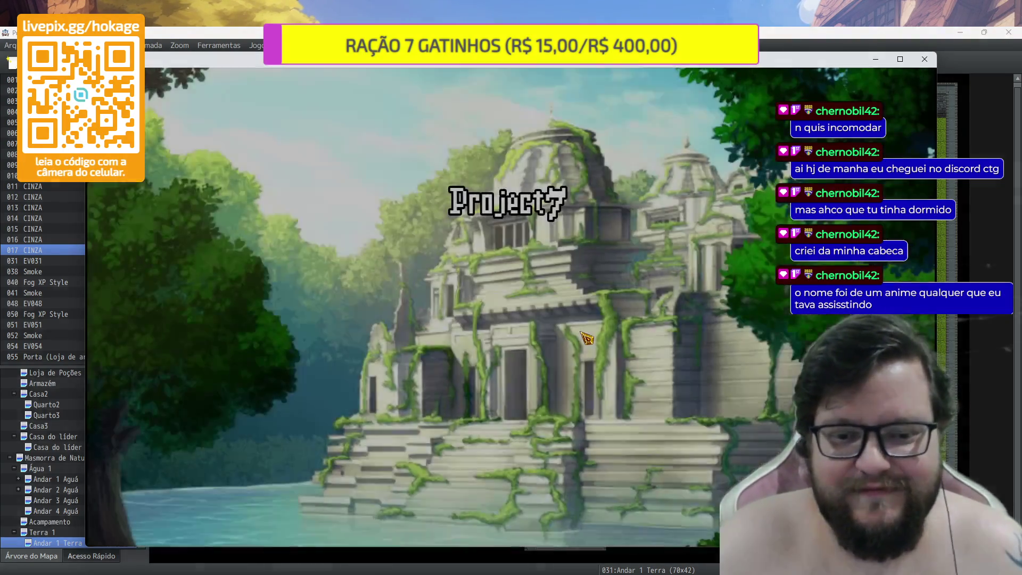
{"action": "key", "text": "Return"}
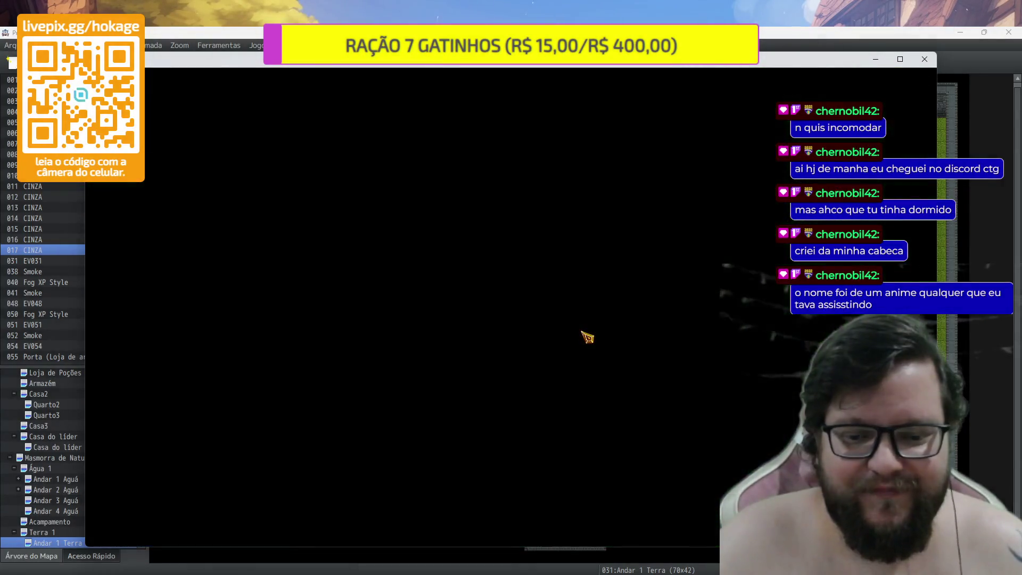
{"action": "key", "text": "Up"}
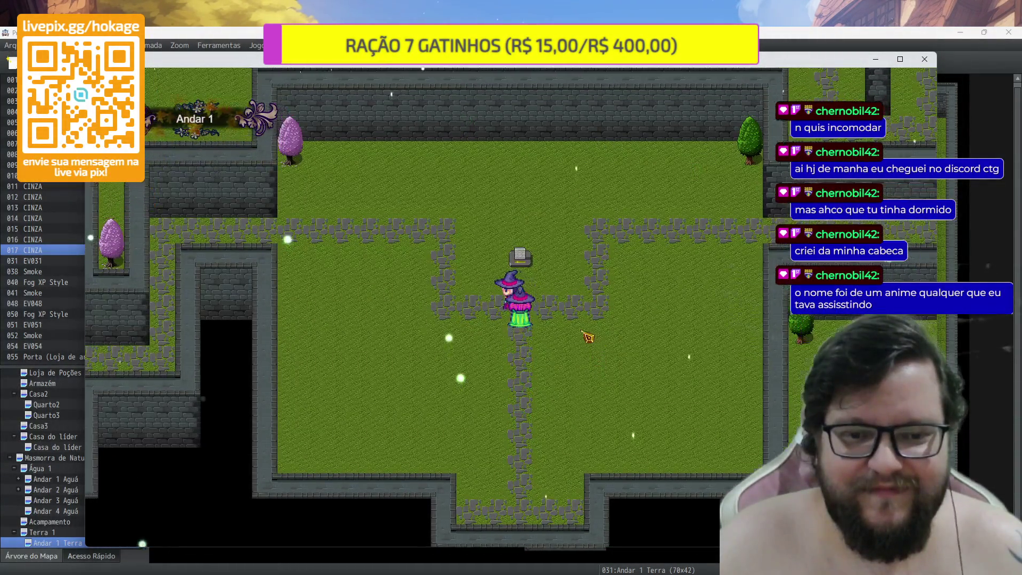
{"action": "key", "text": "Left"}
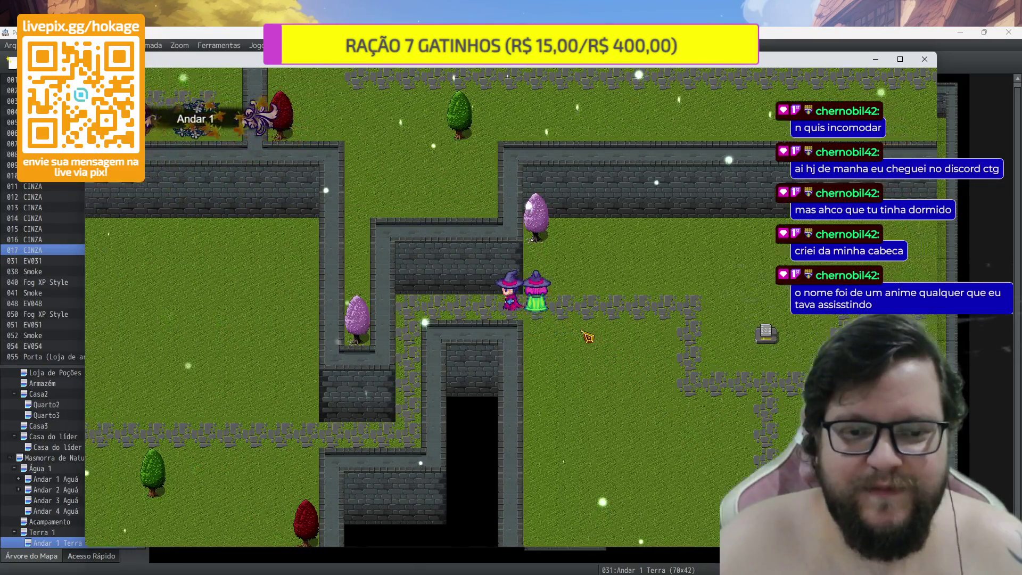
{"action": "key", "text": "Down"}
{"action": "key", "text": "Left"}
{"action": "key", "text": "Left"}
{"action": "key", "text": "Down"}
{"action": "key", "text": "Left"}
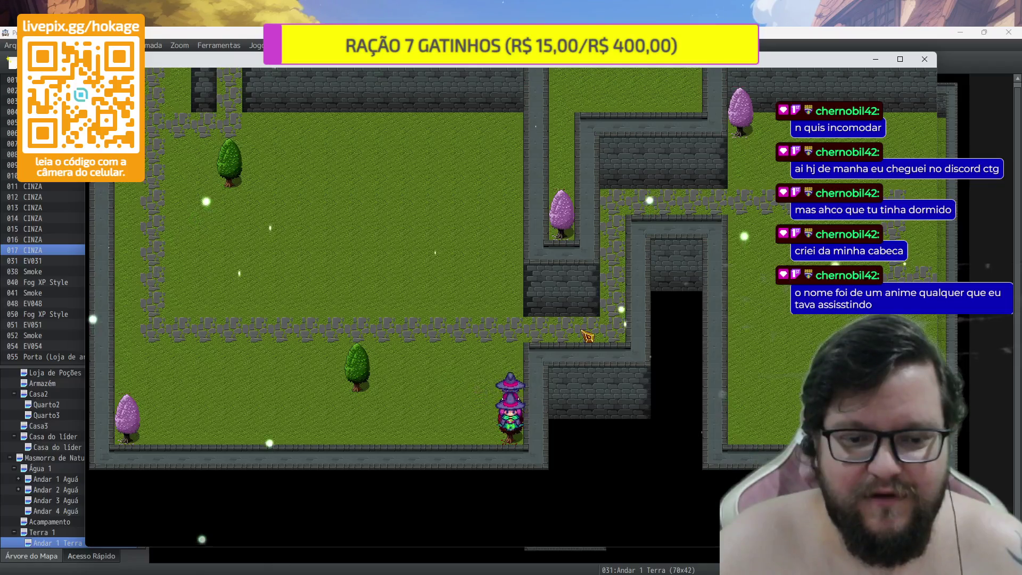
{"action": "key", "text": "Left"}
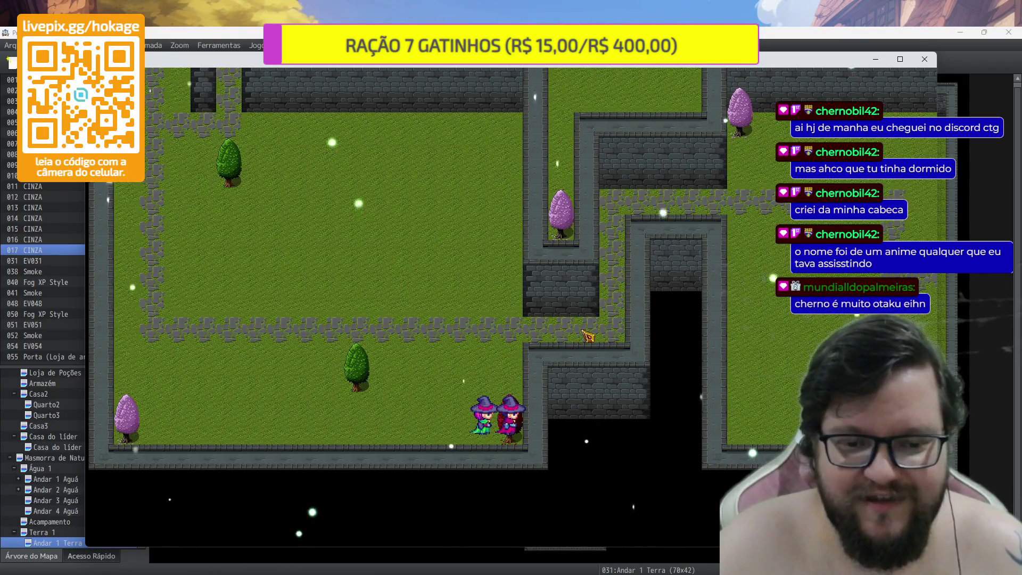
{"action": "key", "text": "Up"}
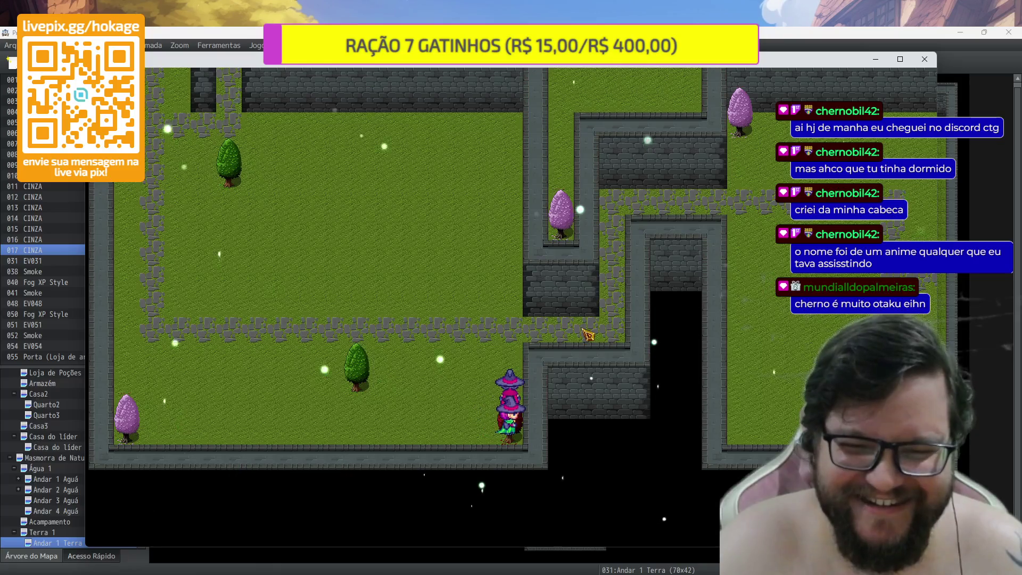
{"action": "left_click", "coordinate": [925, 60]}
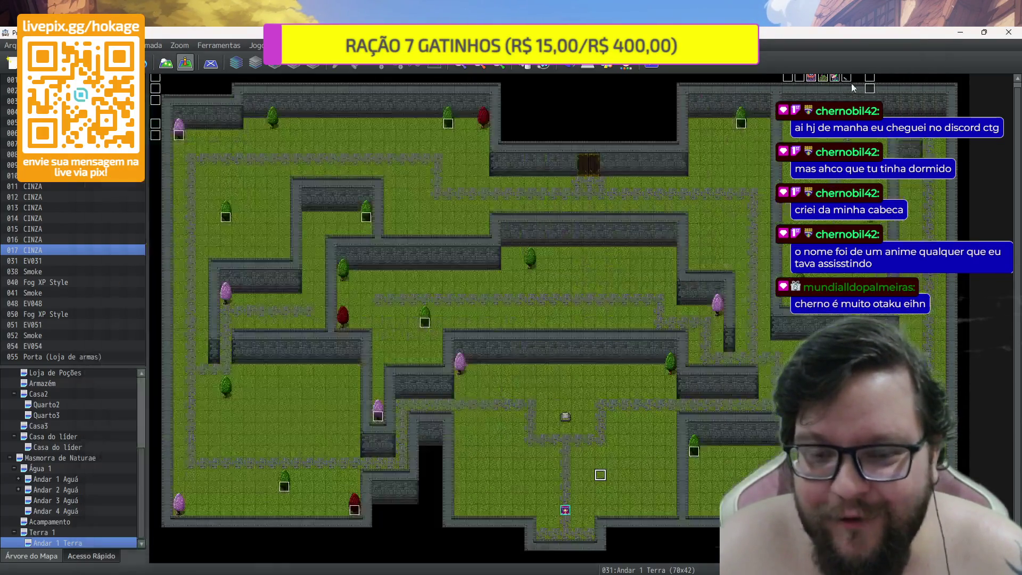
{"action": "left_click", "coordinate": [538, 65]}
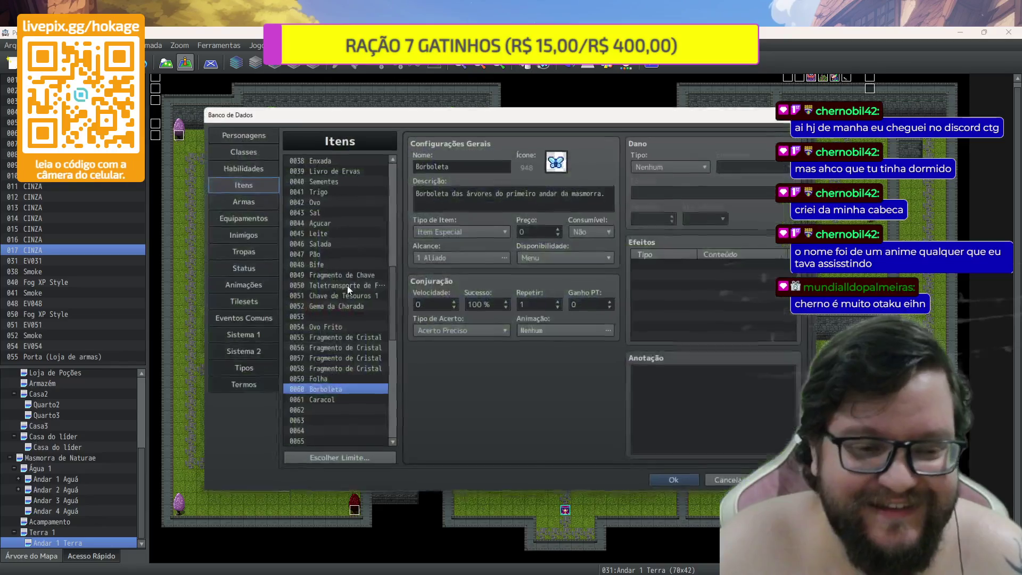
{"action": "left_click", "coordinate": [243, 303]}
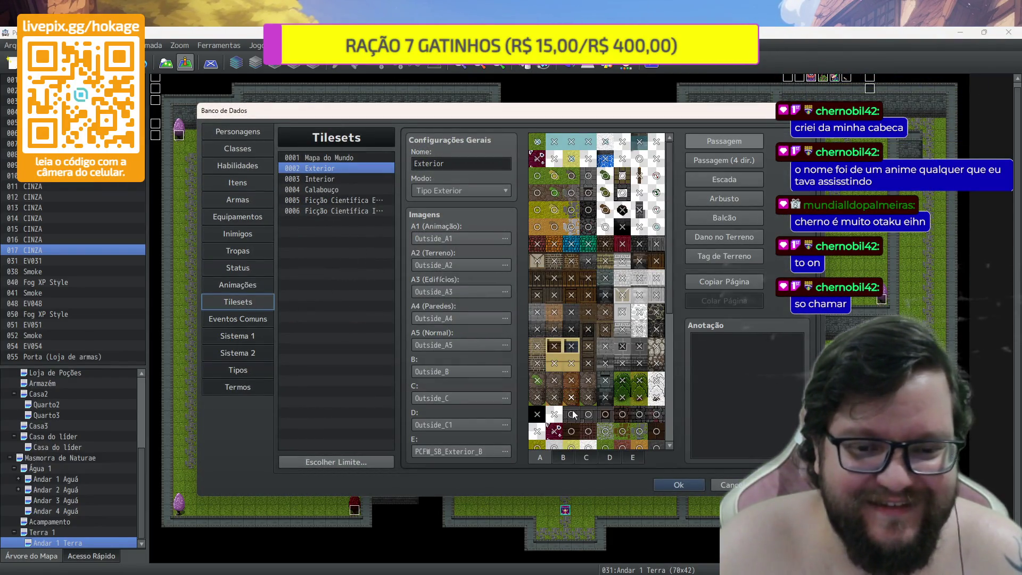
{"action": "left_click", "coordinate": [606, 457]}
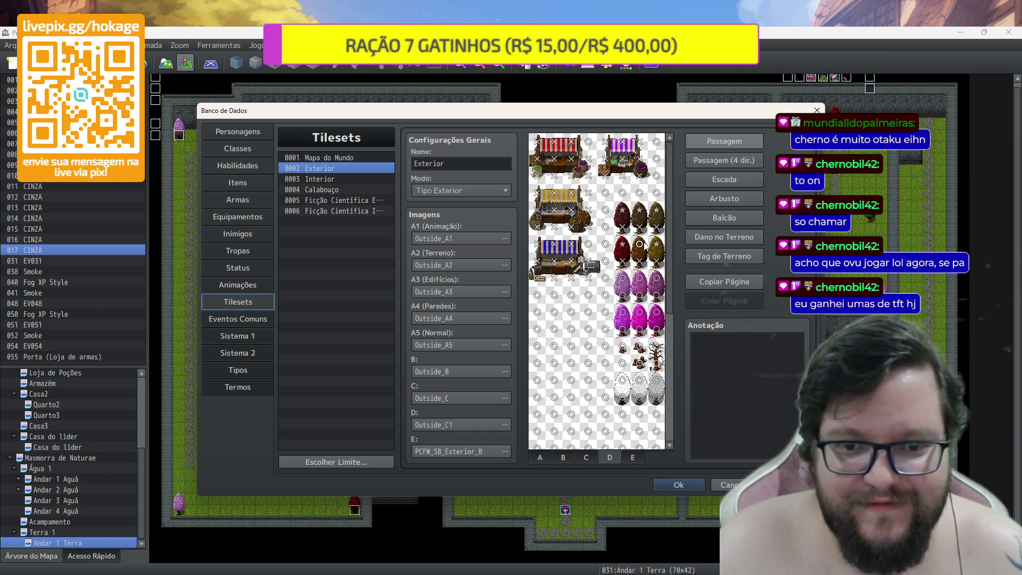
{"action": "scroll", "coordinate": [649, 307], "scroll_direction": "down", "scroll_amount": 1}
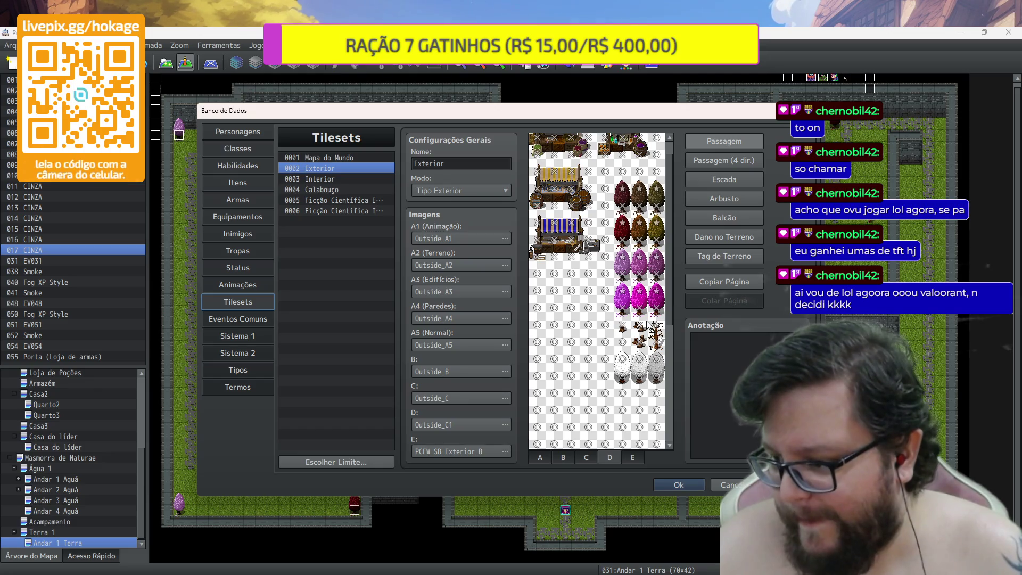
{"action": "scroll", "coordinate": [623, 341], "scroll_direction": "down", "scroll_amount": 1}
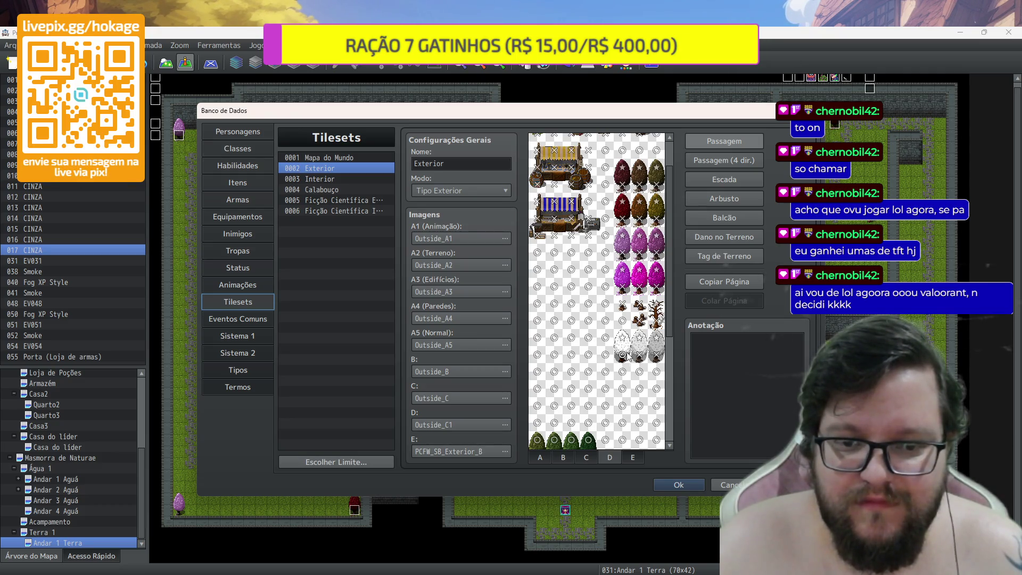
{"action": "scroll", "coordinate": [596, 339], "scroll_direction": "down", "scroll_amount": 8}
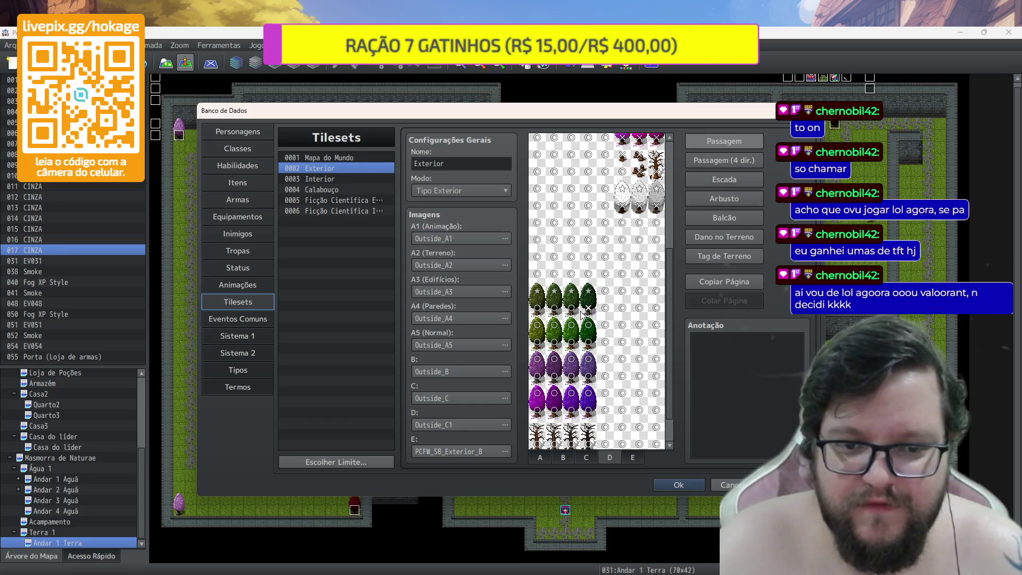
{"action": "scroll", "coordinate": [554, 325], "scroll_direction": "down", "scroll_amount": 2}
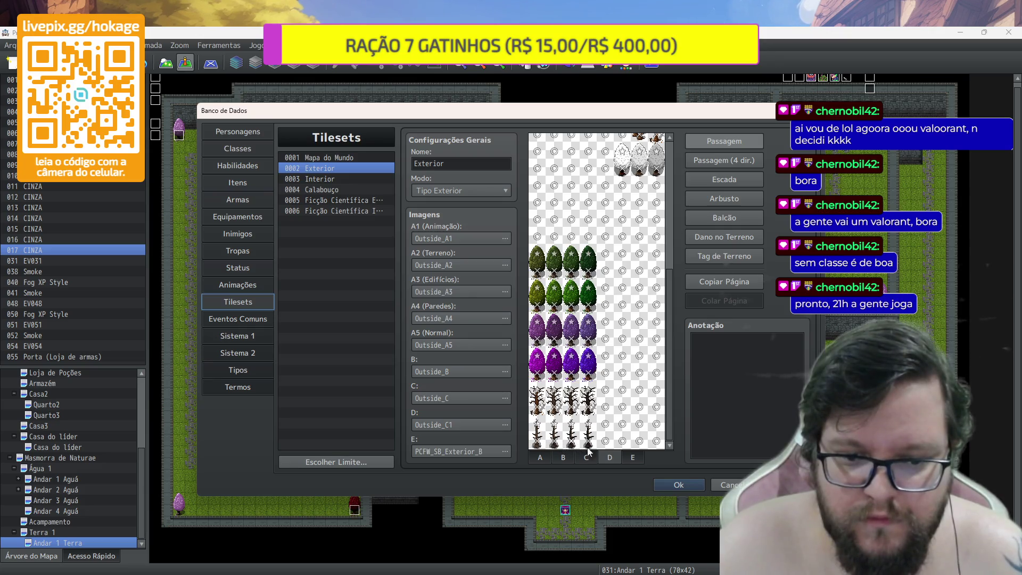
{"action": "left_click", "coordinate": [699, 485]}
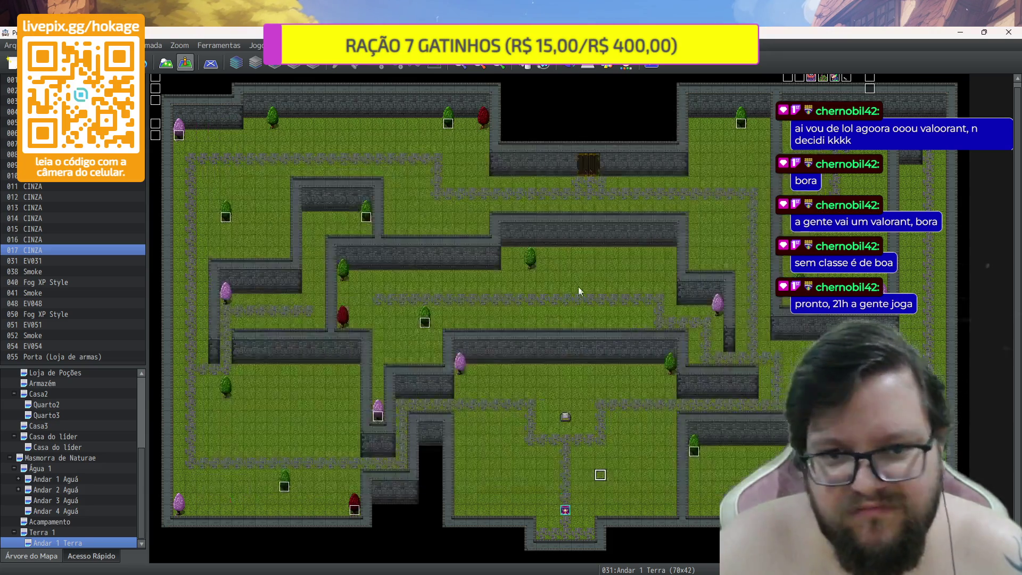
Save and launch a fresh playtest, start a new game, and walk the party through the dungeon
{"action": "left_click", "coordinate": [654, 66]}
{"action": "left_click", "coordinate": [478, 327]}
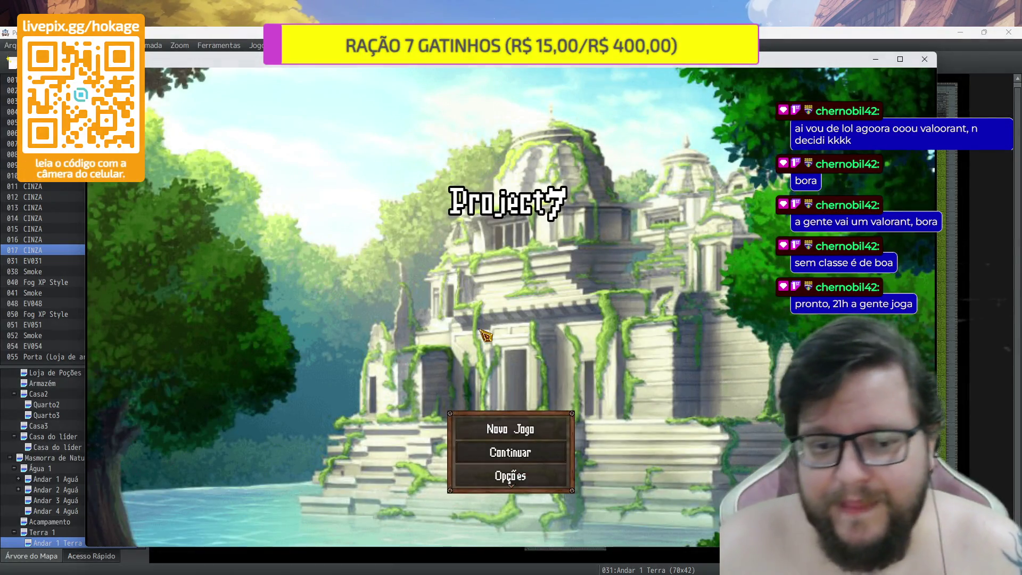
{"action": "key", "text": "Return"}
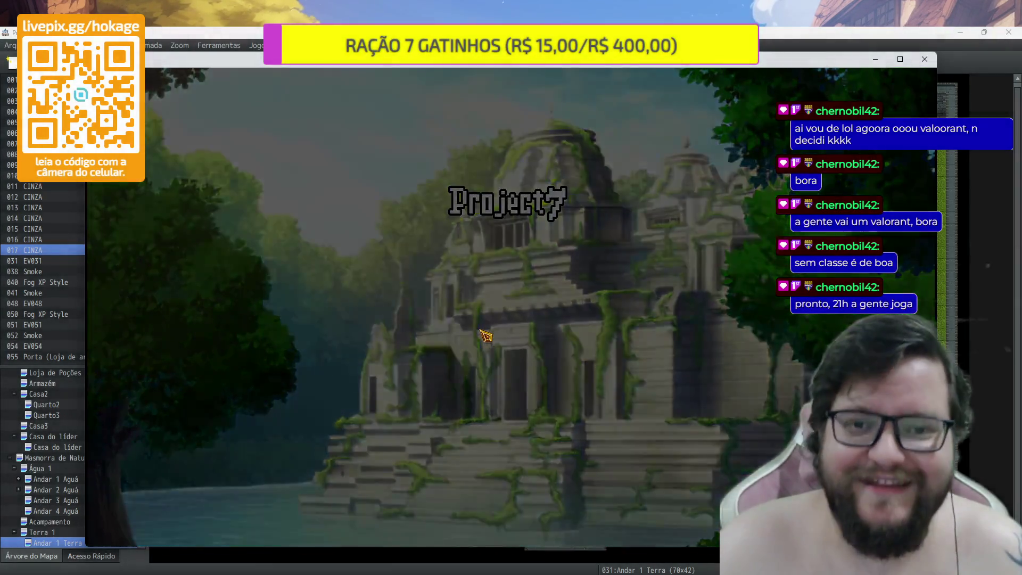
{"action": "key", "text": "Up"}
{"action": "key", "text": "Up"}
{"action": "key", "text": "Up"}
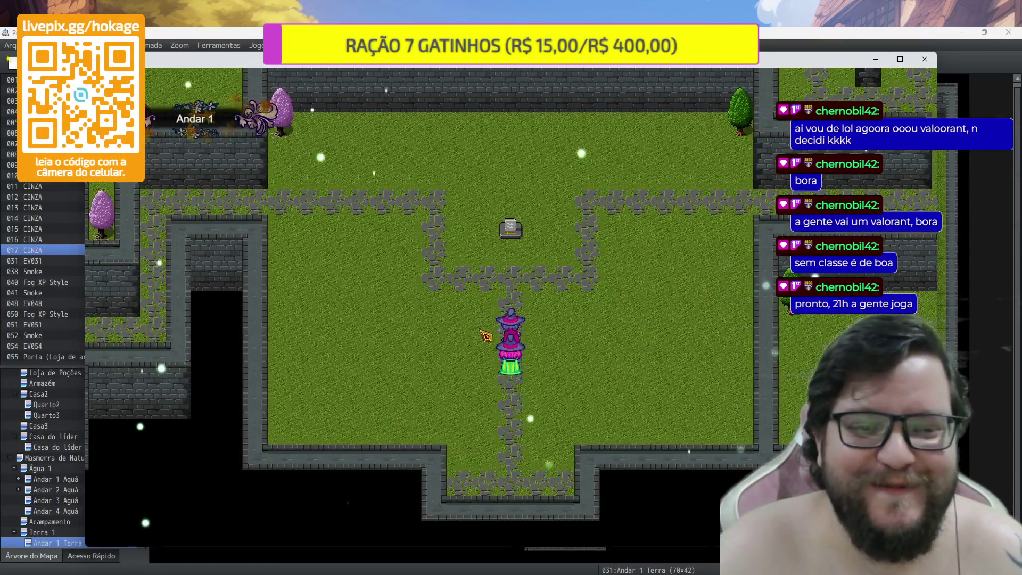
{"action": "key", "text": "Right"}
{"action": "key", "text": "Left"}
{"action": "key", "text": "Left"}
{"action": "key", "text": "Left"}
{"action": "key", "text": "Up"}
{"action": "key", "text": "Up"}
{"action": "key", "text": "Up"}
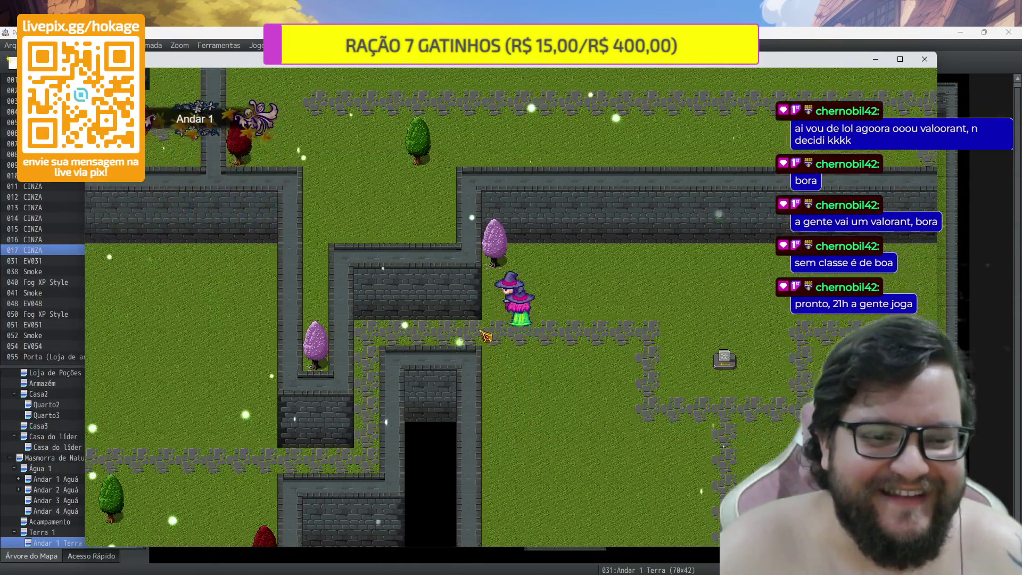
{"action": "key", "text": "Up"}
{"action": "key", "text": "Up"}
{"action": "key", "text": "Right"}
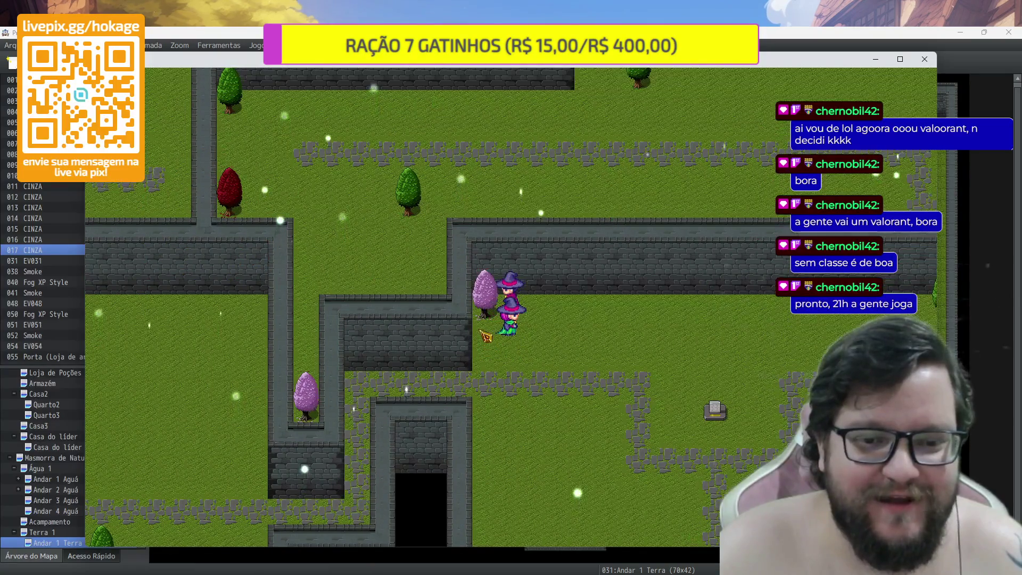
{"action": "key", "text": "Down"}
{"action": "key", "text": "Down"}
{"action": "key", "text": "Left"}
{"action": "key", "text": "Left"}
{"action": "key", "text": "Left"}
{"action": "key", "text": "Down"}
{"action": "key", "text": "Down"}
{"action": "key", "text": "Down"}
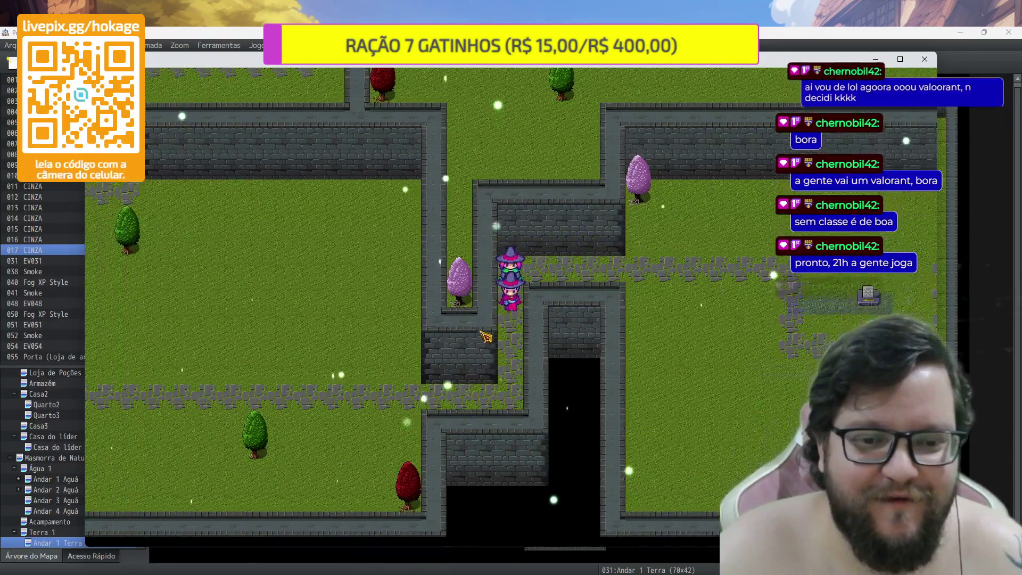
Search the red tree for a Caracol and the green tree for a Folha
{"action": "key", "text": "Left"}
{"action": "key", "text": "Left"}
{"action": "key", "text": "Left"}
{"action": "key", "text": "Down"}
{"action": "key", "text": "Down"}
{"action": "key", "text": "Down"}
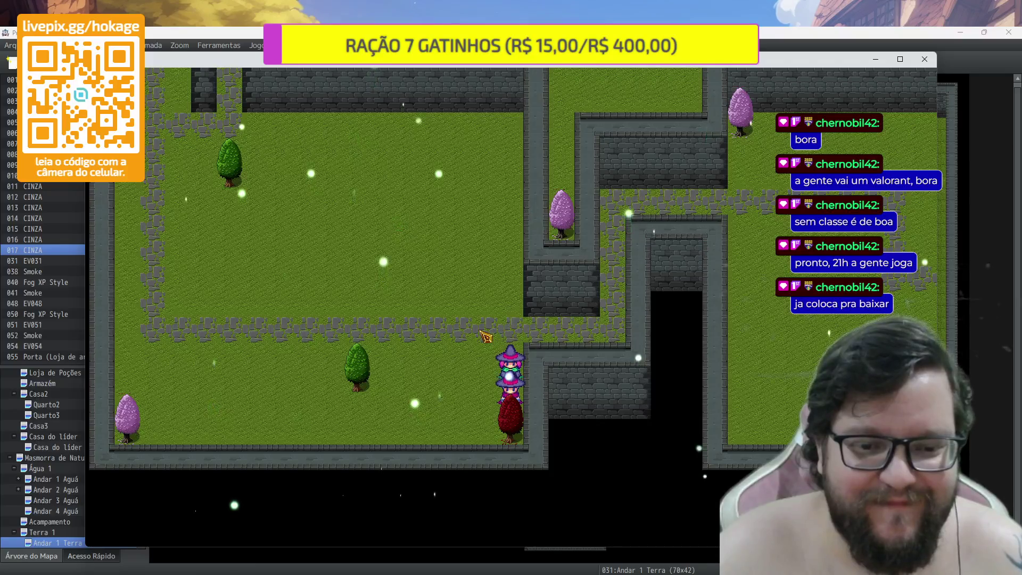
{"action": "key", "text": "Left"}
{"action": "key", "text": "Right"}
{"action": "key", "text": "Return"}
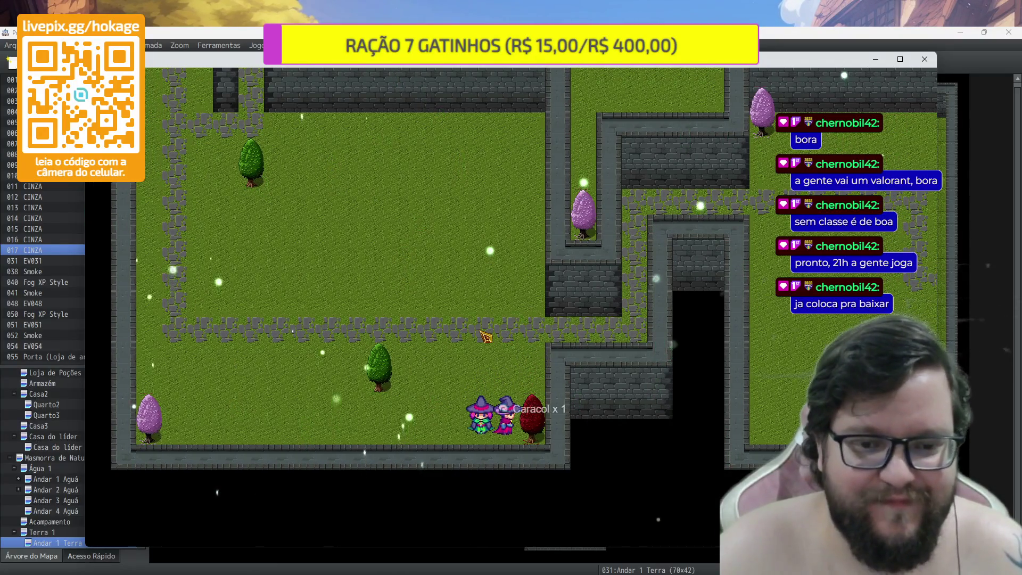
{"action": "key", "text": "Up"}
{"action": "key", "text": "Up"}
{"action": "key", "text": "Left"}
{"action": "key", "text": "Left"}
{"action": "key", "text": "Left"}
{"action": "key", "text": "Return"}
Walk the party further up the map, then close the playtest
{"action": "key", "text": "Up"}
{"action": "key", "text": "Up"}
{"action": "key", "text": "Left"}
{"action": "key", "text": "Left"}
{"action": "key", "text": "Left"}
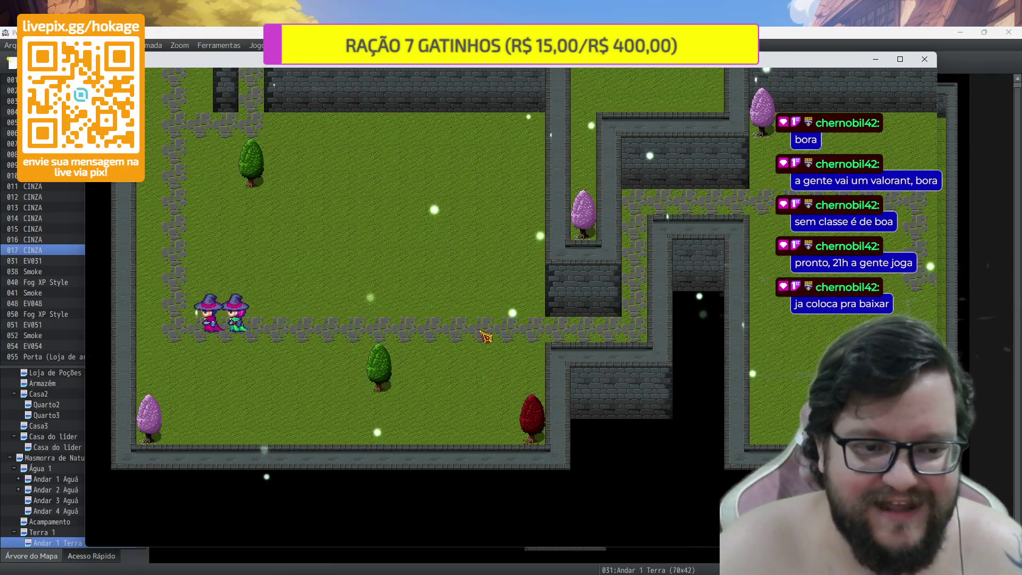
{"action": "key", "text": "Up"}
{"action": "key", "text": "Up"}
{"action": "key", "text": "Up"}
{"action": "key", "text": "Up"}
{"action": "key", "text": "Up"}
{"action": "key", "text": "Right"}
{"action": "key", "text": "Right"}
{"action": "key", "text": "Right"}
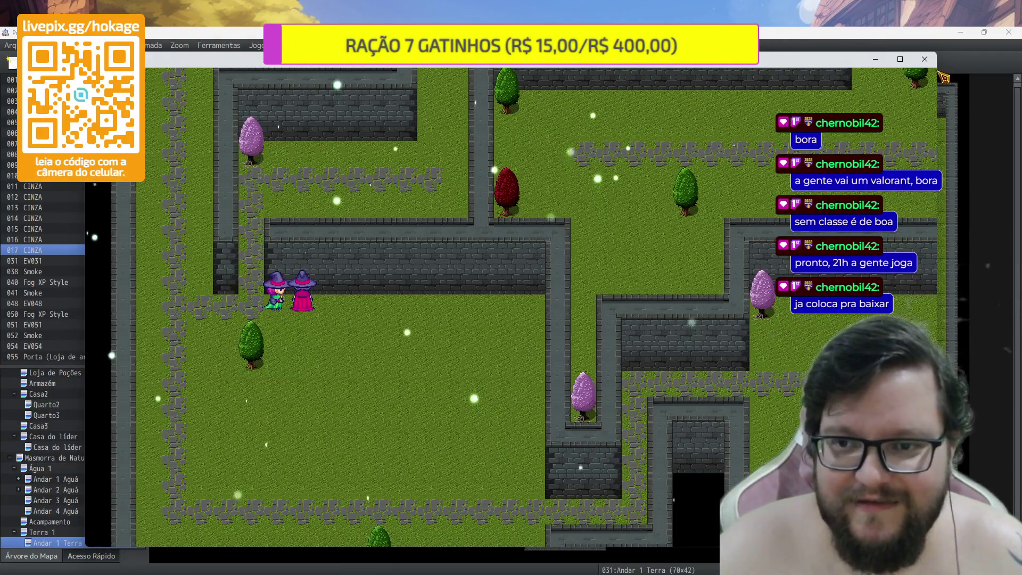
{"action": "left_click", "coordinate": [924, 59]}
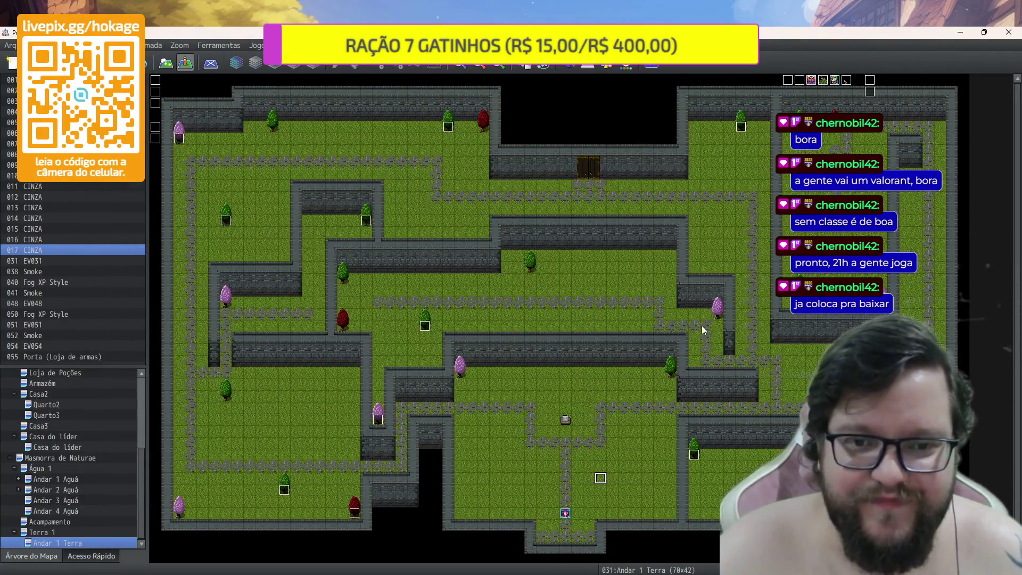
Inspect the door event on the Andar 4 Aguá map
{"action": "scroll", "coordinate": [590, 164], "scroll_direction": "up", "scroll_amount": 3}
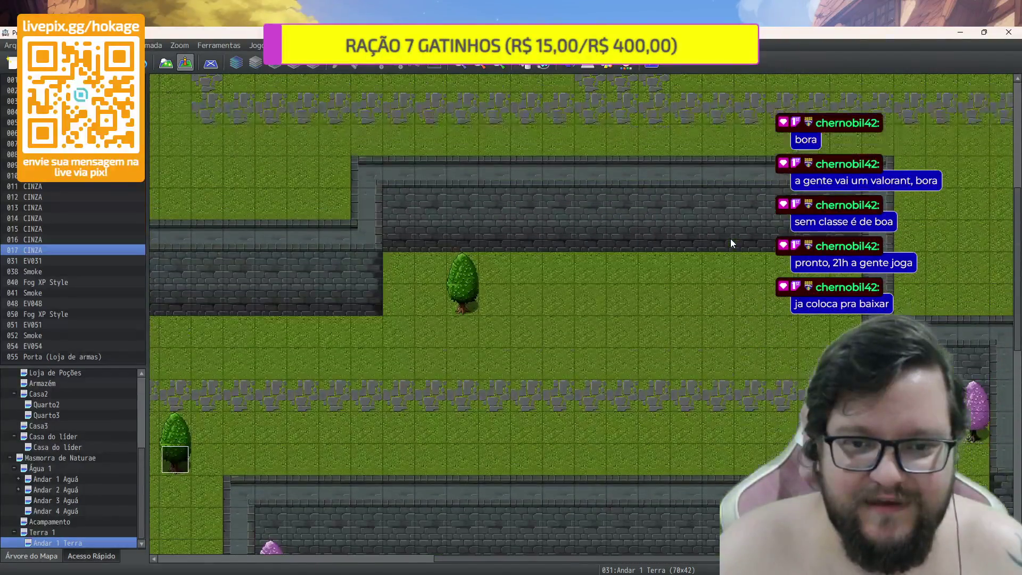
{"action": "scroll", "coordinate": [730, 238], "scroll_direction": "up", "scroll_amount": 5}
{"action": "scroll", "coordinate": [511, 311], "scroll_direction": "up", "scroll_amount": 1}
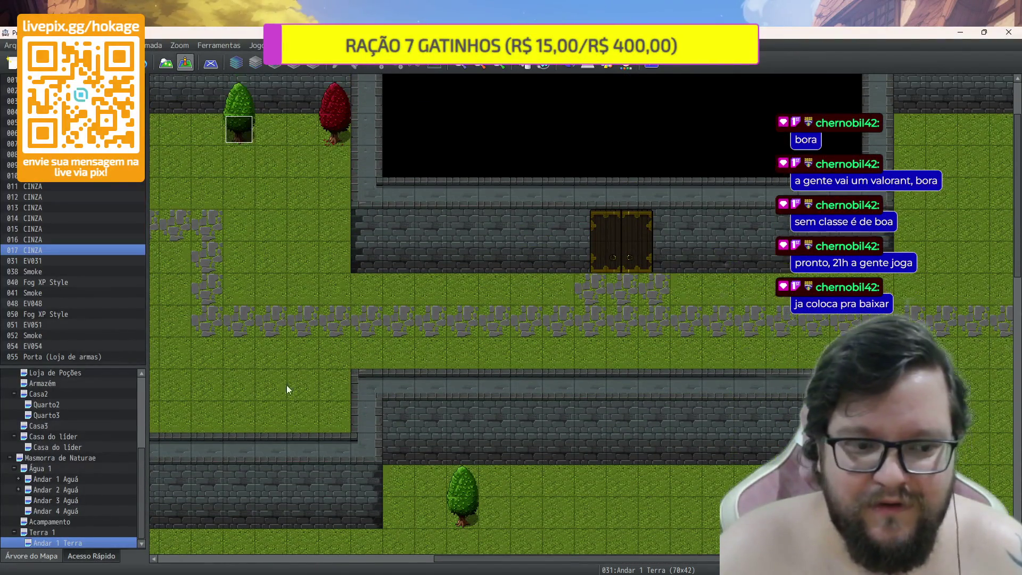
{"action": "left_click", "coordinate": [70, 510]}
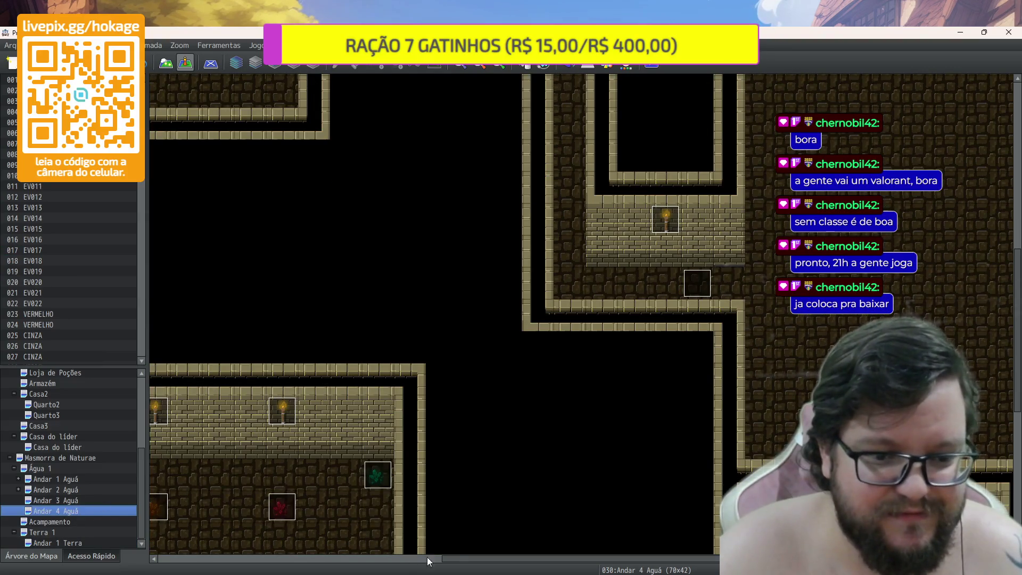
{"action": "left_click", "coordinate": [418, 558]}
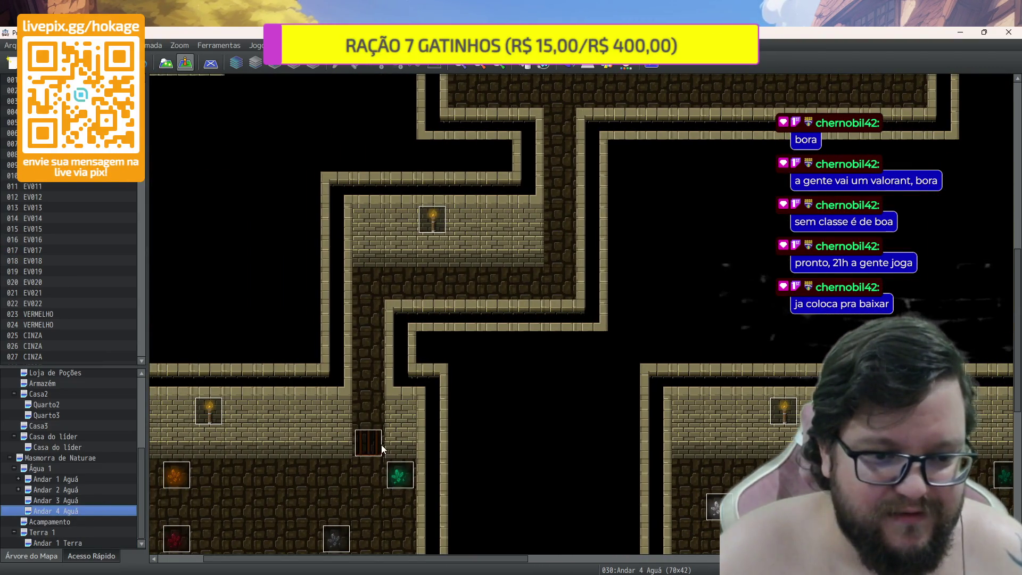
{"action": "left_click", "coordinate": [380, 446]}
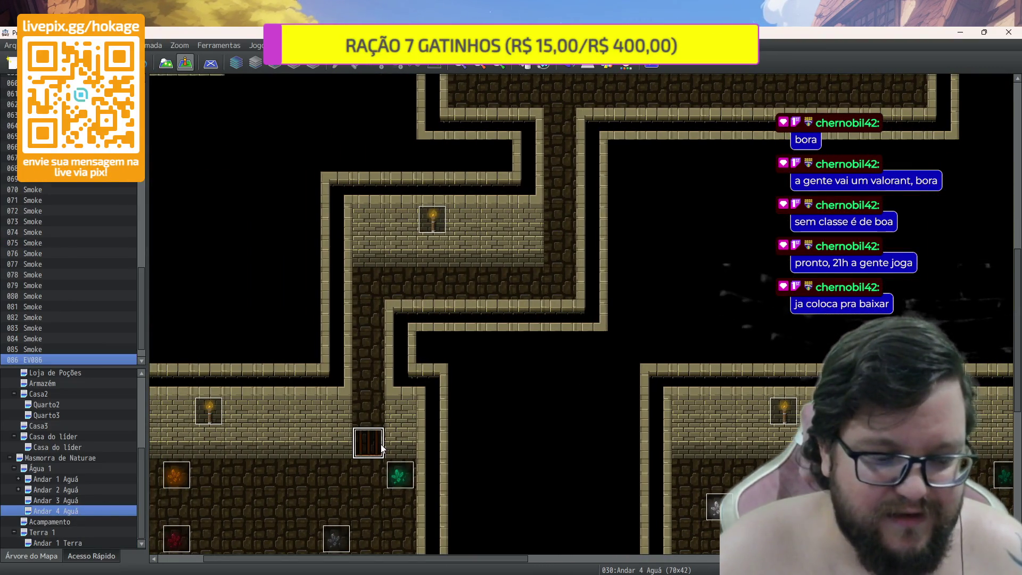
Back on Andar 1 Terra, open the double-door event EV018 for editing
{"action": "left_click", "coordinate": [116, 541]}
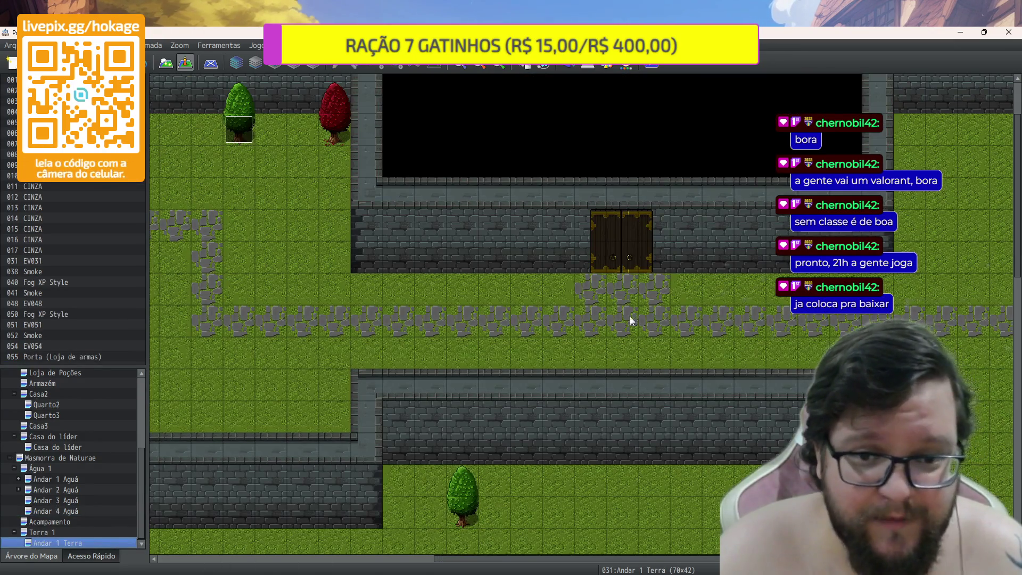
{"action": "left_click", "coordinate": [588, 256]}
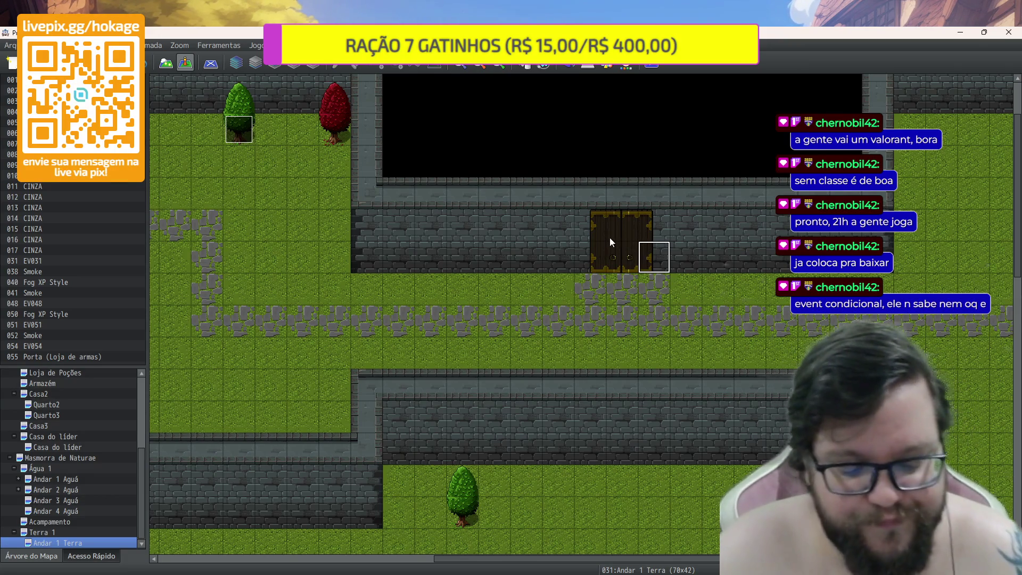
{"action": "double_click", "coordinate": [621, 250]}
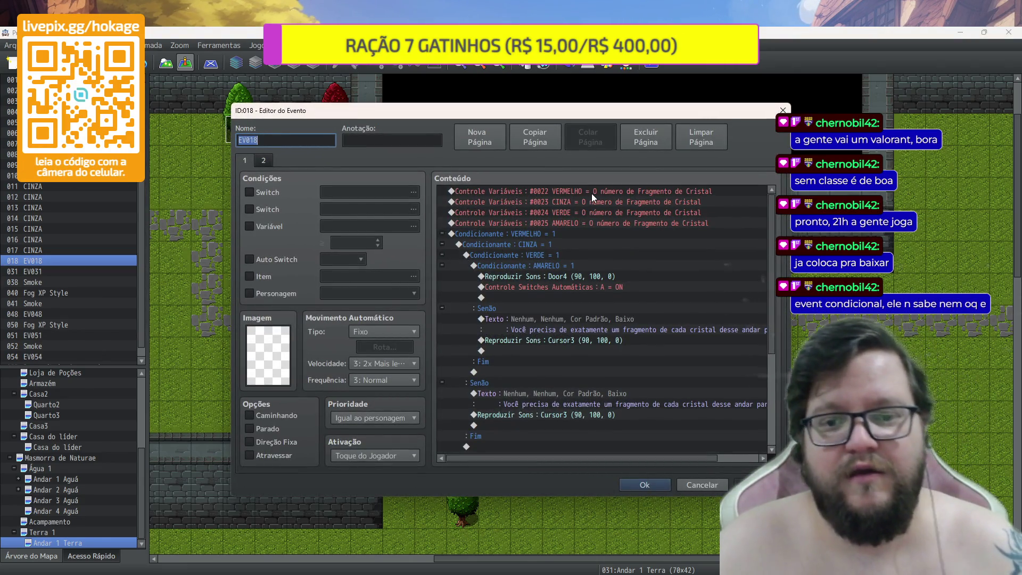
Delete the AMARELO Control Variables command from the door event
{"action": "left_click", "coordinate": [592, 193]}
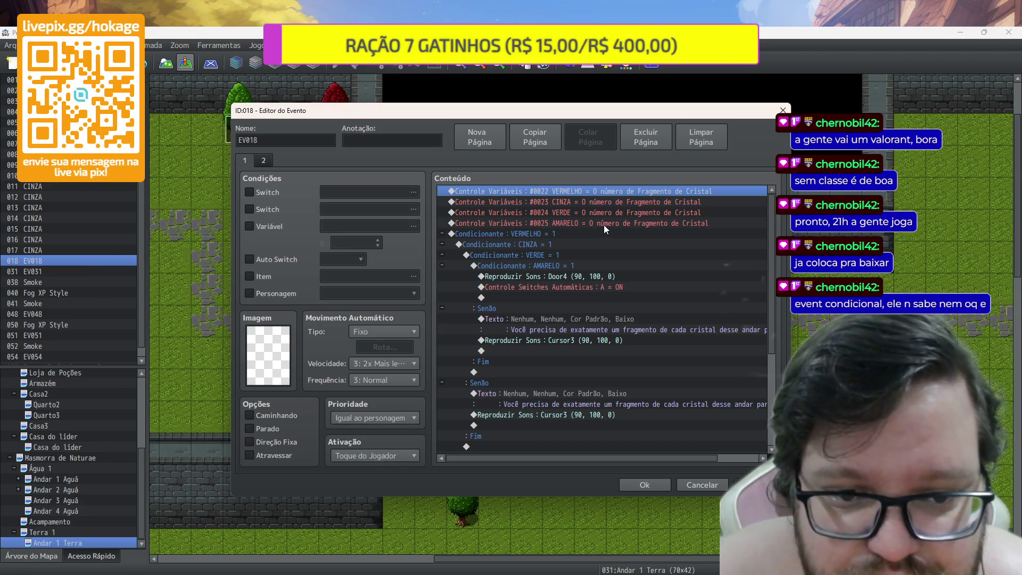
{"action": "left_click", "coordinate": [605, 227]}
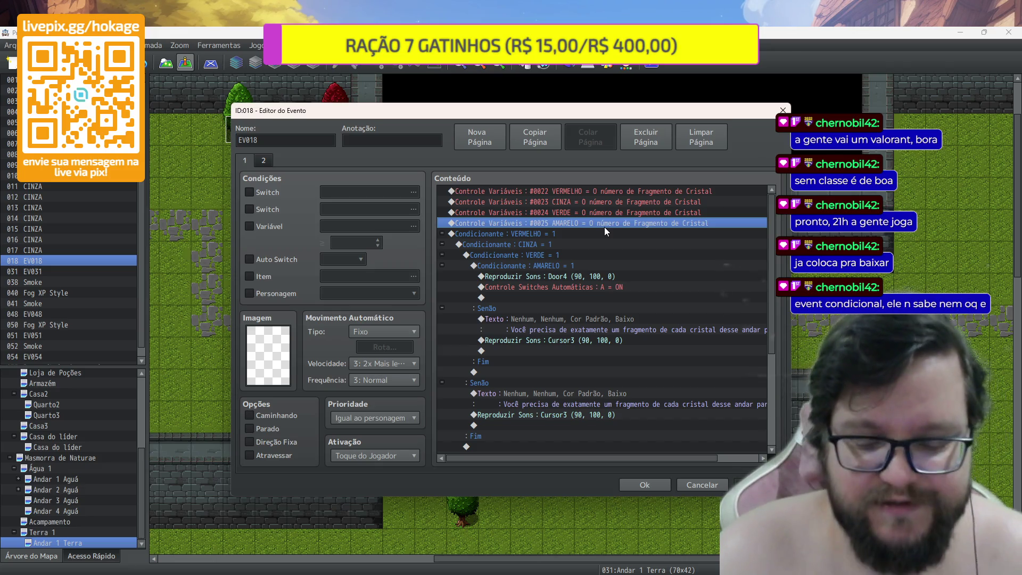
{"action": "key", "text": "Delete"}
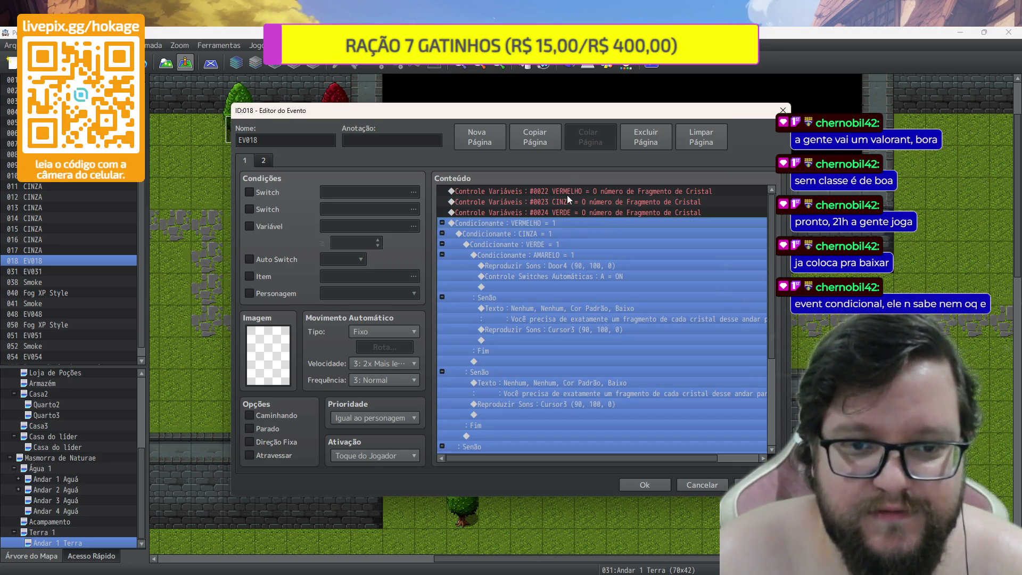
Retarget the VERMELHO counter command to variable 0026, renamed Folha
{"action": "double_click", "coordinate": [567, 195]}
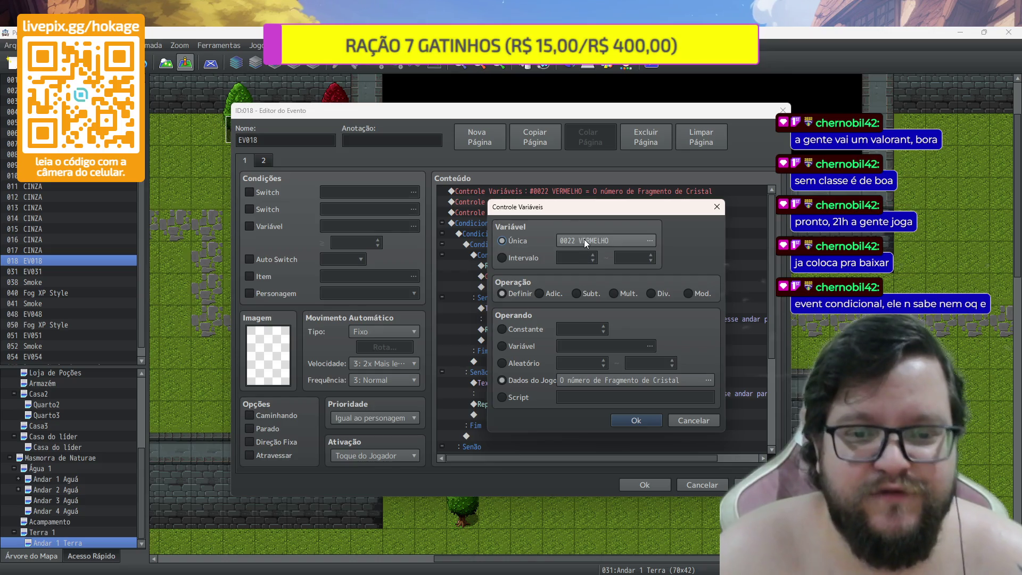
{"action": "left_click", "coordinate": [587, 240]}
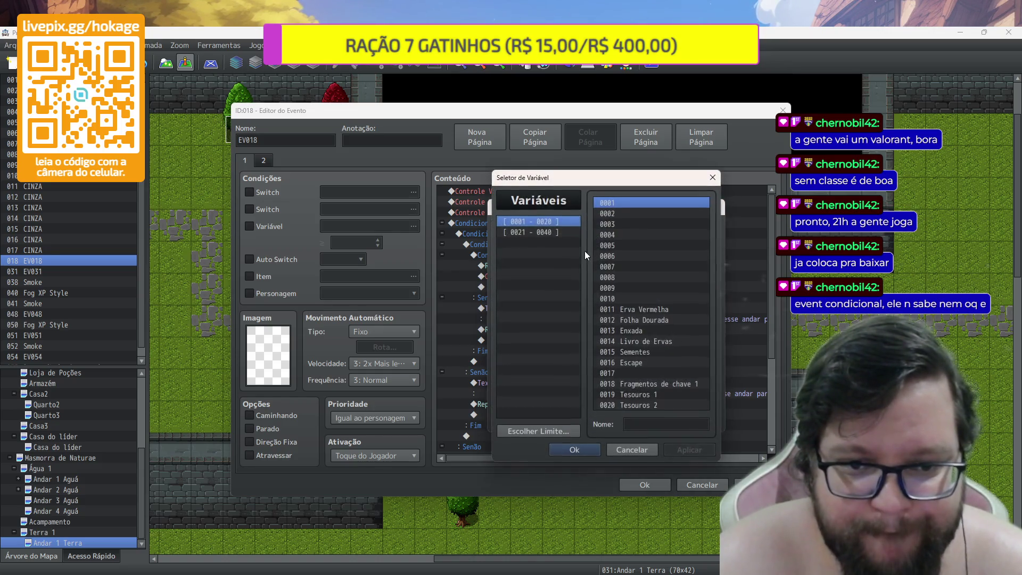
{"action": "left_click", "coordinate": [553, 233]}
{"action": "left_click", "coordinate": [641, 256]}
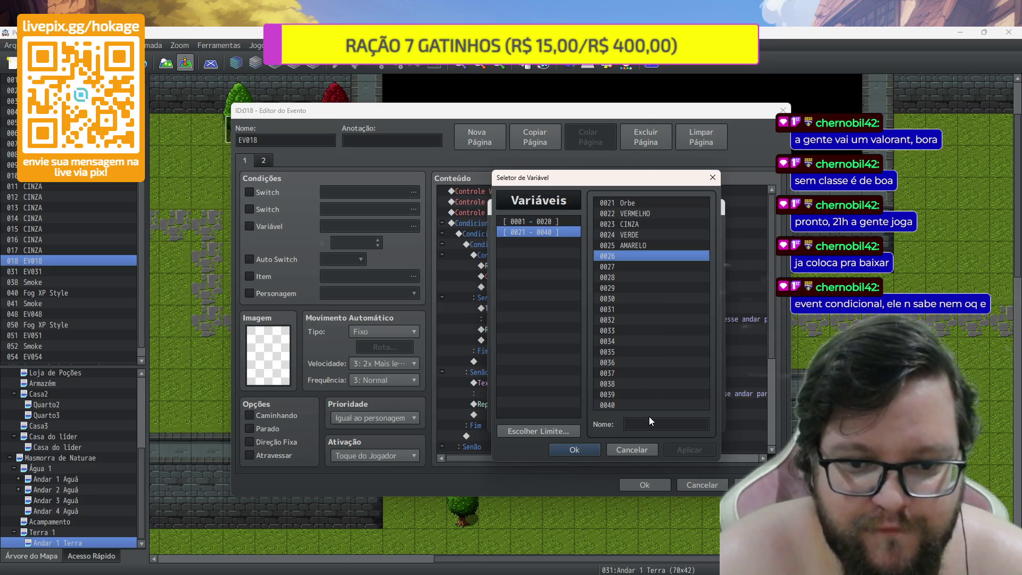
{"action": "left_click", "coordinate": [559, 223]}
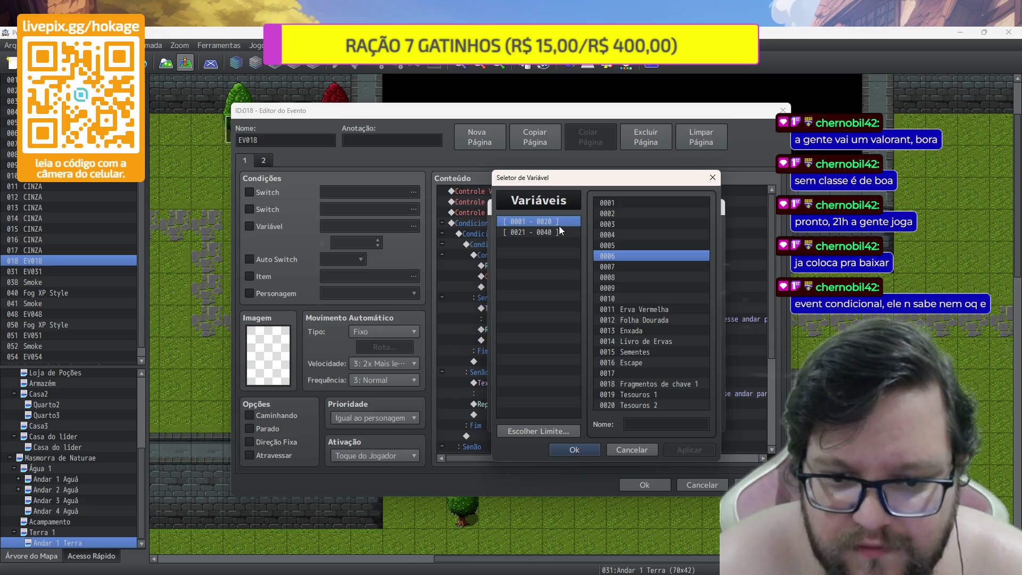
{"action": "left_click", "coordinate": [557, 233]}
{"action": "left_click", "coordinate": [639, 424]}
{"action": "type", "text": "Folha"}
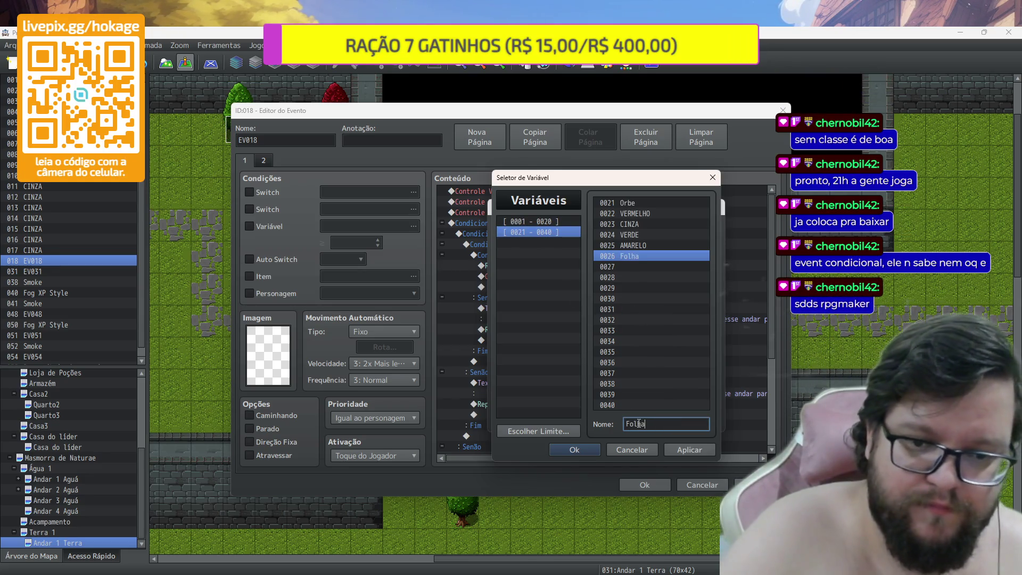
{"action": "left_click", "coordinate": [682, 446]}
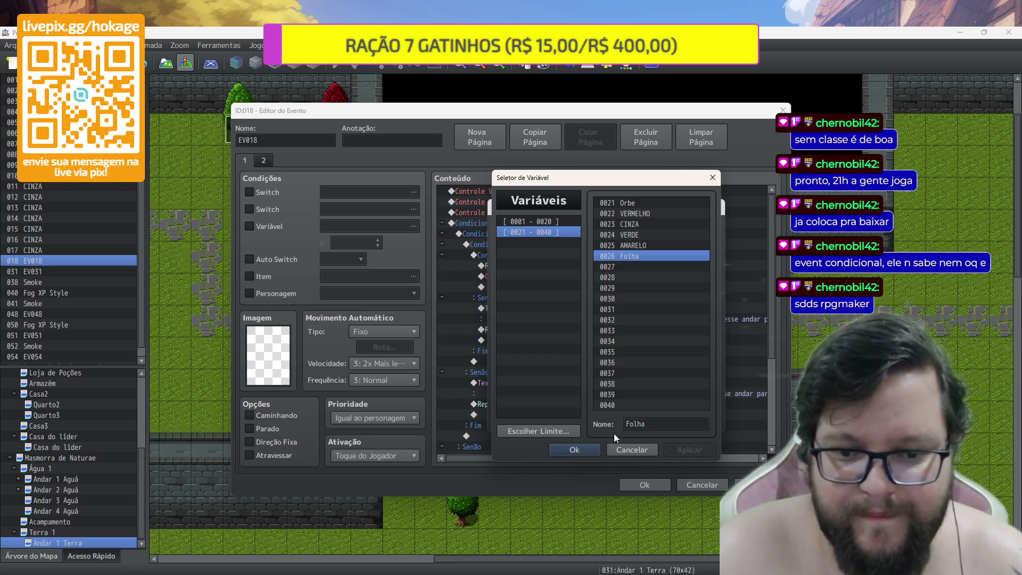
{"action": "left_click", "coordinate": [584, 450]}
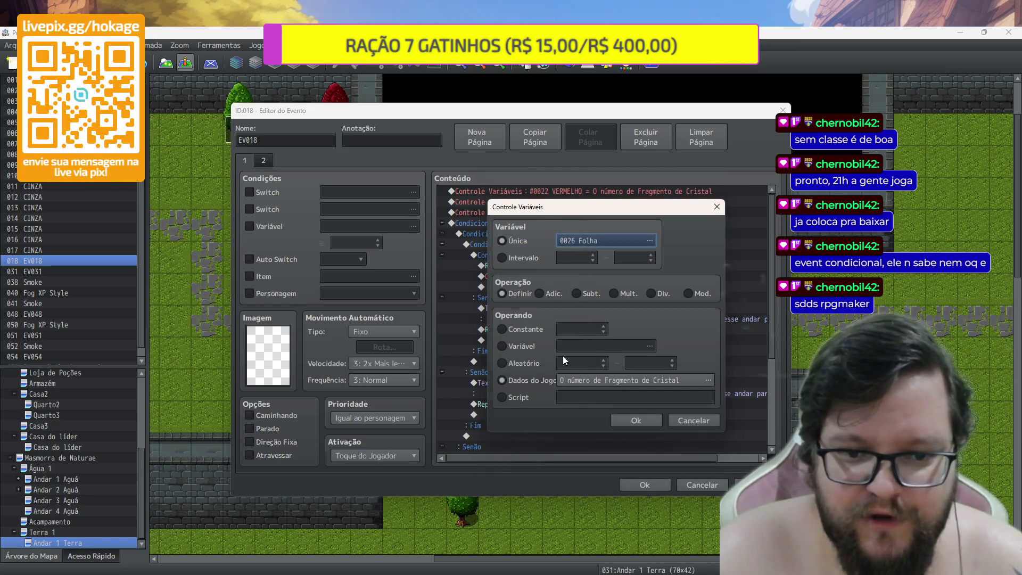
Set variable Folha to the party's Folha item count
{"action": "left_click", "coordinate": [574, 382]}
{"action": "left_click", "coordinate": [598, 246]}
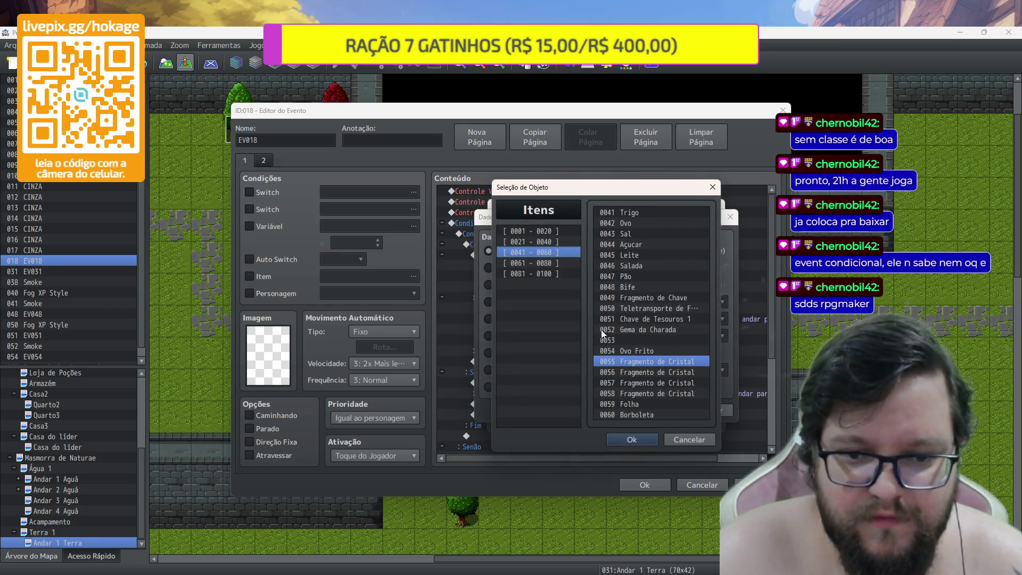
{"action": "left_click", "coordinate": [637, 406]}
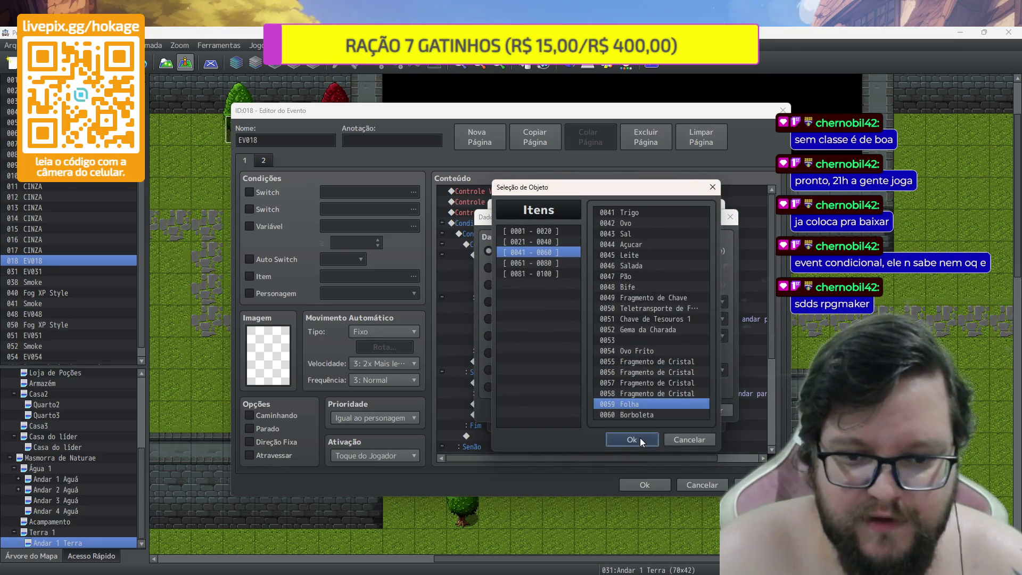
{"action": "left_click", "coordinate": [640, 438]}
{"action": "left_click", "coordinate": [643, 424]}
{"action": "left_click", "coordinate": [643, 420]}
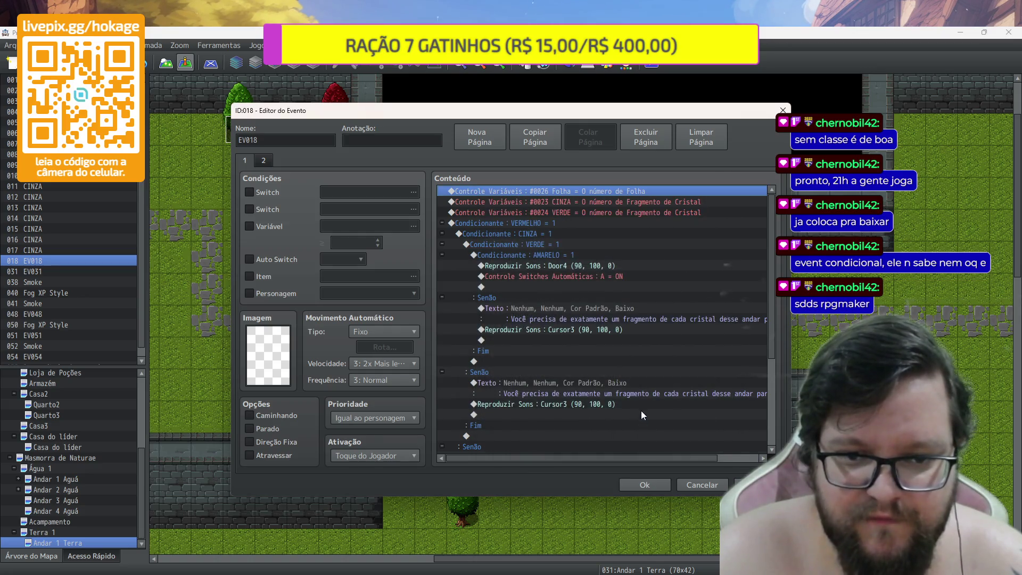
Change the VERMELHO condition to check Folha = 8
{"action": "double_click", "coordinate": [557, 219]}
{"action": "left_click", "coordinate": [617, 272]}
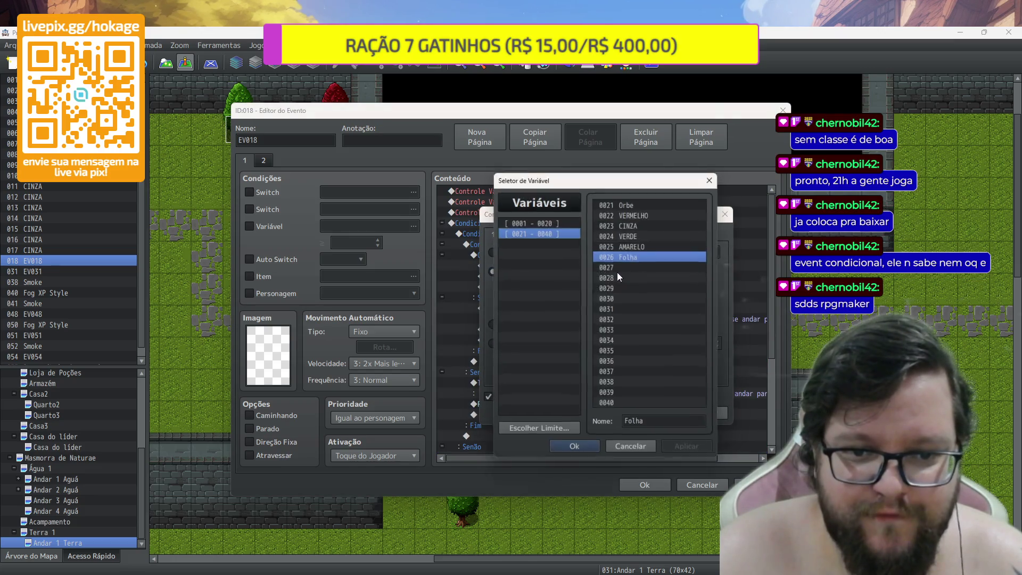
{"action": "left_click", "coordinate": [584, 450]}
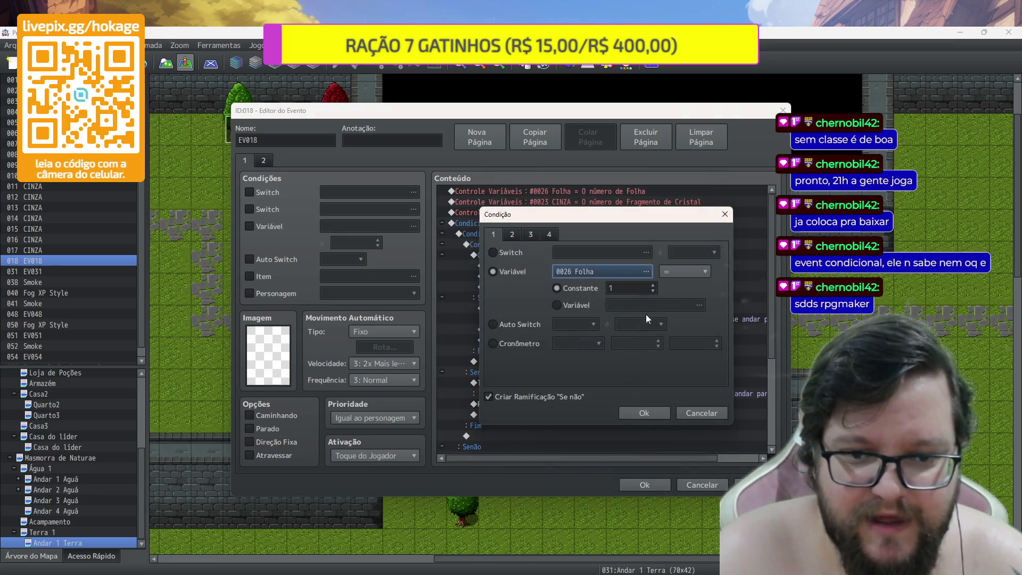
{"action": "double_click", "coordinate": [641, 288]}
{"action": "type", "text": "8"}
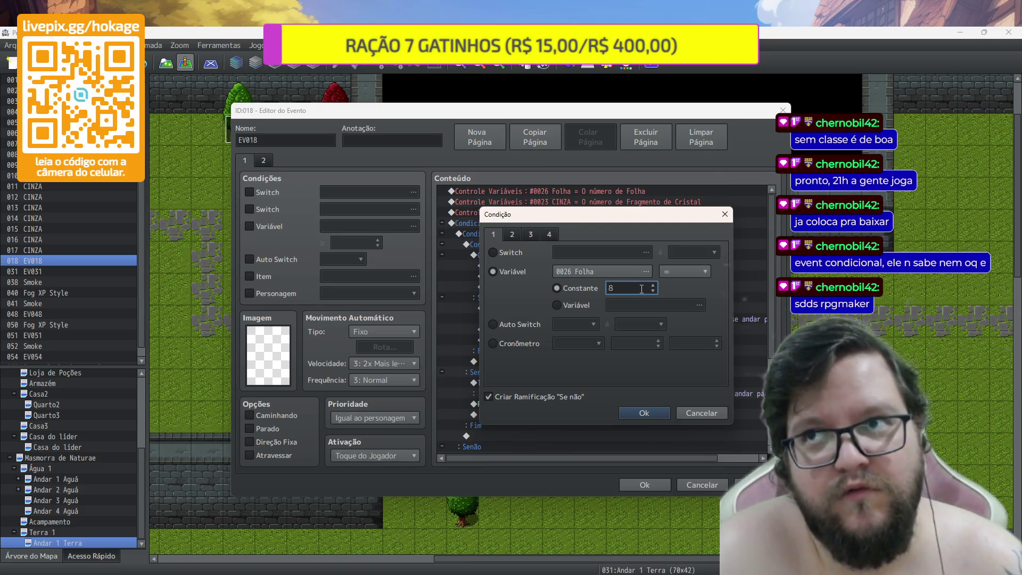
{"action": "left_click", "coordinate": [650, 411]}
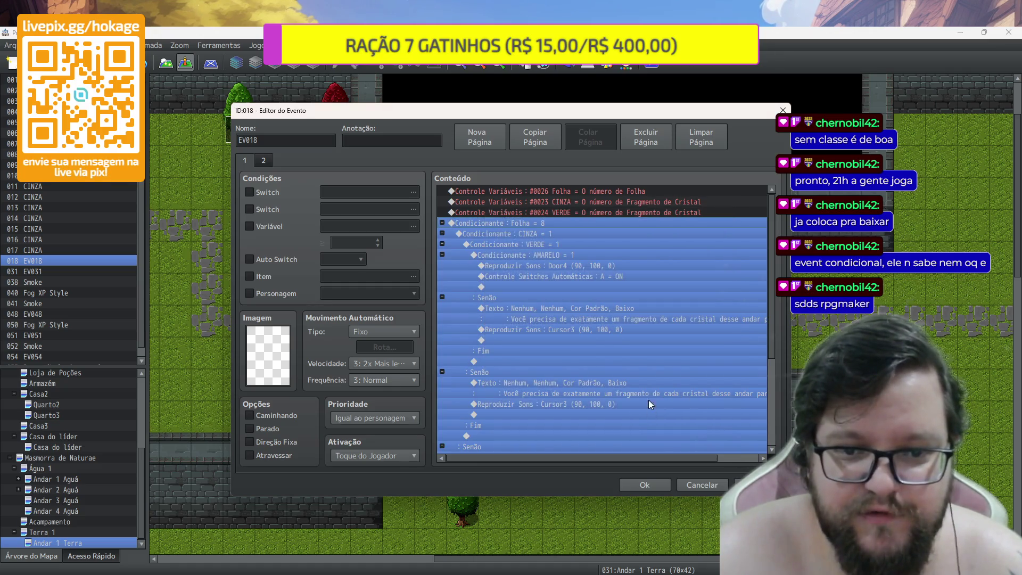
Make the CINZA counter store the Borboleta item count in new variable 0027 Borboleta
{"action": "double_click", "coordinate": [557, 202]}
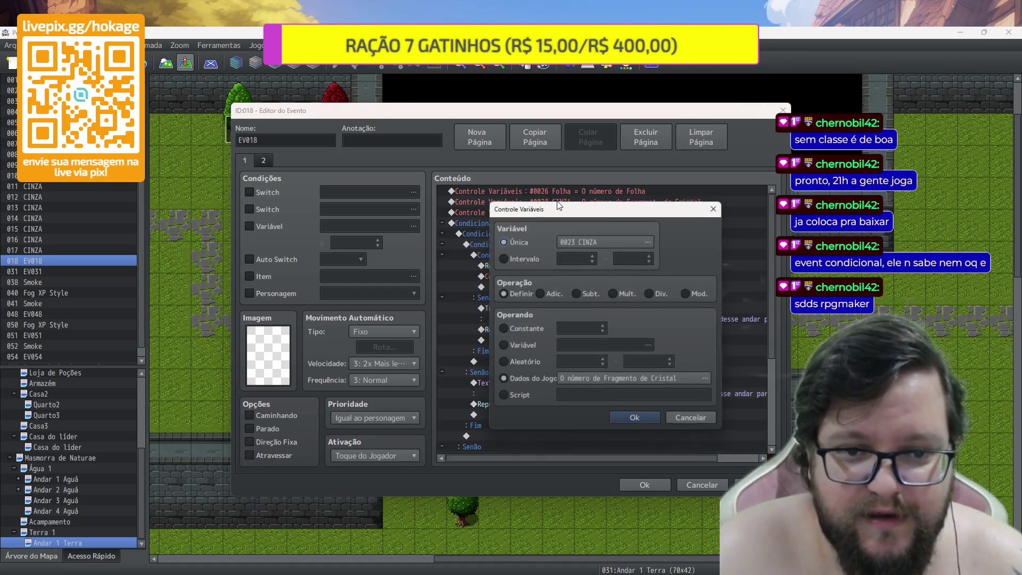
{"action": "left_click", "coordinate": [620, 244]}
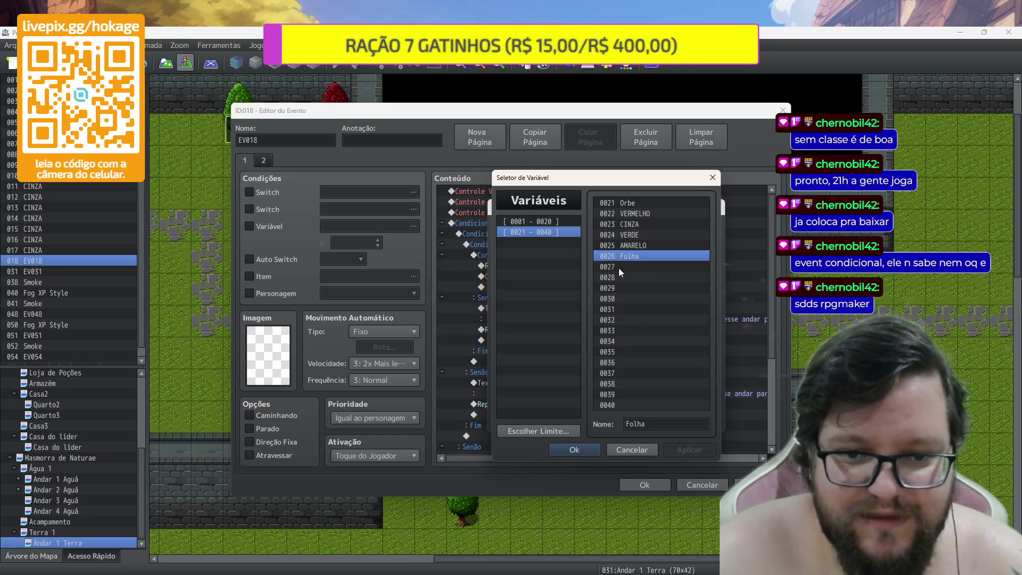
{"action": "left_click", "coordinate": [618, 267]}
{"action": "left_click", "coordinate": [659, 424]}
{"action": "type", "text": "Bor"}
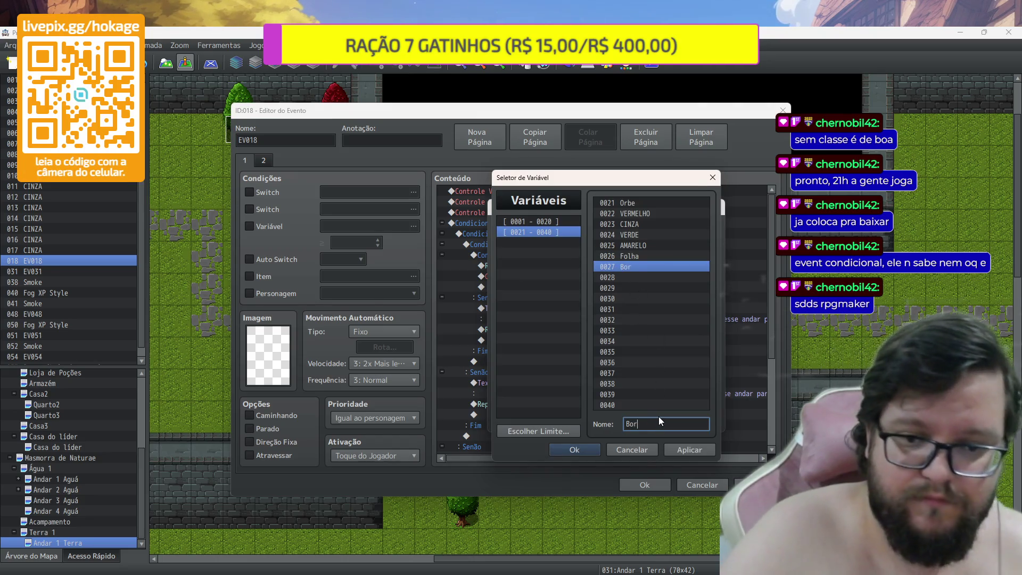
{"action": "type", "text": "boleta"}
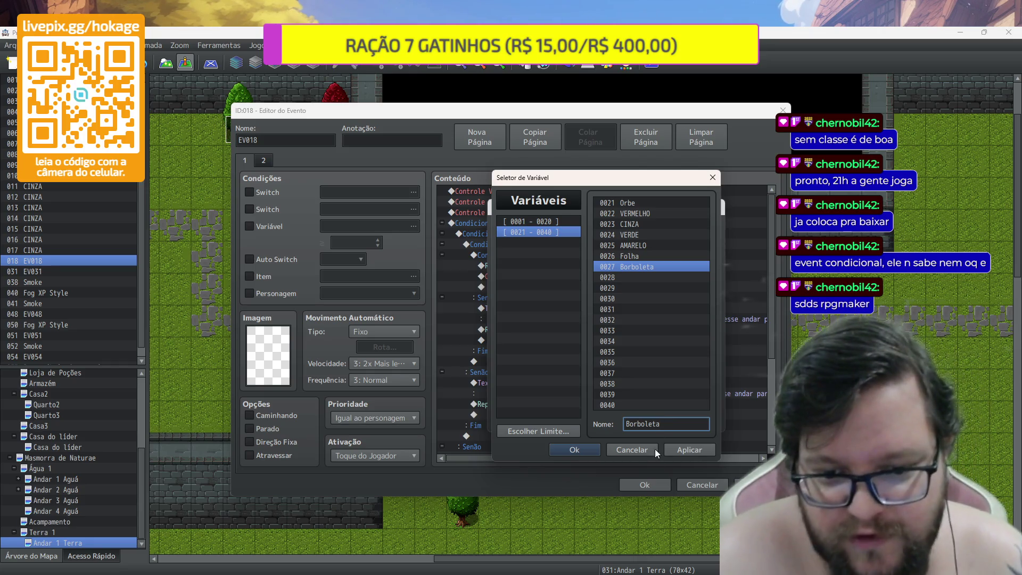
{"action": "left_click", "coordinate": [574, 449]}
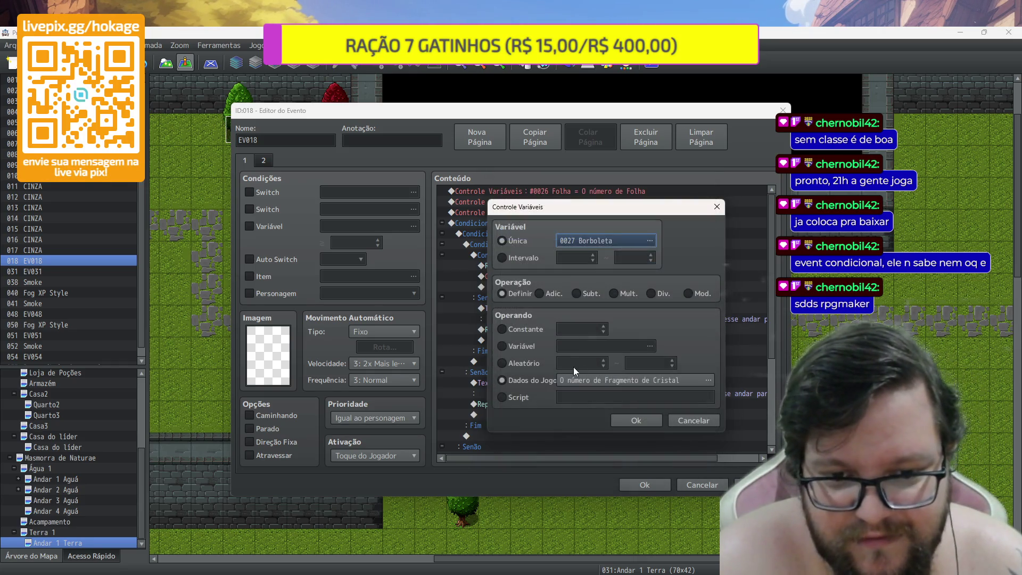
{"action": "left_click", "coordinate": [617, 380]}
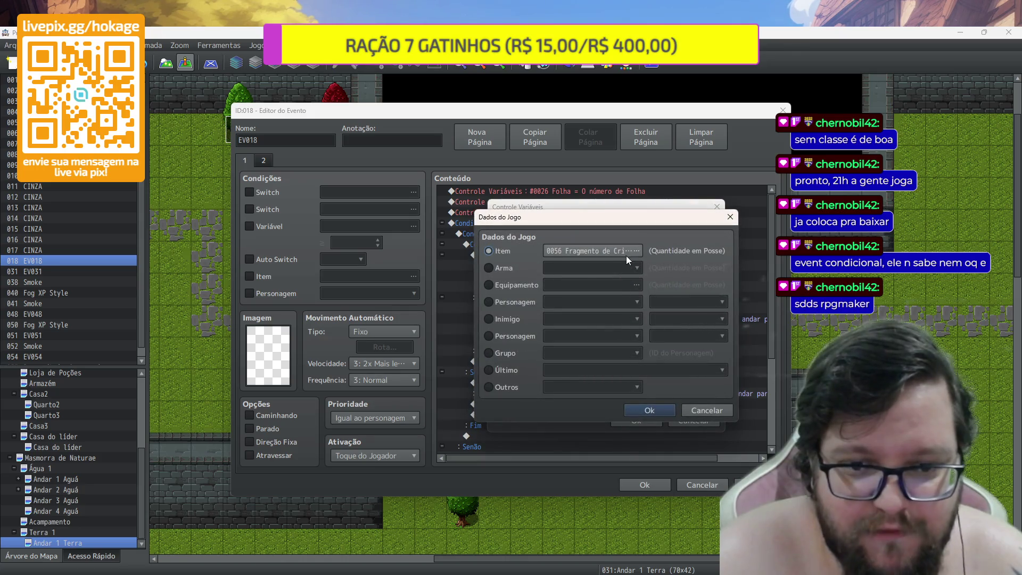
{"action": "left_click", "coordinate": [627, 257]}
{"action": "left_click", "coordinate": [639, 414]}
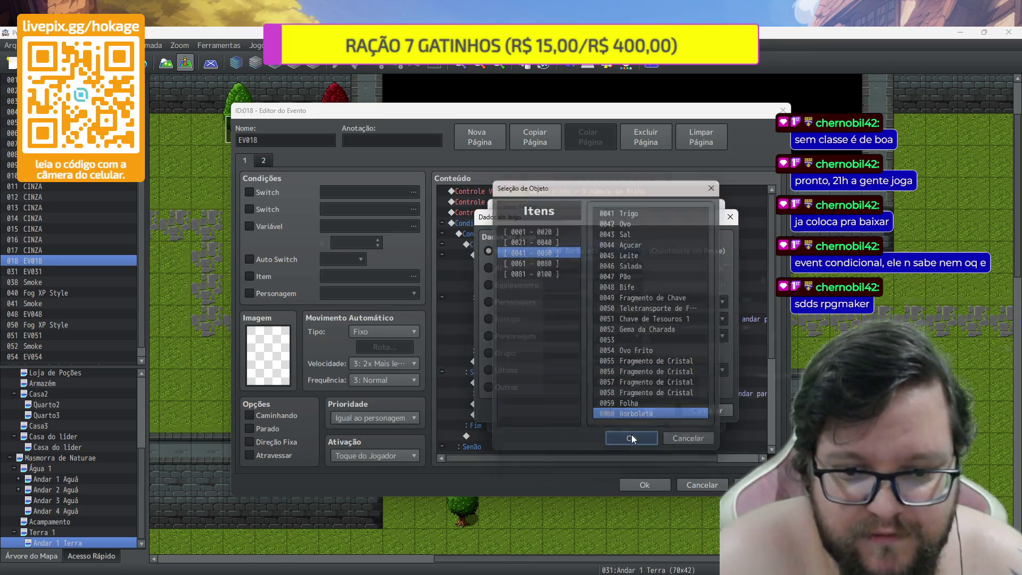
{"action": "left_click", "coordinate": [631, 438]}
{"action": "left_click", "coordinate": [641, 411]}
{"action": "left_click", "coordinate": [653, 419]}
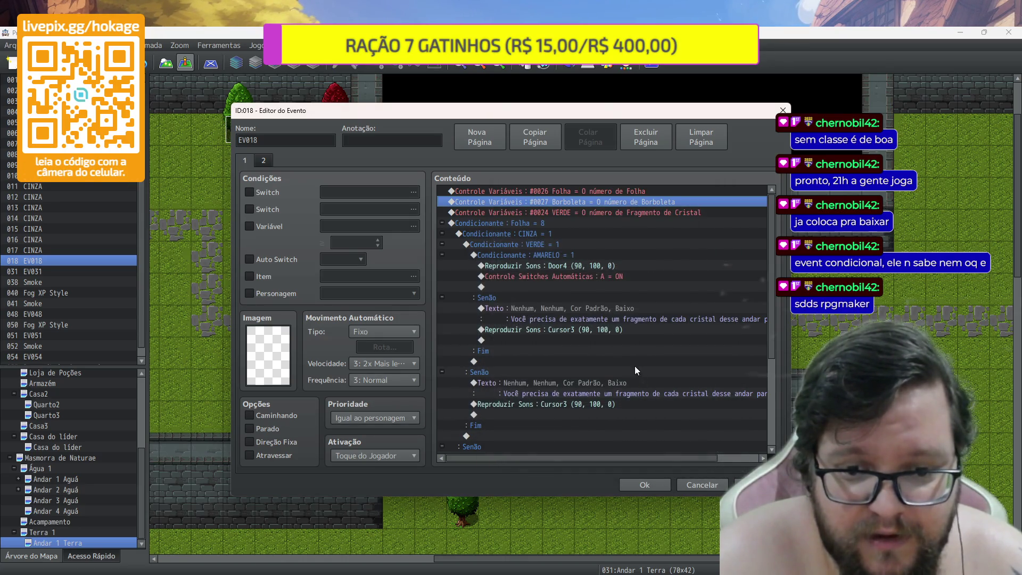
{"action": "double_click", "coordinate": [560, 232]}
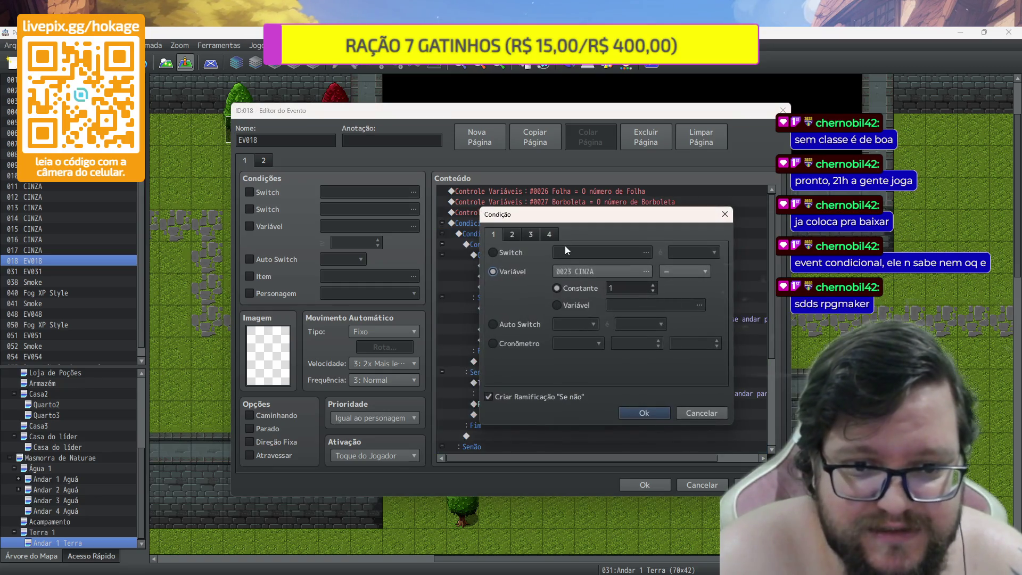
Change the CINZA condition's required value to 4
{"action": "double_click", "coordinate": [633, 291]}
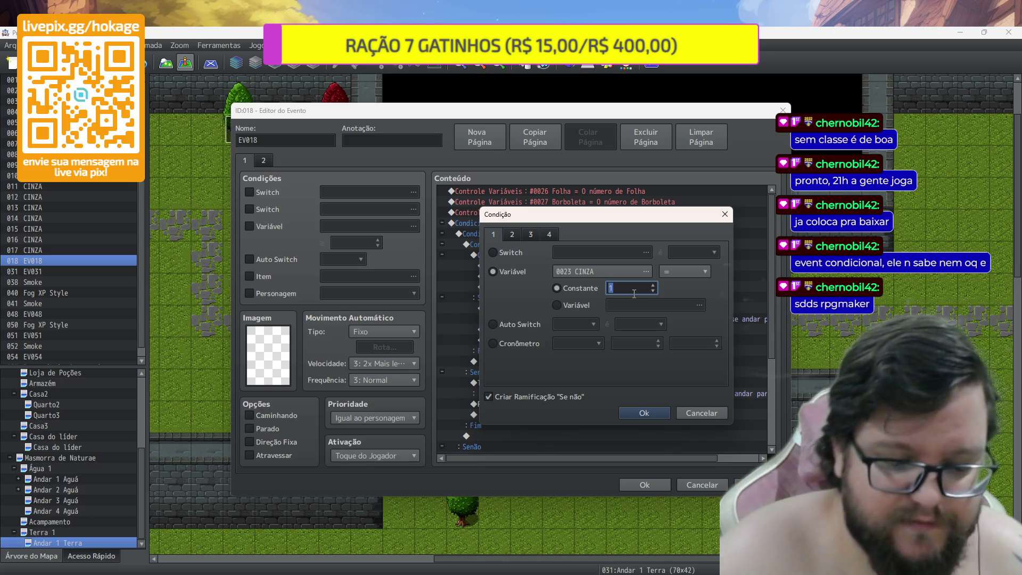
{"action": "type", "text": "4"}
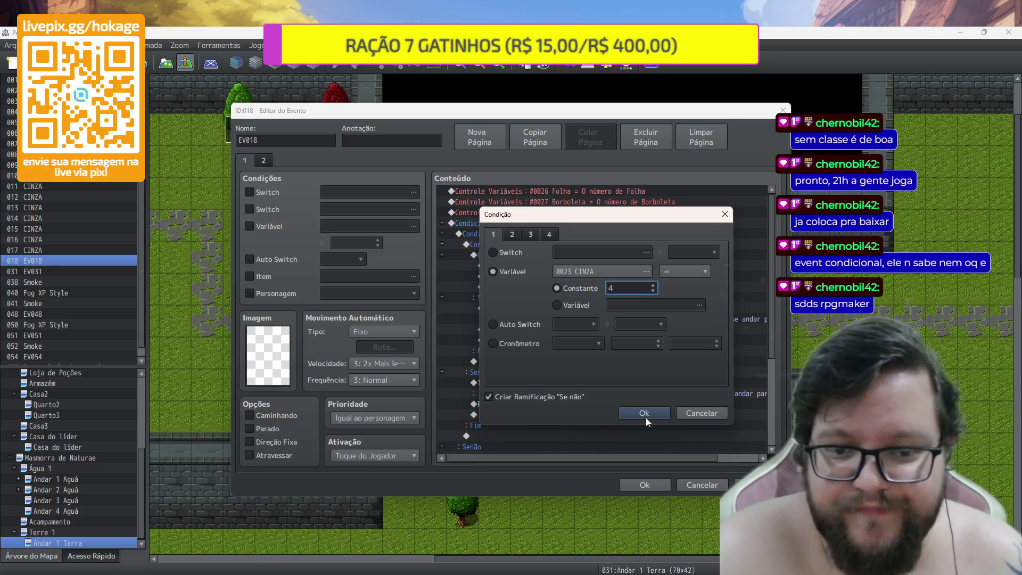
{"action": "left_click", "coordinate": [646, 417]}
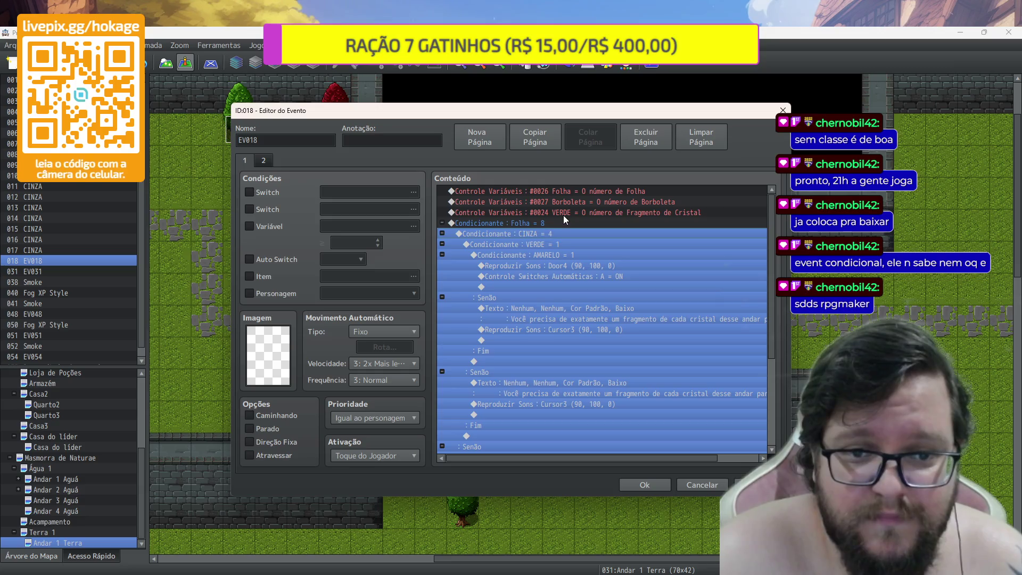
Point the VERDE counter command at new variable 0028, named Caracol
{"action": "double_click", "coordinate": [564, 214]}
{"action": "left_click", "coordinate": [603, 242]}
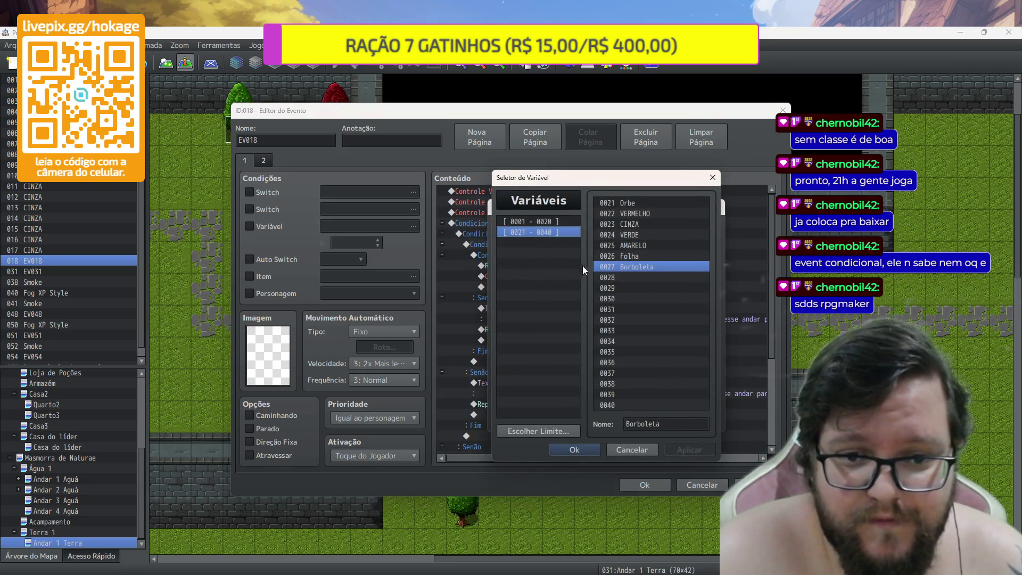
{"action": "key", "text": "Down"}
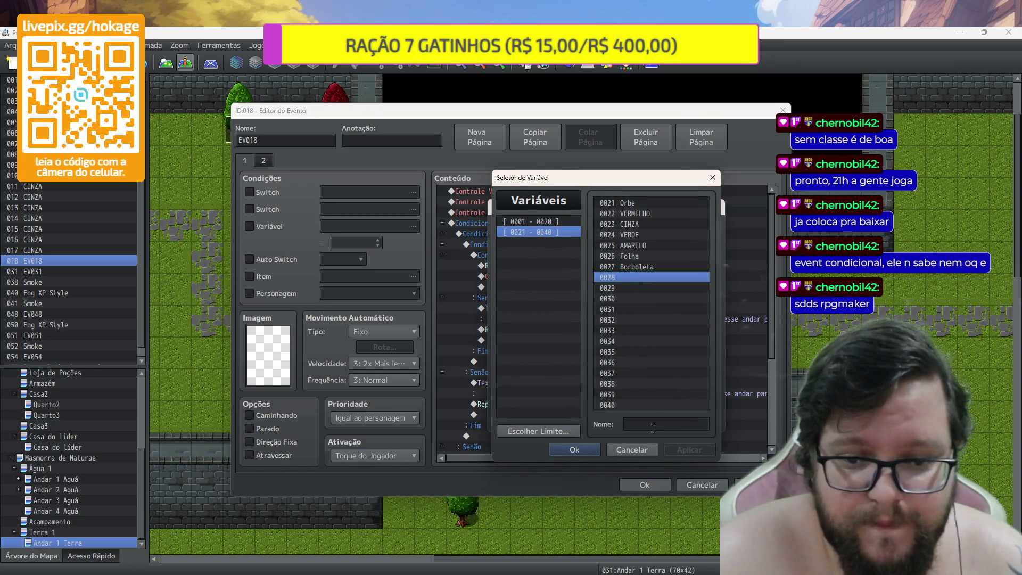
{"action": "left_click", "coordinate": [653, 428]}
{"action": "type", "text": "Caracol"}
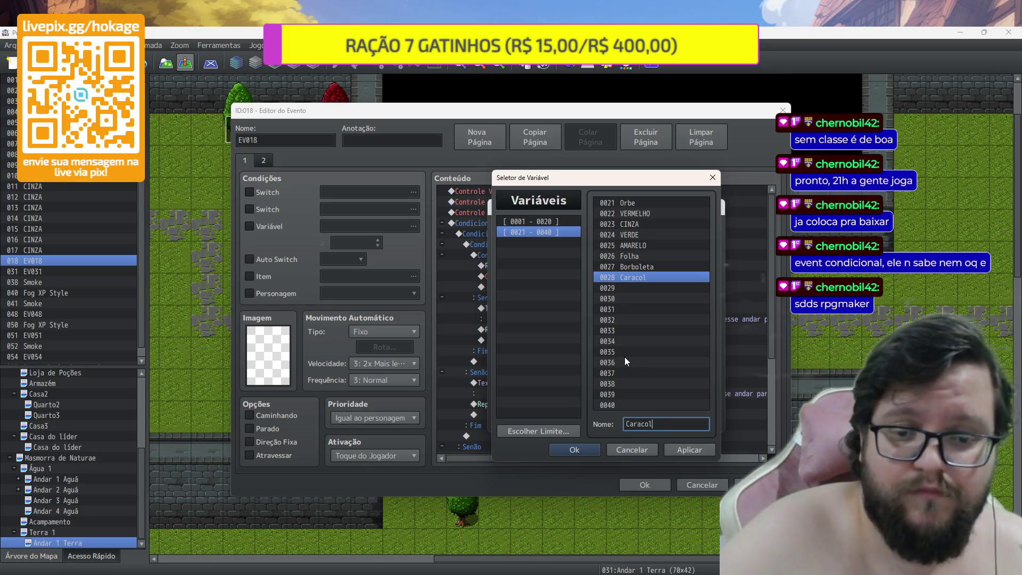
{"action": "left_click", "coordinate": [682, 448]}
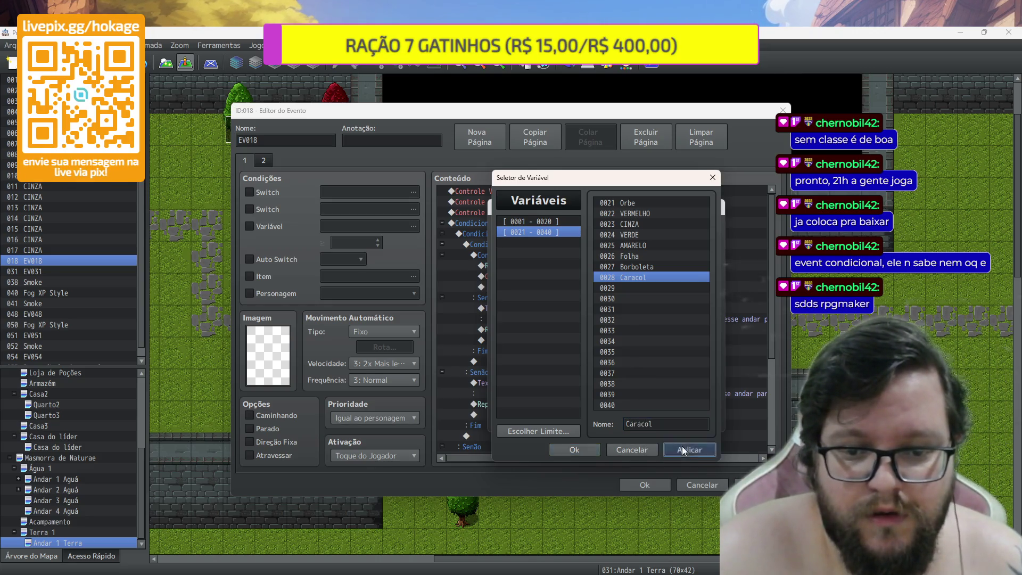
{"action": "left_click", "coordinate": [595, 450]}
Set variable Caracol to the party's Caracol item count
{"action": "left_click", "coordinate": [595, 379]}
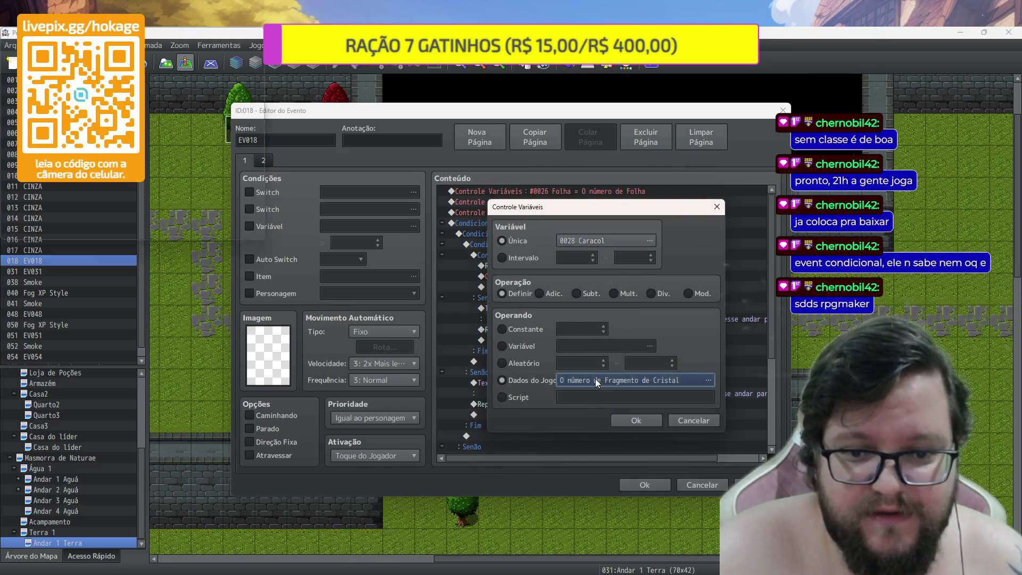
{"action": "left_click", "coordinate": [602, 257]}
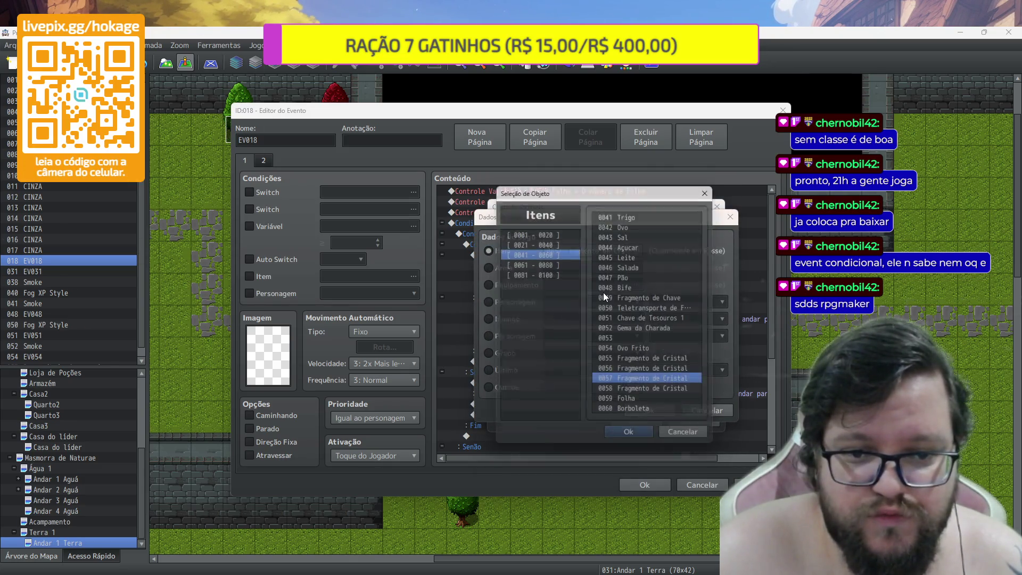
{"action": "left_click", "coordinate": [570, 263]}
{"action": "left_click", "coordinate": [647, 213]}
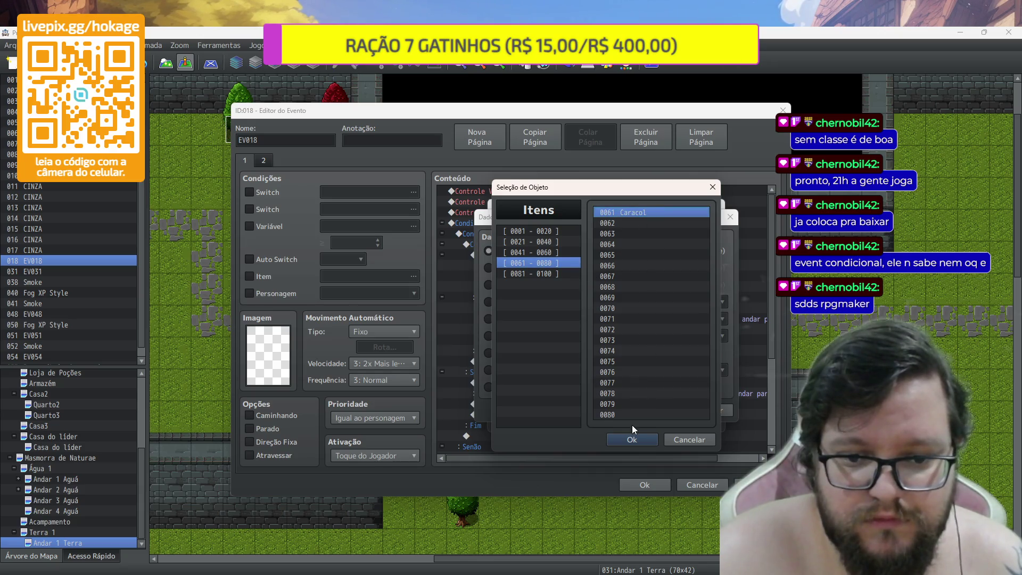
{"action": "left_click", "coordinate": [632, 439]}
{"action": "left_click", "coordinate": [647, 411]}
{"action": "left_click", "coordinate": [637, 424]}
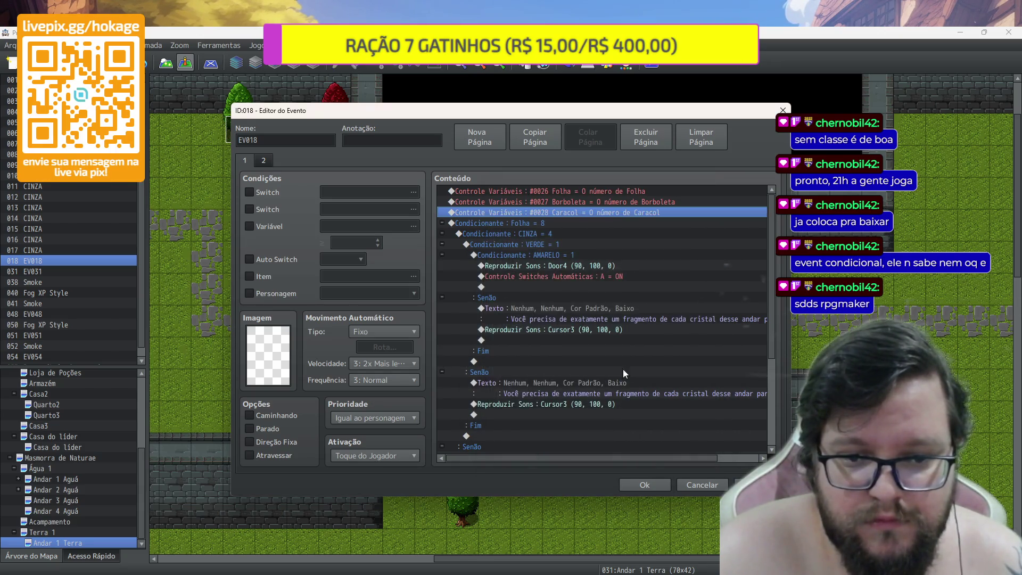
Change the VERDE condition to check Caracol = 2
{"action": "left_click", "coordinate": [596, 242]}
{"action": "double_click", "coordinate": [596, 242]}
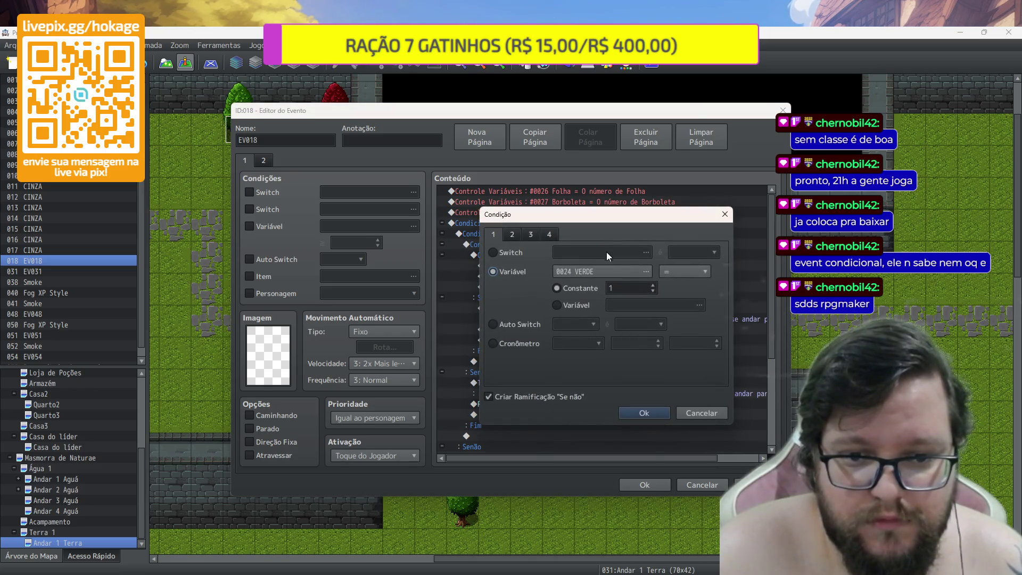
{"action": "double_click", "coordinate": [637, 289]}
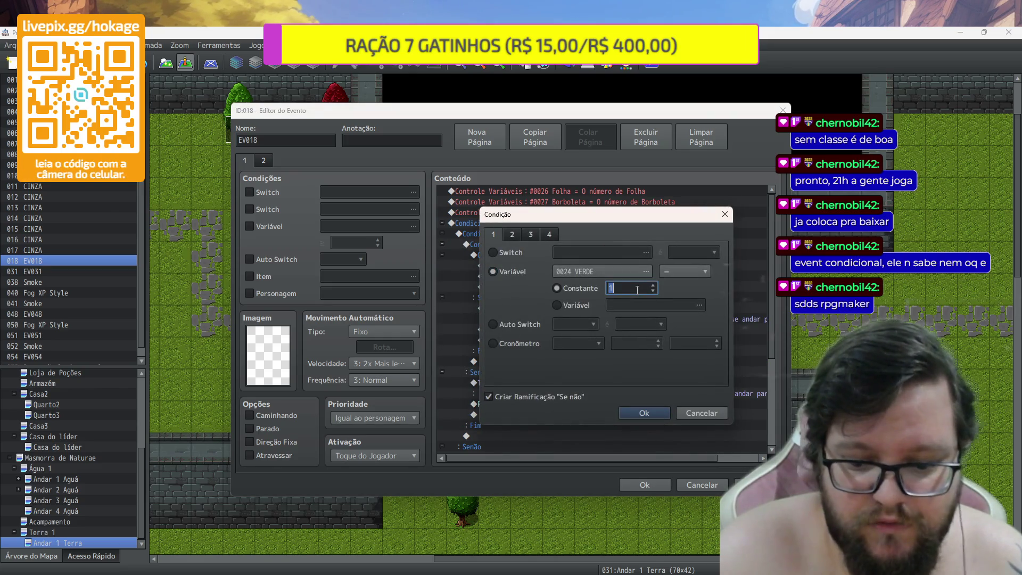
{"action": "type", "text": "2"}
{"action": "left_click", "coordinate": [645, 269]}
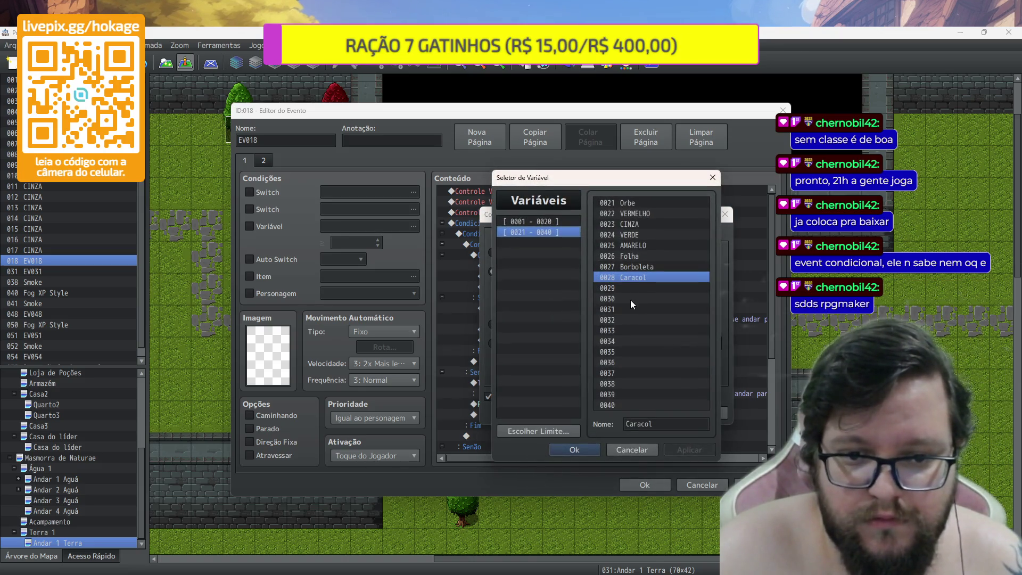
{"action": "left_click", "coordinate": [577, 456]}
{"action": "left_click", "coordinate": [645, 413]}
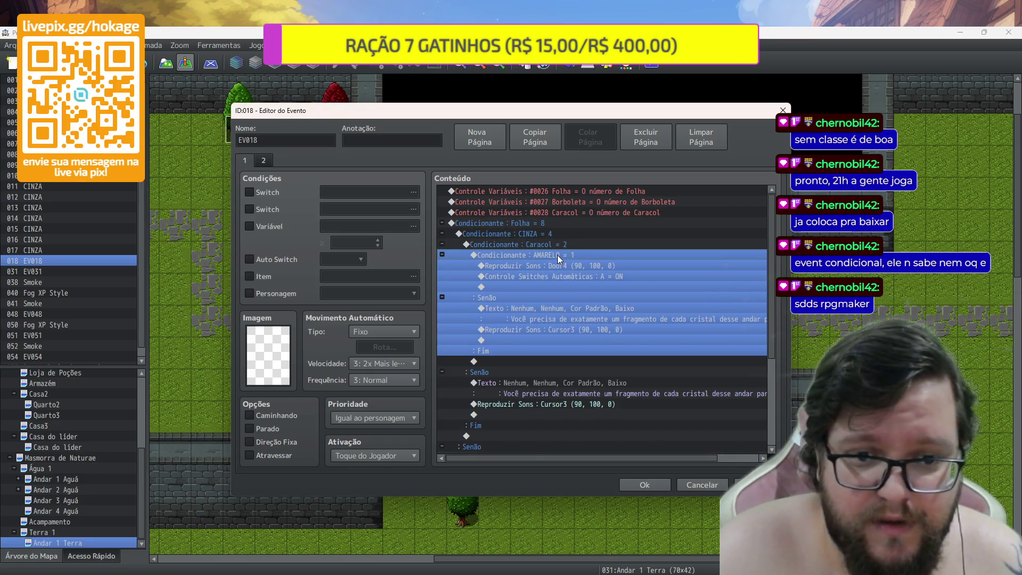
Delete the AMARELO condition block and review the remaining condition blocks
{"action": "key", "text": "Delete"}
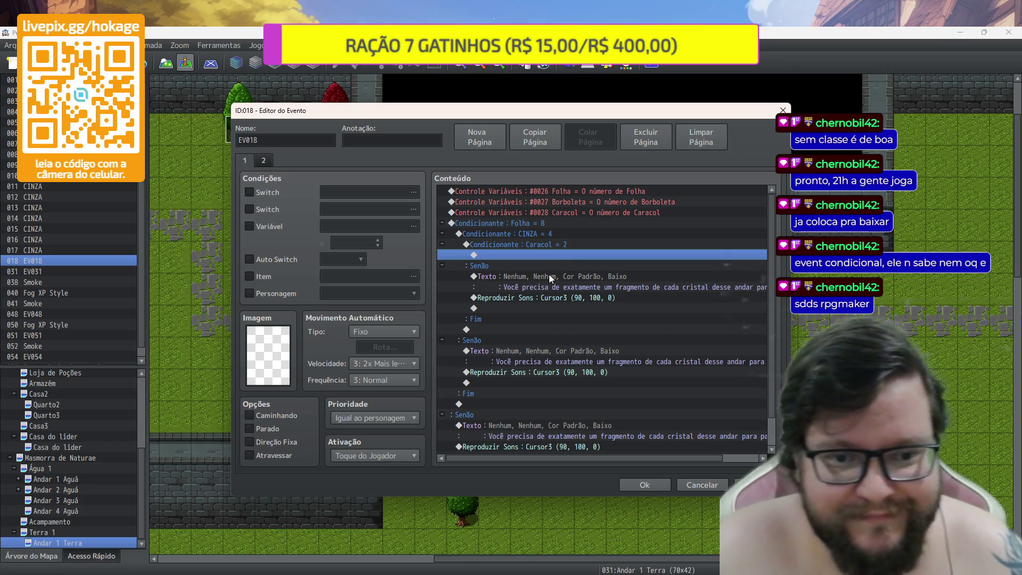
{"action": "left_click", "coordinate": [549, 280]}
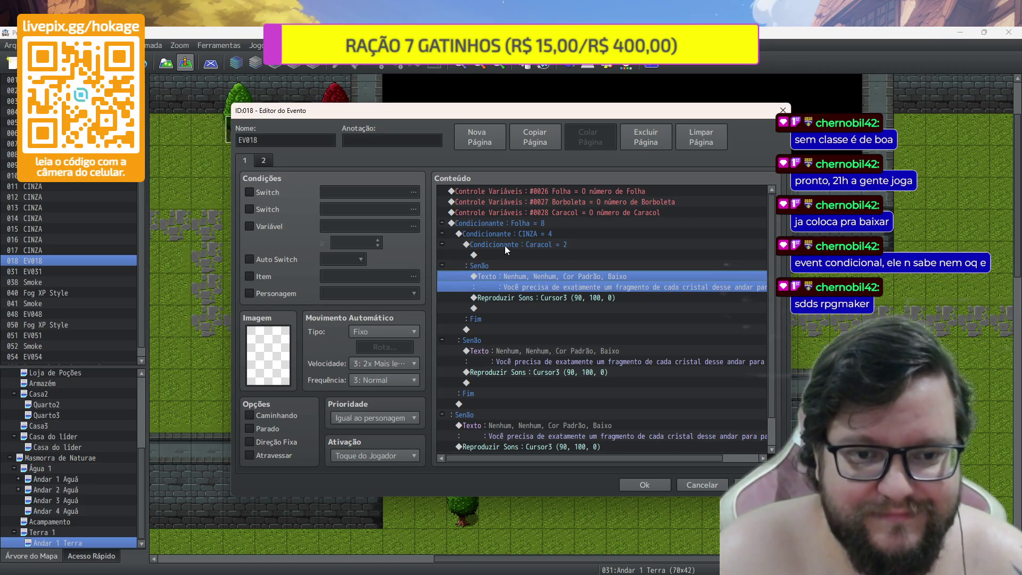
{"action": "left_click", "coordinate": [512, 223]}
{"action": "left_click", "coordinate": [513, 233]}
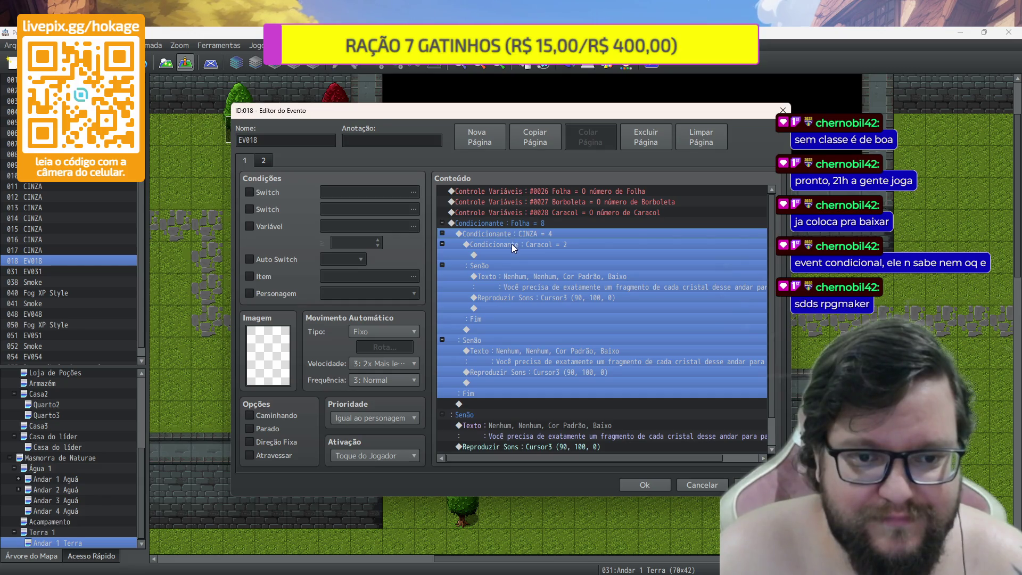
{"action": "left_click", "coordinate": [512, 244]}
{"action": "left_click", "coordinate": [561, 281]}
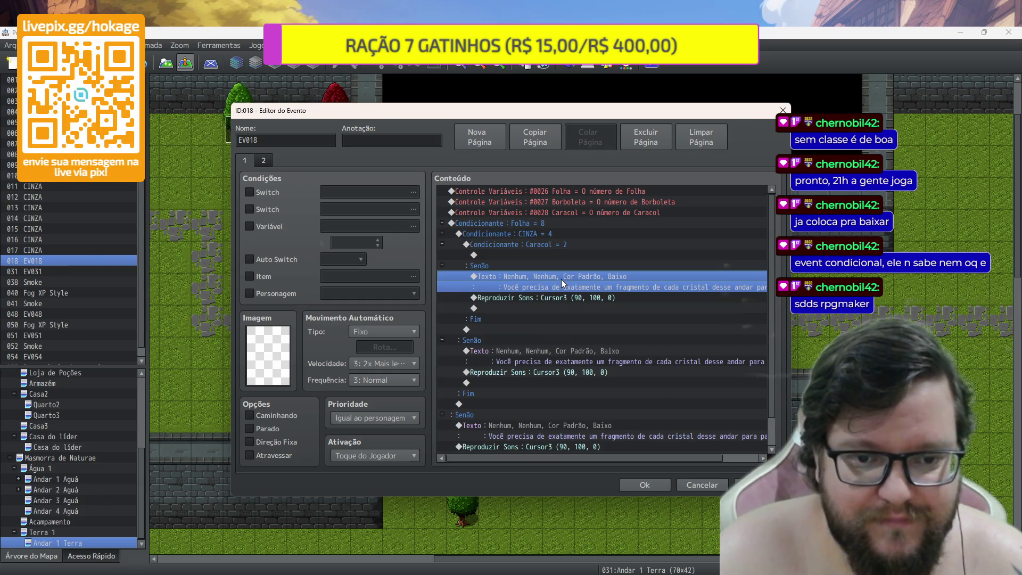
{"action": "double_click", "coordinate": [561, 279]}
Replace the message text with 'Você precisa de exatamente 8 \i[]\c[]'
{"action": "key", "text": "ctrl+a"}
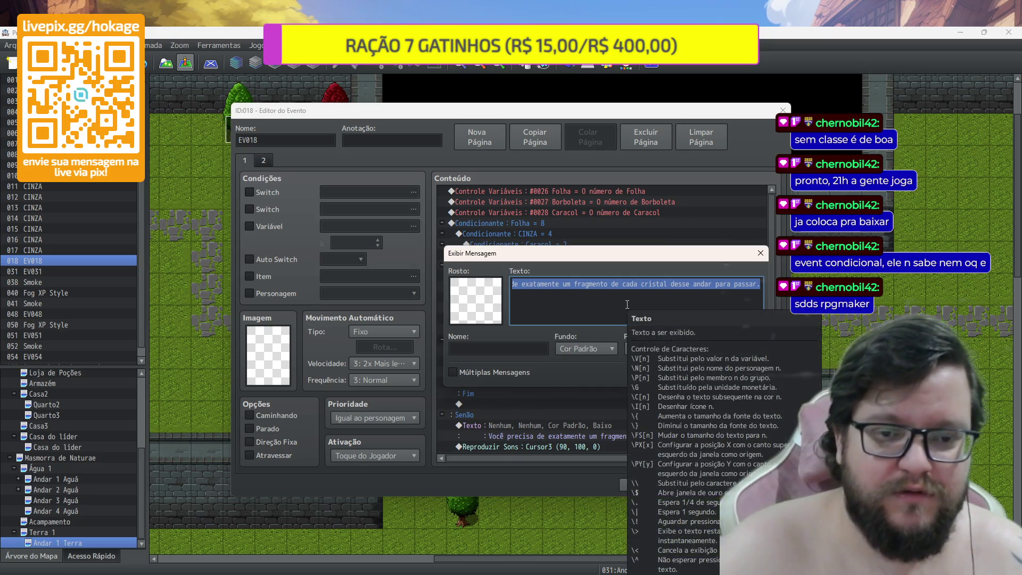
{"action": "type", "text": "Você precisa de exatamente"}
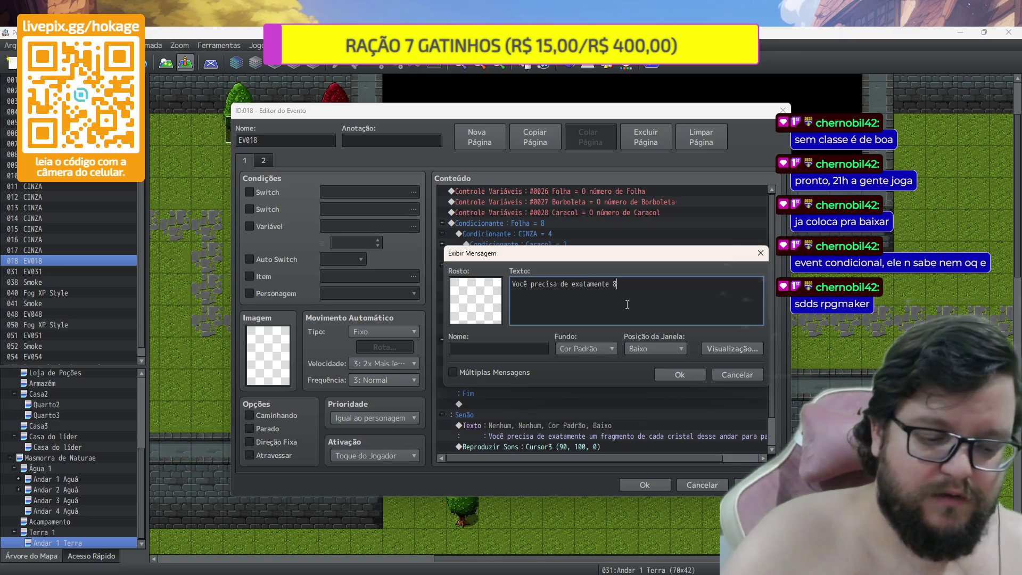
{"action": "type", "text": "8"}
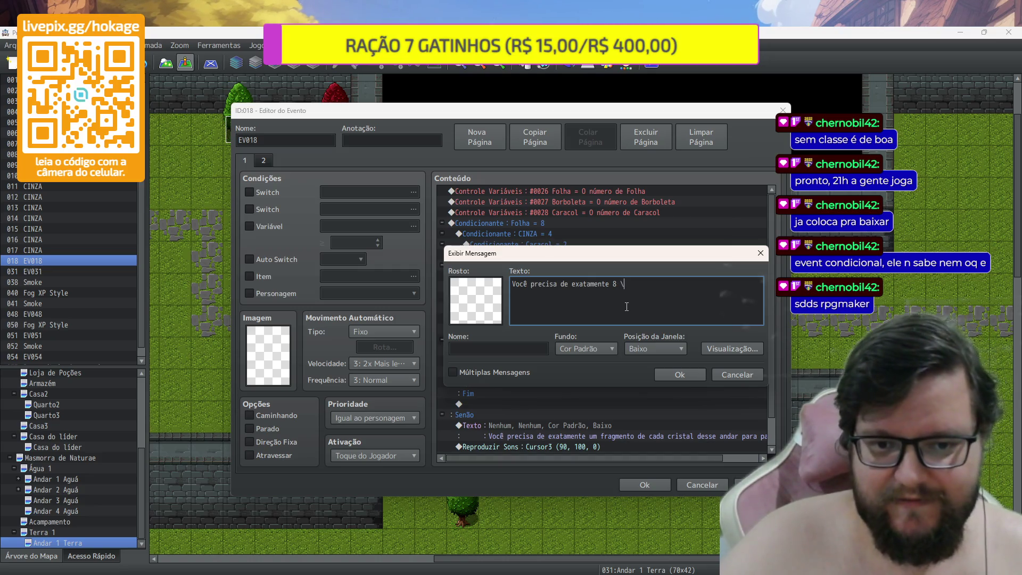
{"action": "key", "text": "BackSpace"}
{"action": "type", "text": "c["}
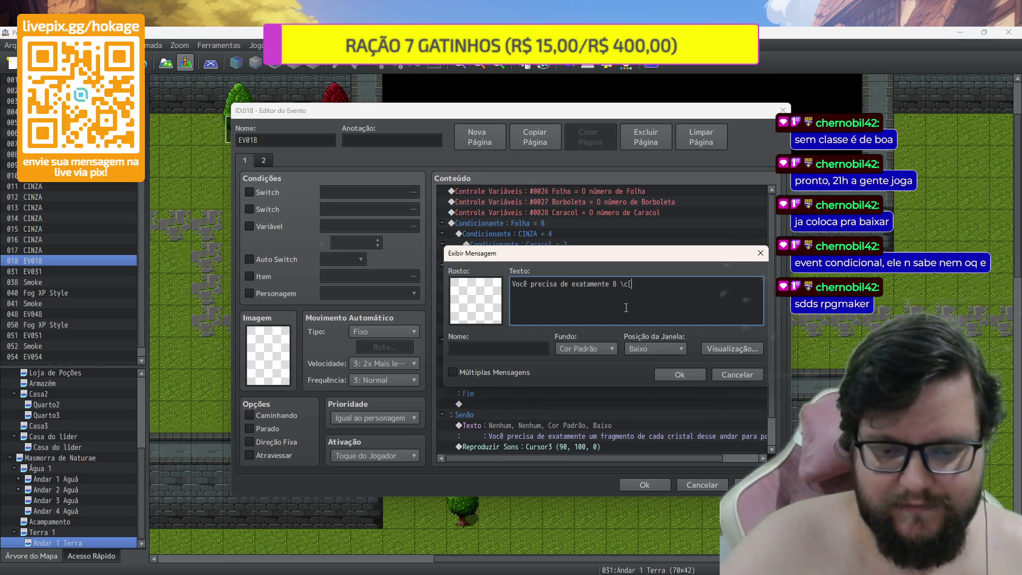
{"action": "type", "text": "z"}
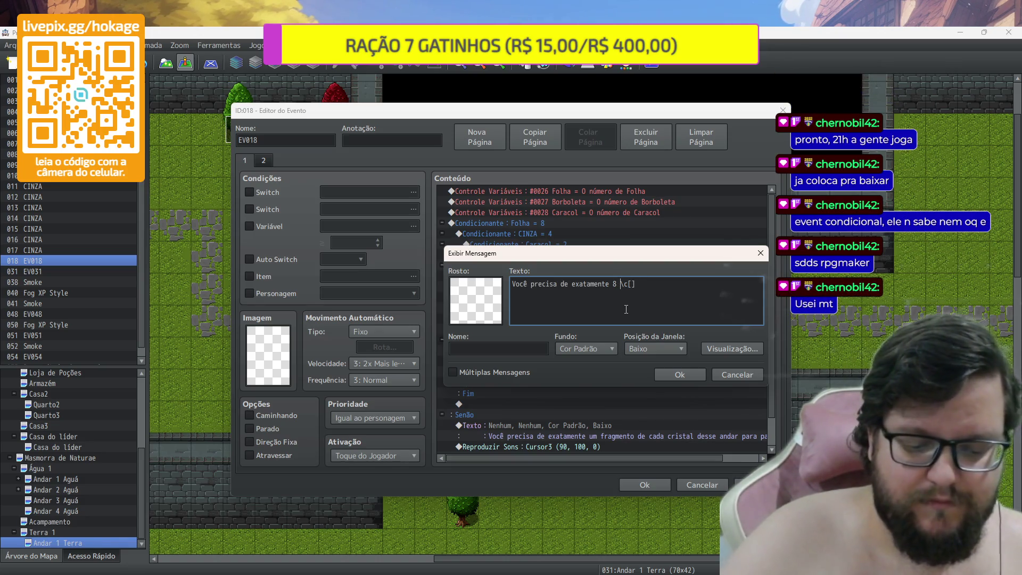
{"action": "type", "text": "i"}
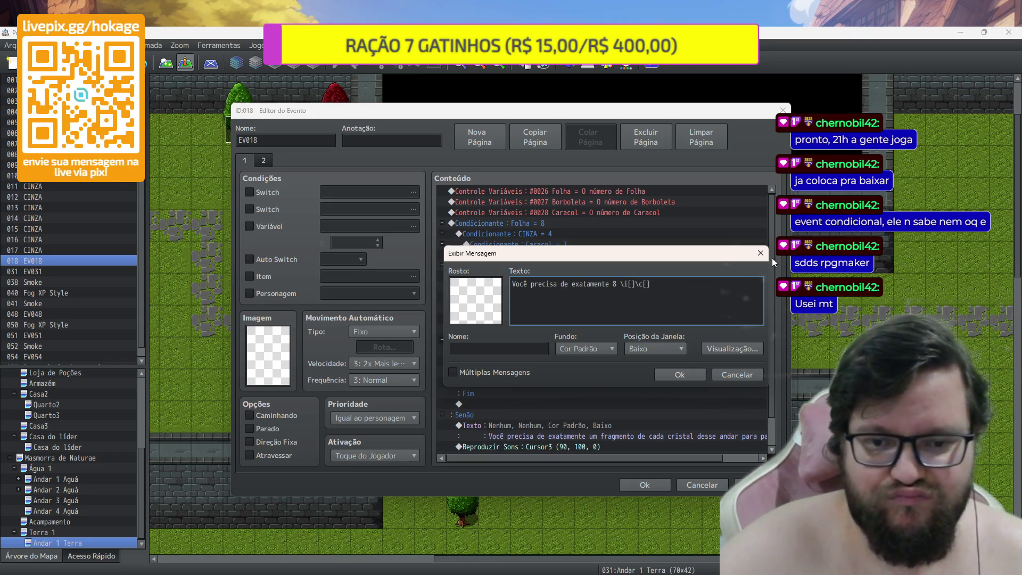
{"action": "right_click", "coordinate": [631, 287]}
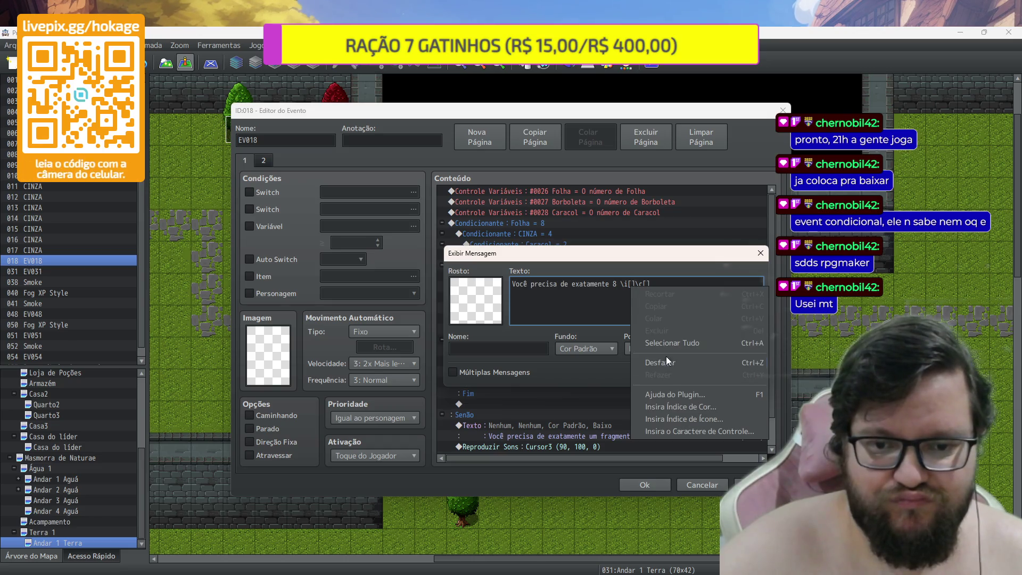
Build the Folhas entry with icon 179 and green colour code 3
{"action": "left_click", "coordinate": [682, 419]}
{"action": "scroll", "coordinate": [605, 310], "scroll_direction": "down", "scroll_amount": 5}
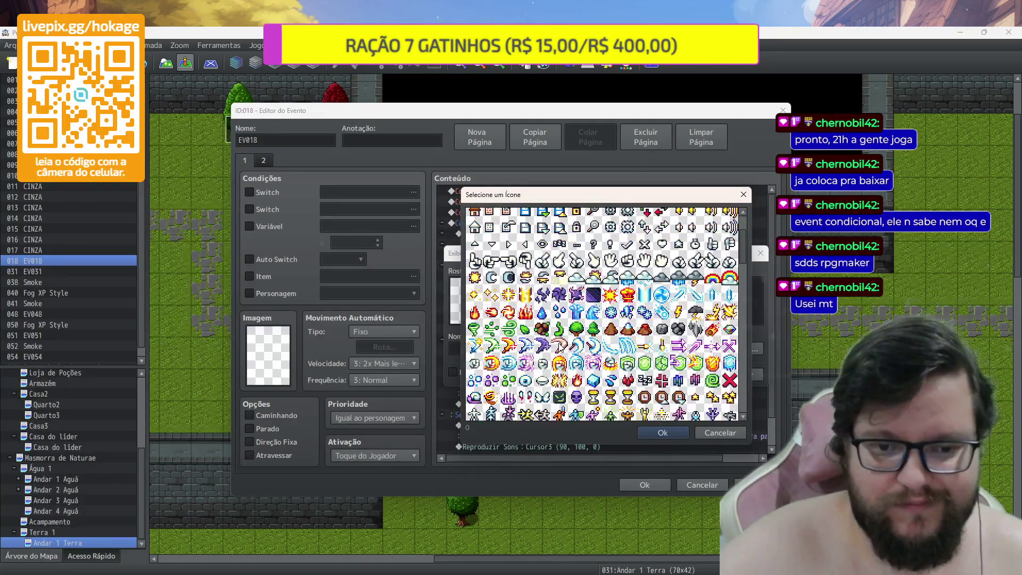
{"action": "left_click", "coordinate": [527, 320]}
{"action": "left_click", "coordinate": [652, 432]}
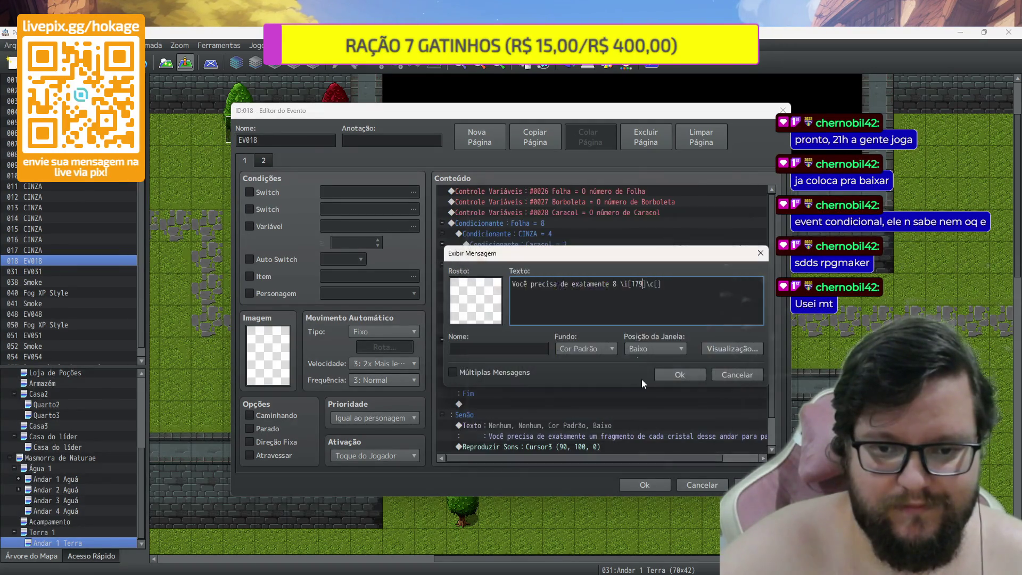
{"action": "right_click", "coordinate": [657, 283]}
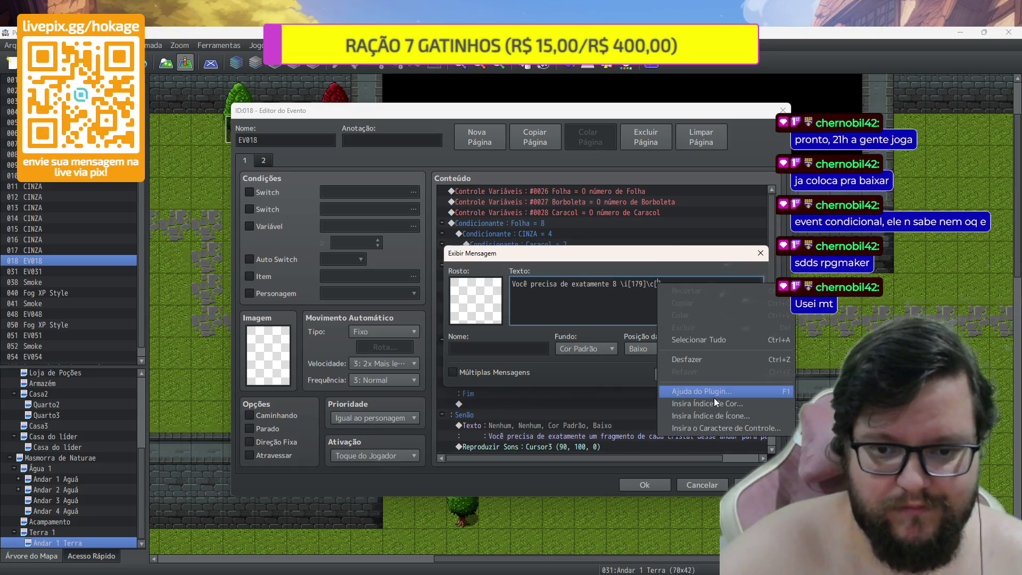
{"action": "left_click", "coordinate": [714, 408]}
{"action": "left_click", "coordinate": [591, 289]}
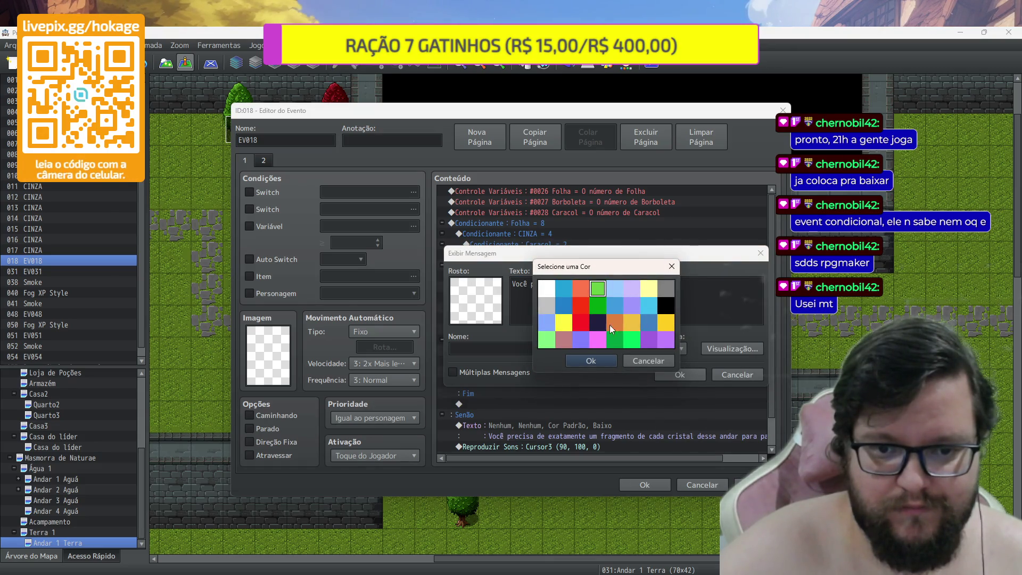
{"action": "left_click", "coordinate": [606, 360]}
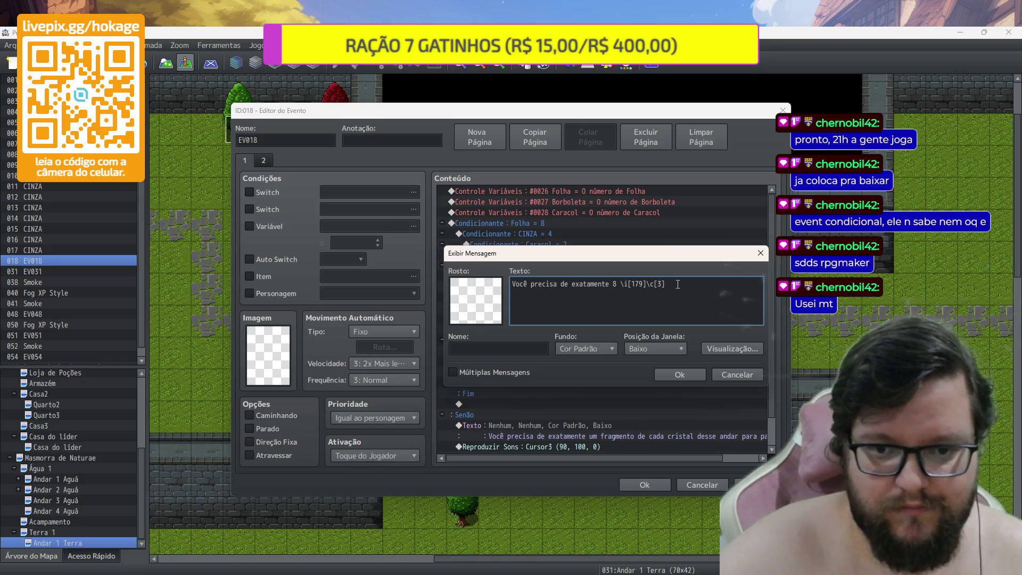
{"action": "type", "text": "Folhas\\c"}
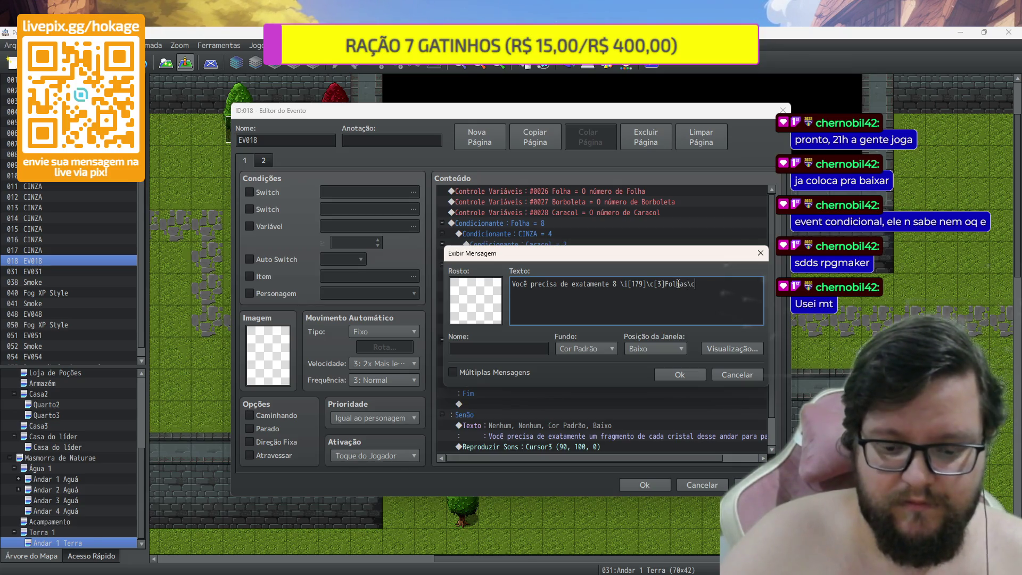
{"action": "type", "text": "0]"}
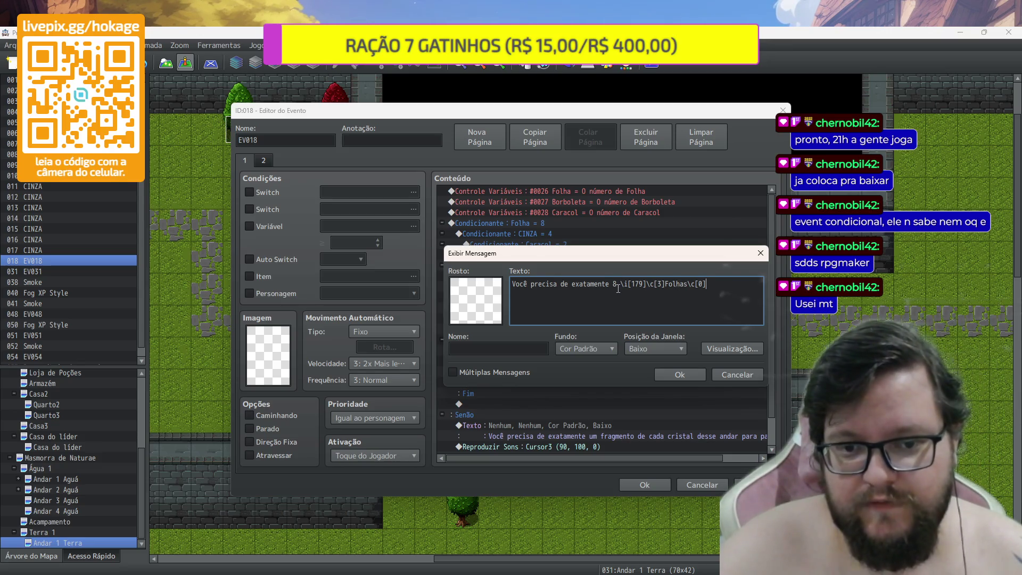
Duplicate the Folhas entry and turn the copy into '4 \i[179]\c[3]Borboletas'
{"action": "left_click_drag", "start_coordinate": [621, 284], "coordinate": [702, 281]}
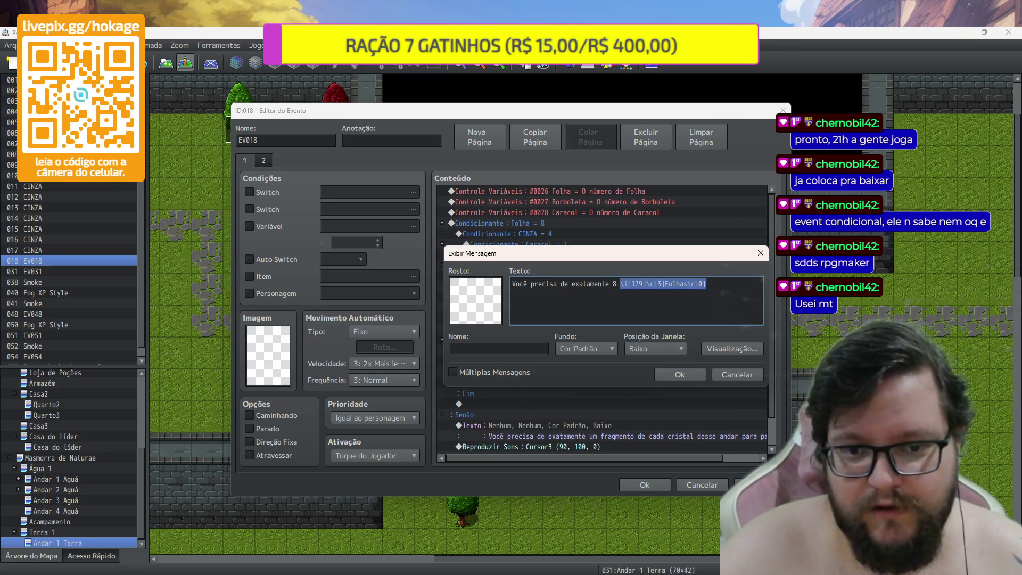
{"action": "left_click", "coordinate": [716, 286]}
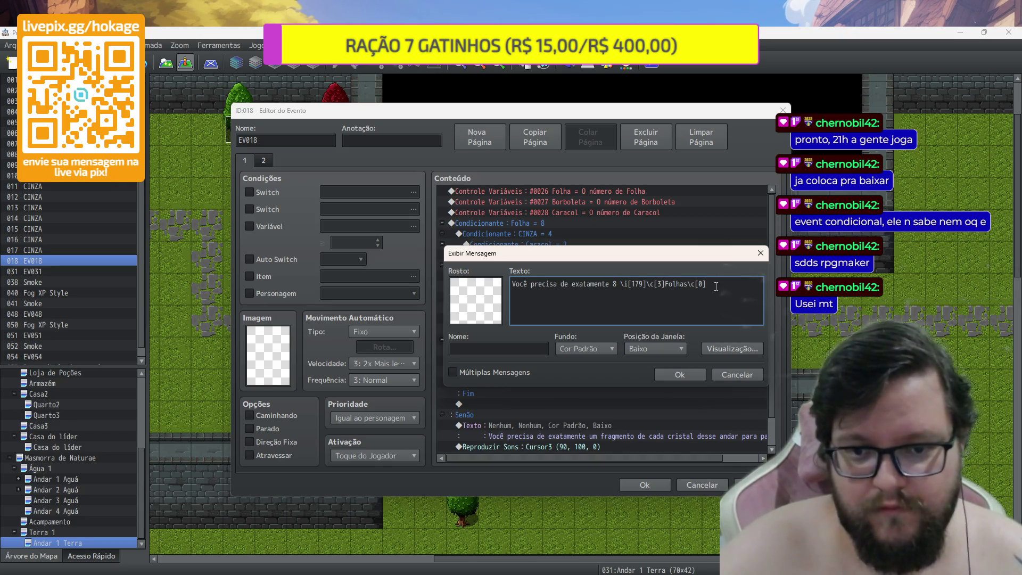
{"action": "type", "text": ","}
{"action": "type", "text": "\\i[179]\\c[3]Folhas\\c[0]"}
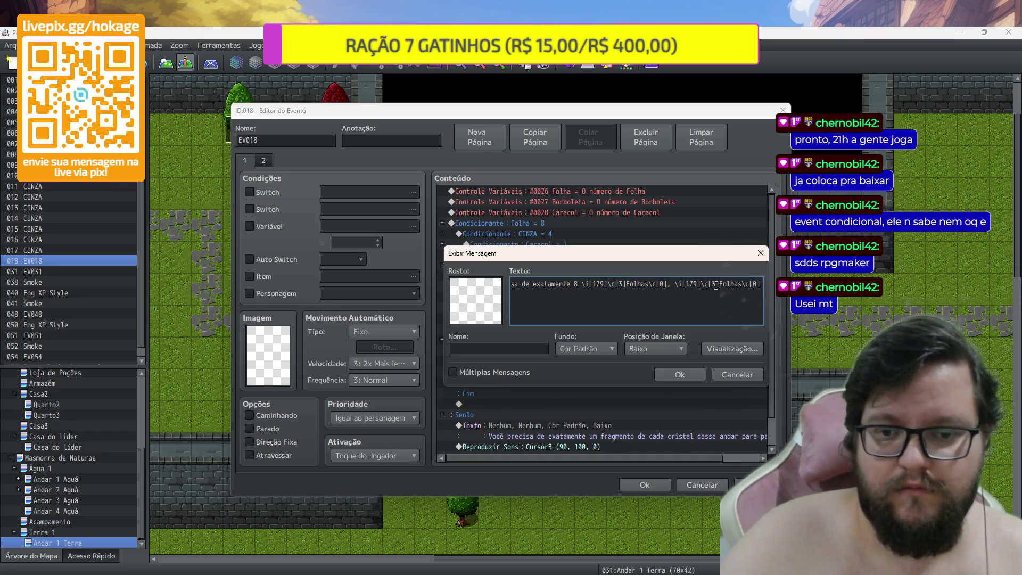
{"action": "left_click", "coordinate": [674, 287]}
{"action": "type", "text": "4 \\i[179]\\c[3]"}
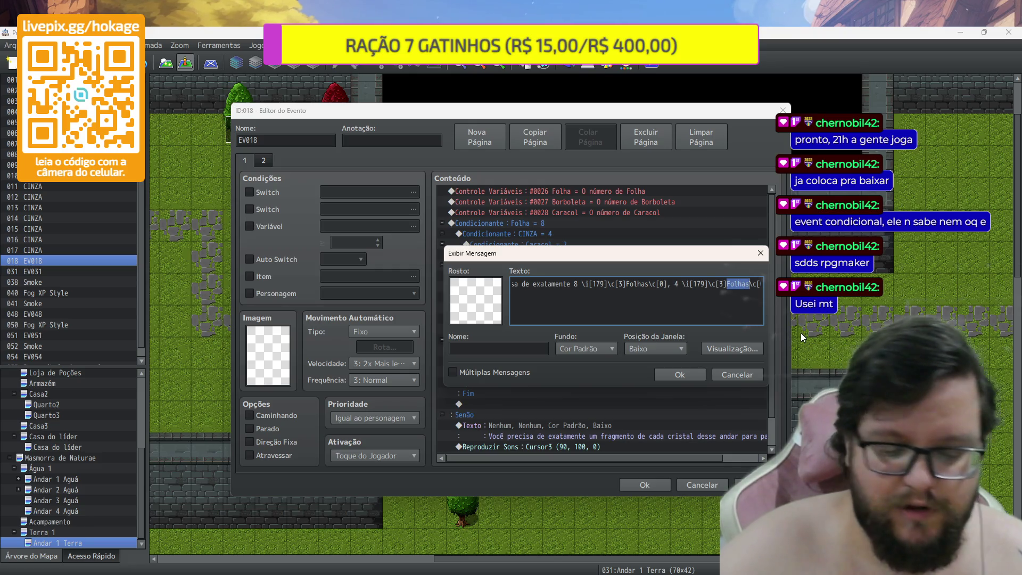
{"action": "type", "text": "Bor"}
{"action": "type", "text": "boletas"}
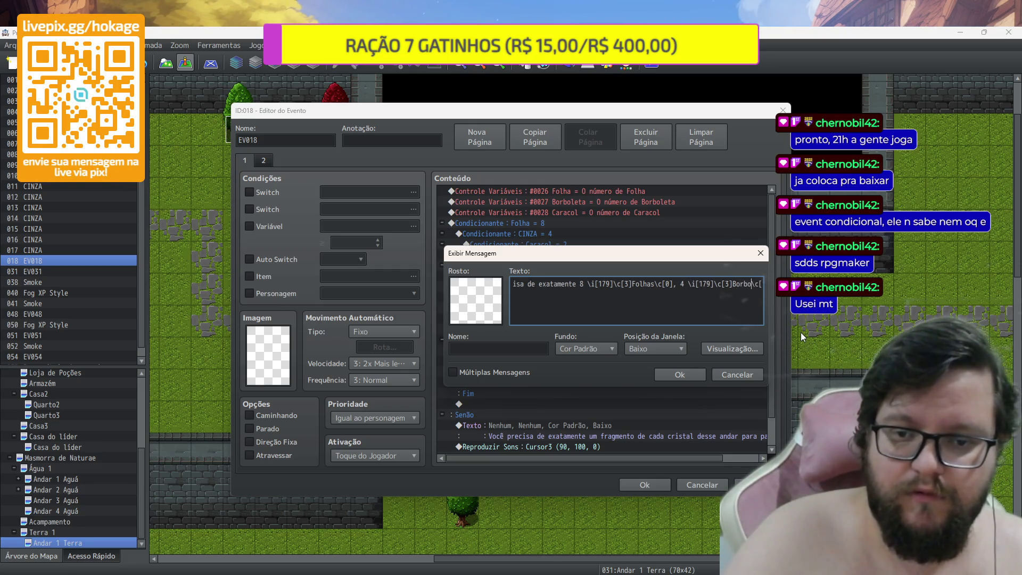
Give the Borboletas entry icon 948 and light blue colour code 14
{"action": "left_click", "coordinate": [699, 283]}
{"action": "key", "text": "BackSpace"}
{"action": "key", "text": "BackSpace"}
{"action": "key", "text": "BackSpace"}
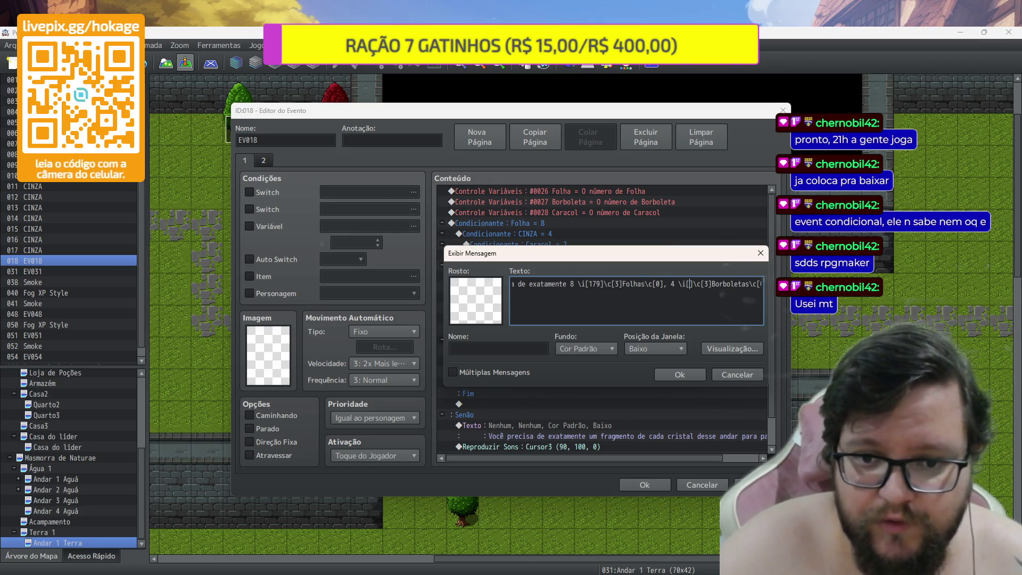
{"action": "right_click", "coordinate": [690, 289]}
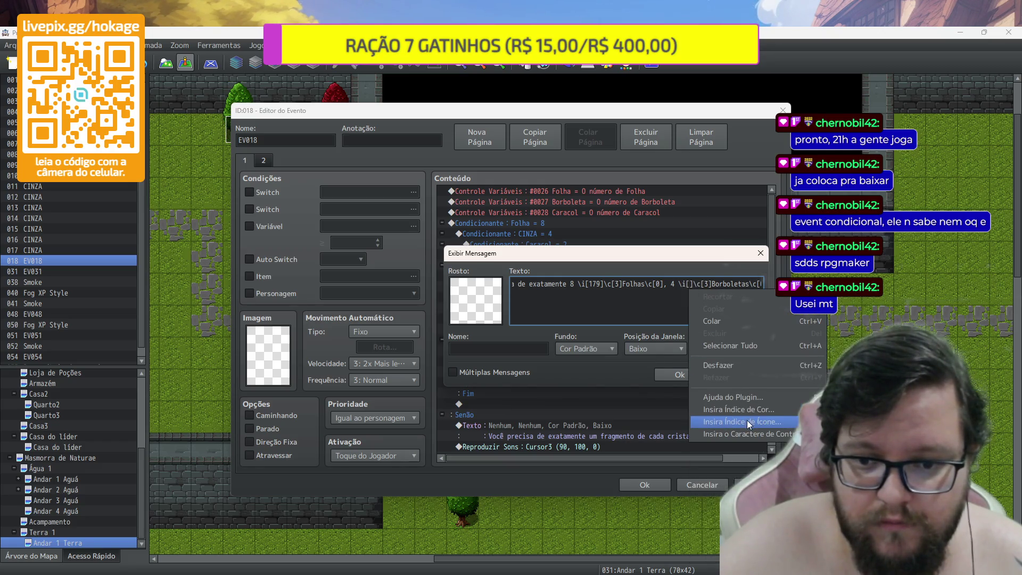
{"action": "left_click", "coordinate": [746, 420]}
{"action": "left_click_drag", "start_coordinate": [744, 246], "coordinate": [751, 403]}
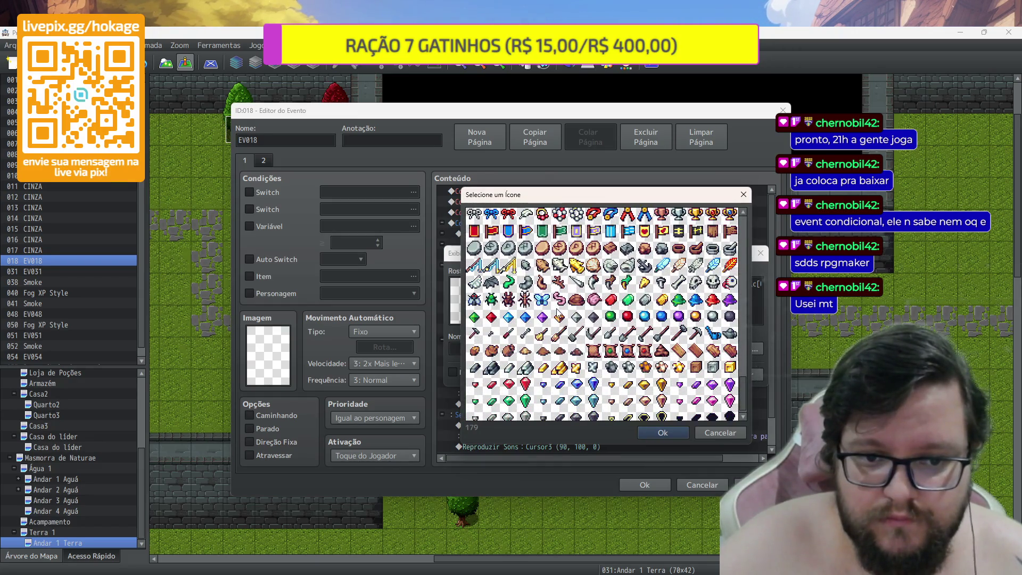
{"action": "left_click", "coordinate": [671, 428]}
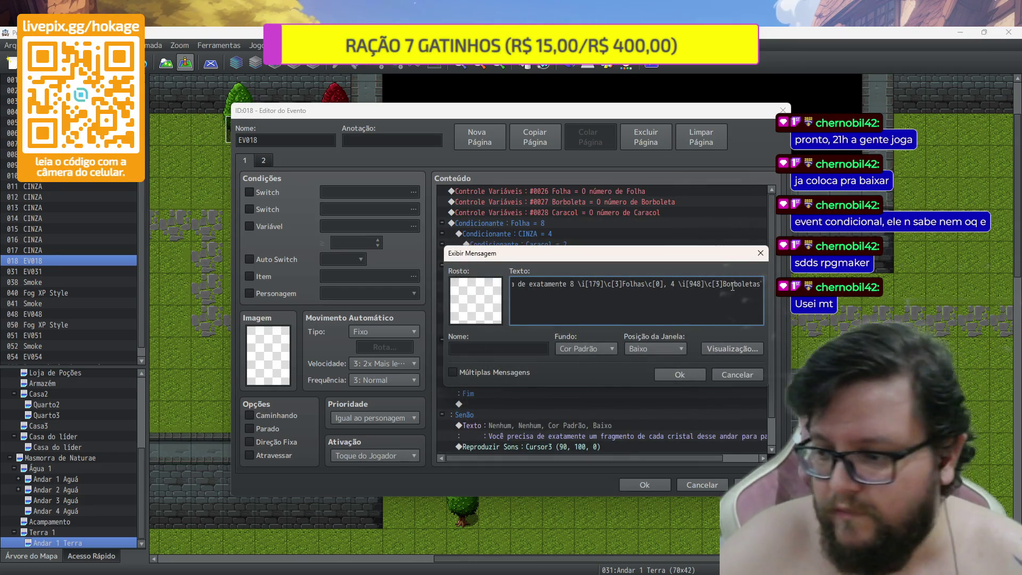
{"action": "key", "text": "BackSpace"}
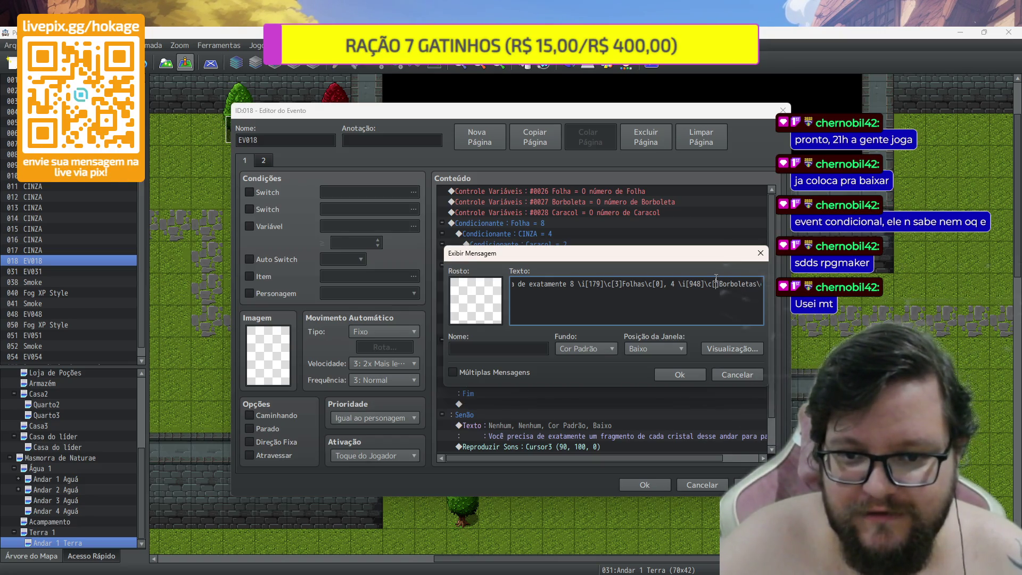
{"action": "right_click", "coordinate": [716, 278]}
{"action": "left_click", "coordinate": [781, 404]}
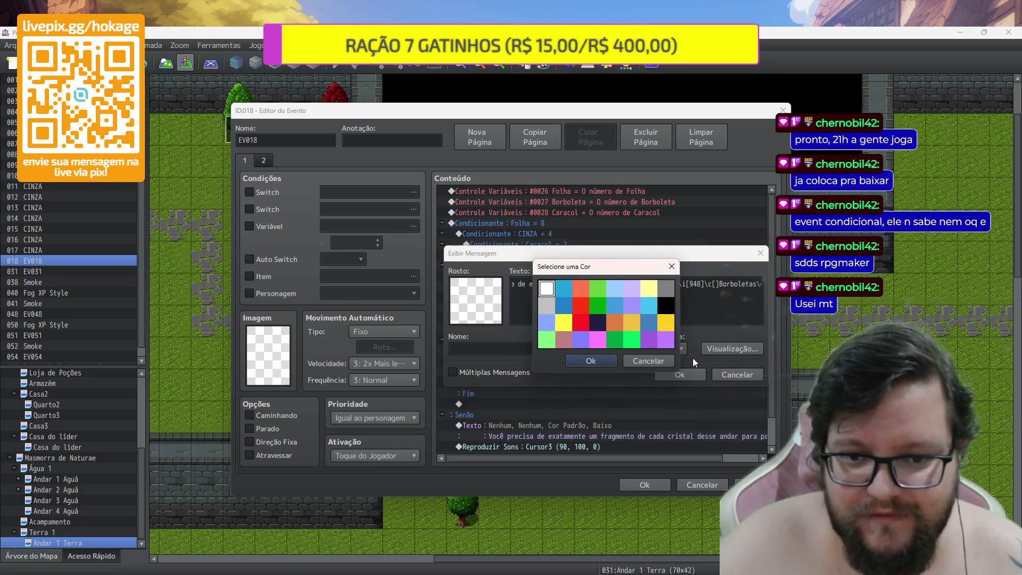
{"action": "left_click", "coordinate": [649, 314]}
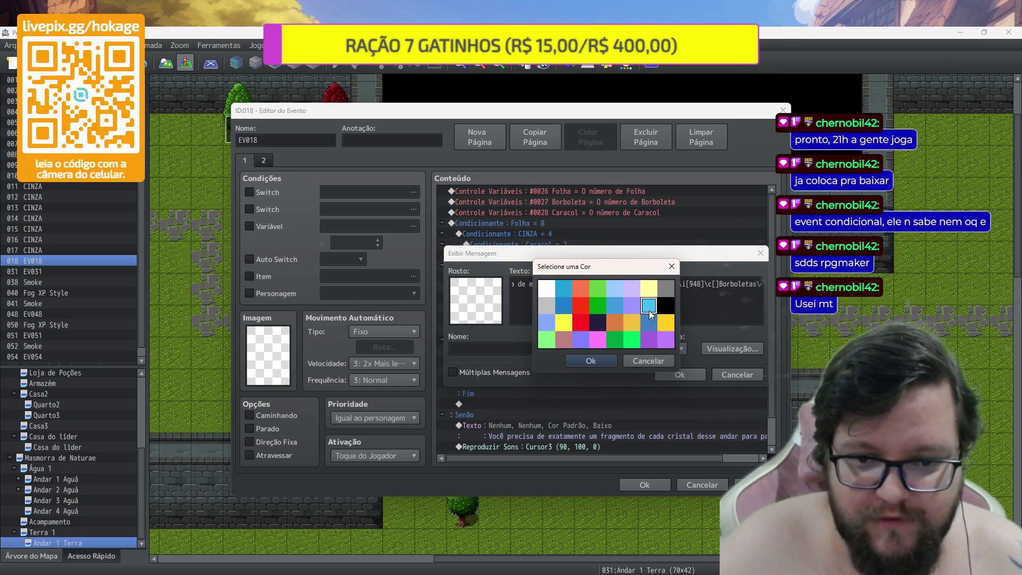
{"action": "left_click", "coordinate": [601, 359]}
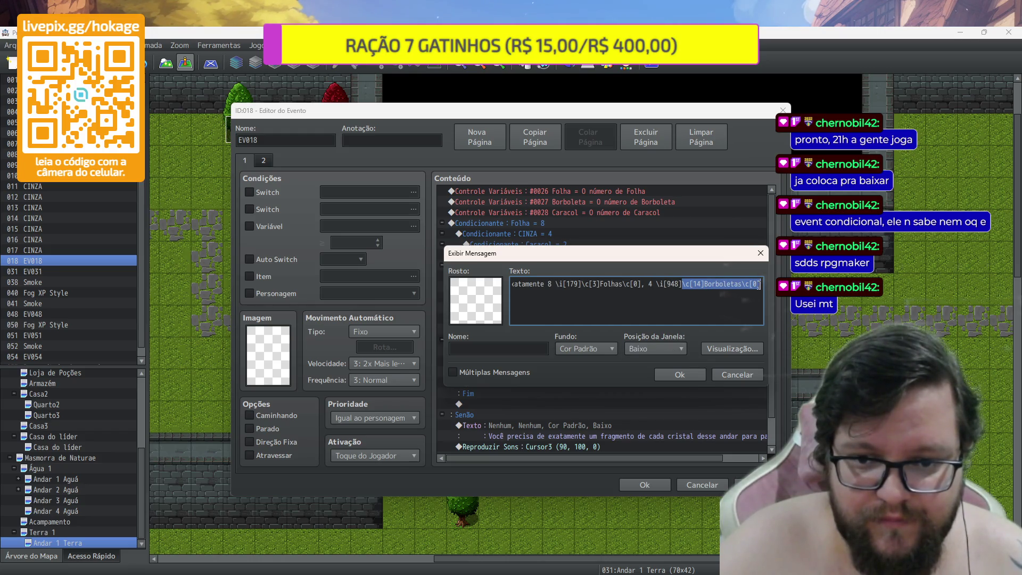
Add the 2 Caracóis entry with icon 240 and colour 30, then confirm the message
{"action": "left_click", "coordinate": [759, 285]}
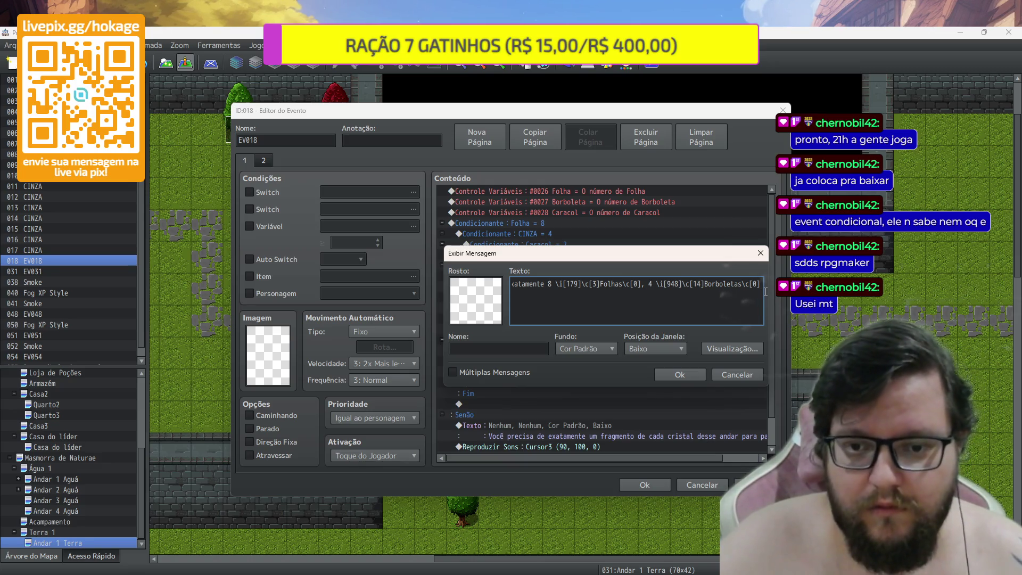
{"action": "type", "text": ", e"}
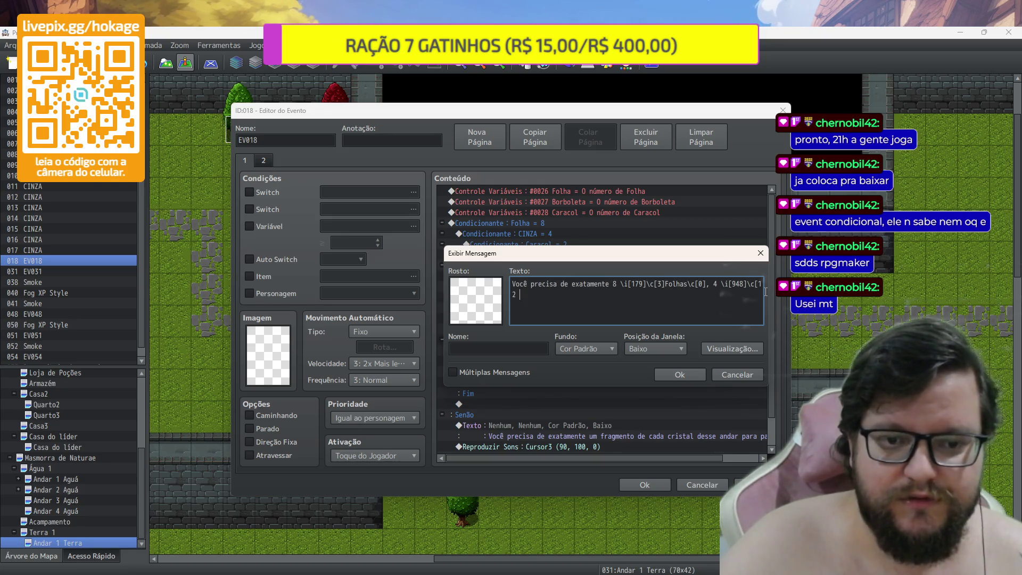
{"action": "key", "text": "ctrl+z"}
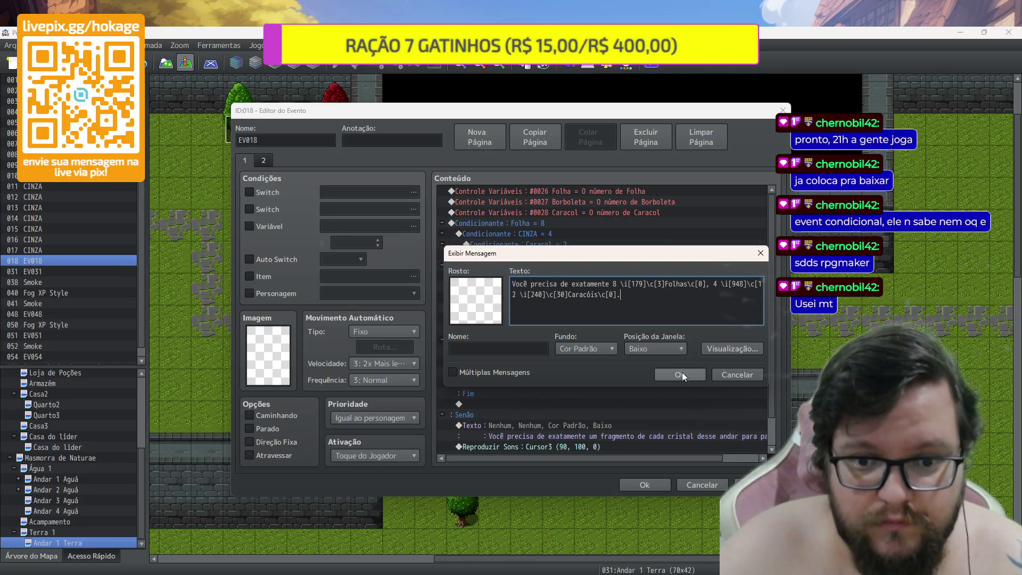
{"action": "left_click", "coordinate": [682, 372]}
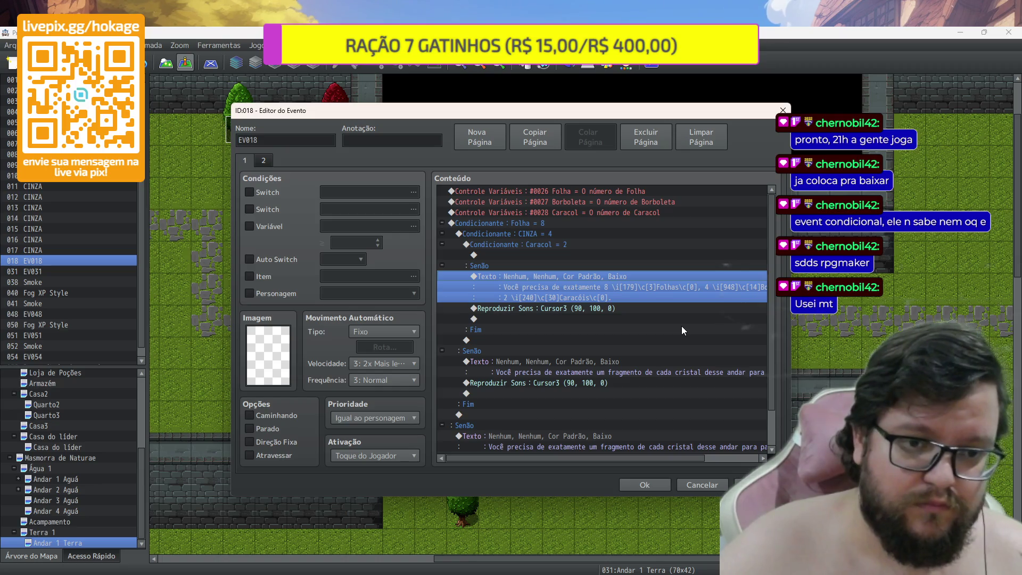
Replace the old messages in the two remaining Senão branches with the updated requirement message
{"action": "scroll", "coordinate": [681, 327], "scroll_direction": "down", "scroll_amount": 1}
{"action": "left_click", "coordinate": [585, 328]}
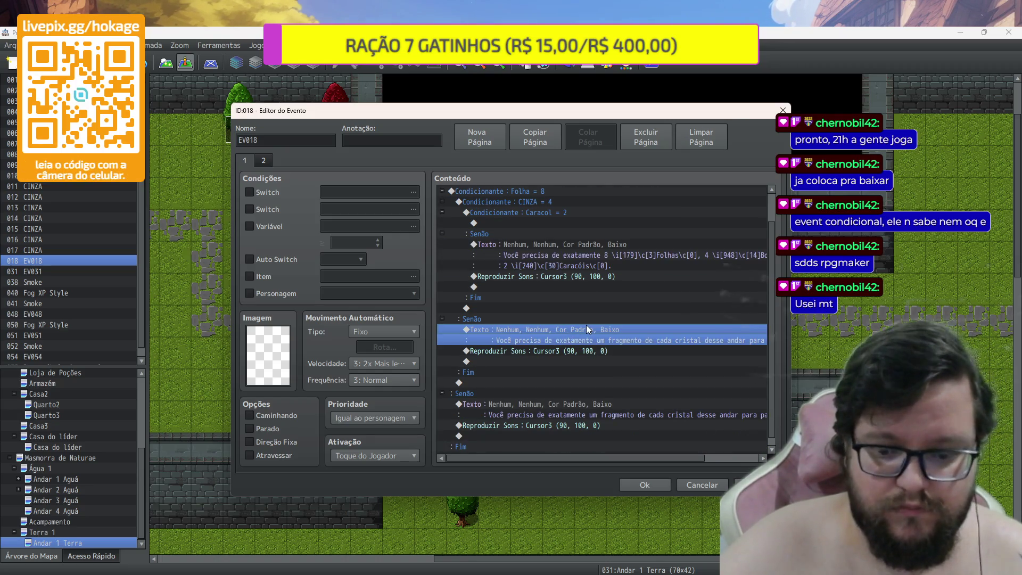
{"action": "key", "text": "Delete"}
{"action": "key", "text": "ctrl+v"}
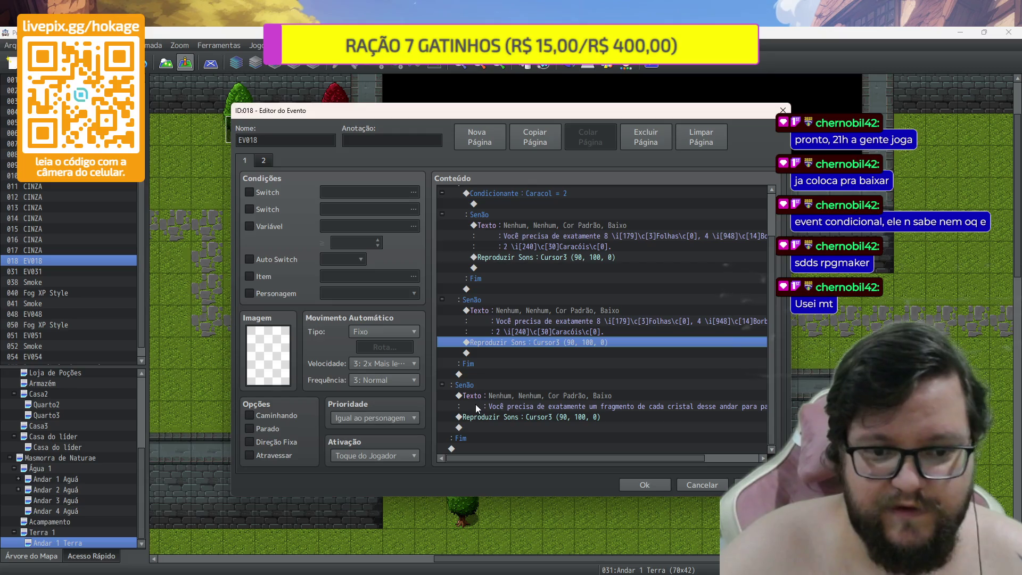
{"action": "left_click", "coordinate": [491, 387]}
{"action": "left_click", "coordinate": [495, 395]}
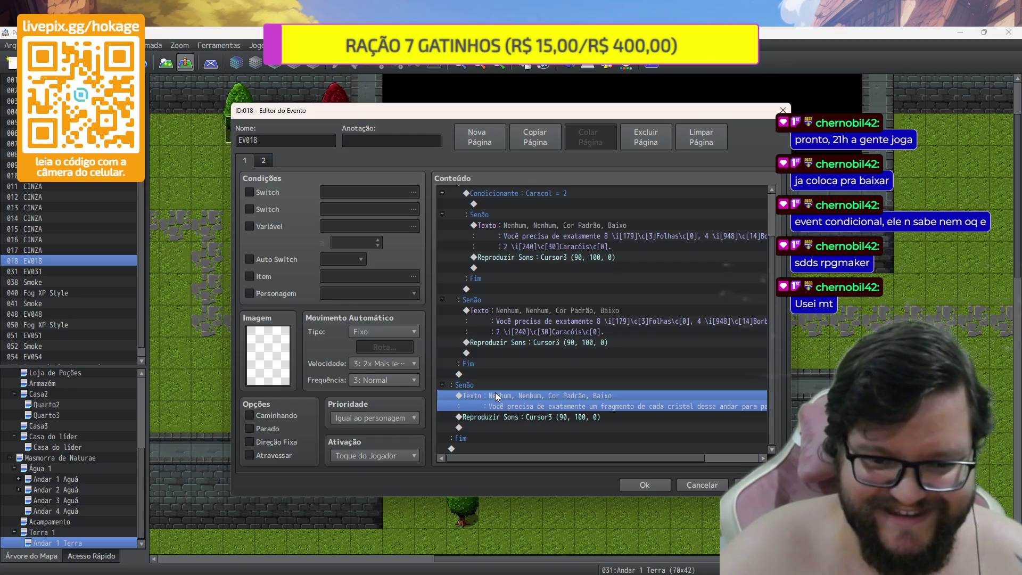
{"action": "key", "text": "Delete"}
{"action": "key", "text": "ctrl+v"}
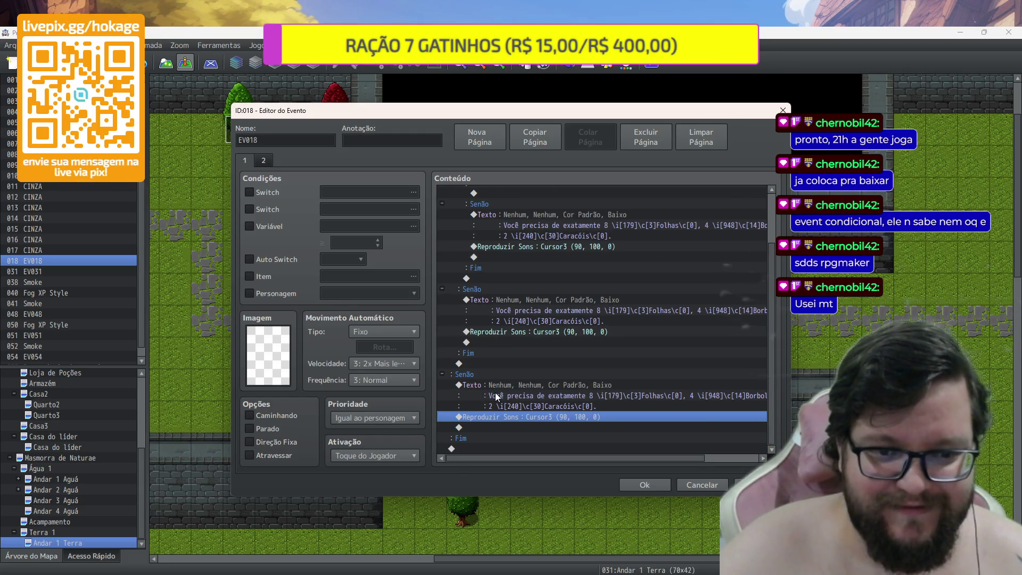
Add a 'teste' message under Caracol = 2 and close the door event, keeping changes
{"action": "scroll", "coordinate": [541, 397], "scroll_direction": "up", "scroll_amount": 2}
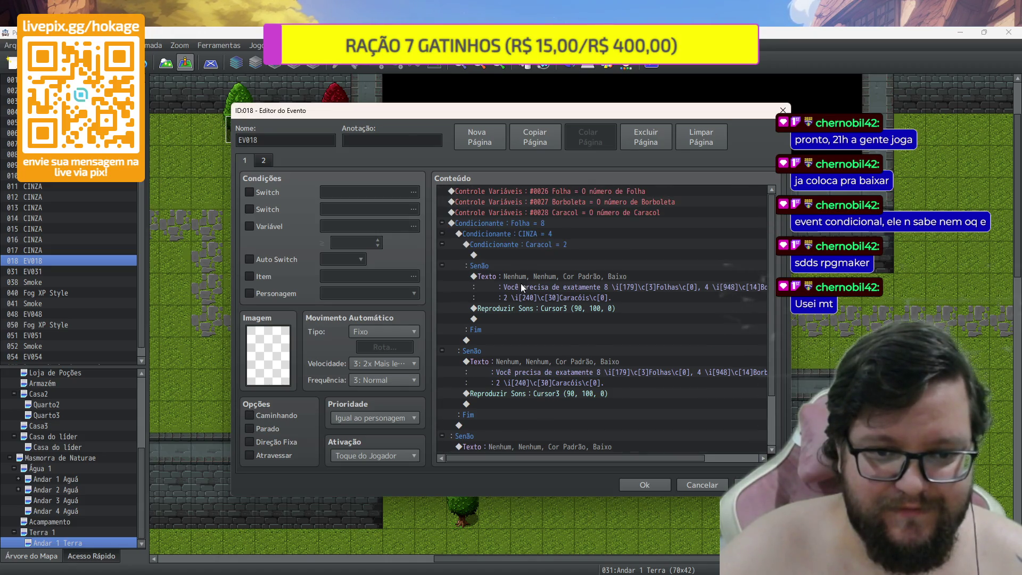
{"action": "left_click", "coordinate": [582, 255]}
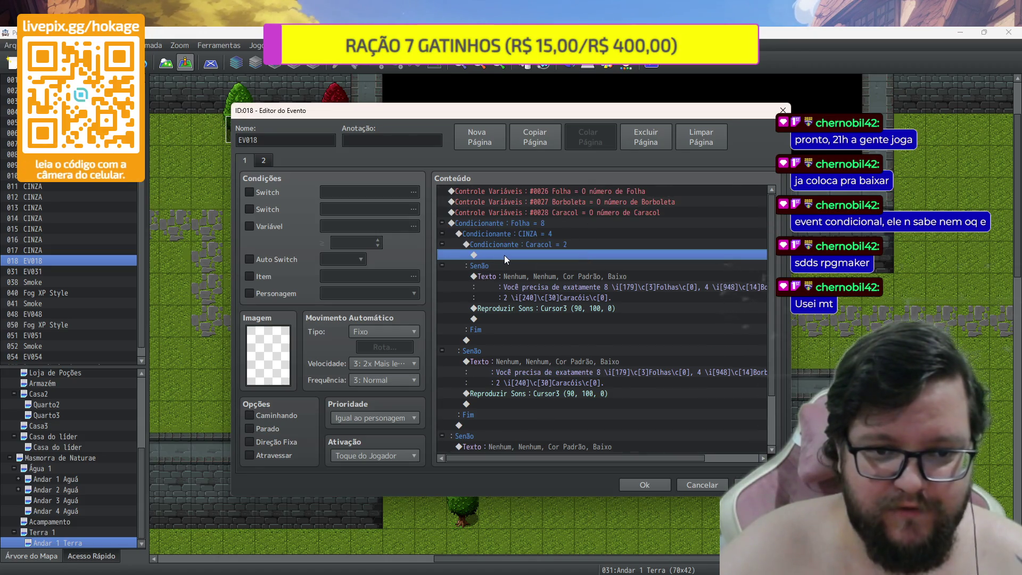
{"action": "double_click", "coordinate": [504, 254]}
{"action": "left_click", "coordinate": [528, 199]}
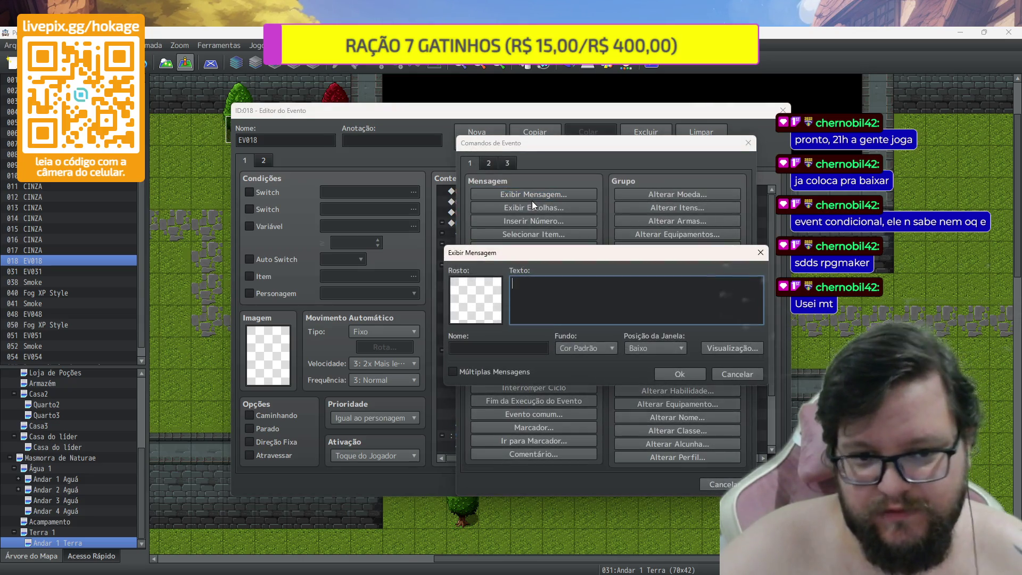
{"action": "type", "text": "teste"}
{"action": "left_click", "coordinate": [692, 375]}
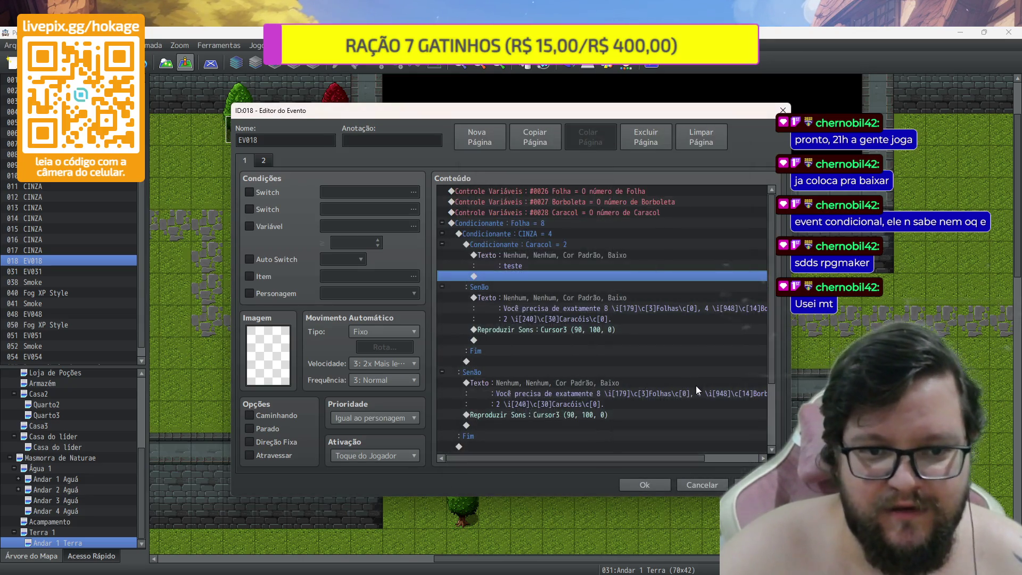
{"action": "left_click", "coordinate": [645, 484]}
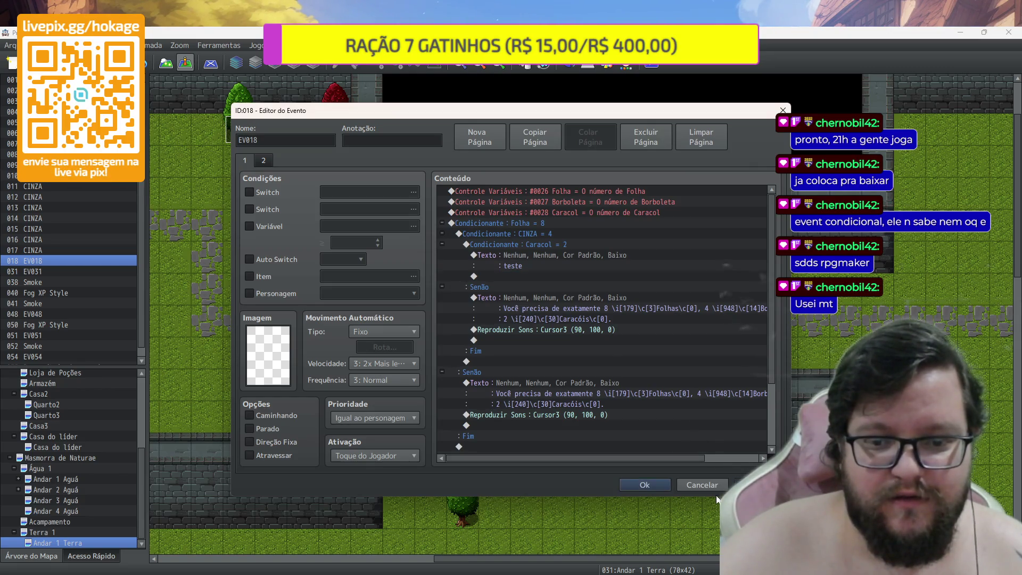
{"action": "left_click", "coordinate": [642, 483]}
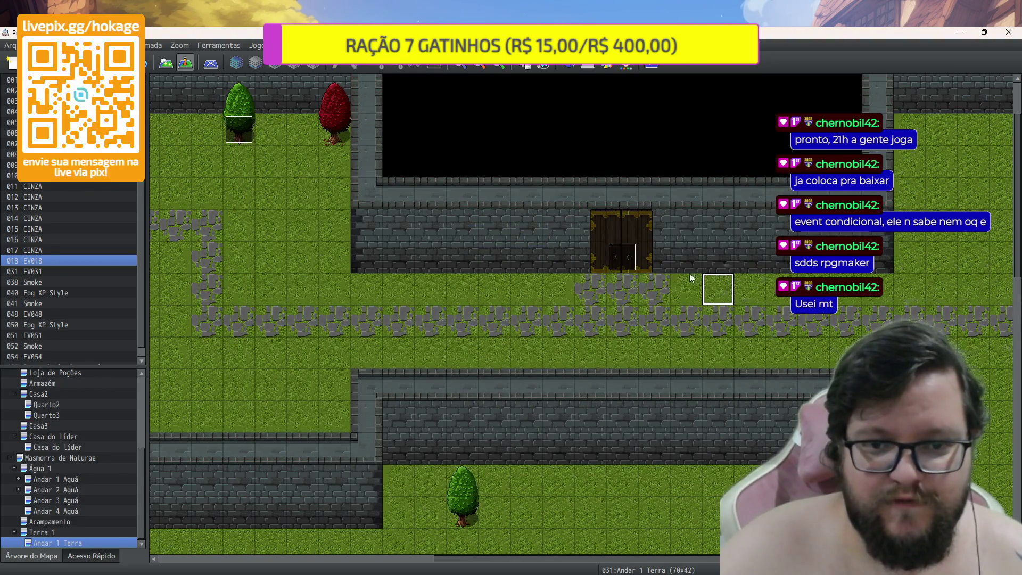
Paste copied events onto the tiles on both sides of the door
{"action": "left_click", "coordinate": [656, 259]}
{"action": "key", "text": "ctrl+v"}
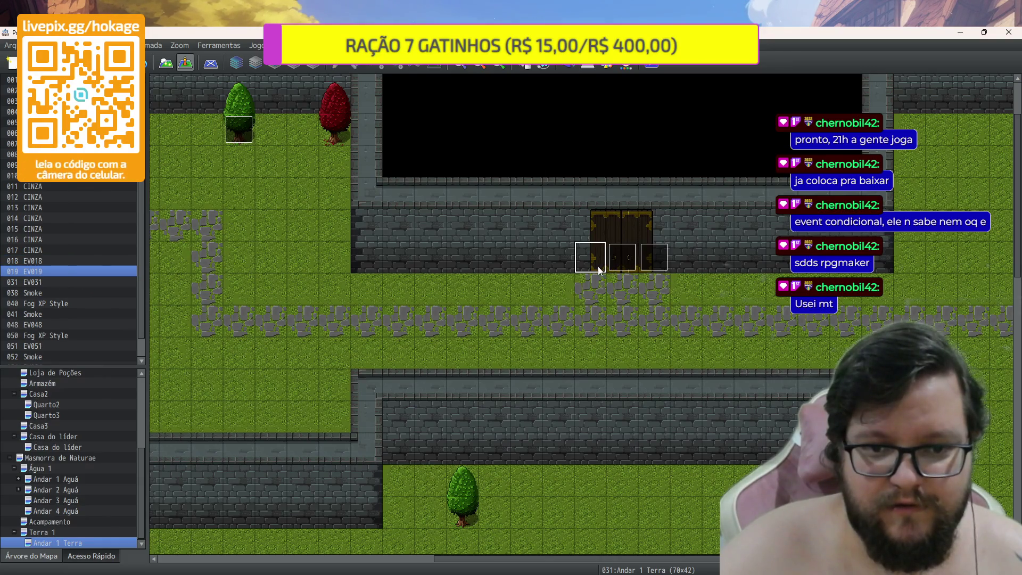
{"action": "left_click", "coordinate": [598, 266]}
{"action": "key", "text": "ctrl+v"}
Quick-create a treasure chest on the grass near the door containing item 0059 Folha
{"action": "right_click", "coordinate": [724, 292]}
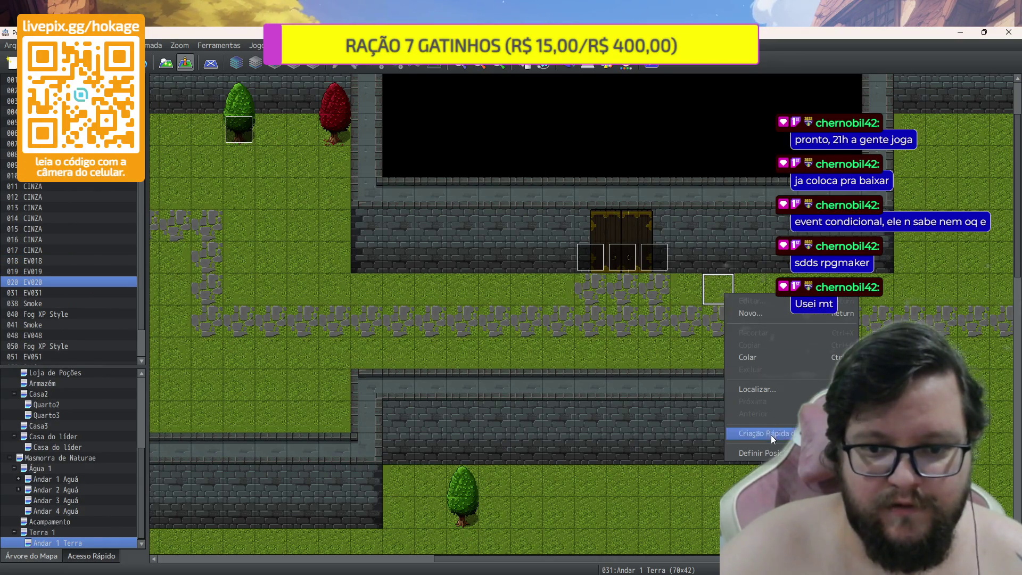
{"action": "left_click", "coordinate": [878, 459]}
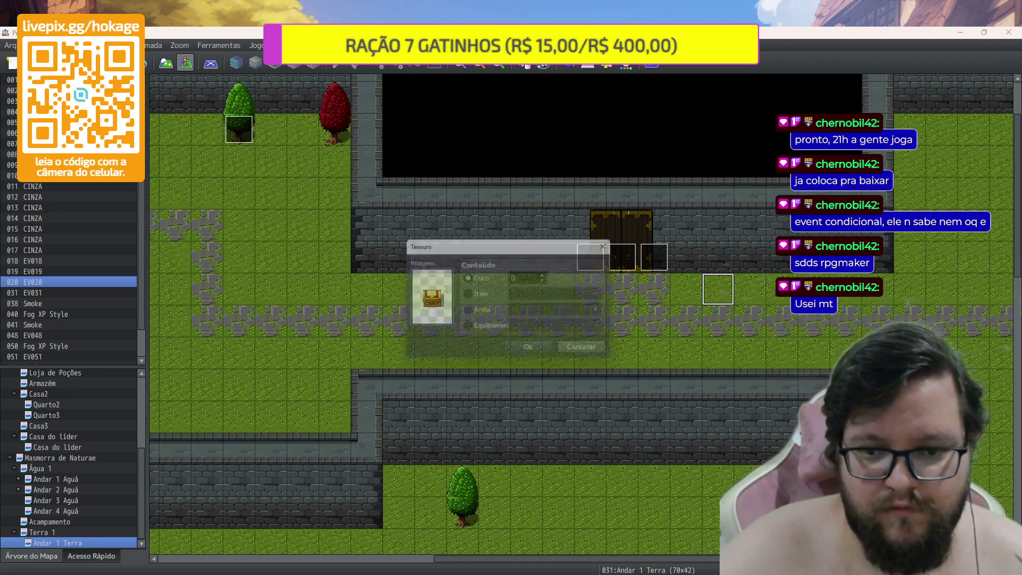
{"action": "left_click", "coordinate": [481, 294]}
{"action": "left_click", "coordinate": [556, 295]}
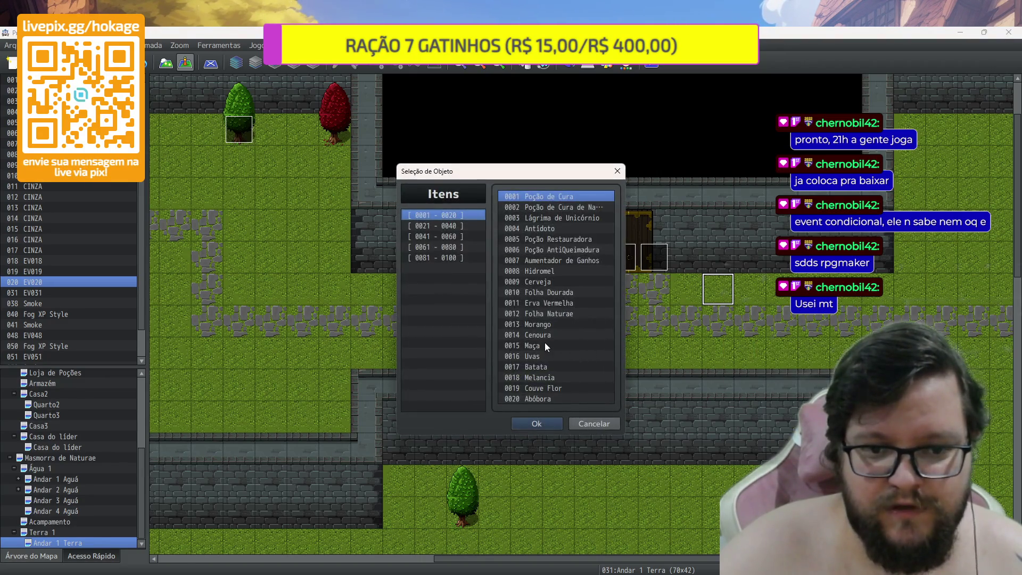
{"action": "left_click", "coordinate": [471, 225]}
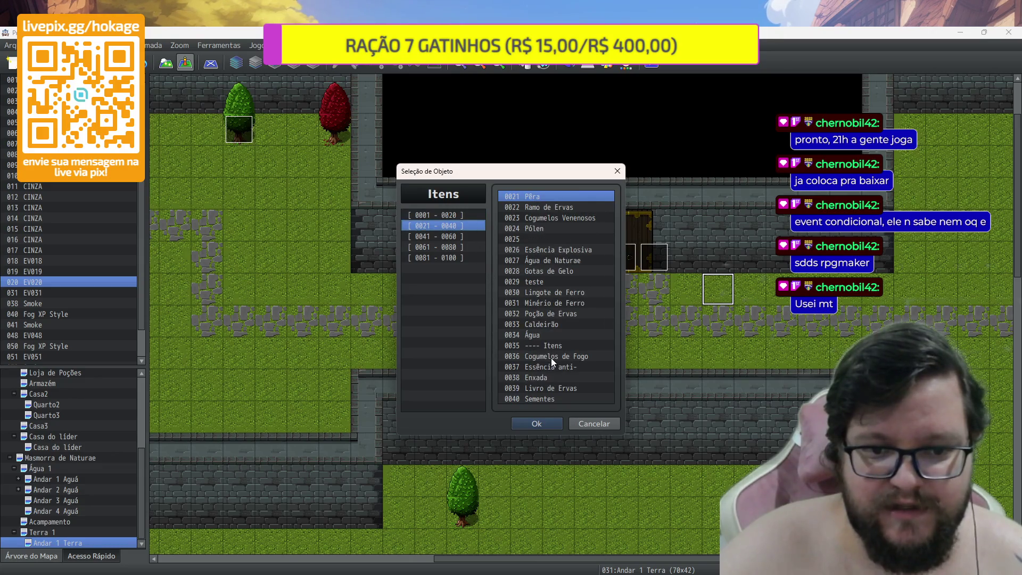
{"action": "left_click", "coordinate": [452, 238]}
{"action": "left_click", "coordinate": [548, 387]}
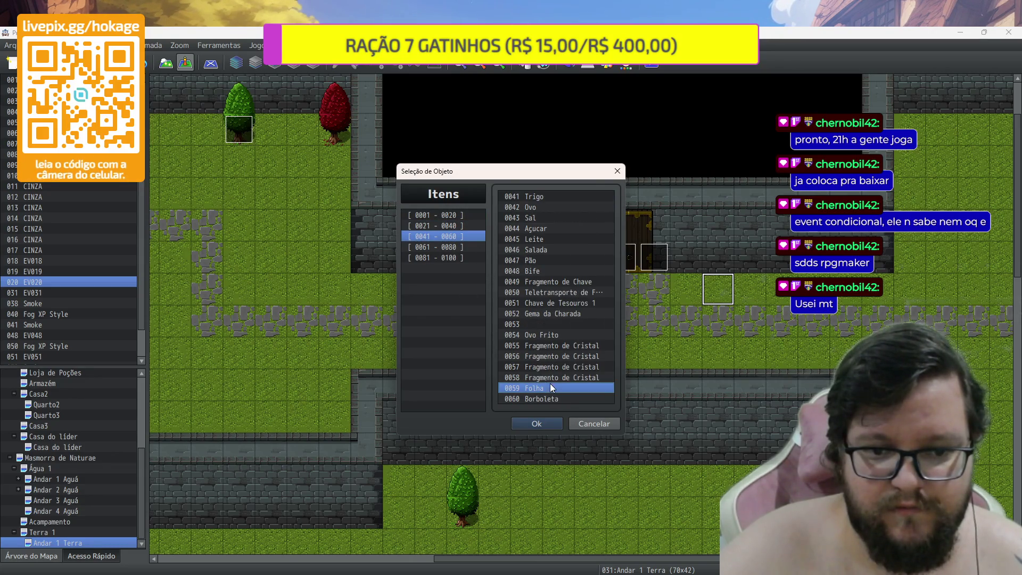
{"action": "left_click", "coordinate": [555, 420]}
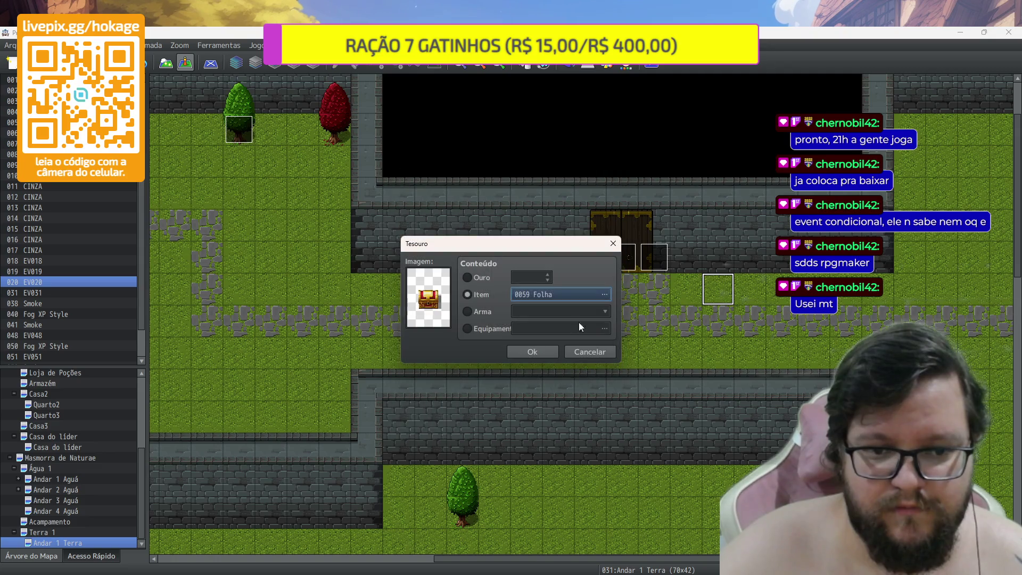
{"action": "left_click", "coordinate": [528, 349]}
Duplicate the chest's Folha + 1 line so it grants several Folhas
{"action": "double_click", "coordinate": [724, 292]}
{"action": "left_click", "coordinate": [524, 275]}
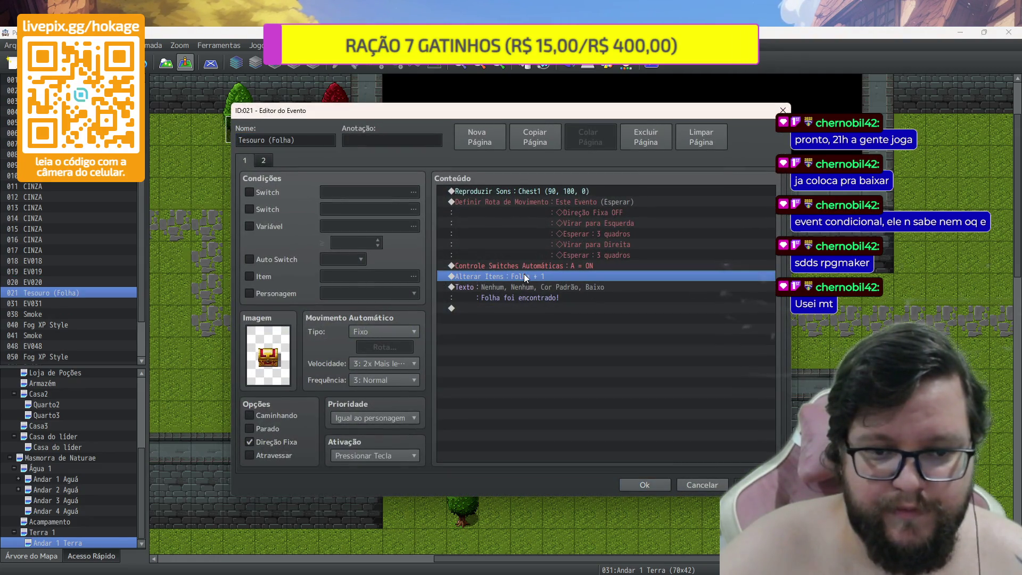
{"action": "key", "text": "ctrl+v"}
{"action": "key", "text": "ctrl+v"}
{"action": "key", "text": "ctrl+v"}
{"action": "key", "text": "ctrl+v"}
{"action": "key", "text": "ctrl+v"}
{"action": "key", "text": "ctrl+v"}
{"action": "key", "text": "ctrl+v"}
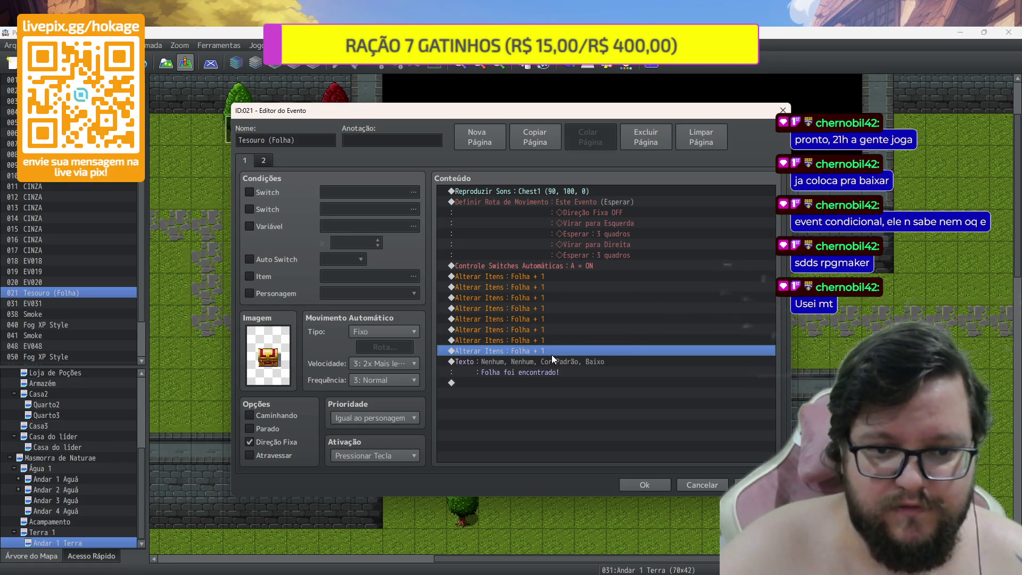
{"action": "key", "text": "ctrl+v"}
Add Borboleta + 1 lines to the chest event
{"action": "key", "text": "Insert"}
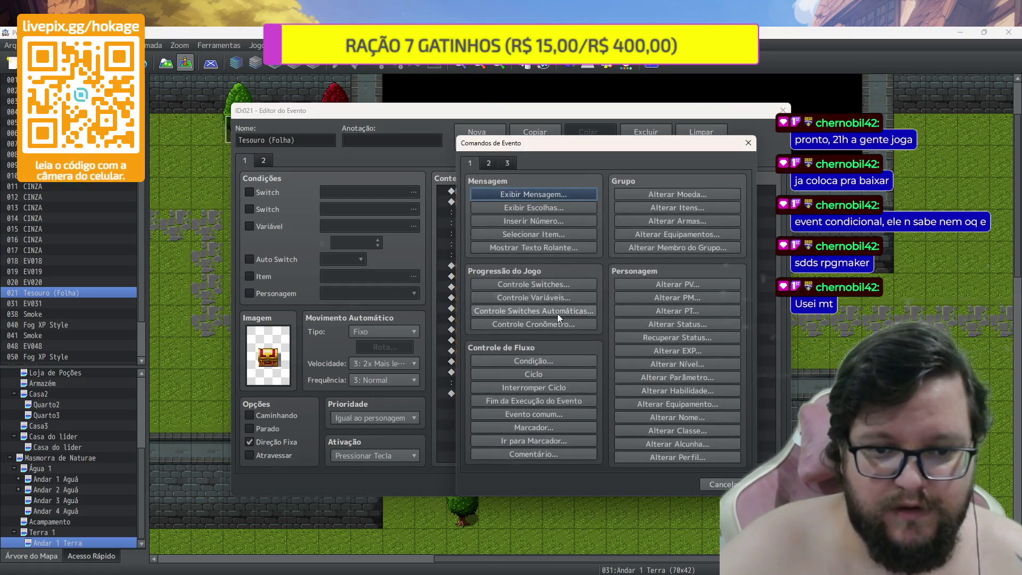
{"action": "left_click", "coordinate": [677, 207]}
{"action": "left_click", "coordinate": [615, 276]}
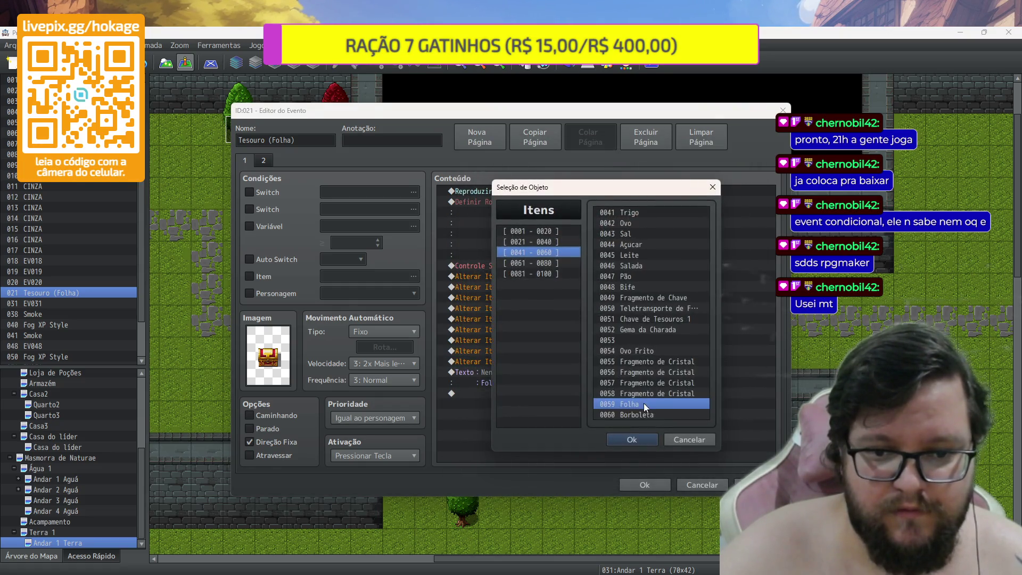
{"action": "left_click", "coordinate": [646, 411]}
{"action": "left_click", "coordinate": [636, 442]}
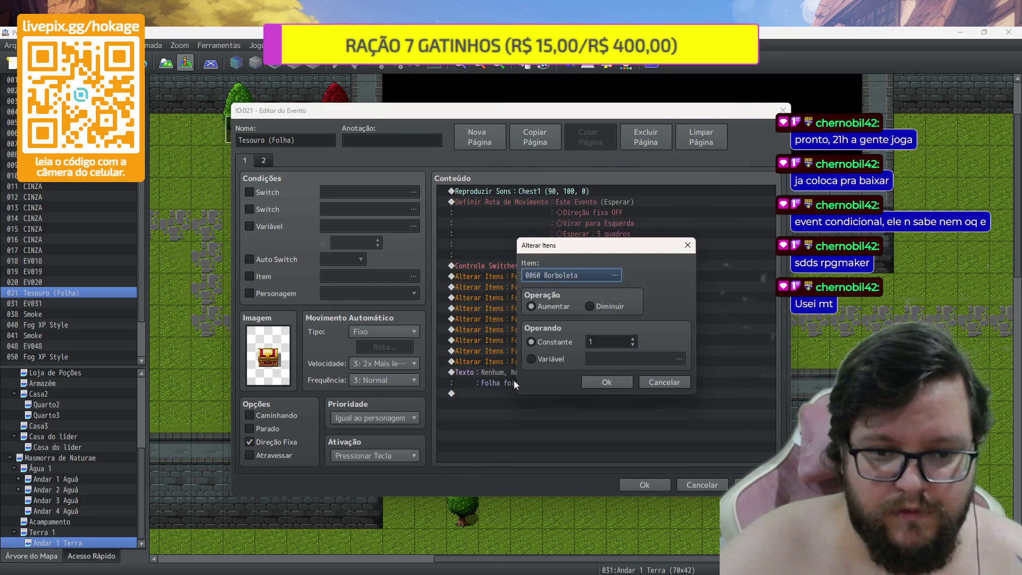
{"action": "left_click", "coordinate": [606, 383]}
{"action": "key", "text": "ctrl+c"}
{"action": "key", "text": "ctrl+v"}
{"action": "key", "text": "ctrl+v"}
{"action": "key", "text": "ctrl+v"}
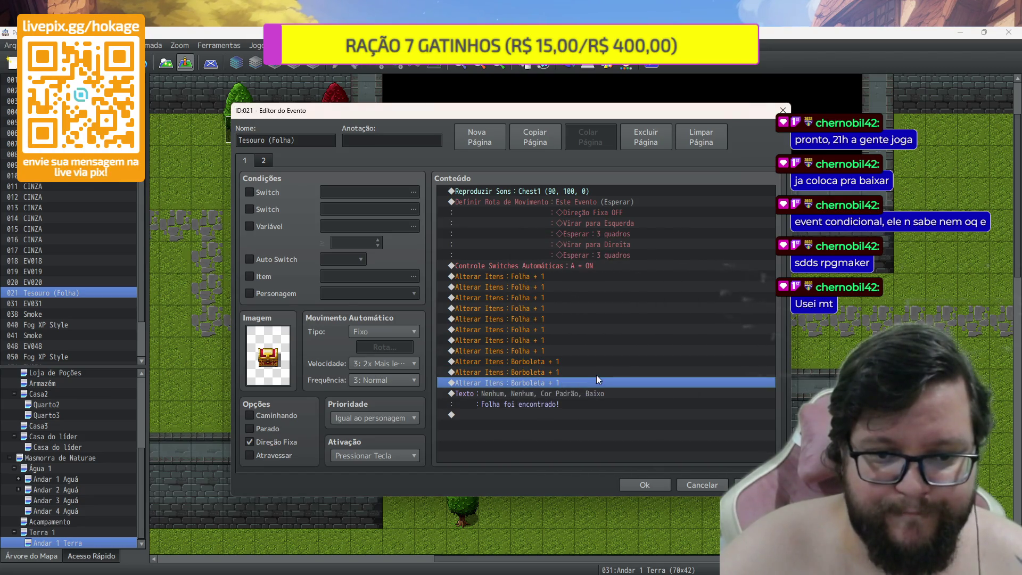
Convert the last Borboleta line to Caracol + 1, duplicate it, and save the chest
{"action": "double_click", "coordinate": [564, 407]}
{"action": "left_click", "coordinate": [587, 273]}
{"action": "left_click", "coordinate": [558, 261]}
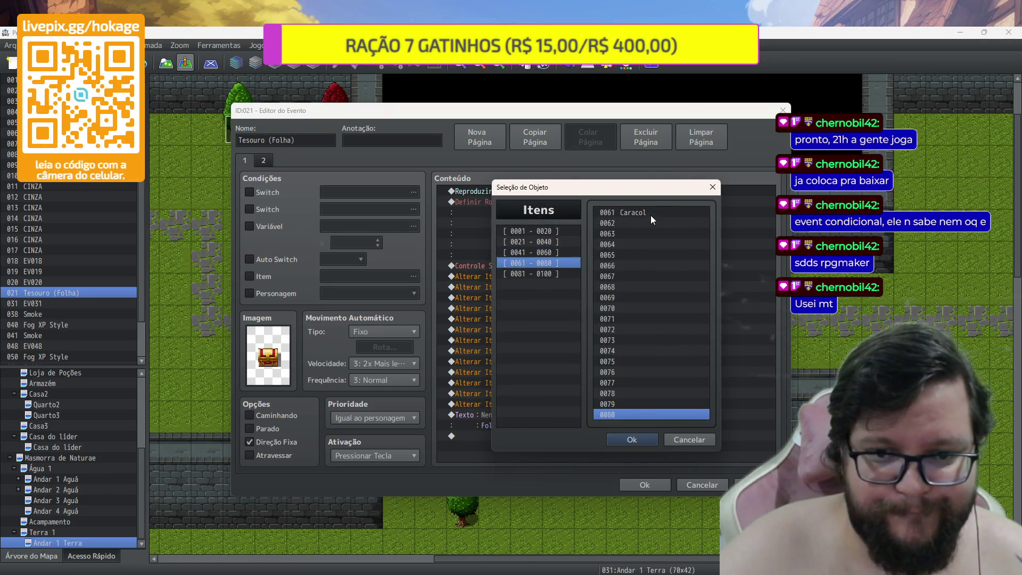
{"action": "left_click", "coordinate": [650, 214]}
{"action": "left_click", "coordinate": [630, 441]}
{"action": "left_click", "coordinate": [628, 383]}
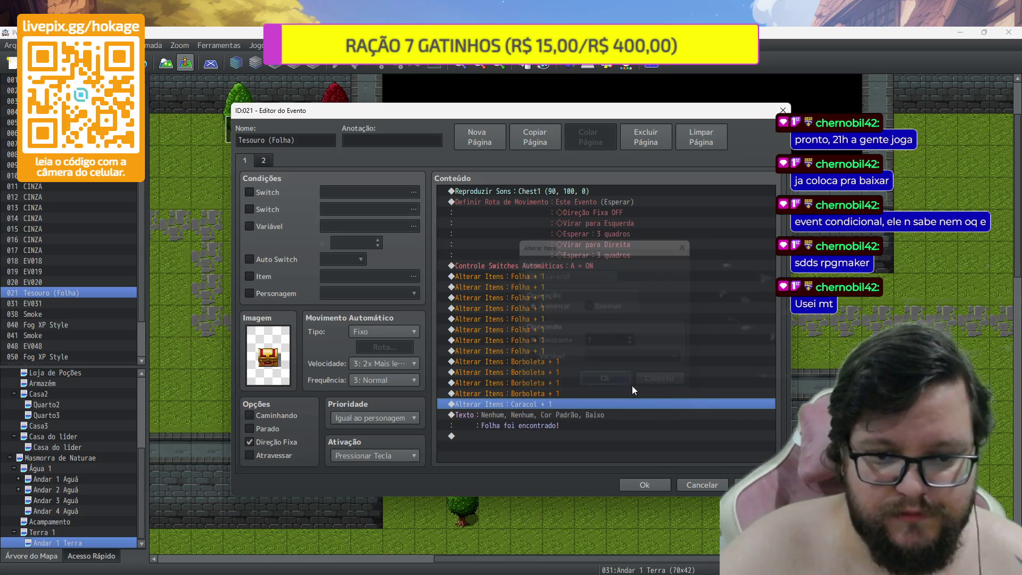
{"action": "key", "text": "ctrl+c"}
{"action": "key", "text": "ctrl+v"}
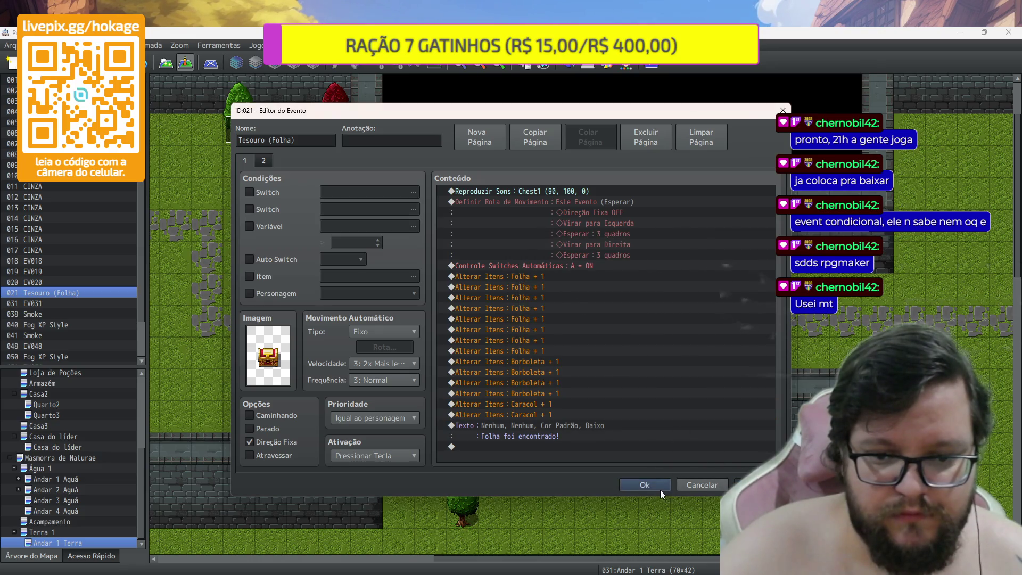
{"action": "left_click", "coordinate": [660, 487]}
{"action": "right_click", "coordinate": [654, 330]}
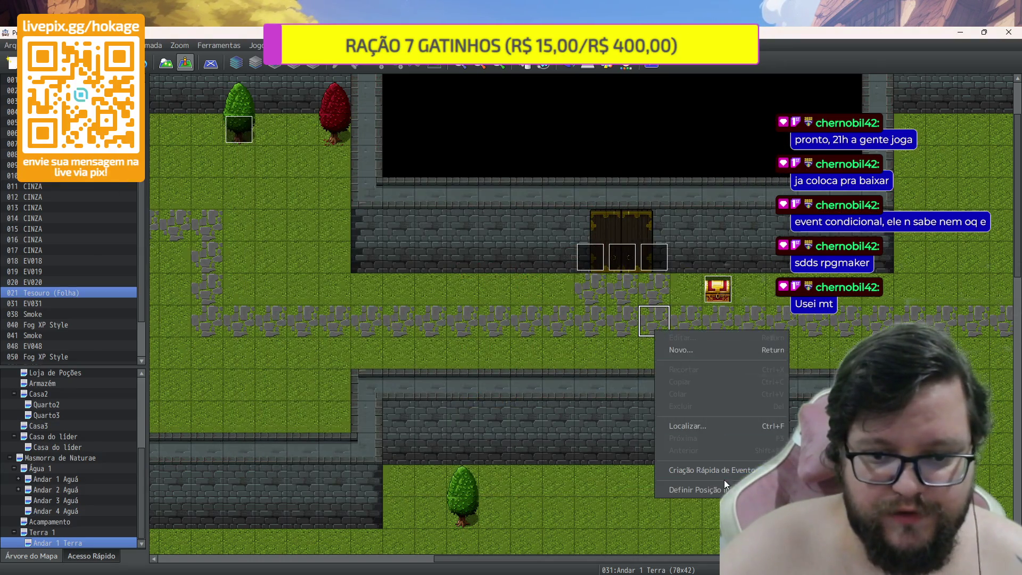
Set the player start on the path tile, save, skip the csv, and playtest a new game
{"action": "left_click", "coordinate": [815, 490]}
{"action": "left_click", "coordinate": [660, 65]}
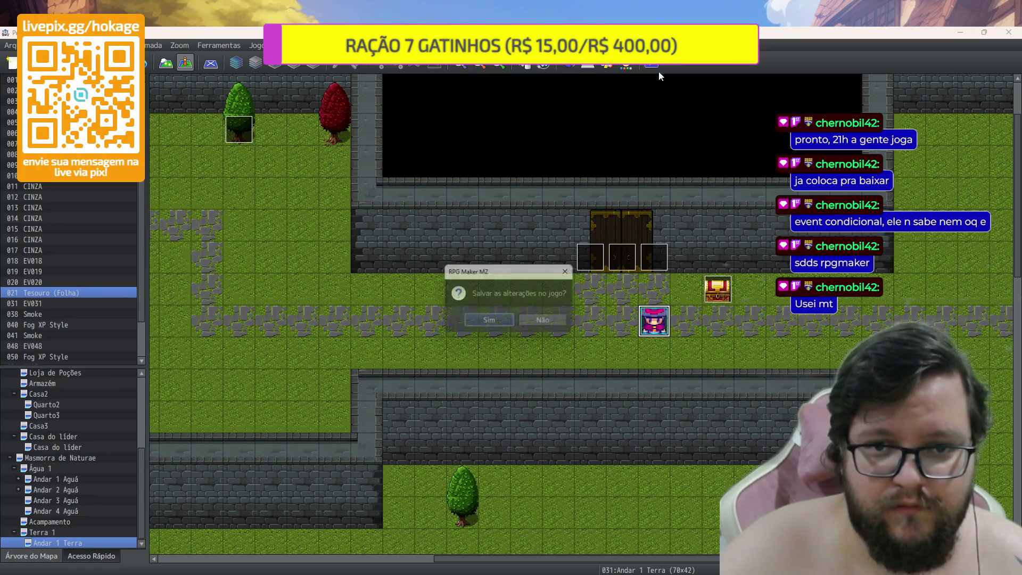
{"action": "left_click", "coordinate": [461, 317]}
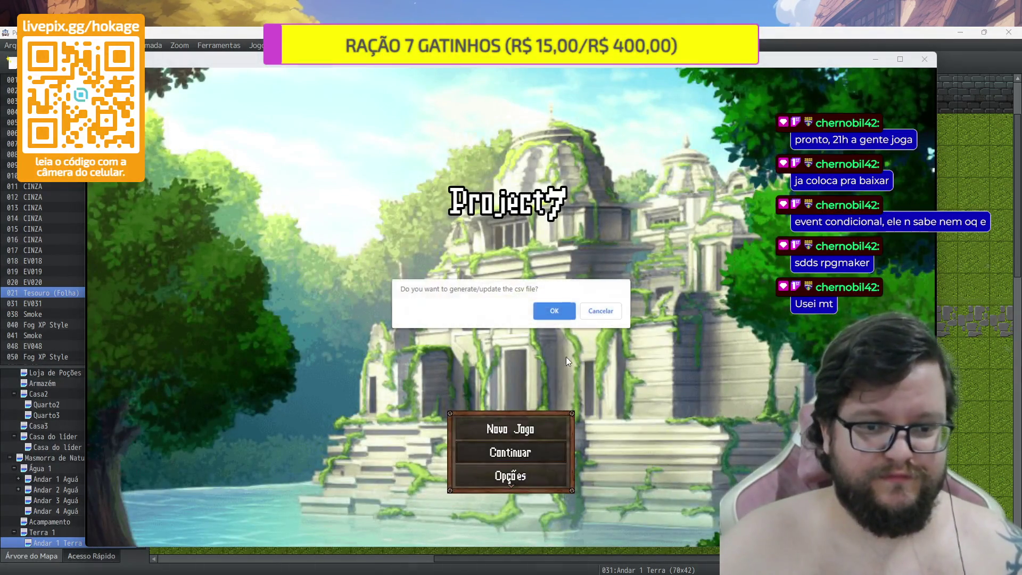
{"action": "left_click", "coordinate": [600, 311]}
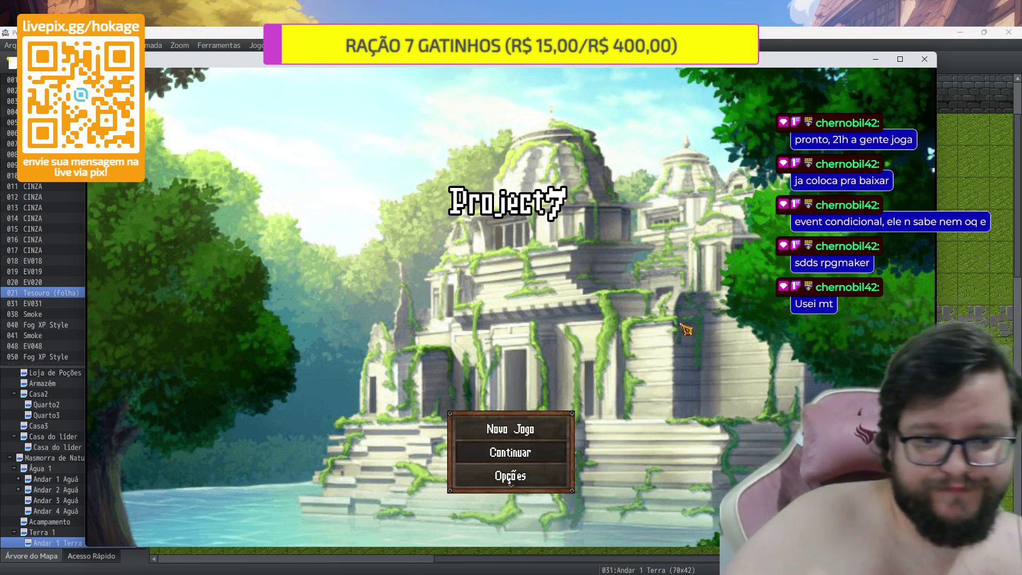
{"action": "left_click", "coordinate": [567, 422]}
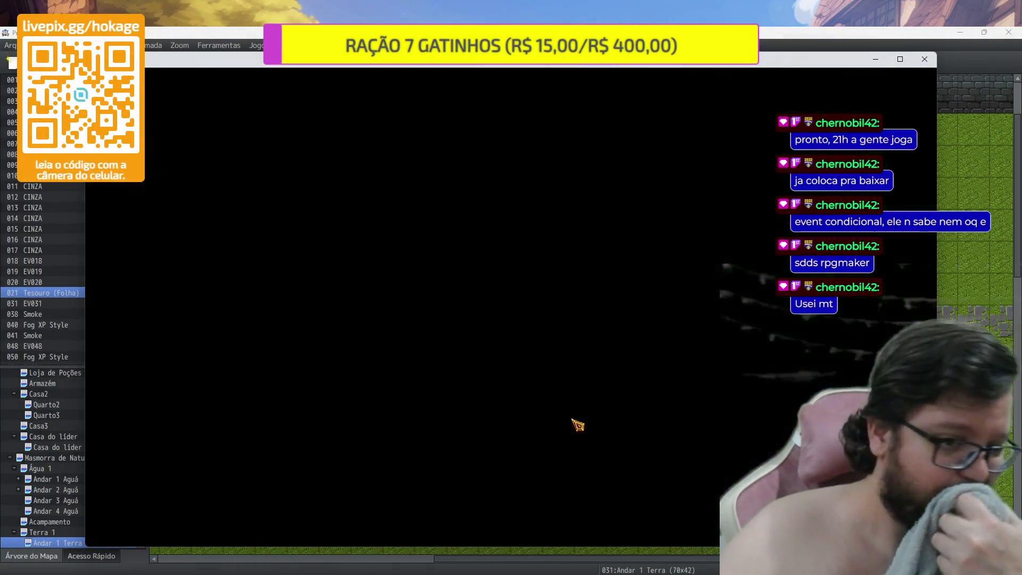
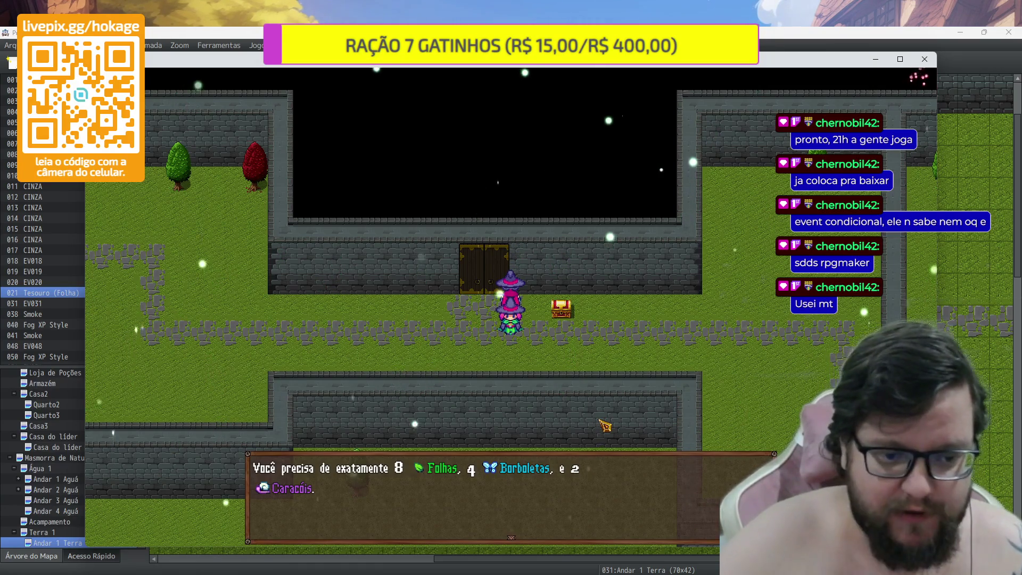
Collect the chest's items, then walk to the door and read its hint
{"action": "key", "text": "Return"}
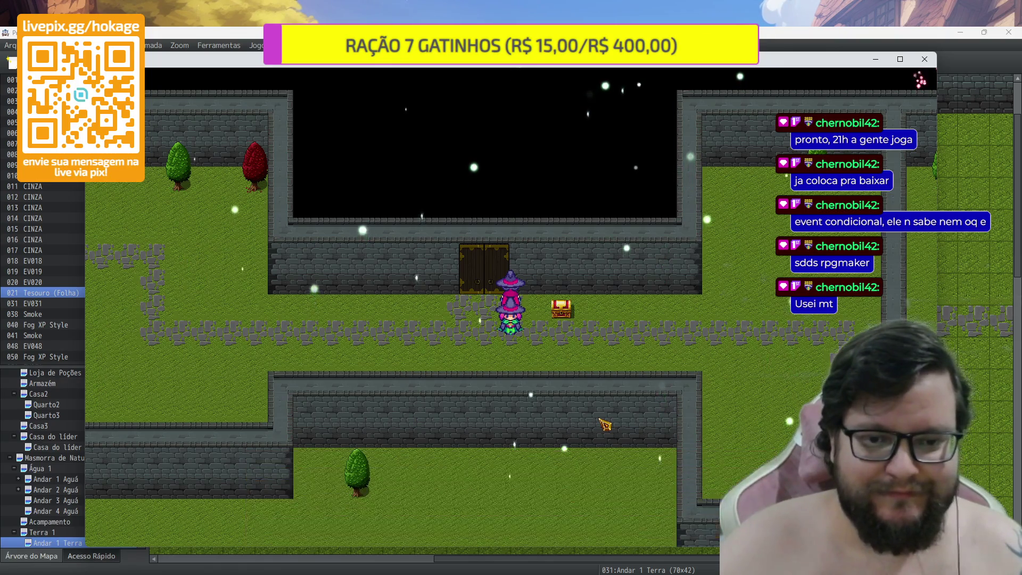
{"action": "key", "text": "Return"}
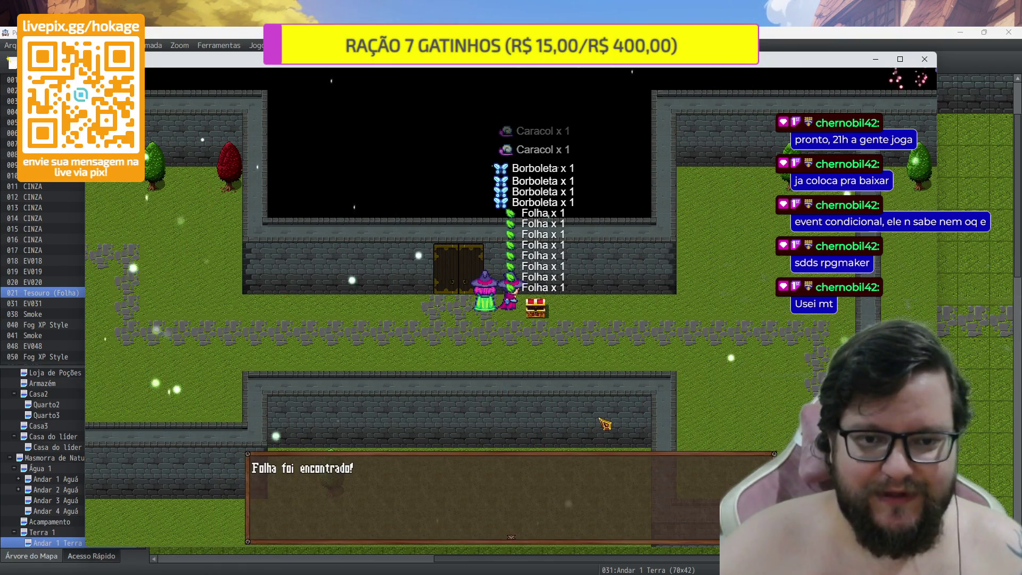
{"action": "key", "text": "Return"}
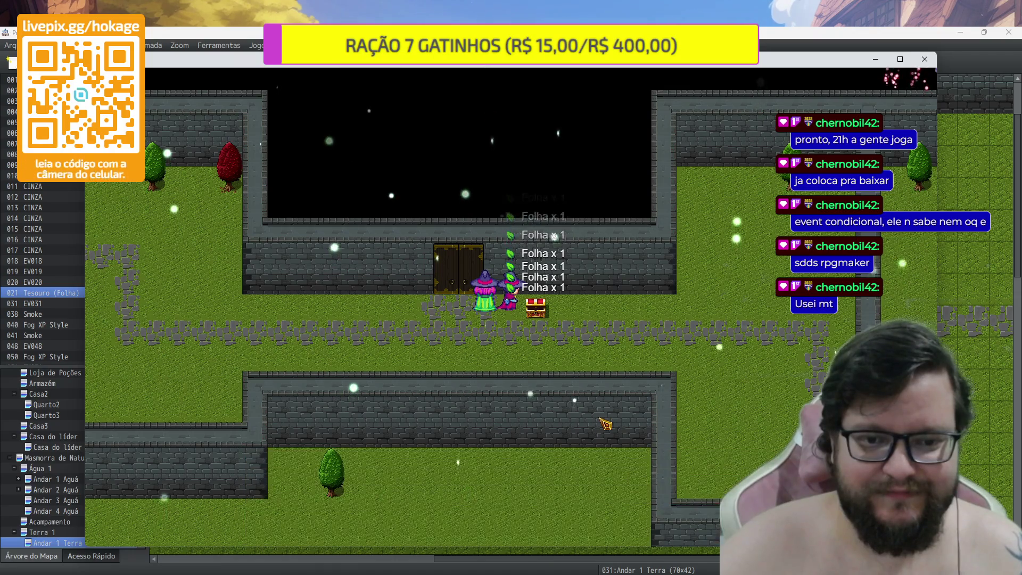
{"action": "key", "text": "Left"}
{"action": "key", "text": "Return"}
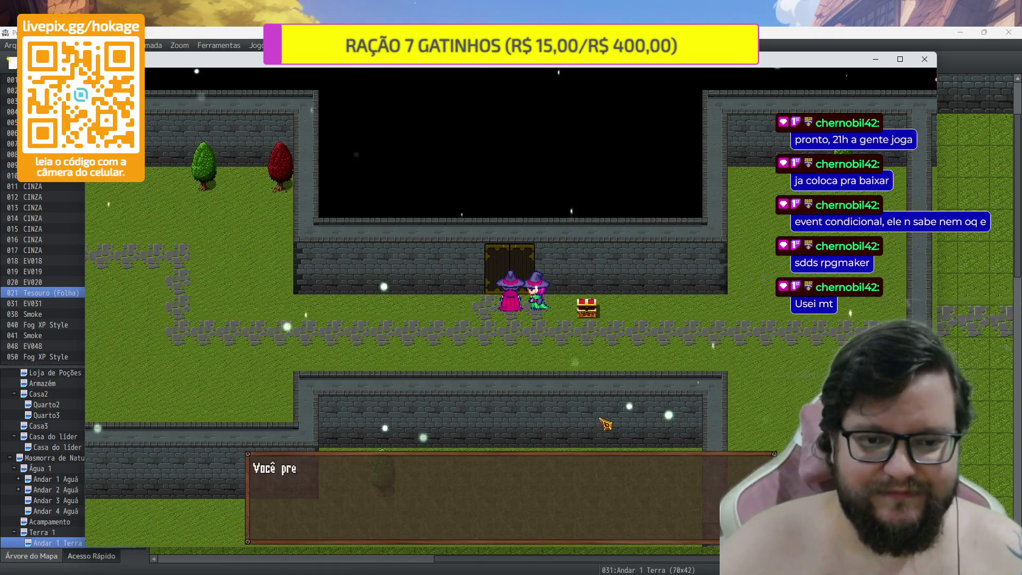
{"action": "key", "text": "Return"}
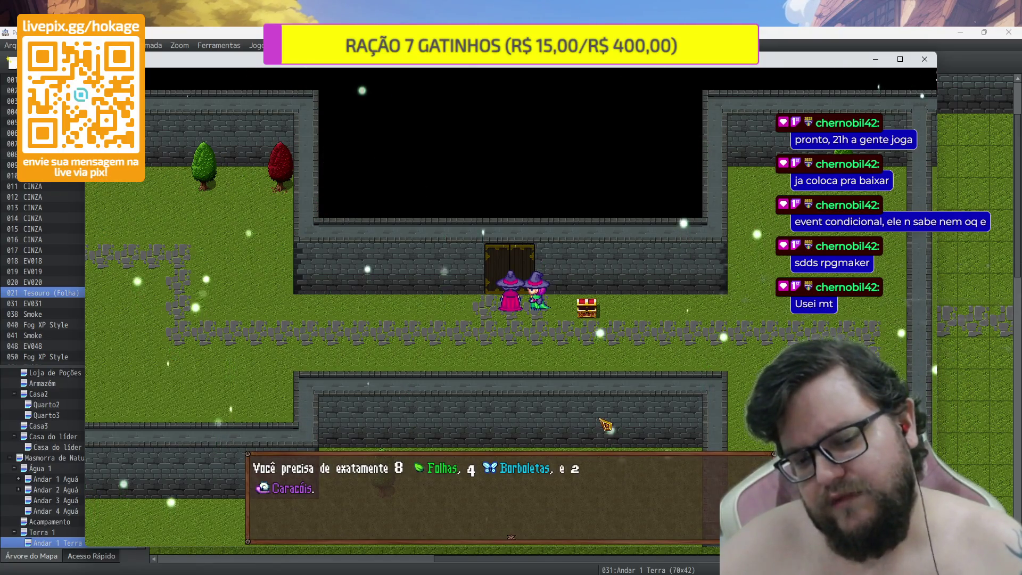
{"action": "key", "text": "Return"}
{"action": "key", "text": "Return"}
Check the inventory for 8 Folha, 4 Borboleta and 2 Caracol, then end the playtest
{"action": "key", "text": "Return"}
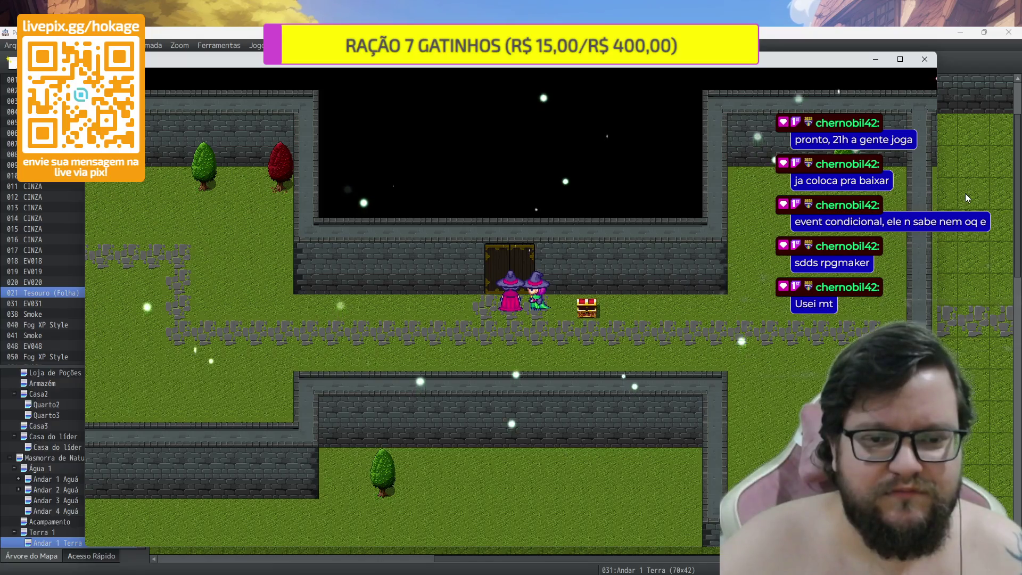
{"action": "key", "text": "Escape"}
{"action": "key", "text": "Return"}
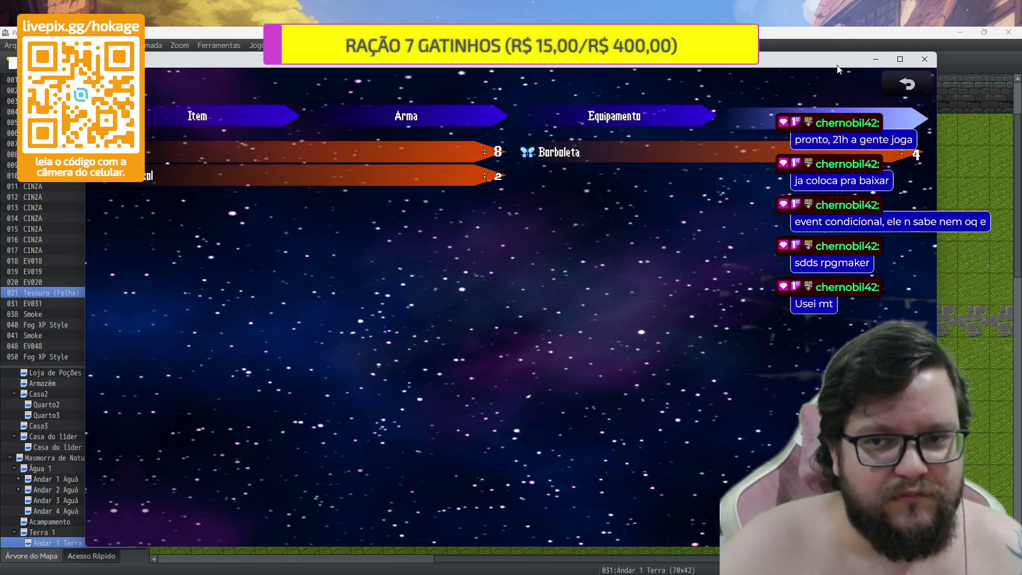
{"action": "left_click", "coordinate": [924, 59]}
Change EV018's nested CINZA = 4 condition to variable 0027 Borboleta = 4
{"action": "double_click", "coordinate": [620, 252]}
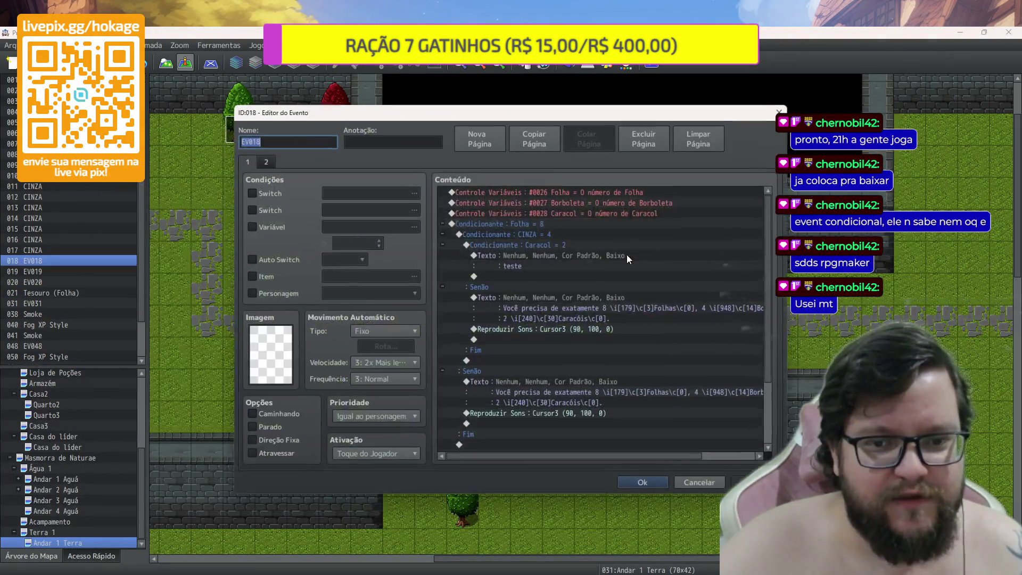
{"action": "left_click", "coordinate": [634, 191]}
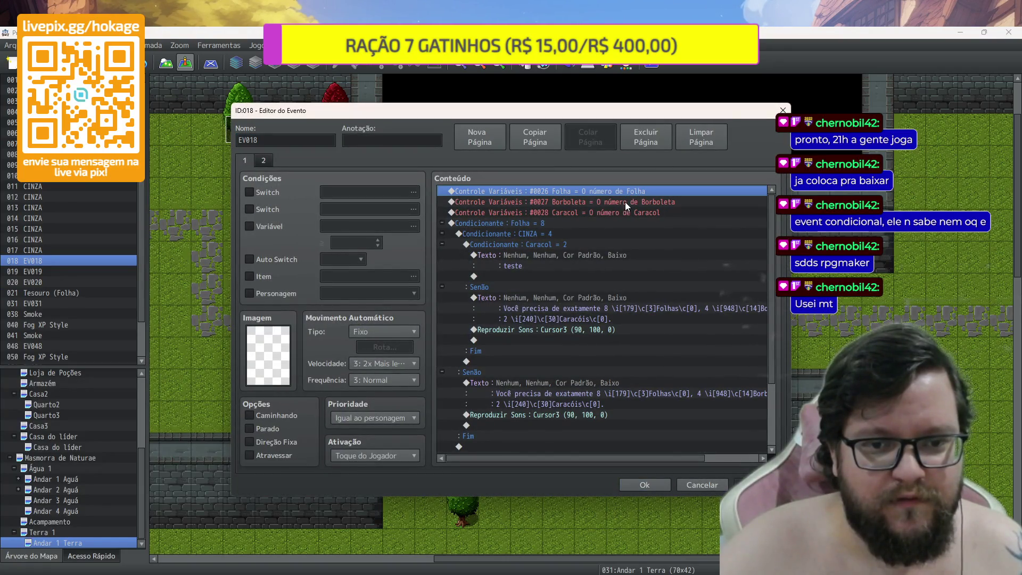
{"action": "left_click", "coordinate": [576, 224]}
{"action": "left_click", "coordinate": [551, 237]}
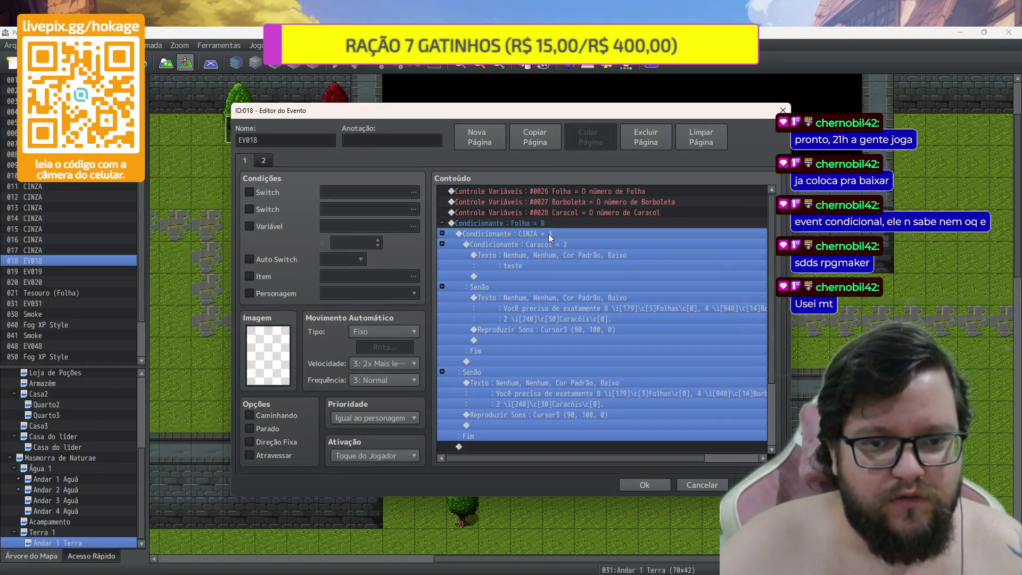
{"action": "key", "text": "Insert"}
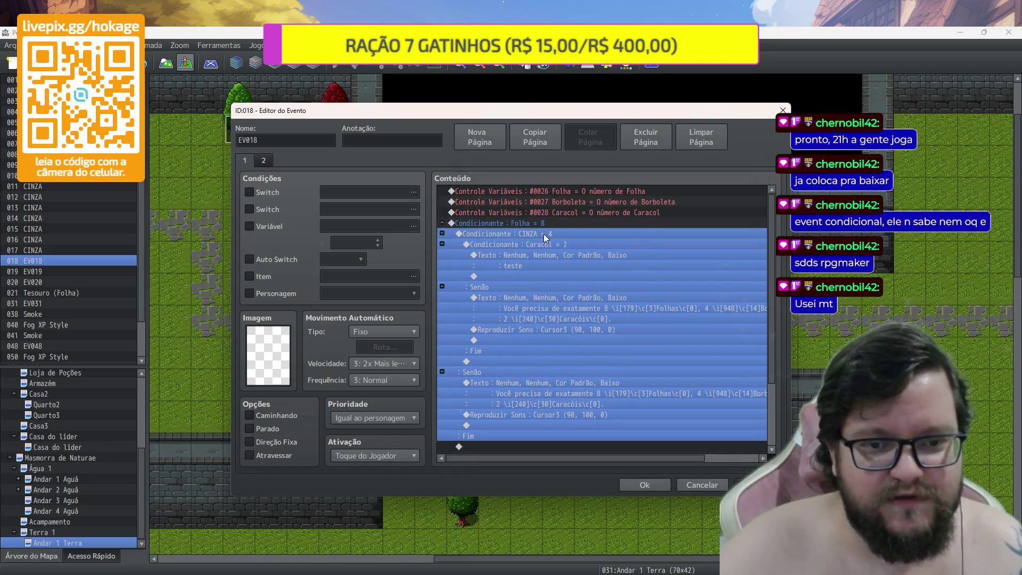
{"action": "left_click", "coordinate": [610, 260]}
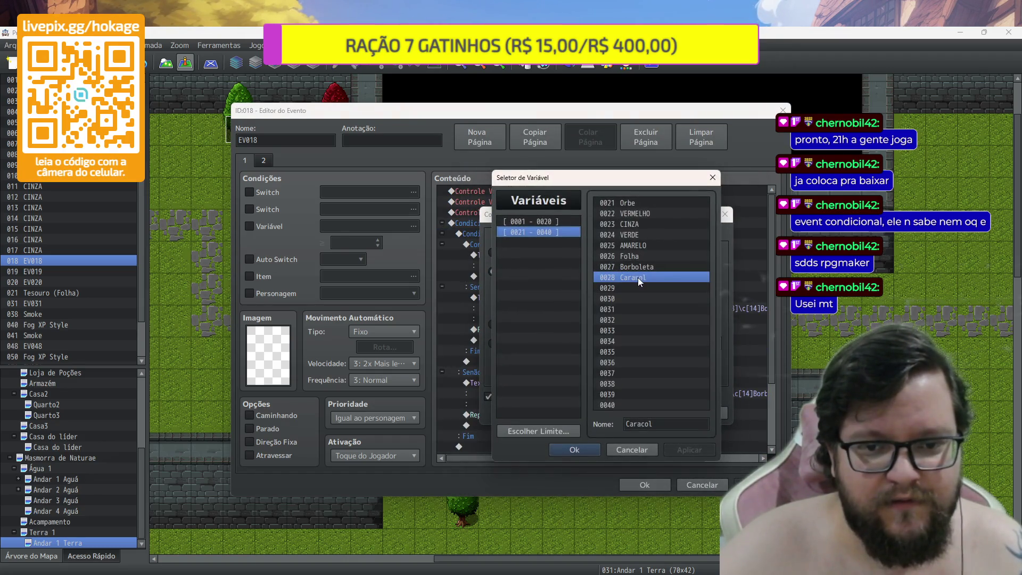
{"action": "left_click", "coordinate": [642, 267]}
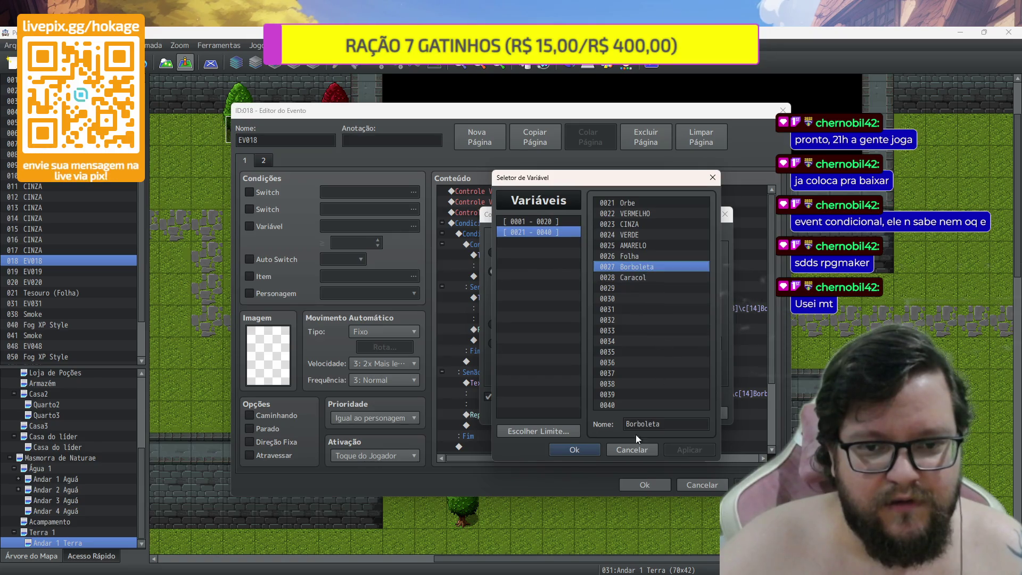
{"action": "left_click", "coordinate": [572, 450]}
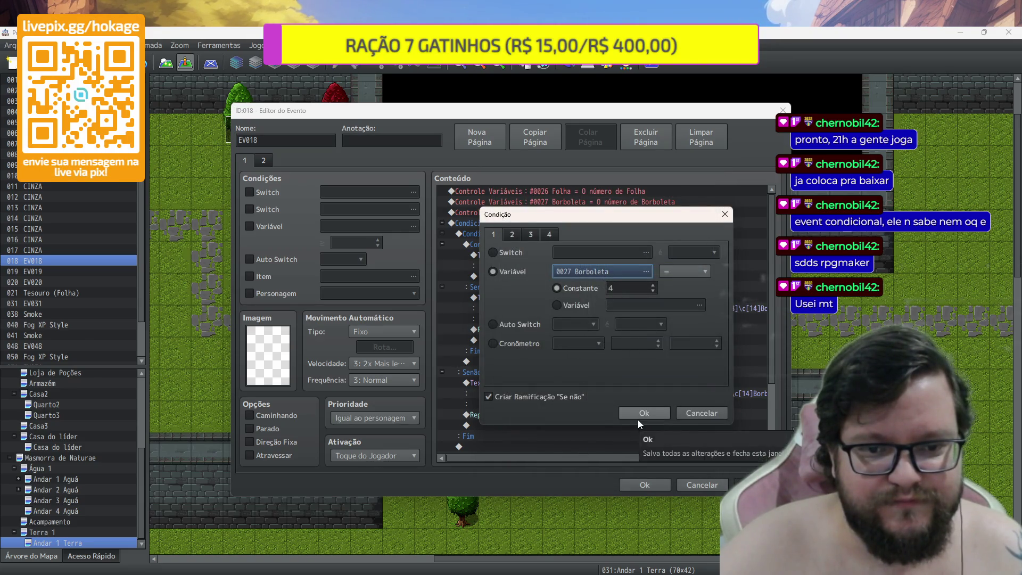
{"action": "left_click", "coordinate": [637, 414]}
Join the hint into one line and paste it over the outdated hints in the other else branches
{"action": "left_click", "coordinate": [568, 226]}
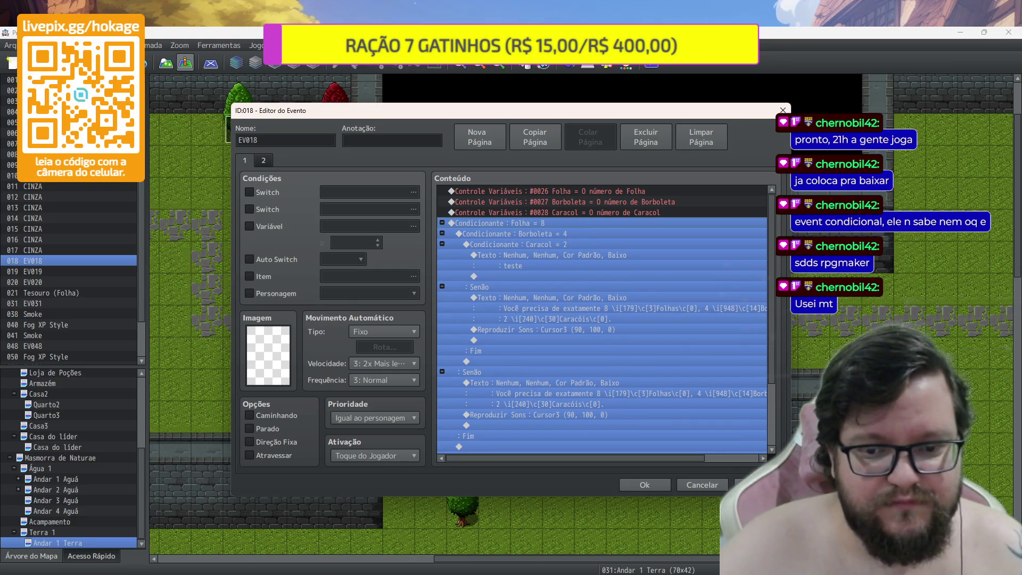
{"action": "double_click", "coordinate": [623, 294]}
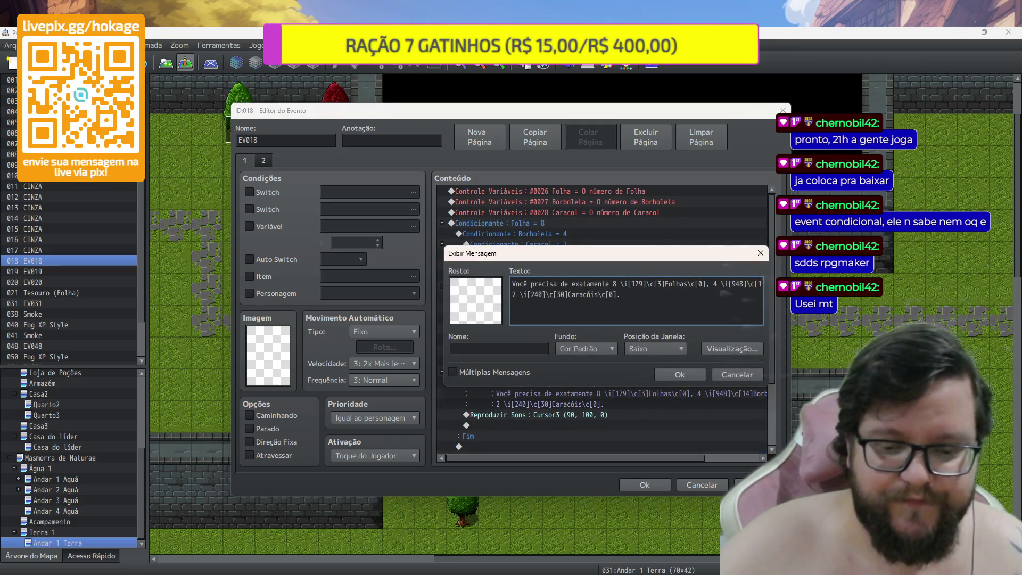
{"action": "key", "text": "BackSpace"}
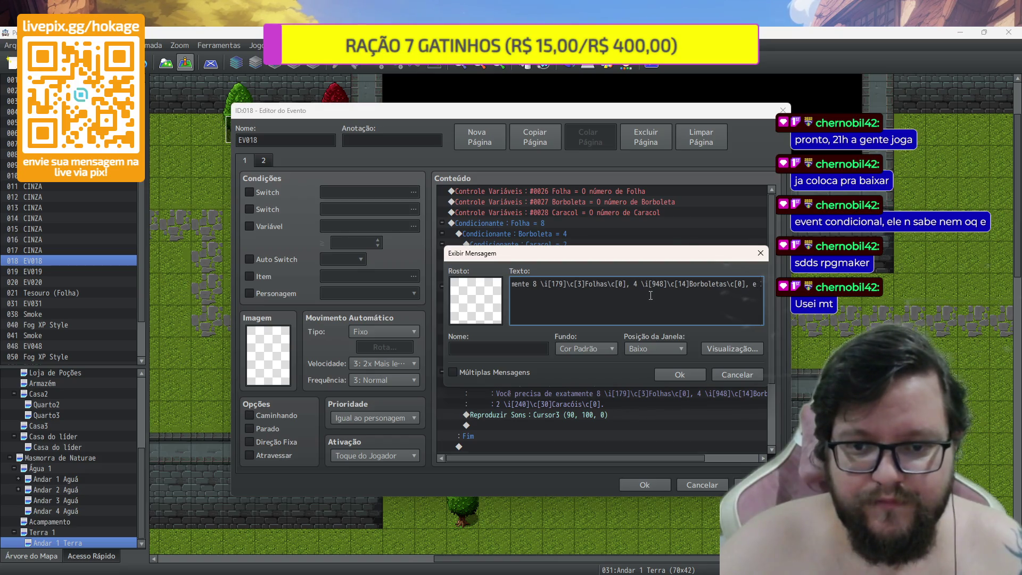
{"action": "left_click", "coordinate": [681, 377]}
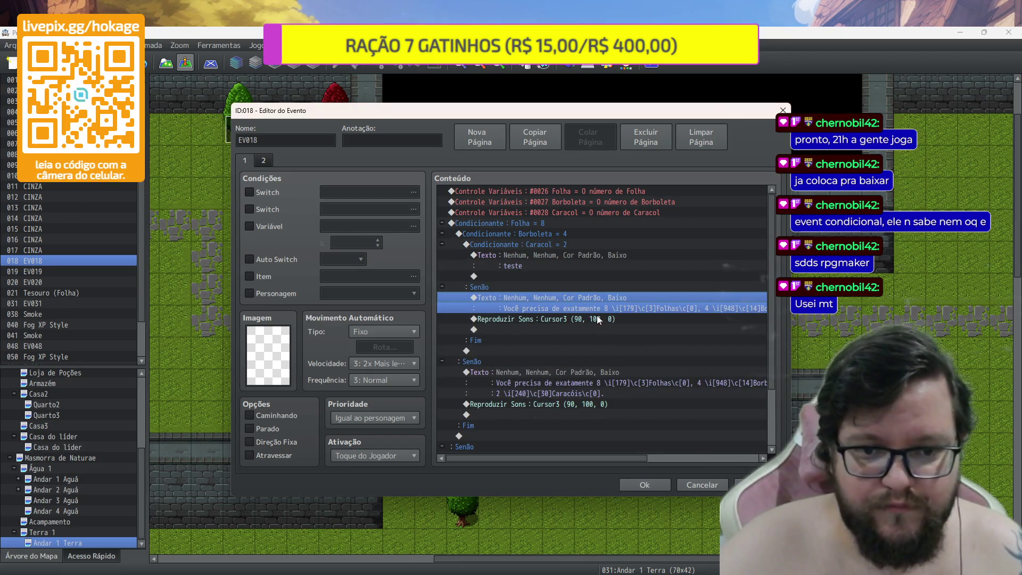
{"action": "left_click", "coordinate": [584, 368]}
{"action": "key", "text": "Delete"}
{"action": "key", "text": "ctrl+v"}
{"action": "scroll", "coordinate": [586, 394], "scroll_direction": "down", "scroll_amount": 2}
{"action": "left_click", "coordinate": [579, 401]}
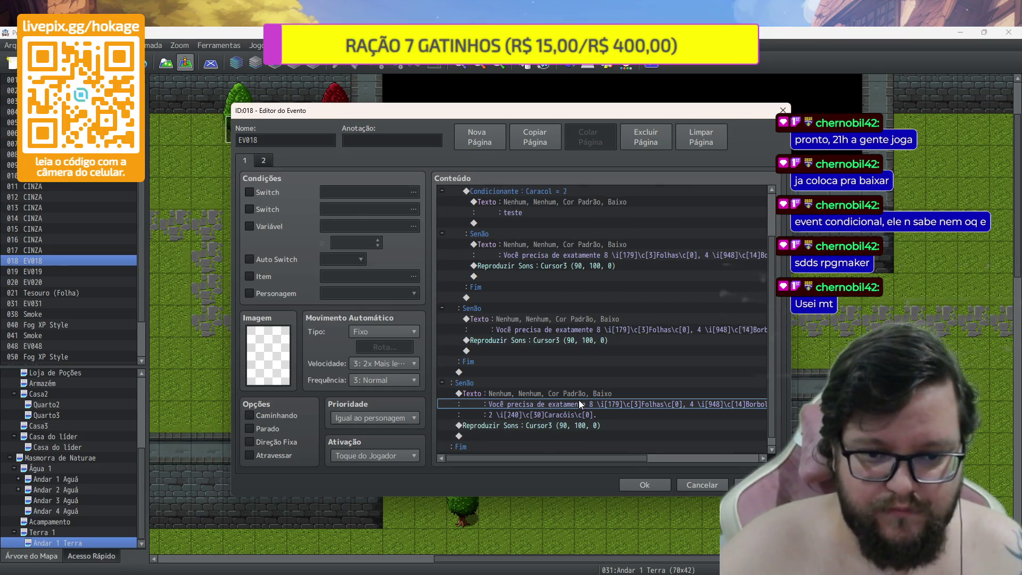
{"action": "key", "text": "Delete"}
{"action": "key", "text": "ctrl+v"}
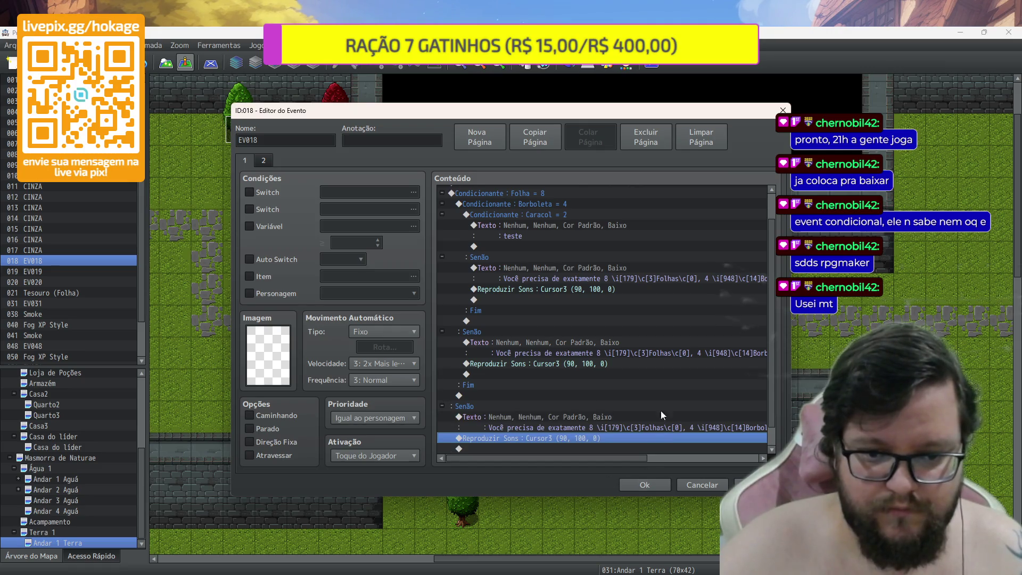
{"action": "scroll", "coordinate": [656, 428], "scroll_direction": "down", "scroll_amount": 1}
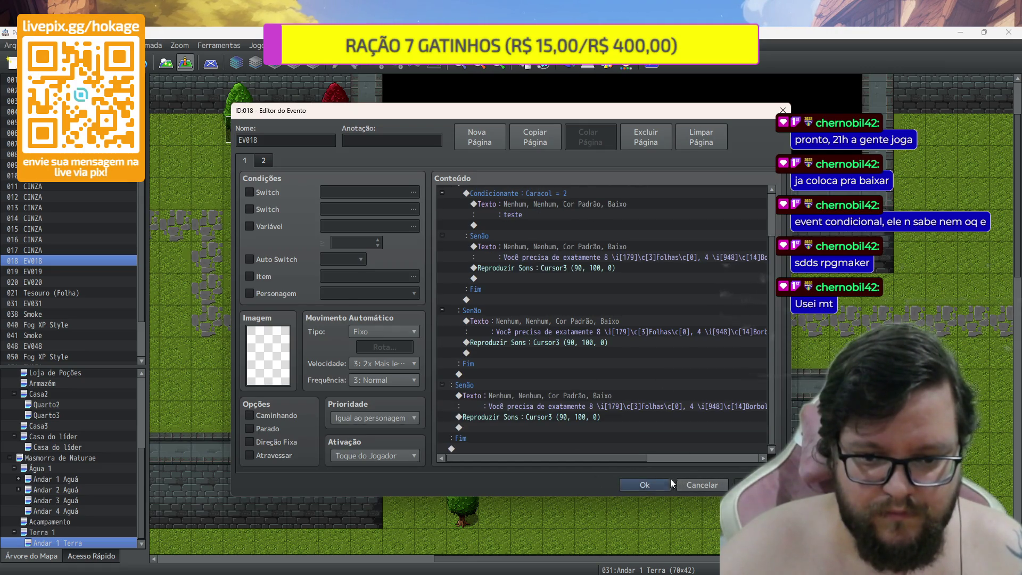
Apply the event changes and save the project for a playtest
{"action": "left_click", "coordinate": [669, 483]}
{"action": "left_click", "coordinate": [649, 69]}
{"action": "left_click", "coordinate": [503, 322]}
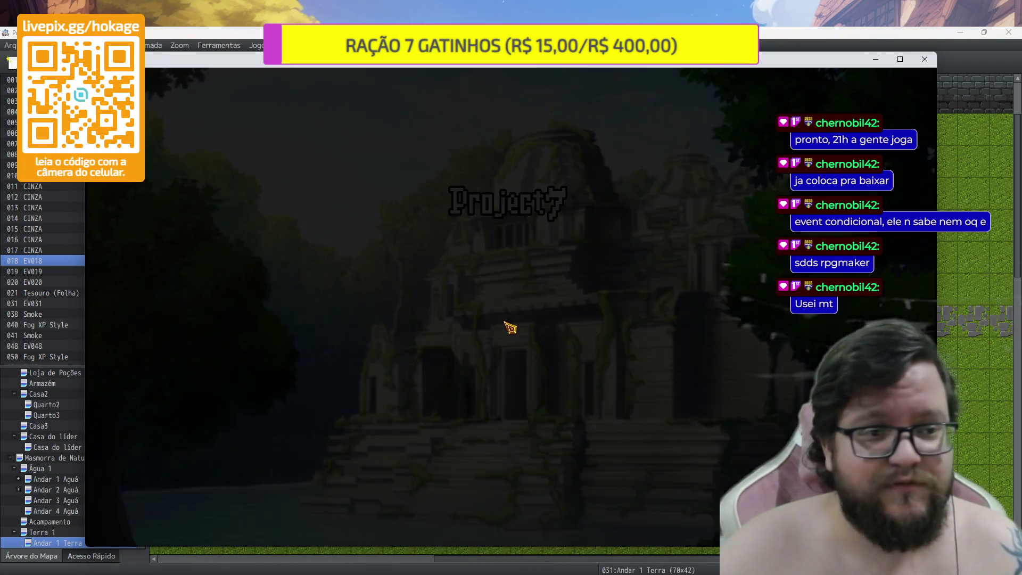
Start a new game and read the door's hint message
{"action": "key", "text": "Return"}
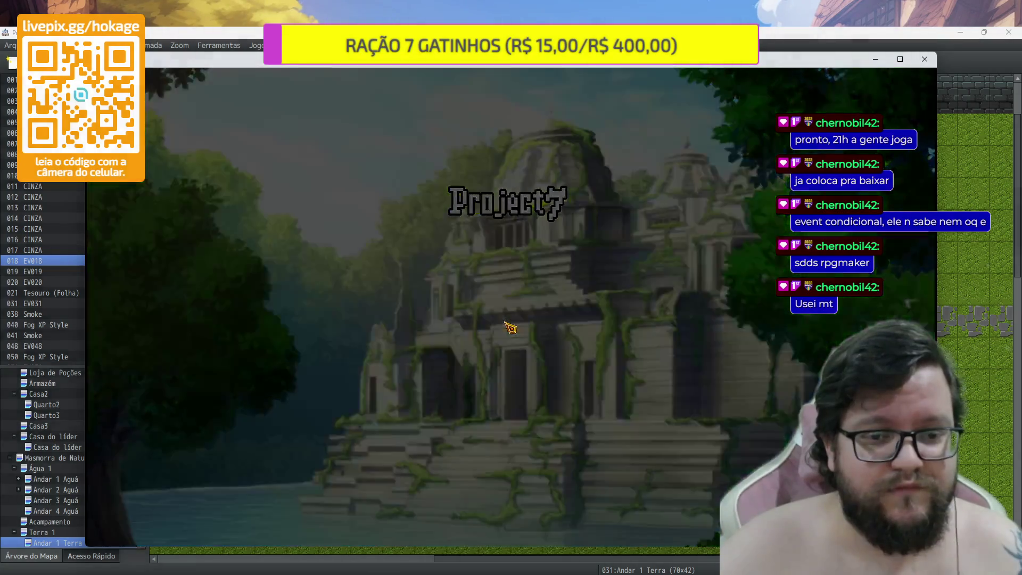
{"action": "key", "text": "Left"}
{"action": "key", "text": "Up"}
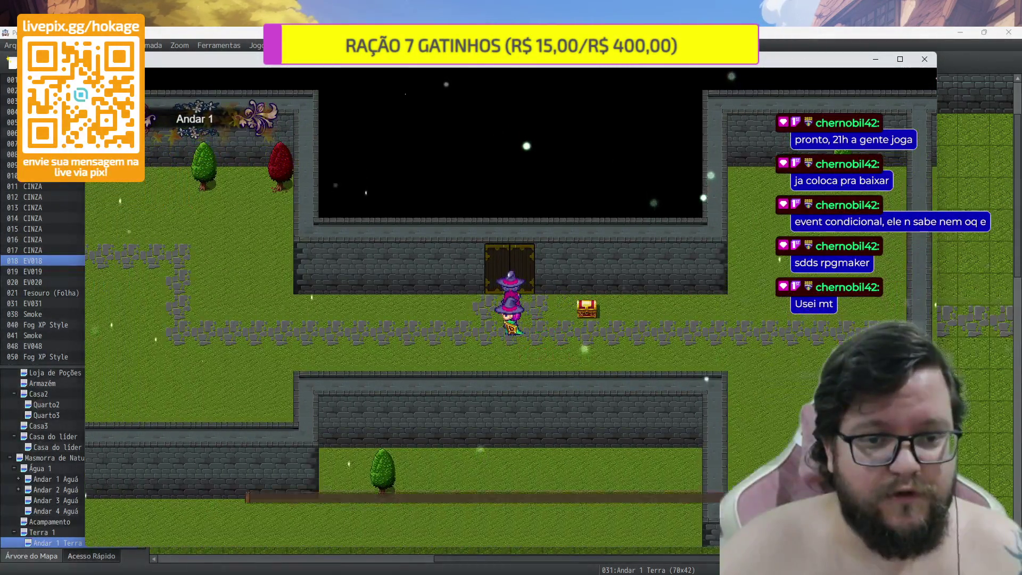
{"action": "key", "text": "Return"}
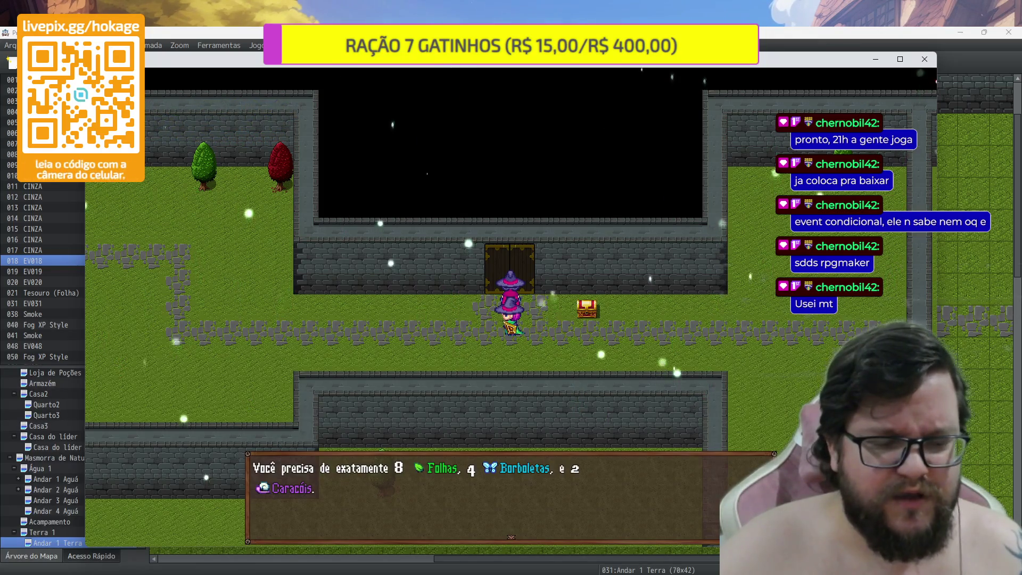
{"action": "key", "text": "Return"}
{"action": "key", "text": "Return"}
{"action": "key", "text": "Return"}
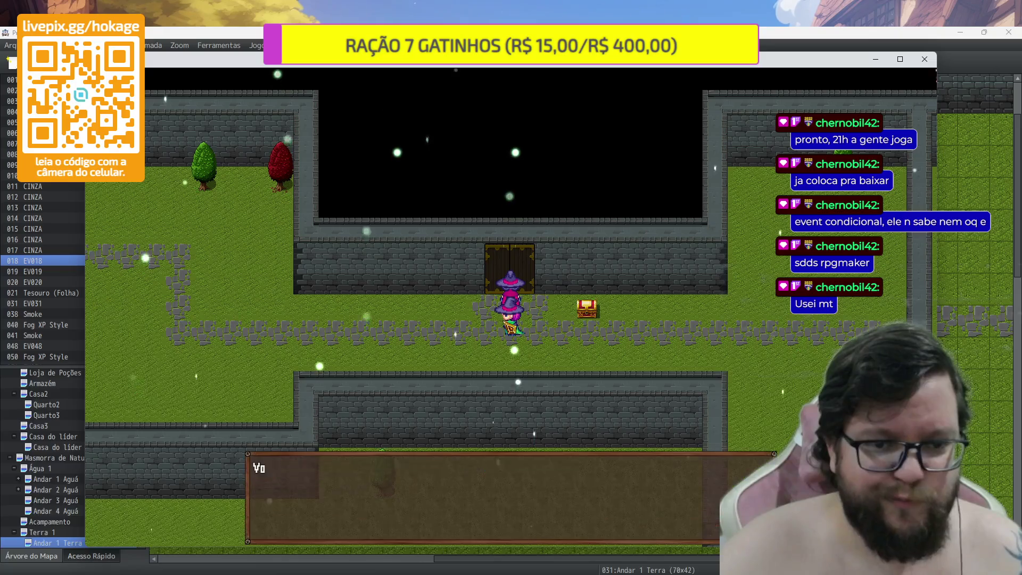
{"action": "key", "text": "Return"}
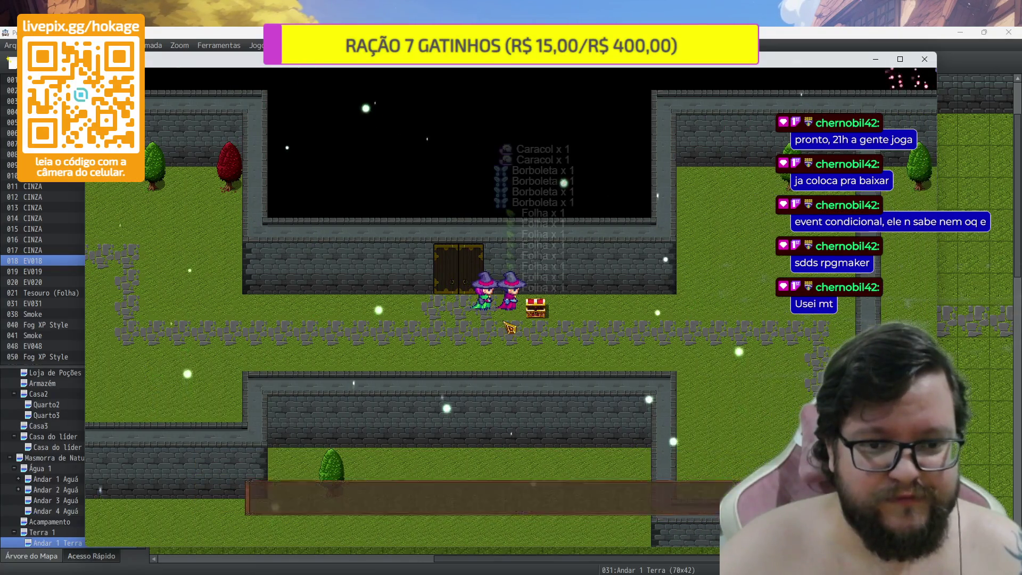
Collect the chest's items, see the door's 'teste' message, and end the playtest
{"action": "key", "text": "Return"}
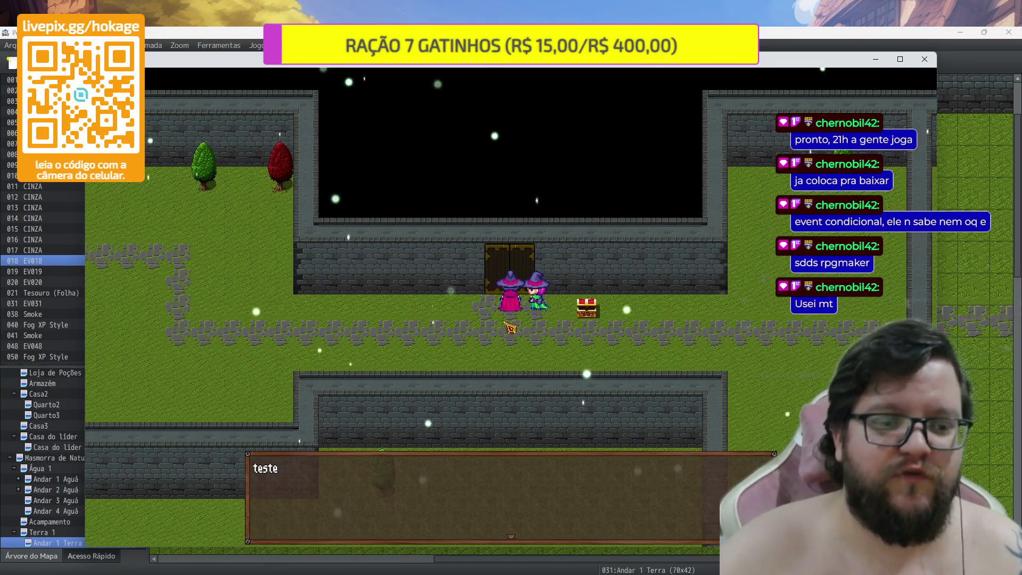
{"action": "key", "text": "Return"}
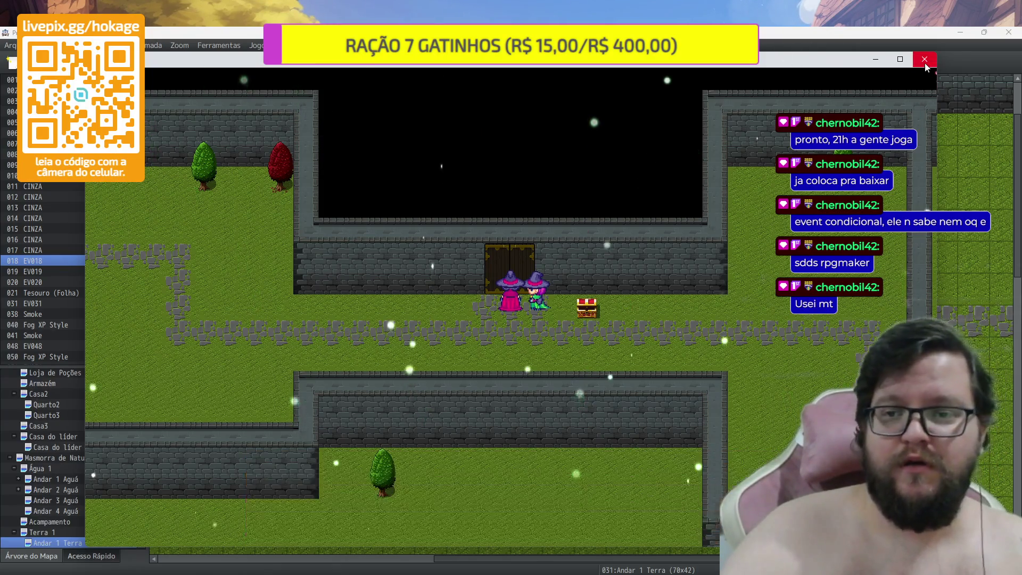
{"action": "left_click", "coordinate": [925, 58]}
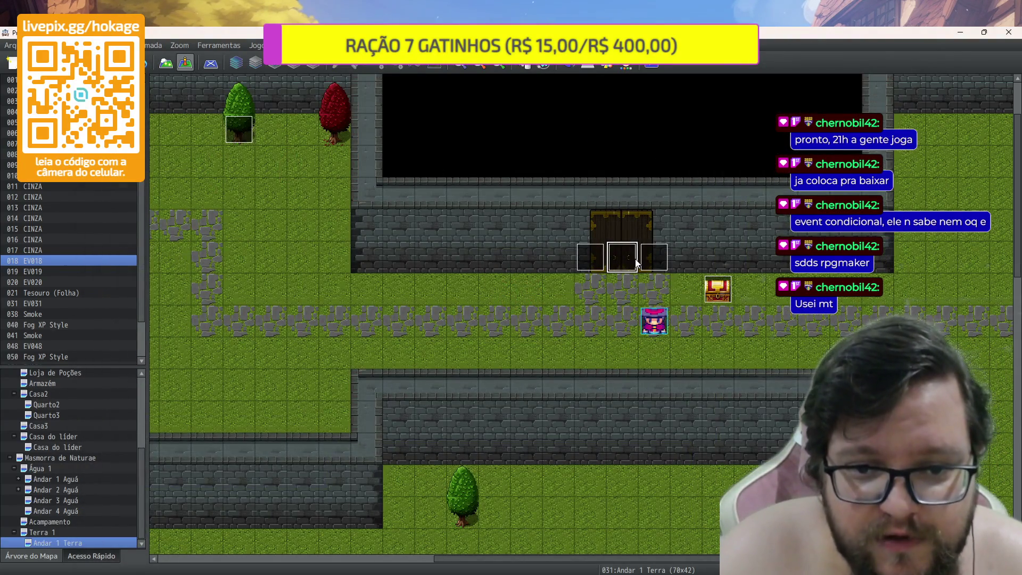
{"action": "left_click", "coordinate": [643, 266]}
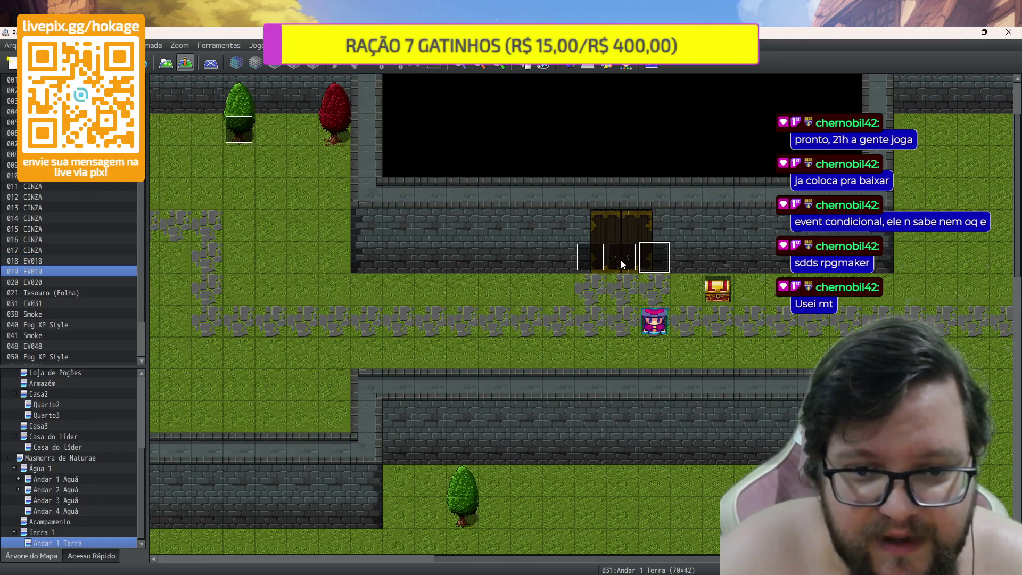
{"action": "left_click", "coordinate": [622, 264]}
{"action": "left_click", "coordinate": [651, 264]}
{"action": "double_click", "coordinate": [628, 260]}
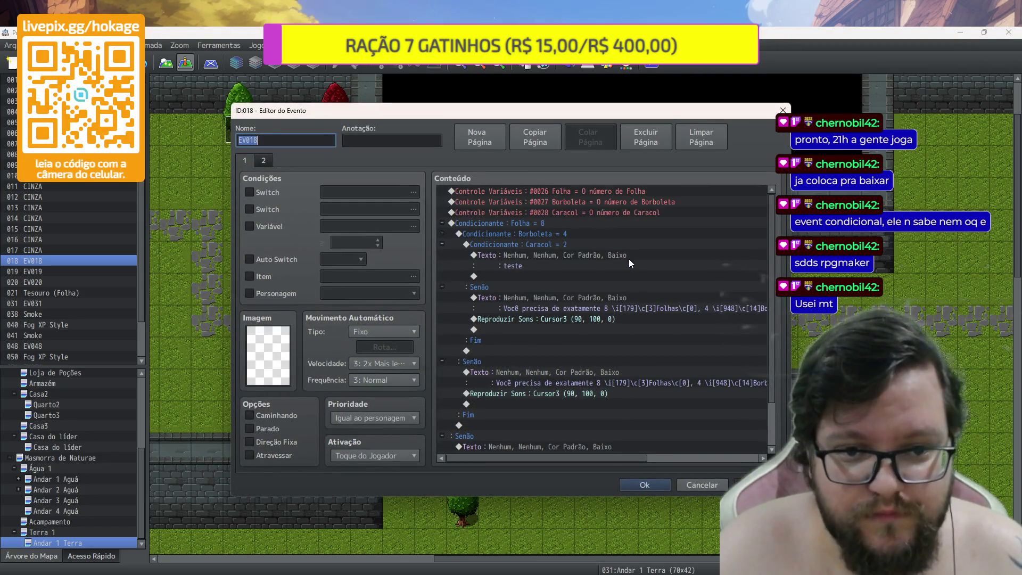
{"action": "key", "text": "Escape"}
{"action": "double_click", "coordinate": [652, 269]}
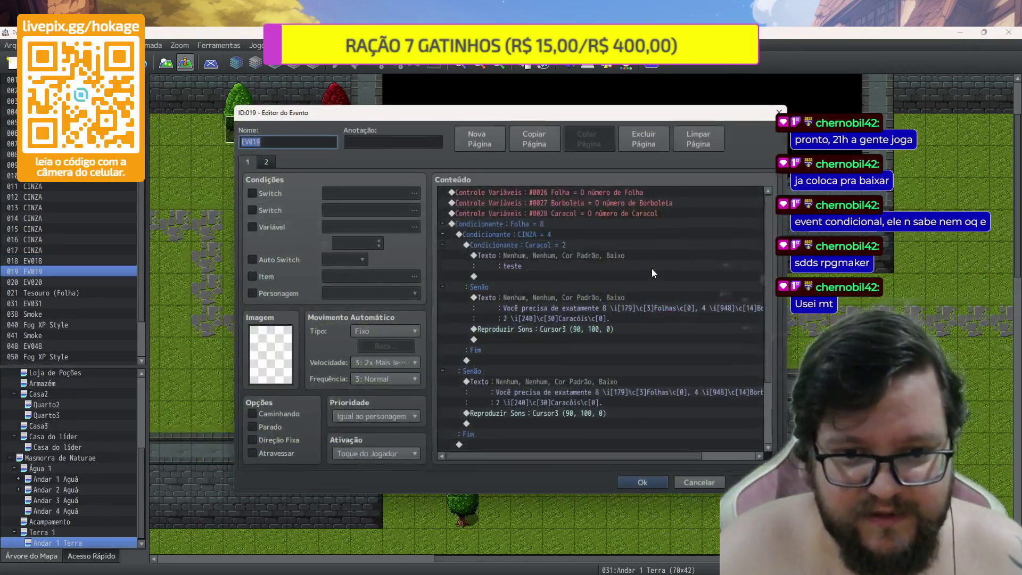
{"action": "key", "text": "Escape"}
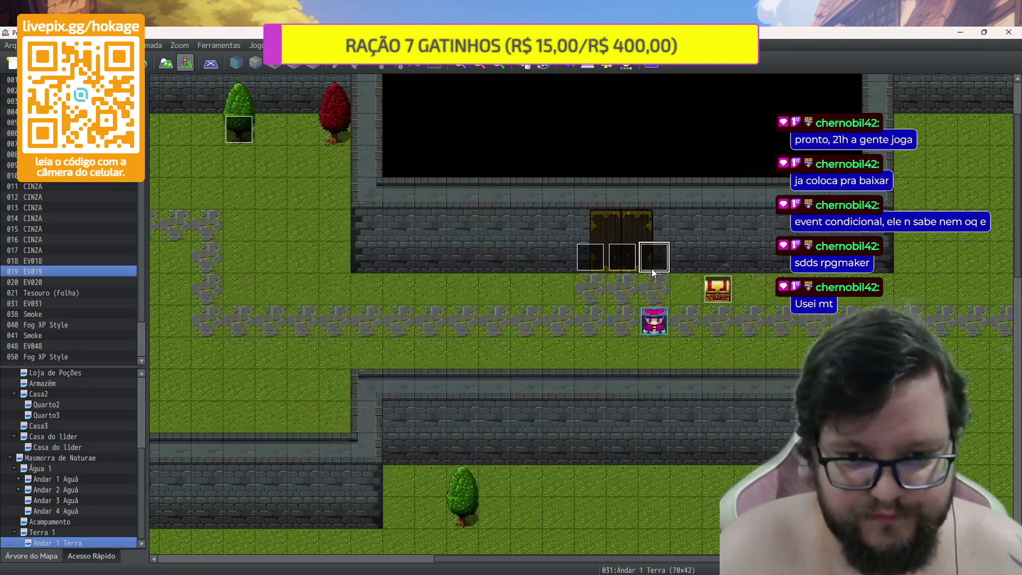
{"action": "key", "text": "Delete"}
{"action": "left_click", "coordinate": [585, 263]}
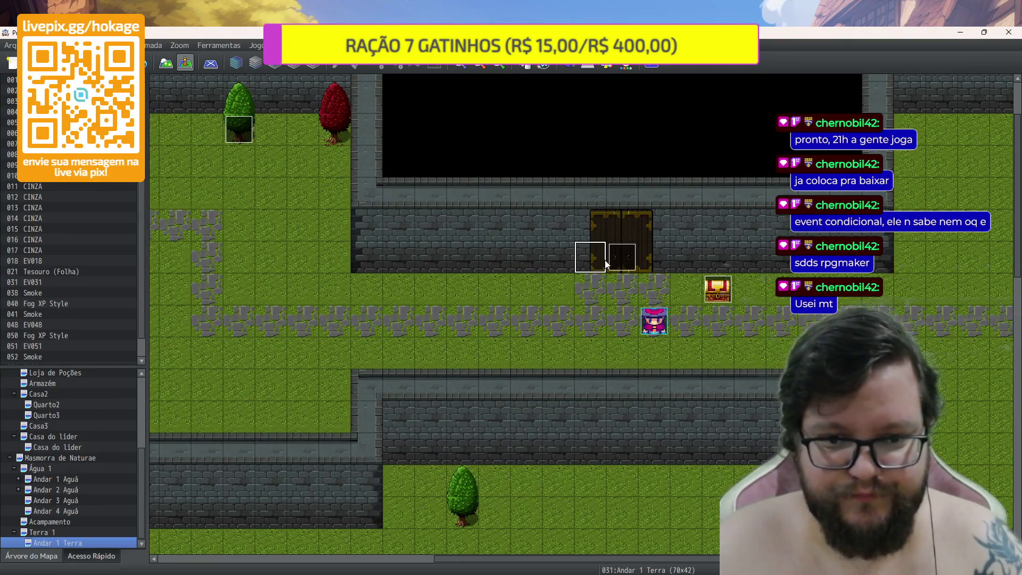
{"action": "key", "text": "Delete"}
{"action": "left_click", "coordinate": [617, 258]}
{"action": "key", "text": "ctrl+z"}
{"action": "key", "text": "ctrl+z"}
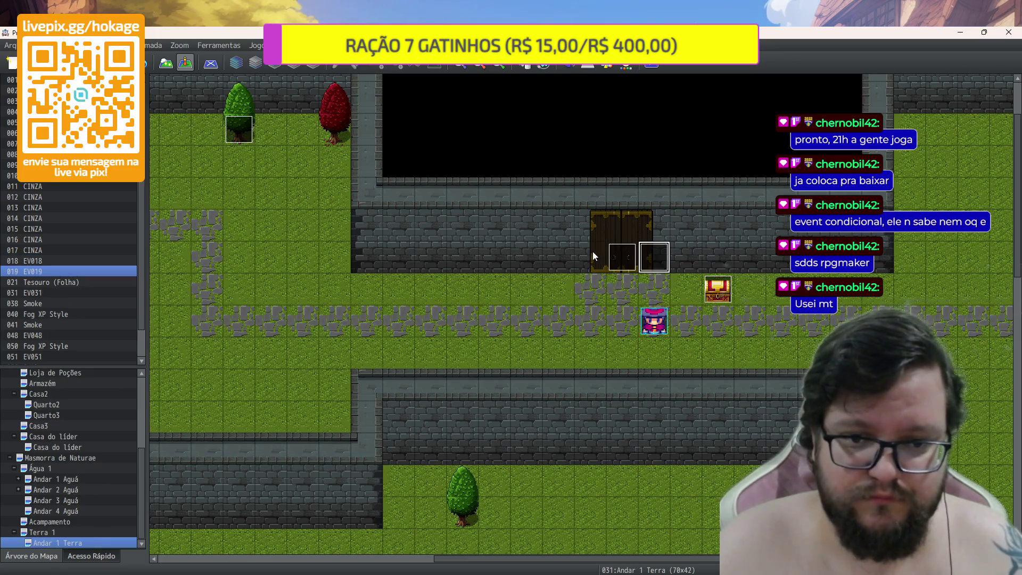
{"action": "key", "text": "F12"}
Save, start Novo Jogo, read the door hint, collect the chest items, and end the playtest
{"action": "left_click", "coordinate": [503, 321]}
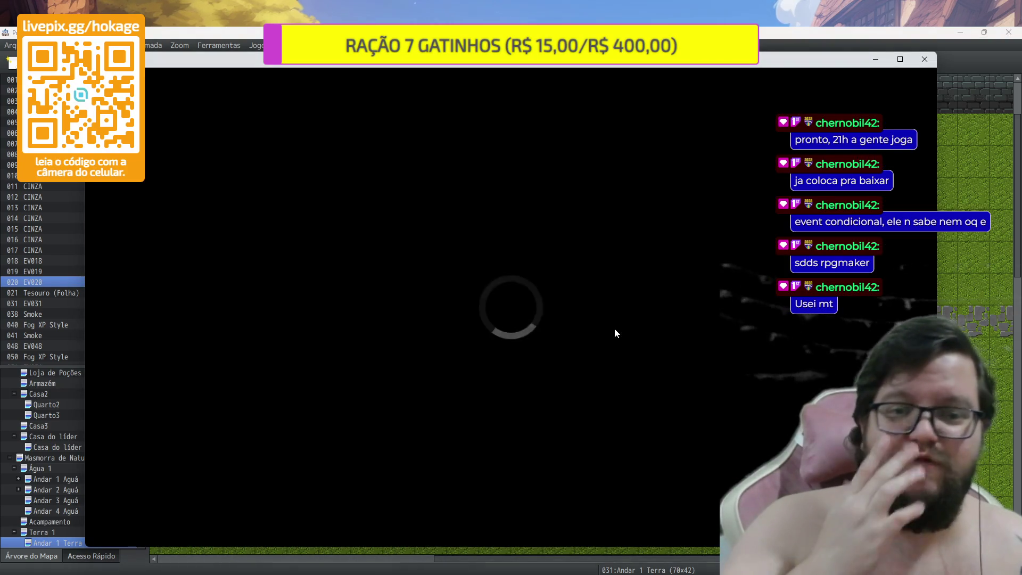
{"action": "key", "text": "Return"}
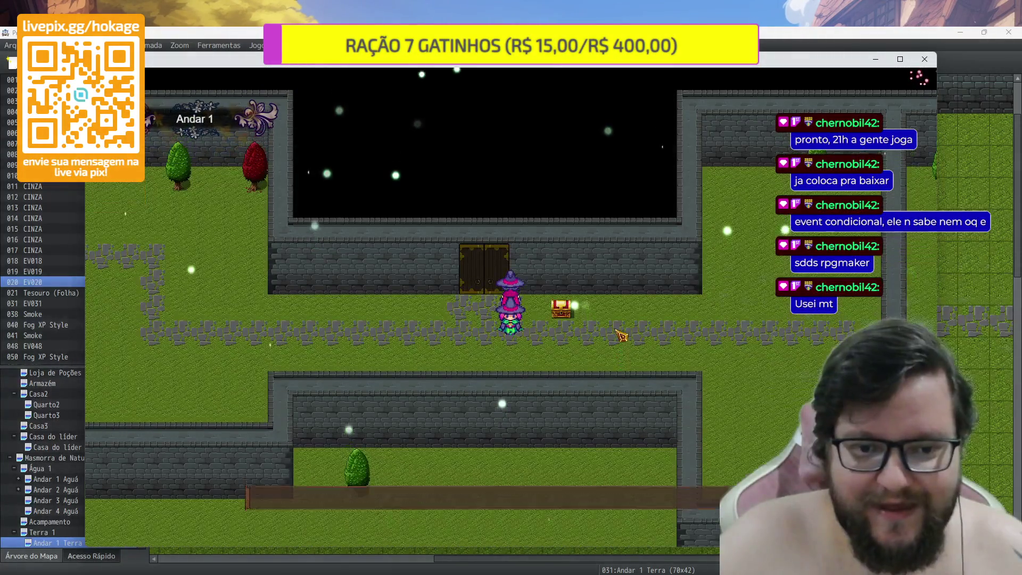
{"action": "key", "text": "Return"}
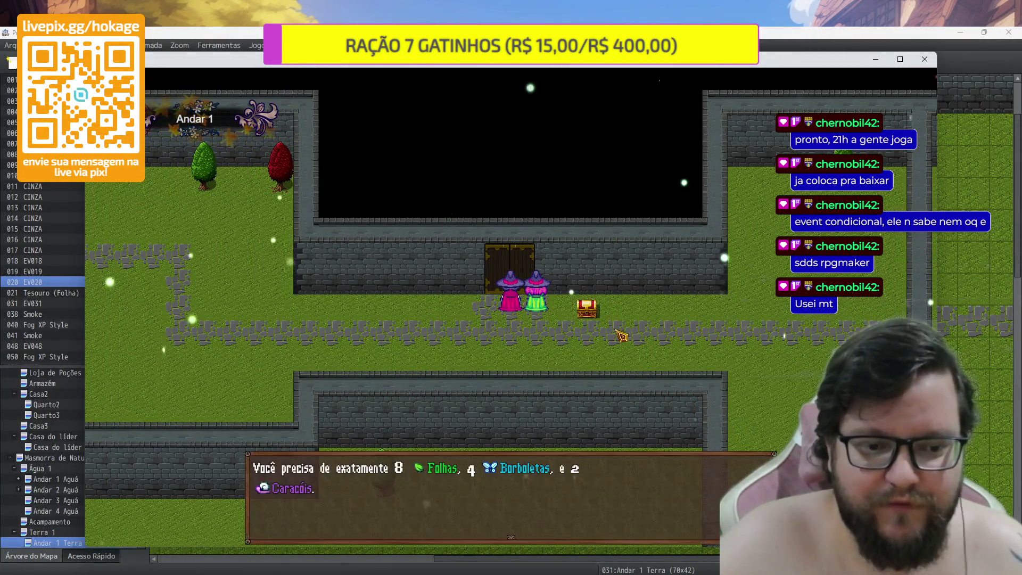
{"action": "key", "text": "Return"}
{"action": "key", "text": "Right"}
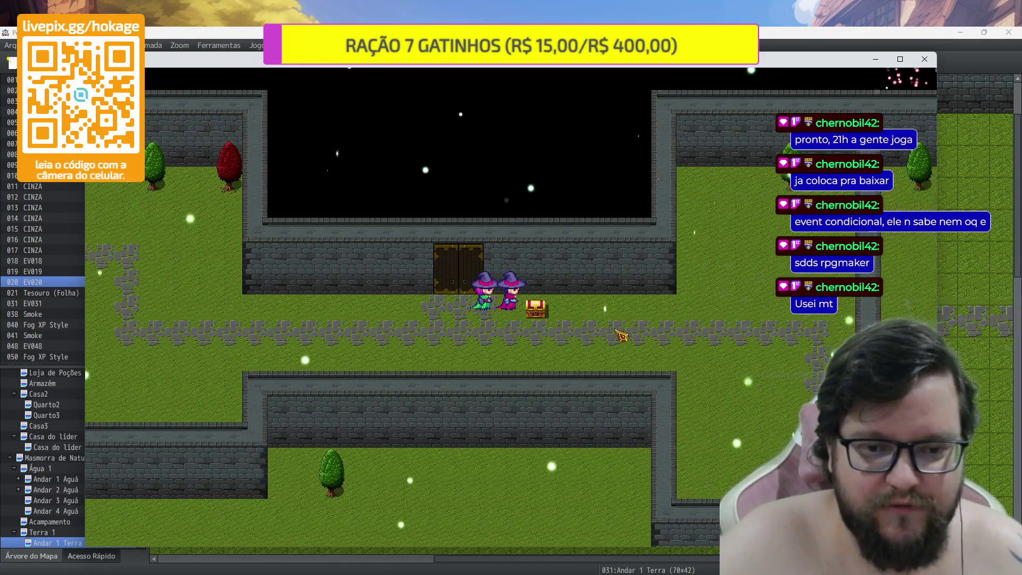
{"action": "key", "text": "Return"}
{"action": "key", "text": "Return"}
{"action": "key", "text": "Return"}
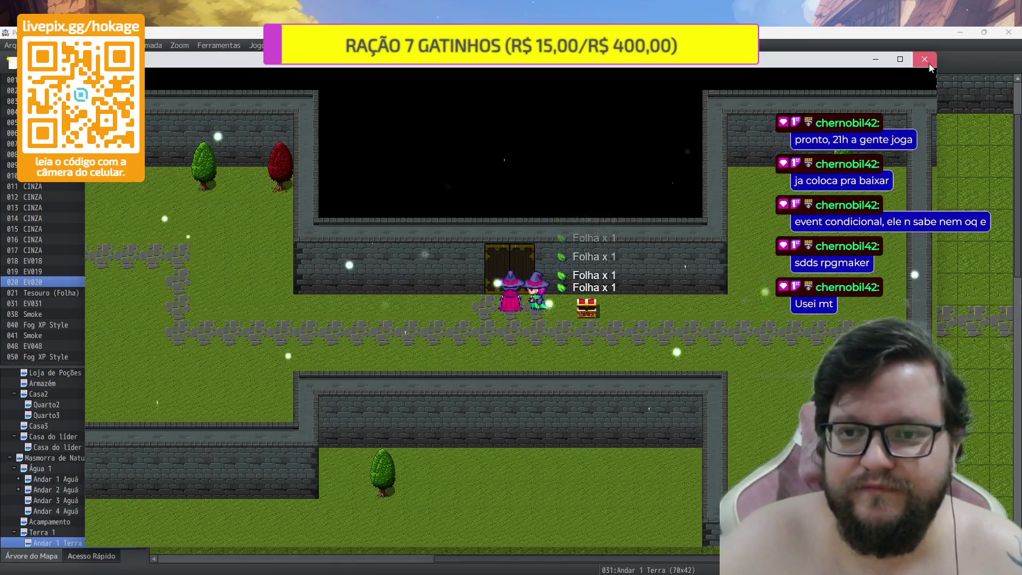
{"action": "left_click", "coordinate": [925, 59]}
Fix the spacing around 'e' in EV019's hint message and copy the corrected text
{"action": "double_click", "coordinate": [657, 263]}
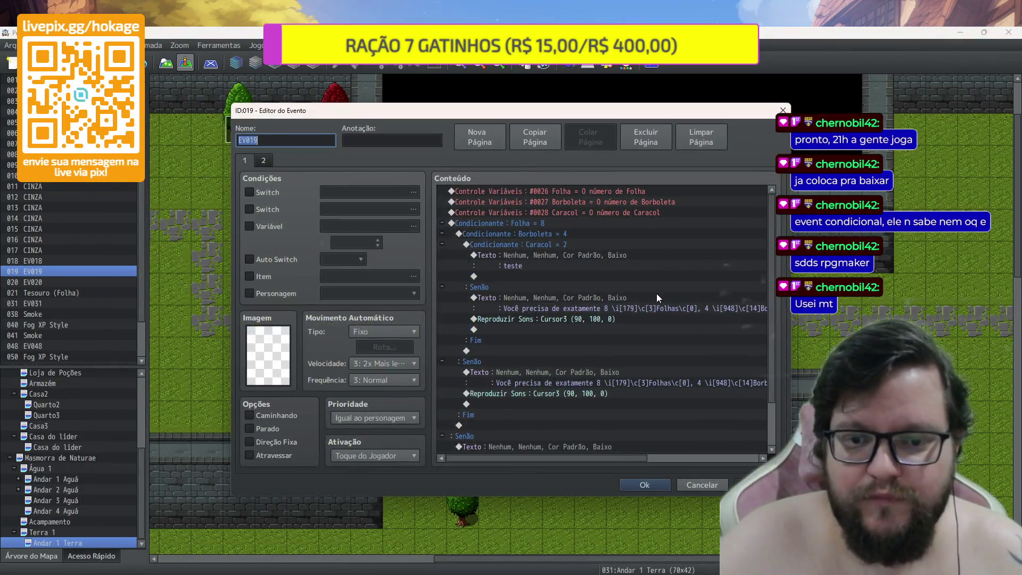
{"action": "double_click", "coordinate": [646, 302]}
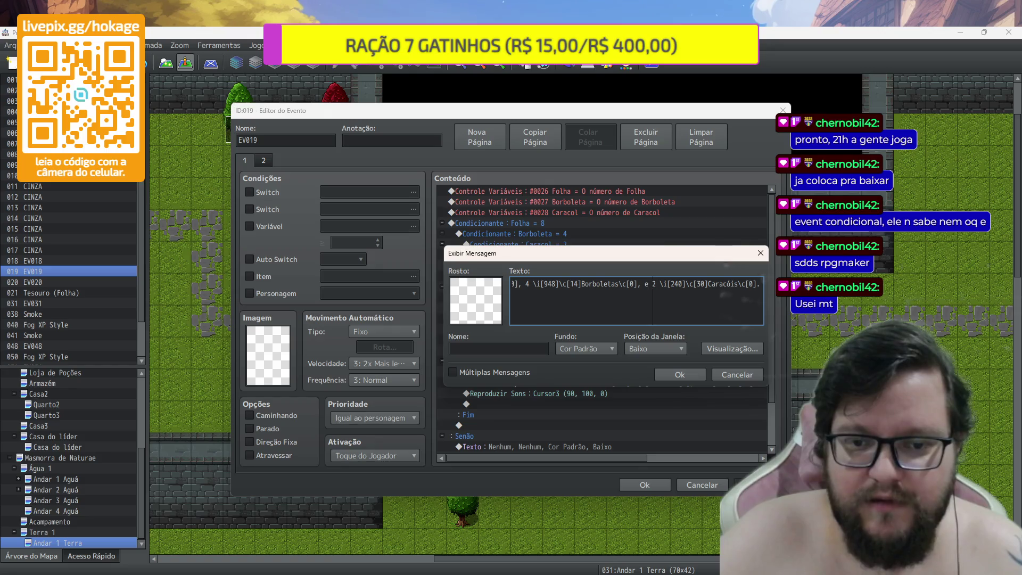
{"action": "key", "text": "BackSpace"}
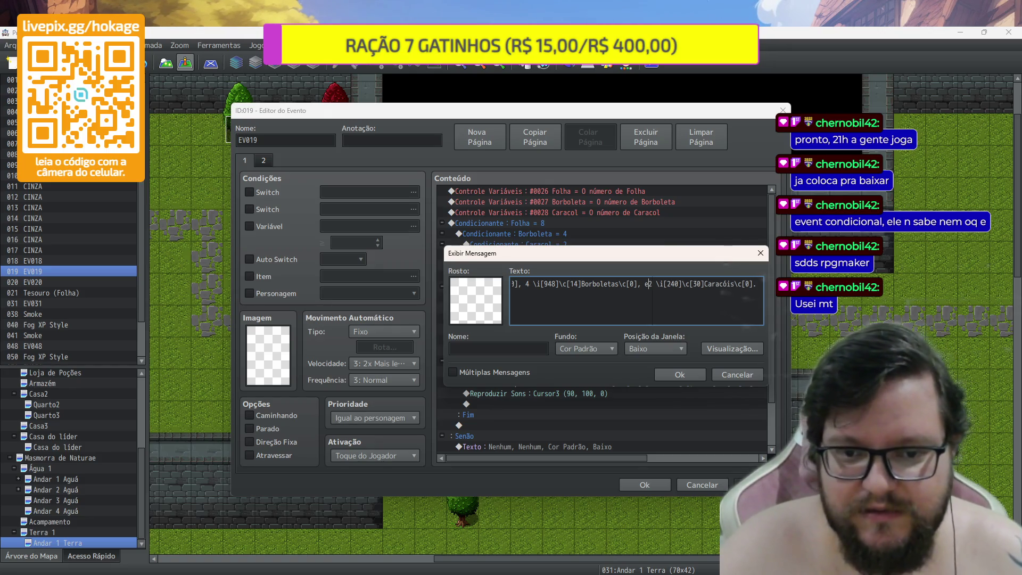
{"action": "key", "text": "Left"}
{"action": "key", "text": "BackSpace"}
{"action": "key", "text": "Right"}
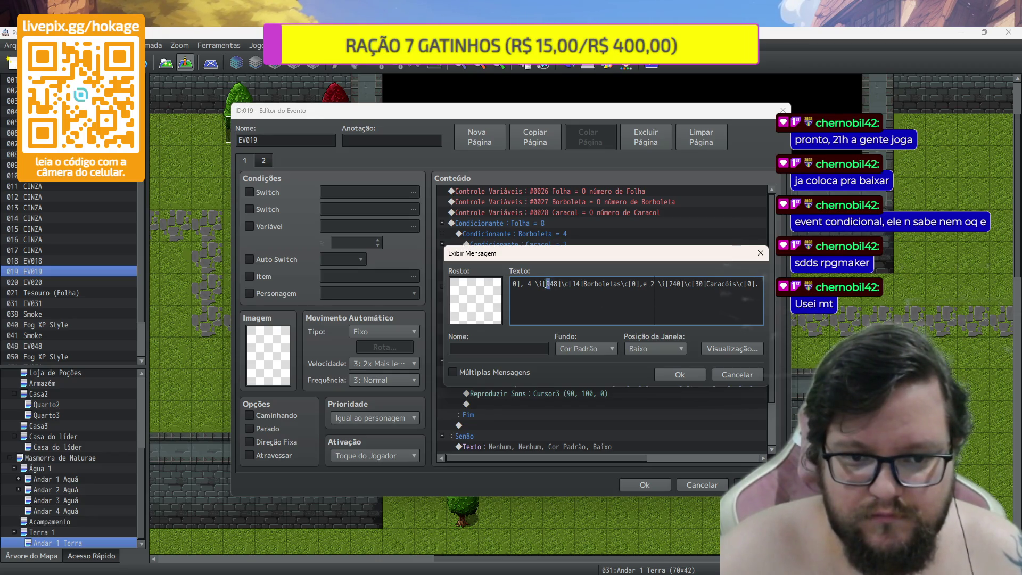
{"action": "key", "text": "ctrl+a"}
{"action": "key", "text": "End"}
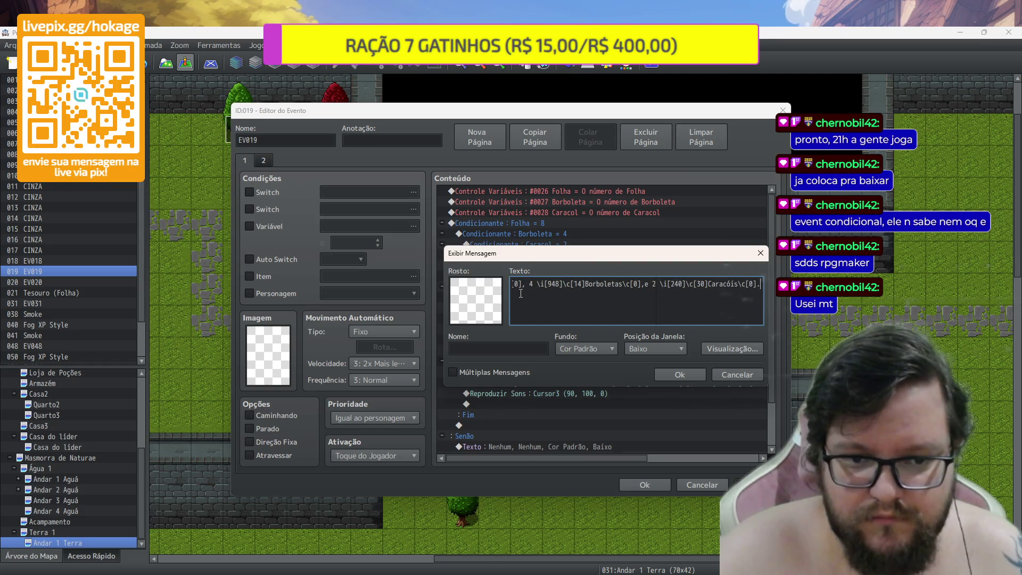
{"action": "key", "text": "ctrl+a"}
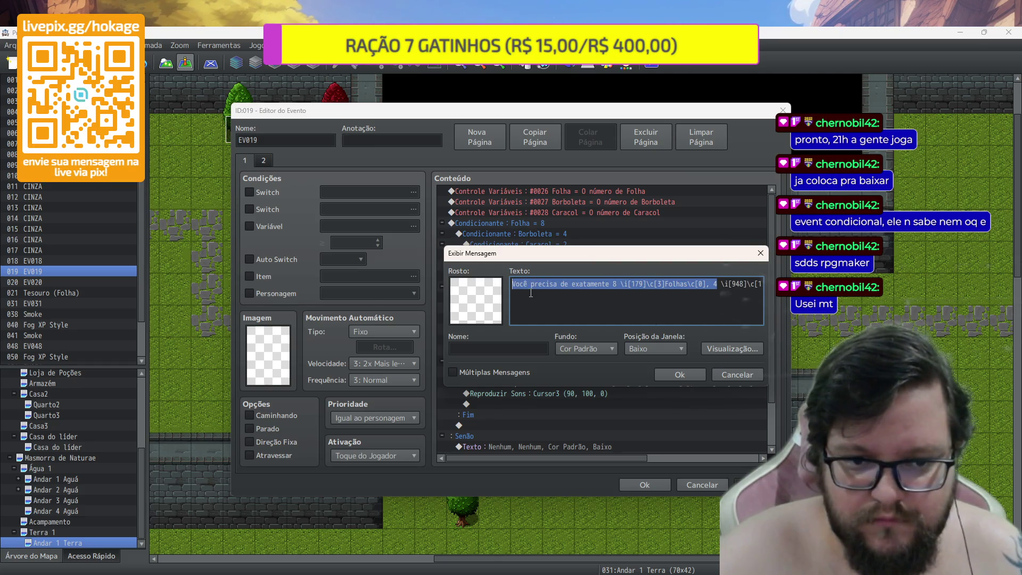
{"action": "left_click", "coordinate": [522, 287]}
{"action": "key", "text": "ctrl+a"}
{"action": "key", "text": "ctrl+c"}
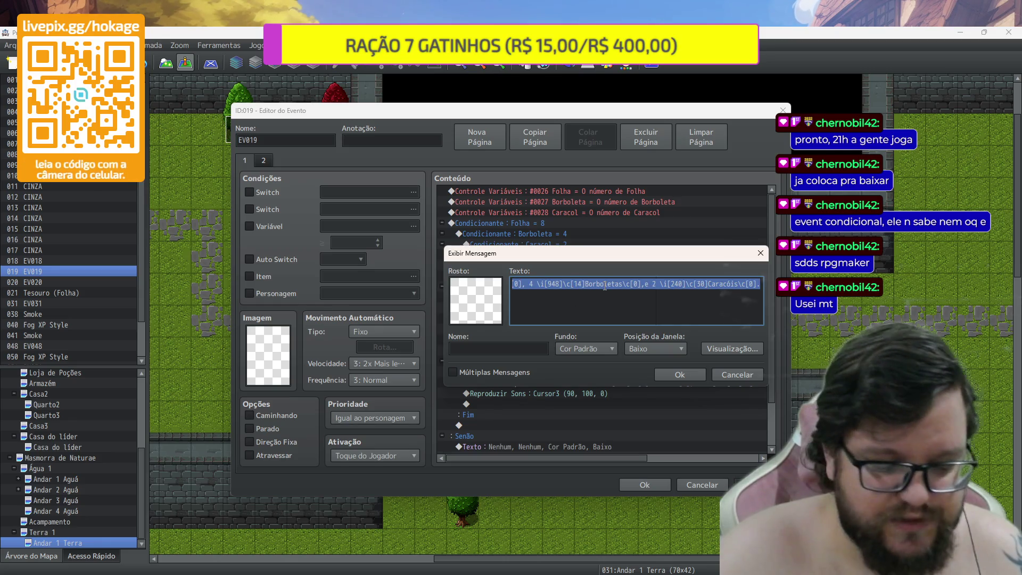
{"action": "left_click", "coordinate": [682, 371]}
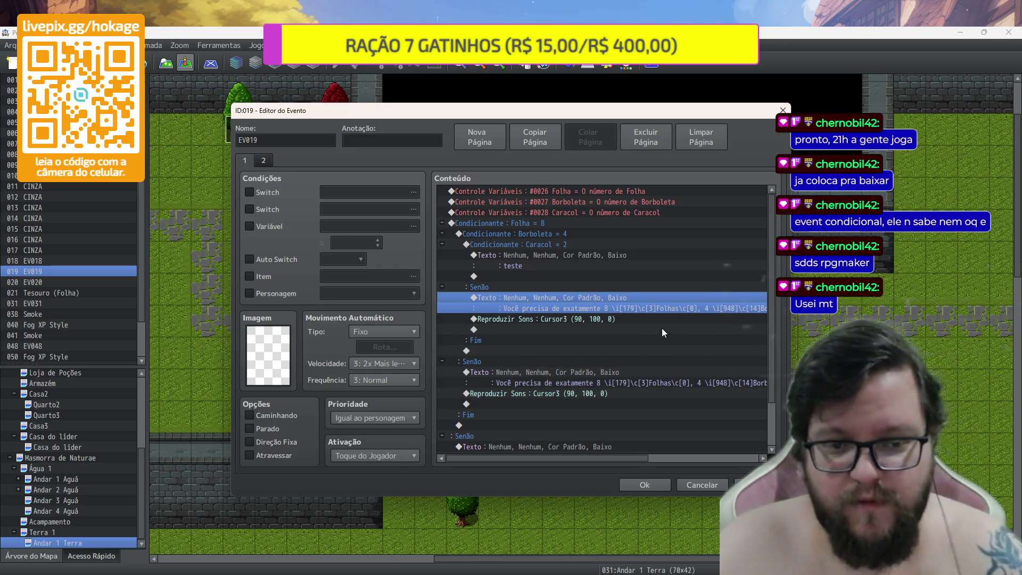
Delete the three old Texto commands from the Senão branches
{"action": "key", "text": "Delete"}
{"action": "left_click", "coordinate": [606, 354]}
{"action": "key", "text": "Delete"}
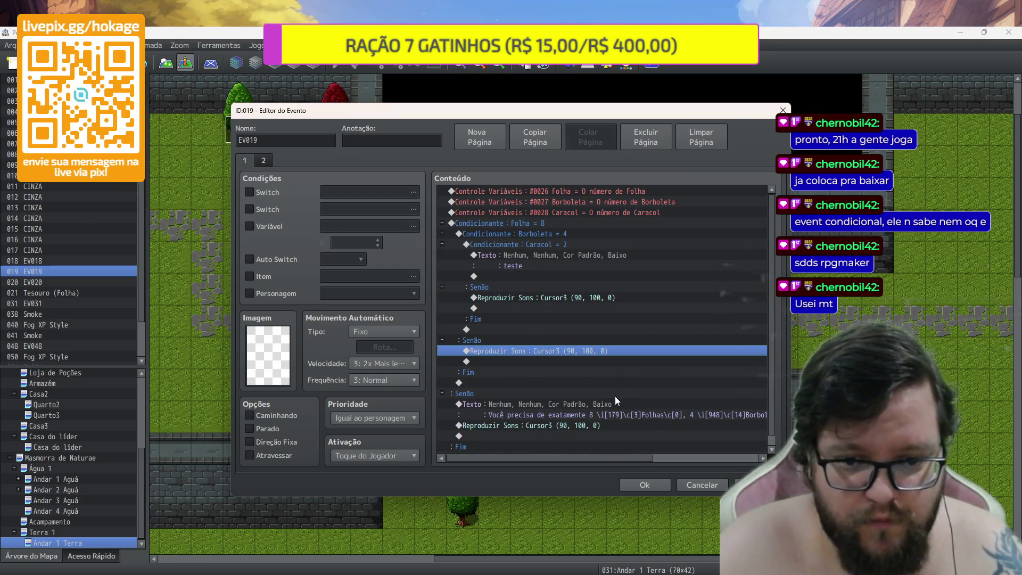
{"action": "left_click", "coordinate": [615, 403]}
{"action": "key", "text": "Delete"}
Add the corrected hint as a message command above the first Cursor3 sound
{"action": "left_click", "coordinate": [556, 298]}
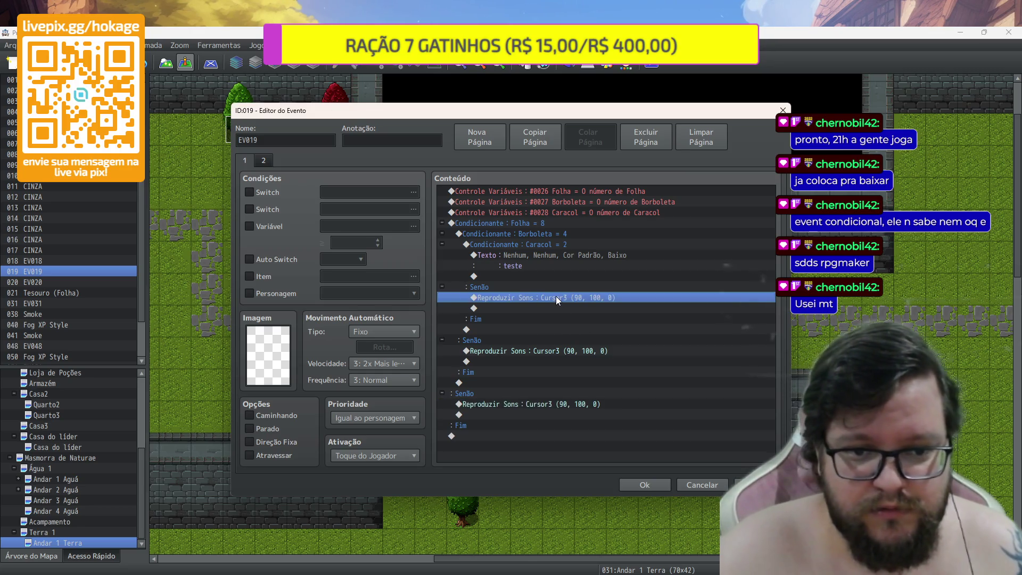
{"action": "double_click", "coordinate": [561, 306]}
{"action": "left_click", "coordinate": [560, 194]}
{"action": "key", "text": "ctrl+v"}
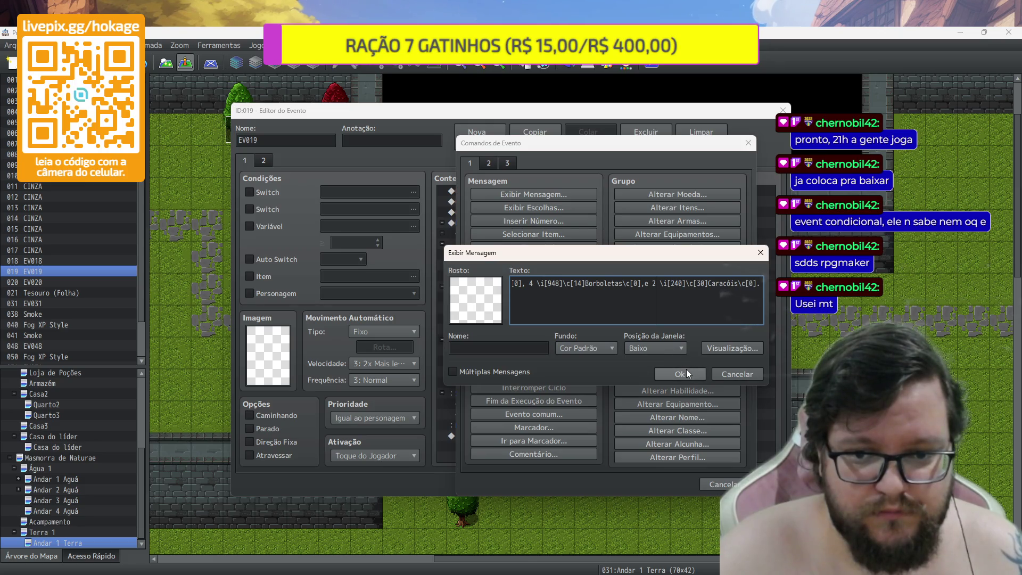
{"action": "left_click", "coordinate": [686, 372]}
{"action": "left_click", "coordinate": [577, 303]}
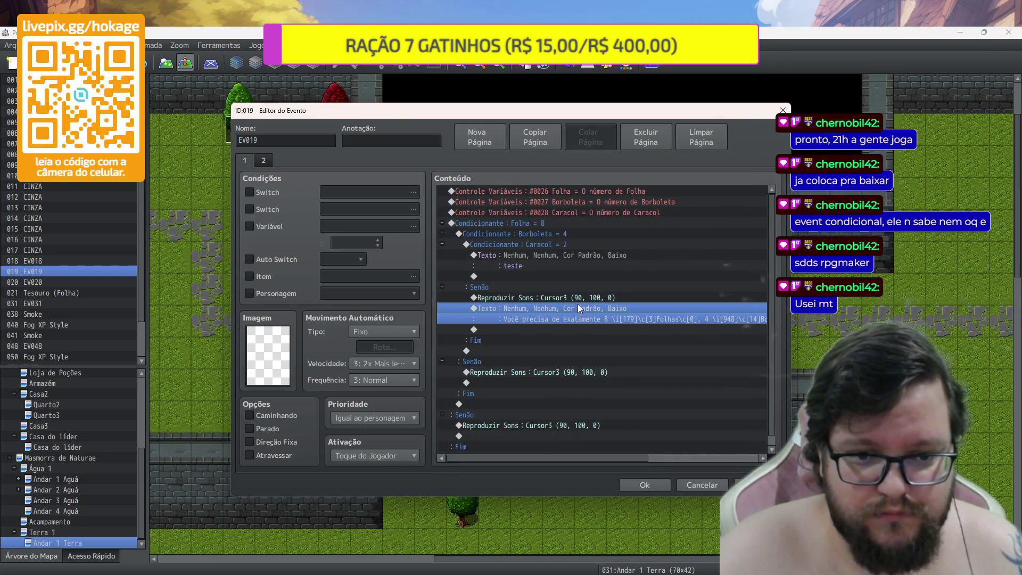
{"action": "left_click_drag", "start_coordinate": [571, 307], "coordinate": [565, 299]}
Copy that message above the Cursor3 sounds in the other two Senão branches and apply
{"action": "key", "text": "ctrl+c"}
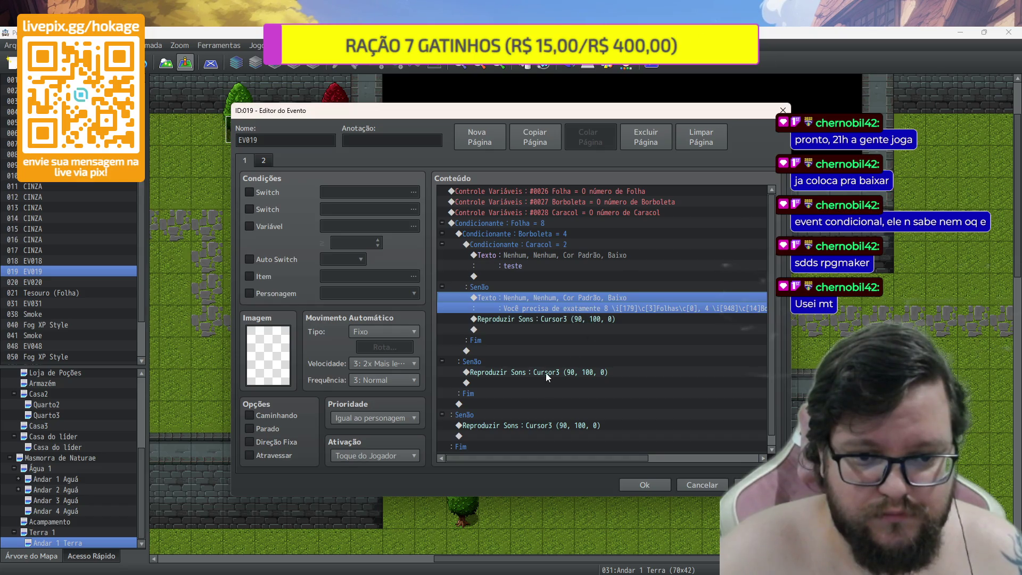
{"action": "left_click", "coordinate": [545, 373]}
{"action": "key", "text": "ctrl+v"}
{"action": "left_click", "coordinate": [565, 447]}
{"action": "key", "text": "ctrl+v"}
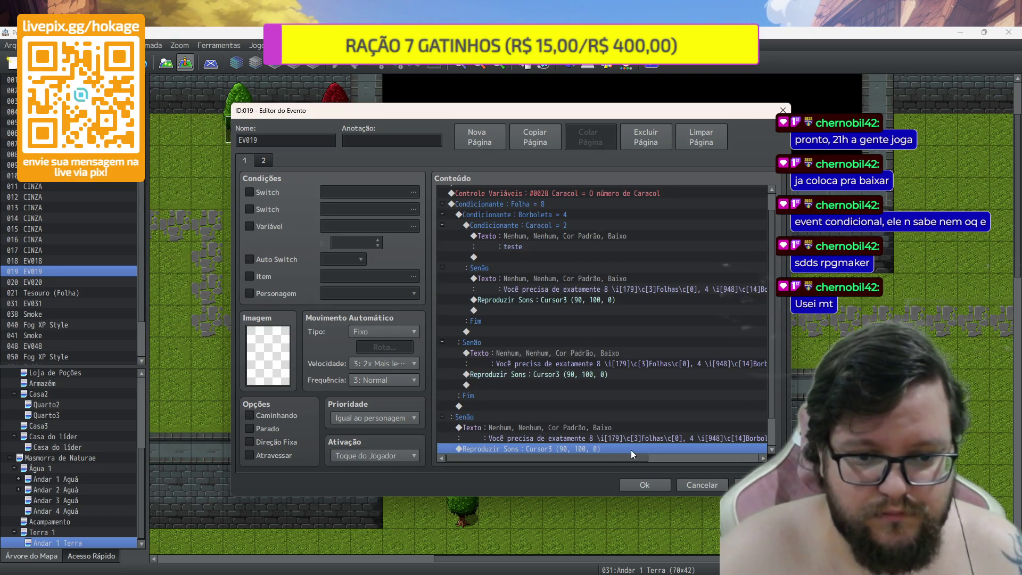
{"action": "left_click", "coordinate": [645, 484]}
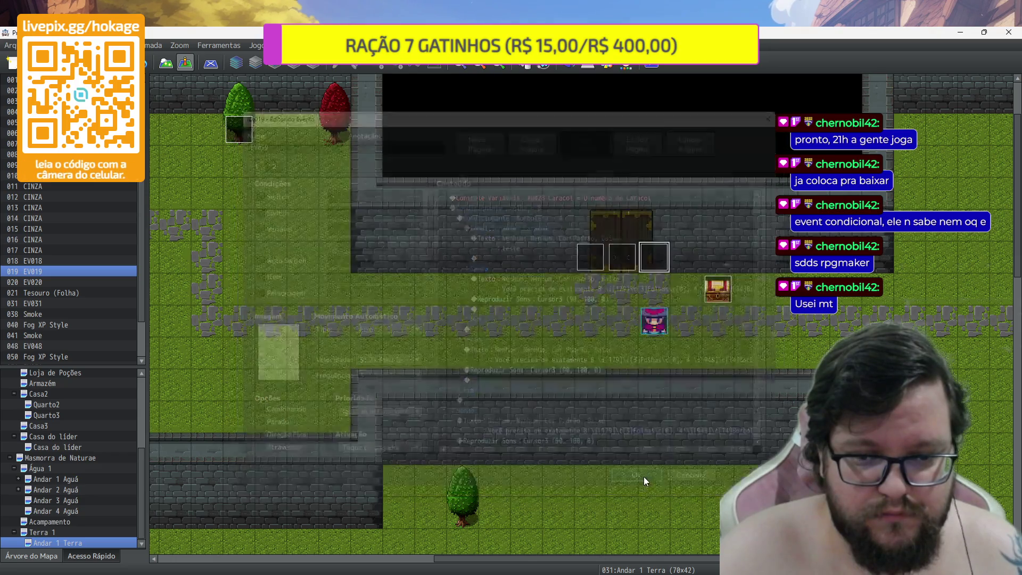
Delete the middle door event and paste the door event onto the left door tile
{"action": "left_click", "coordinate": [629, 260]}
{"action": "key", "text": "Delete"}
{"action": "left_click", "coordinate": [596, 264]}
{"action": "left_click", "coordinate": [661, 264]}
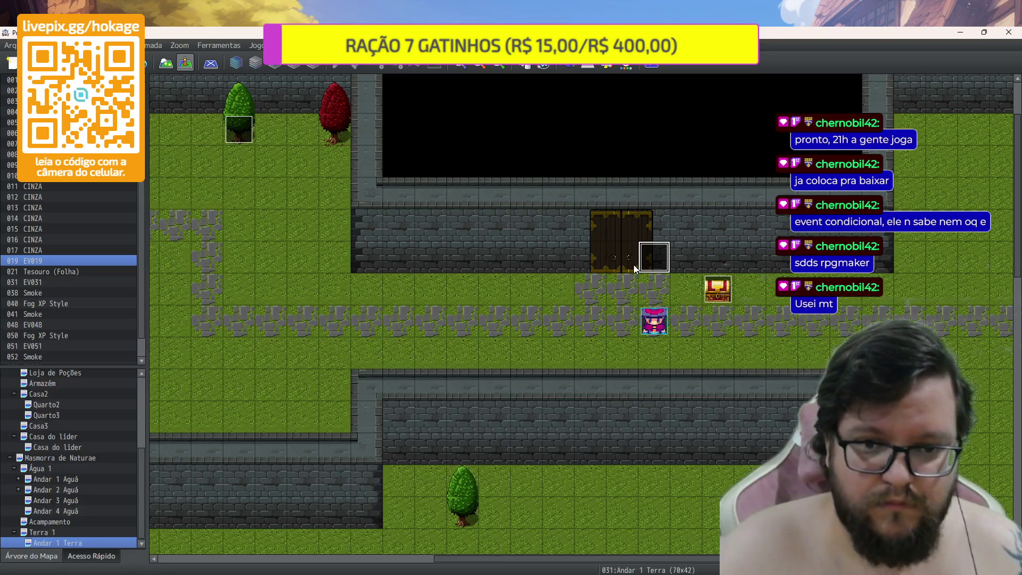
{"action": "left_click", "coordinate": [598, 257]}
{"action": "key", "text": "ctrl+v"}
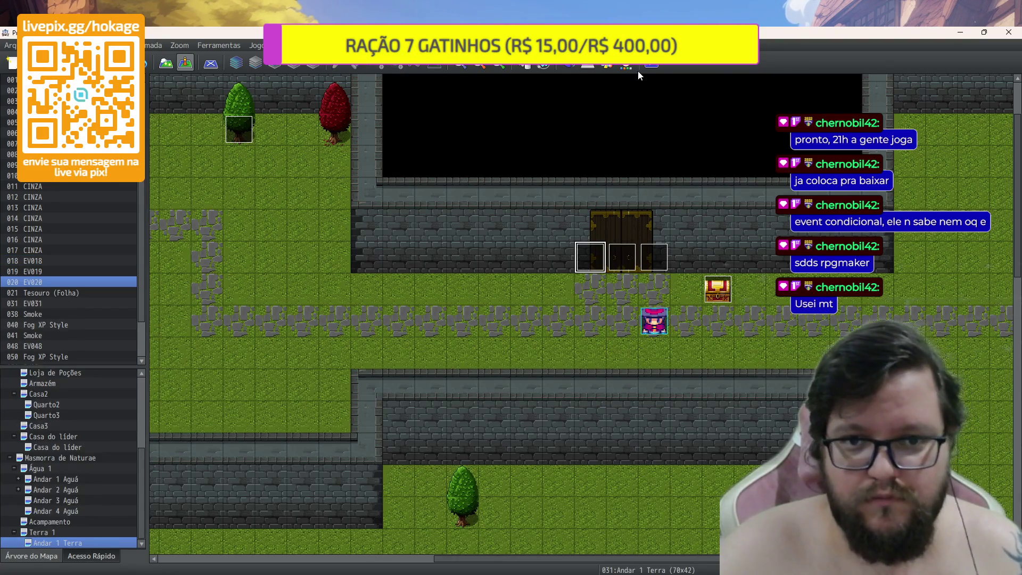
Save and playtest a new game, reading the door hint and collecting the leaves
{"action": "left_click", "coordinate": [650, 66]}
{"action": "left_click", "coordinate": [487, 322]}
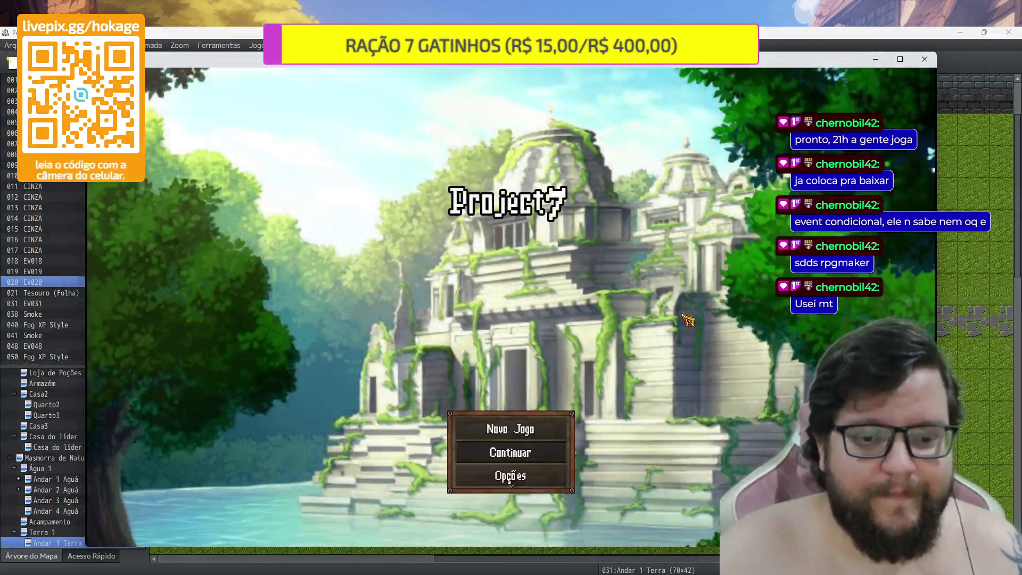
{"action": "key", "text": "Up"}
{"action": "key", "text": "Return"}
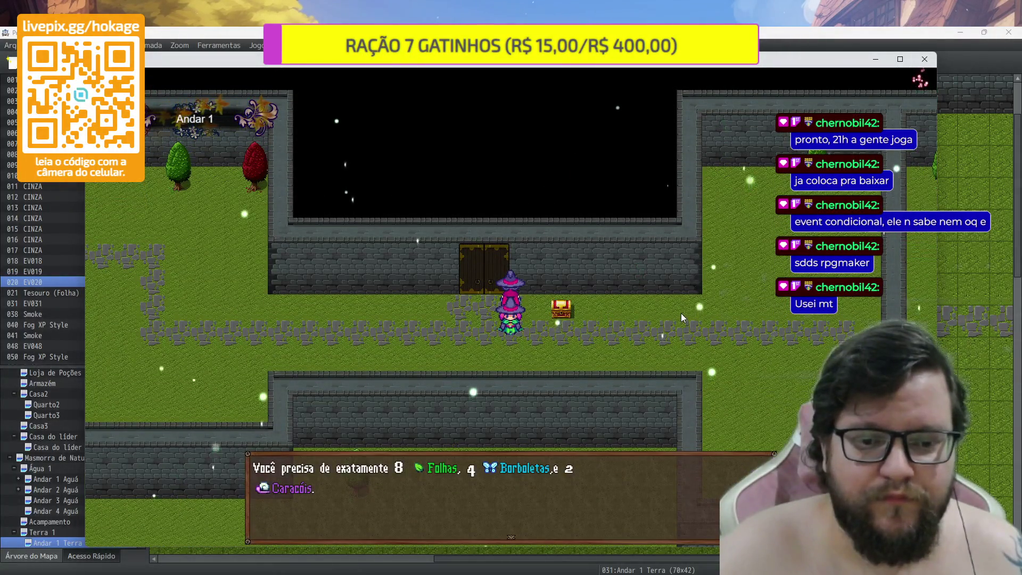
{"action": "key", "text": "Return"}
{"action": "key", "text": "Return"}
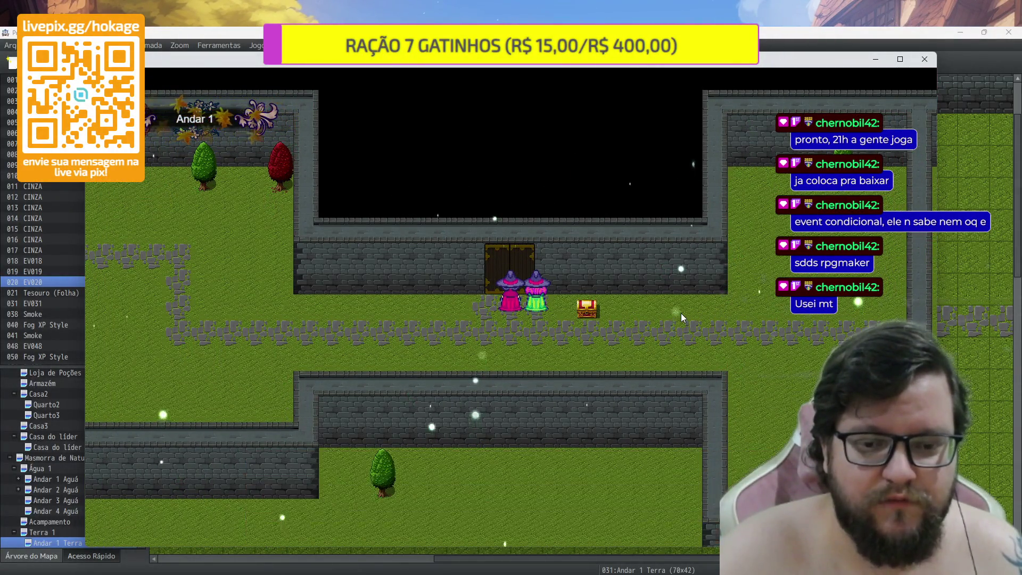
{"action": "key", "text": "Left"}
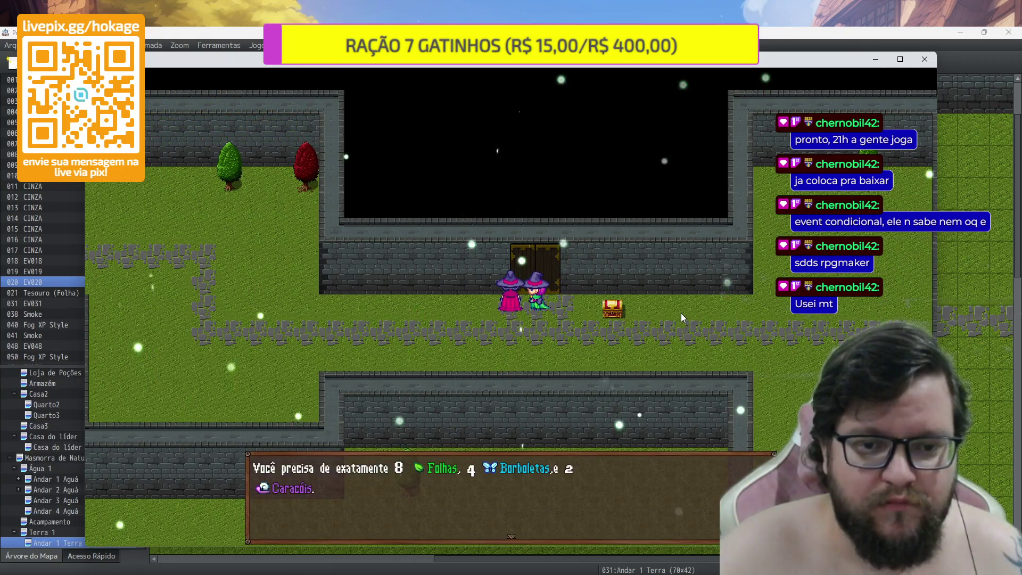
{"action": "key", "text": "Return"}
{"action": "key", "text": "Return"}
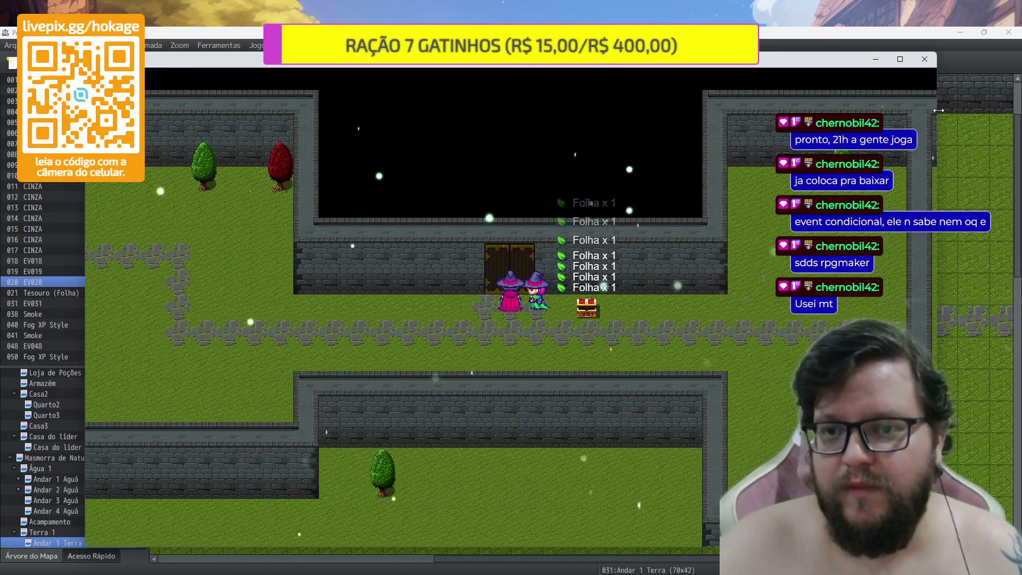
{"action": "left_click", "coordinate": [924, 58]}
{"action": "left_click", "coordinate": [716, 298]}
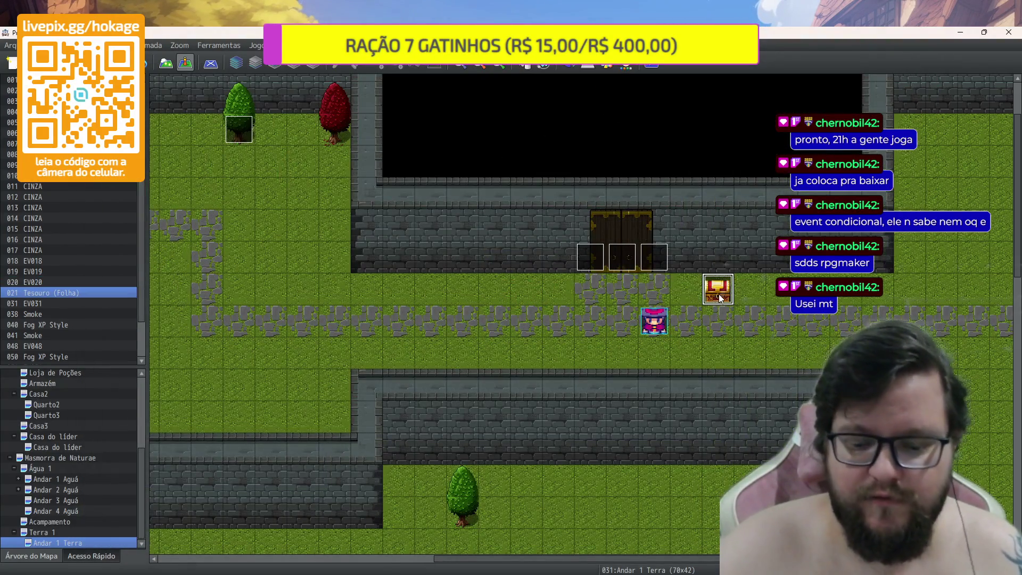
Delete the Tesouro (Folha) chest event and switch to map tile painting
{"action": "key", "text": "Delete"}
{"action": "scroll", "coordinate": [718, 294], "scroll_direction": "down", "scroll_amount": 3}
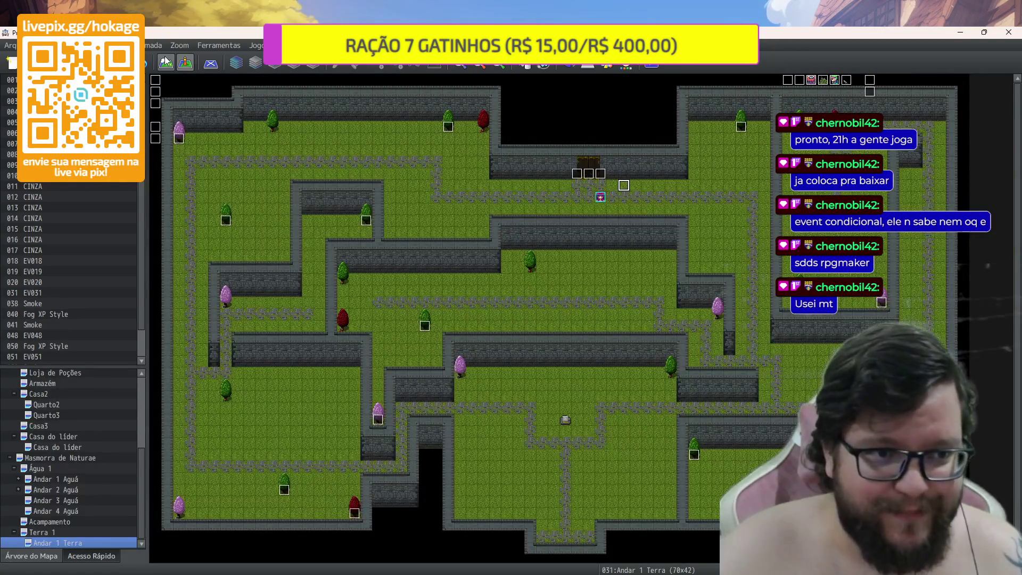
{"action": "left_click", "coordinate": [166, 61]}
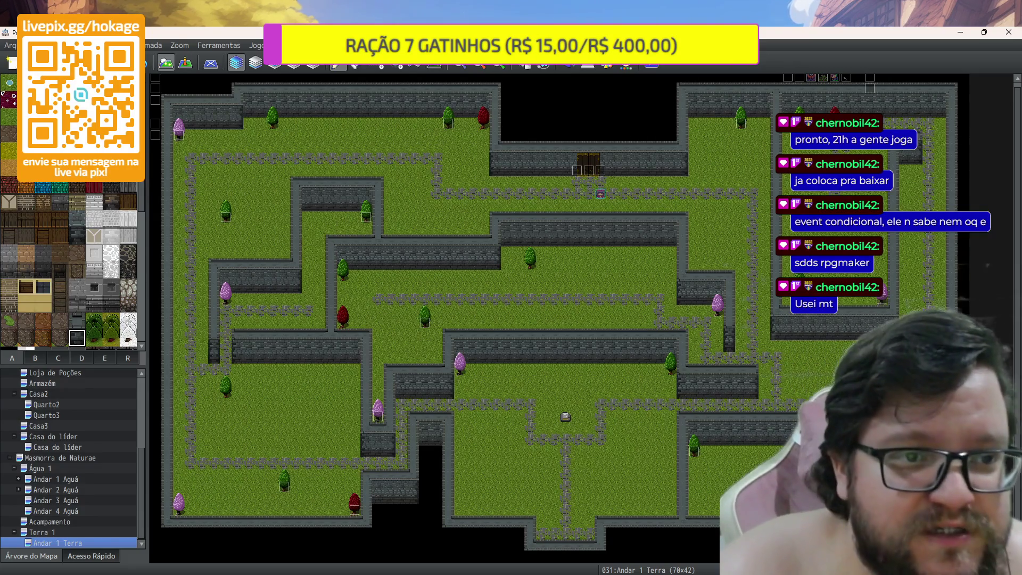
{"action": "scroll", "coordinate": [20, 336], "scroll_direction": "down", "scroll_amount": 1}
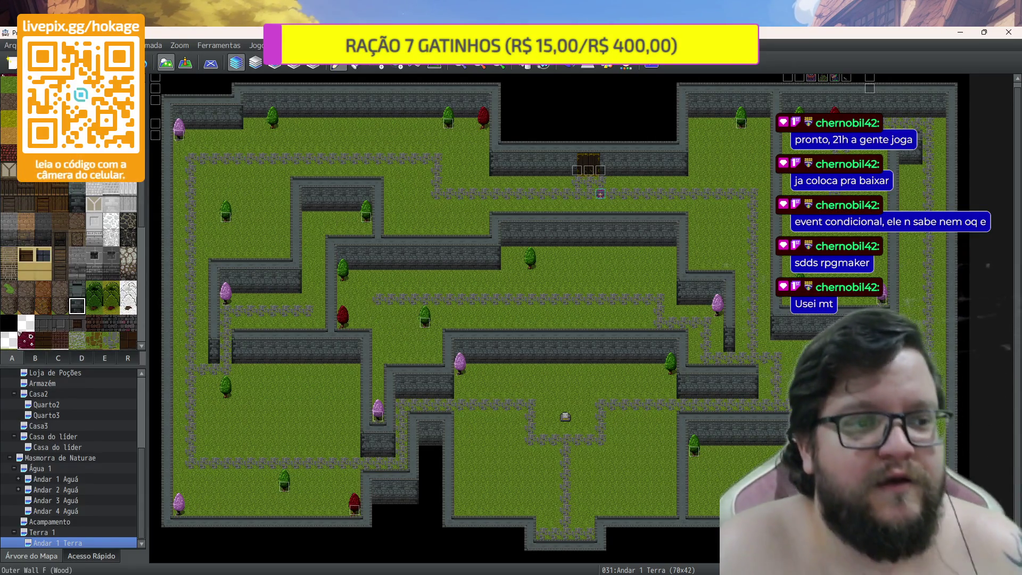
{"action": "scroll", "coordinate": [91, 273], "scroll_direction": "down", "scroll_amount": 8}
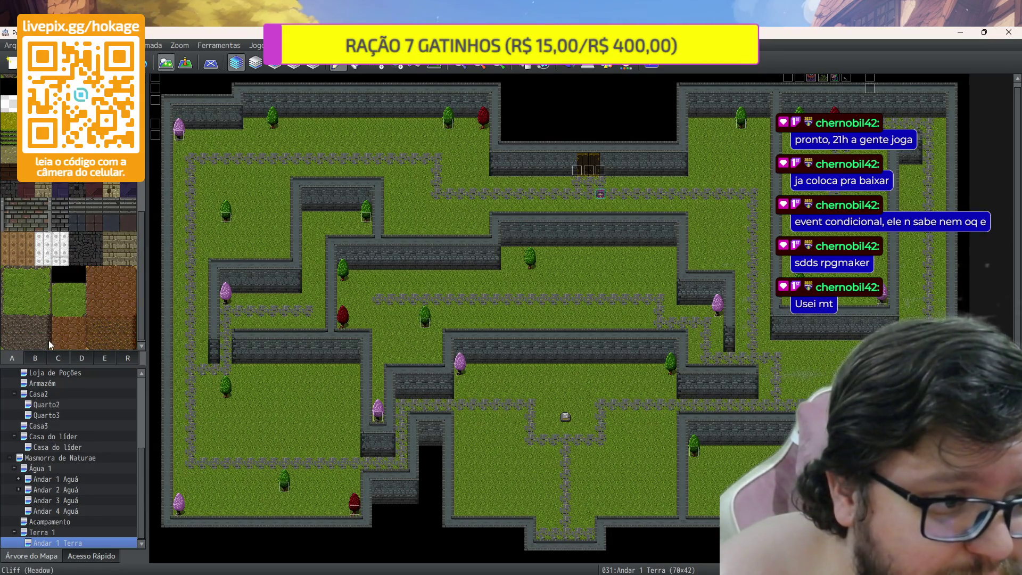
Plant three brown trees and an olive tree from tileset B on the grass
{"action": "left_click", "coordinate": [35, 356]}
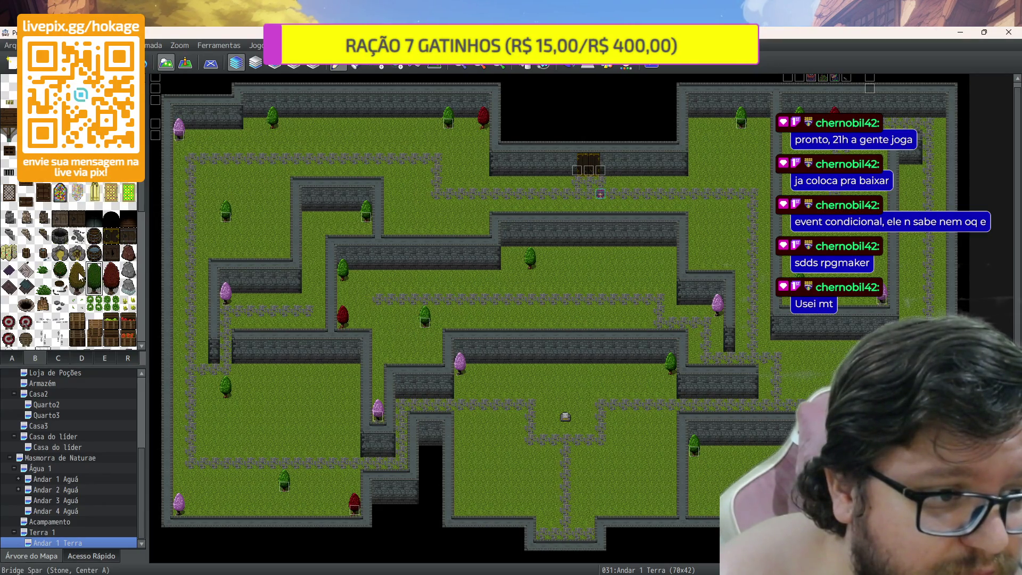
{"action": "left_click", "coordinate": [358, 290]}
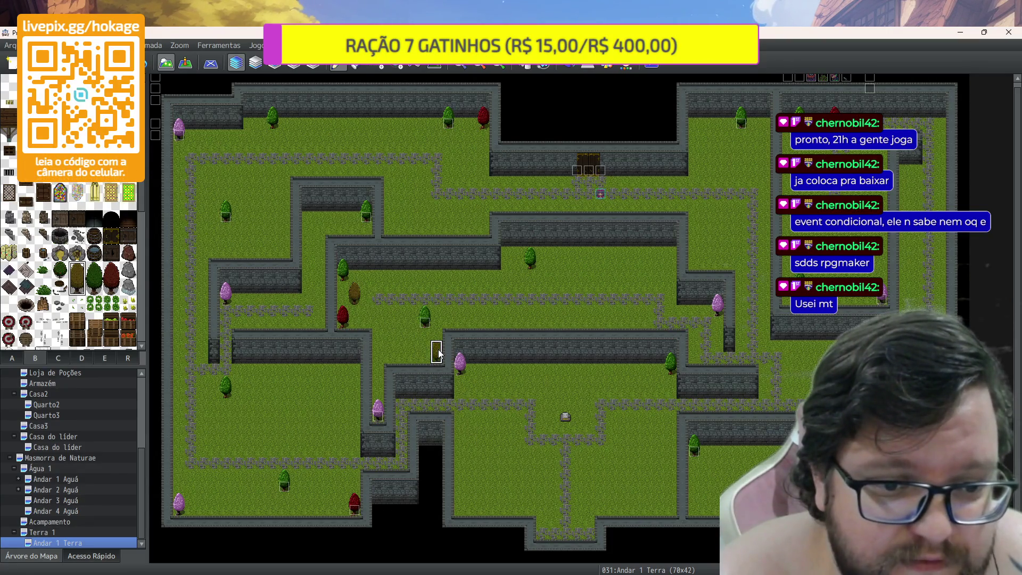
{"action": "left_click", "coordinate": [508, 246]}
{"action": "left_click", "coordinate": [568, 268]}
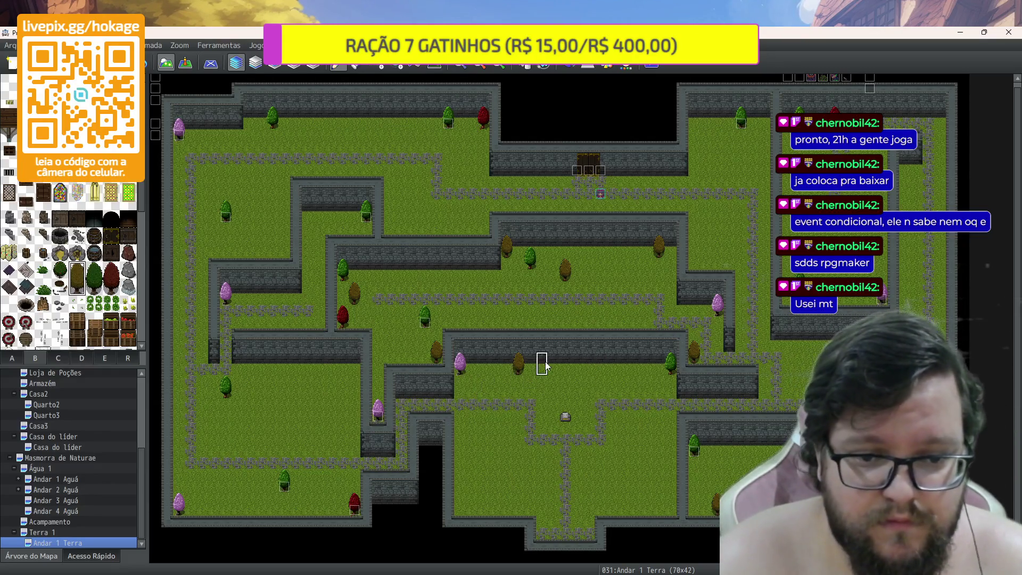
{"action": "left_click", "coordinate": [611, 358]}
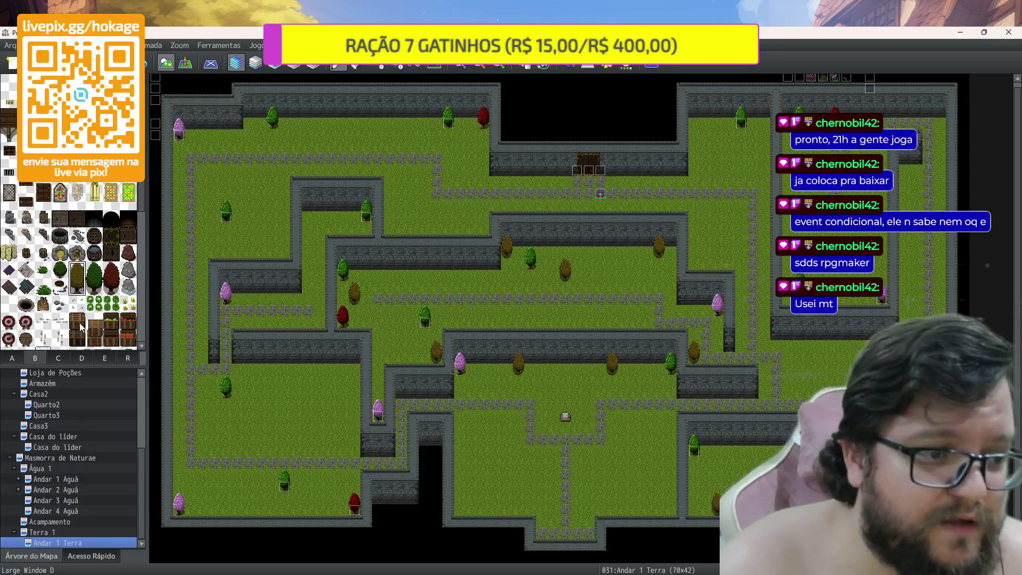
Plant the two-tile dark green tree from tileset D on the grass
{"action": "left_click", "coordinate": [89, 357]}
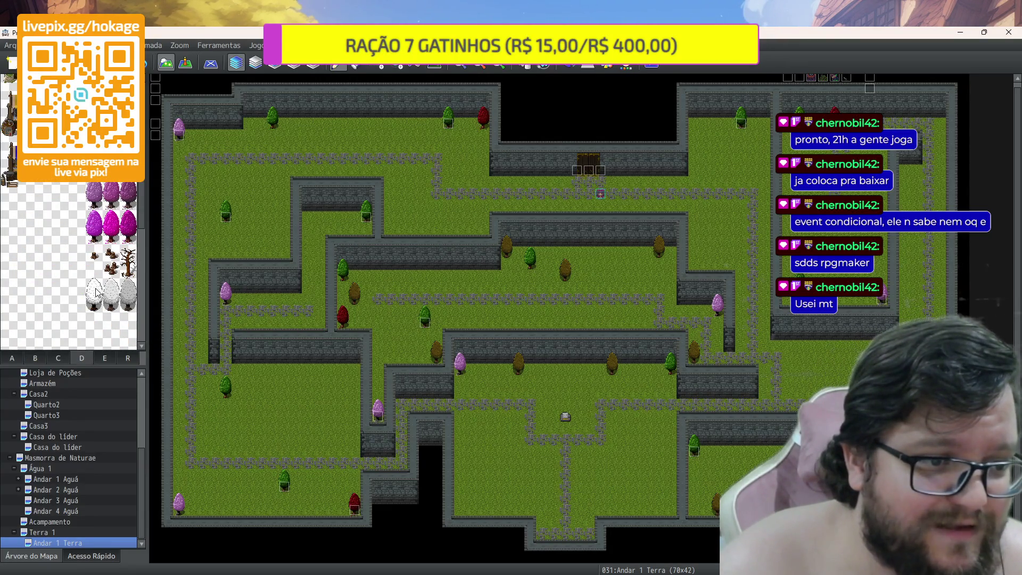
{"action": "scroll", "coordinate": [96, 292], "scroll_direction": "up", "scroll_amount": 2}
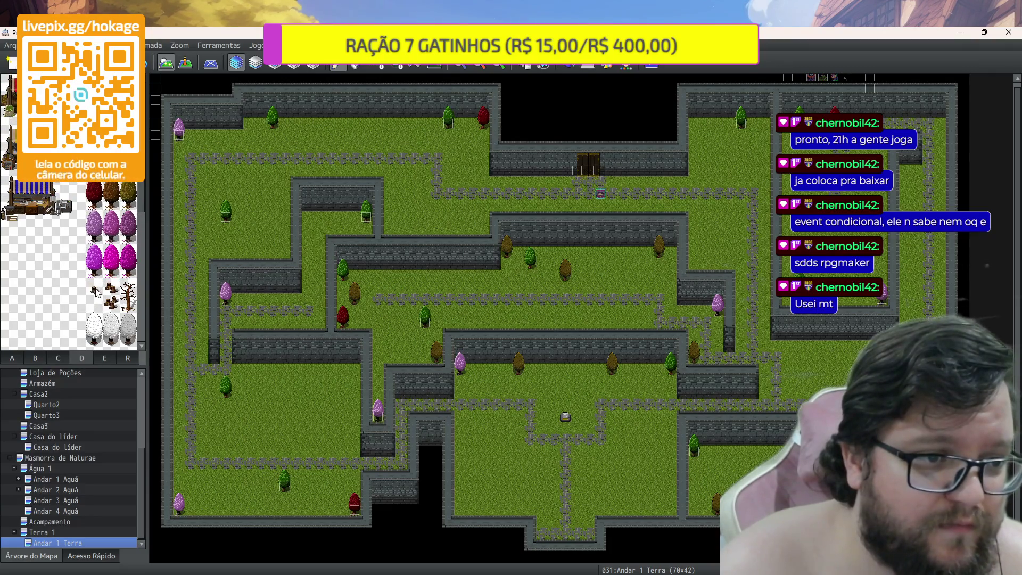
{"action": "scroll", "coordinate": [92, 293], "scroll_direction": "down", "scroll_amount": 10}
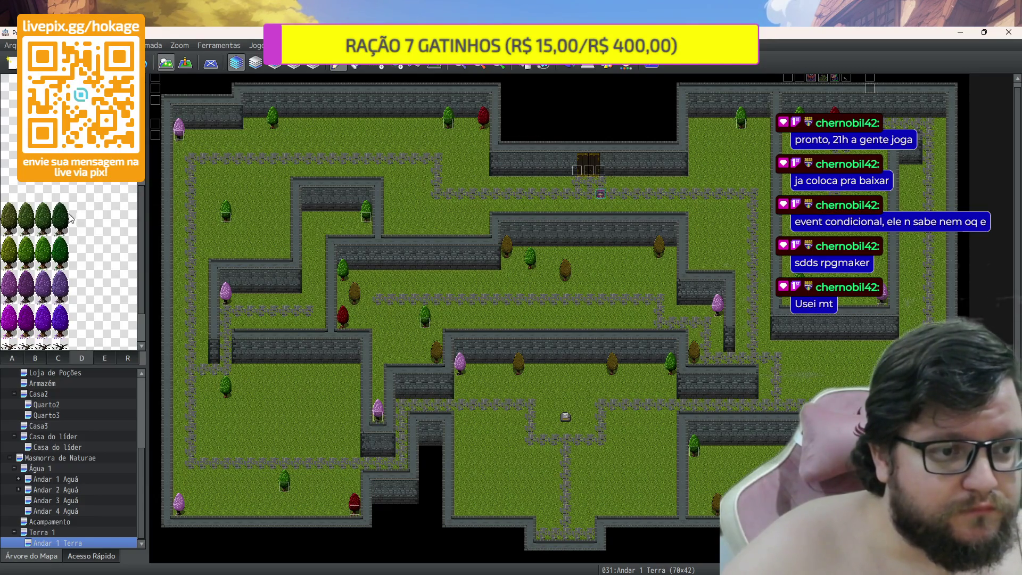
{"action": "left_click_drag", "start_coordinate": [13, 214], "coordinate": [11, 228]}
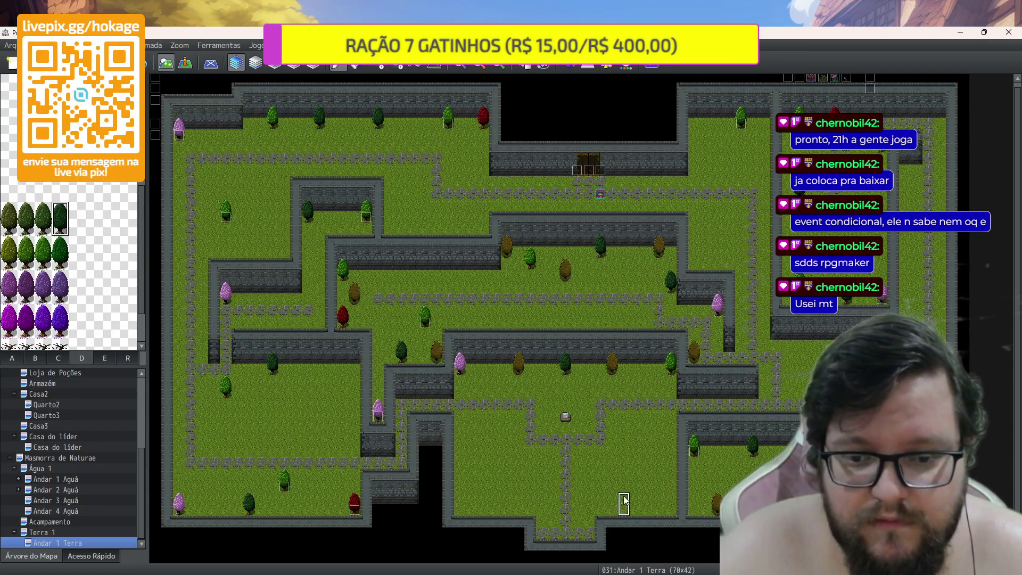
{"action": "left_click", "coordinate": [343, 395]}
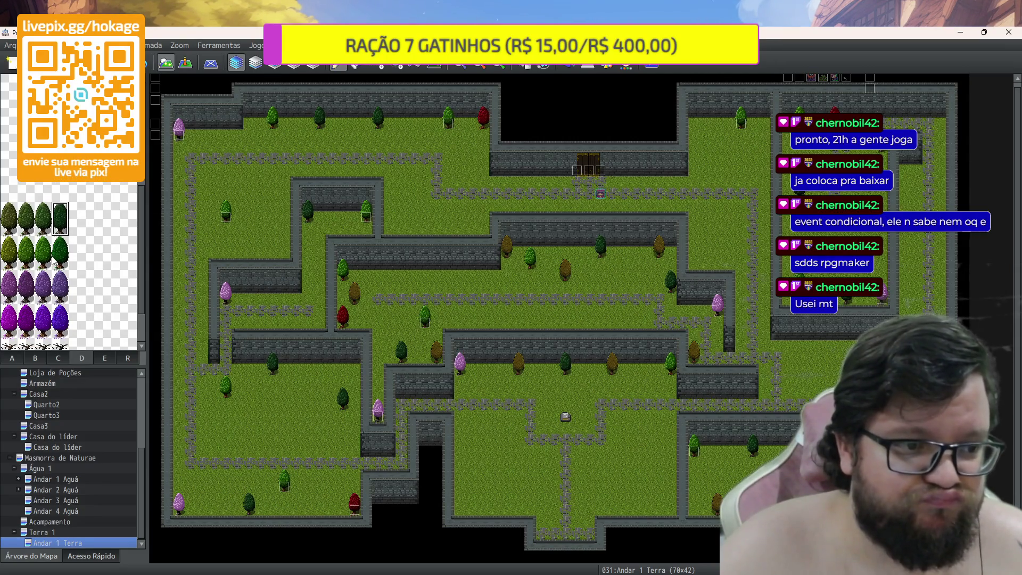
Plant purple trees on the lower-right and central grass
{"action": "left_click", "coordinate": [64, 317]}
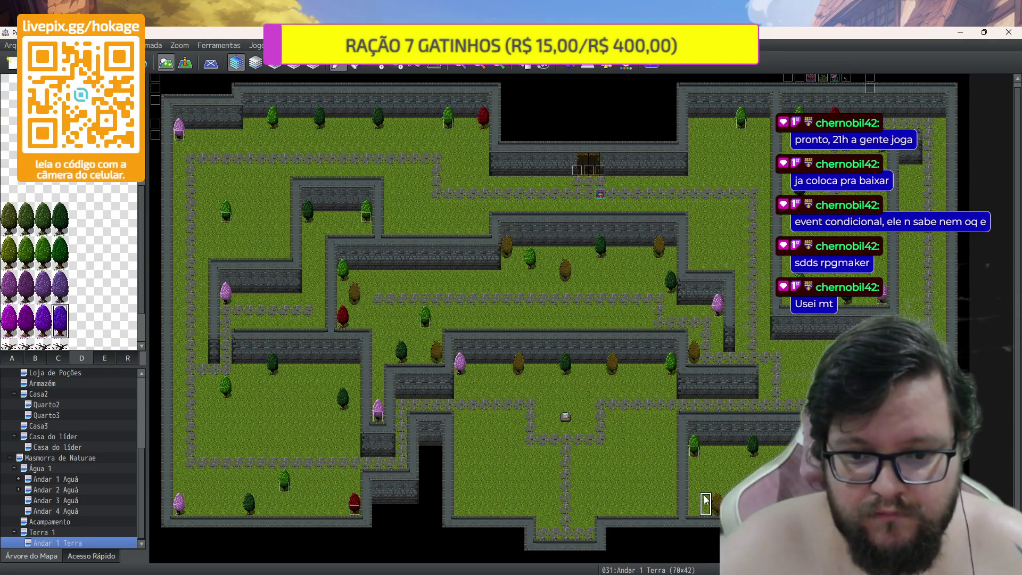
{"action": "left_click", "coordinate": [729, 453]}
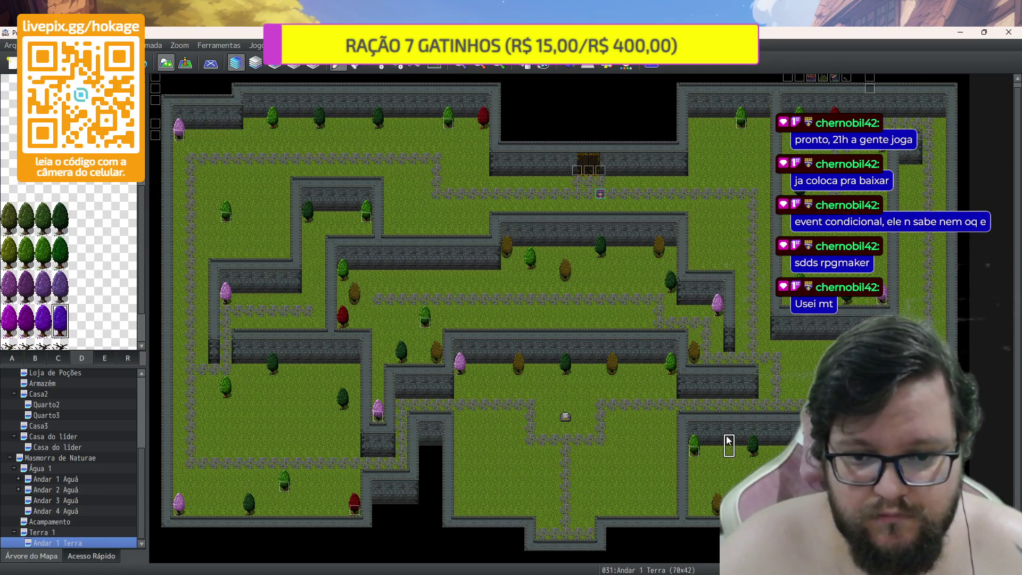
{"action": "left_click", "coordinate": [650, 362]}
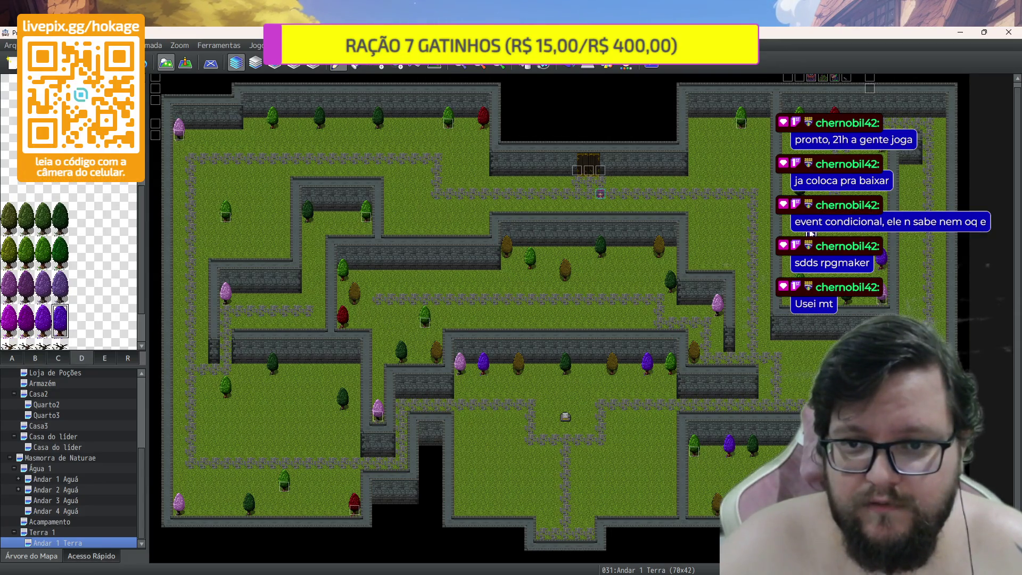
Plant six more purple trees across the top, left and bottom-left grass
{"action": "left_click", "coordinate": [705, 116]}
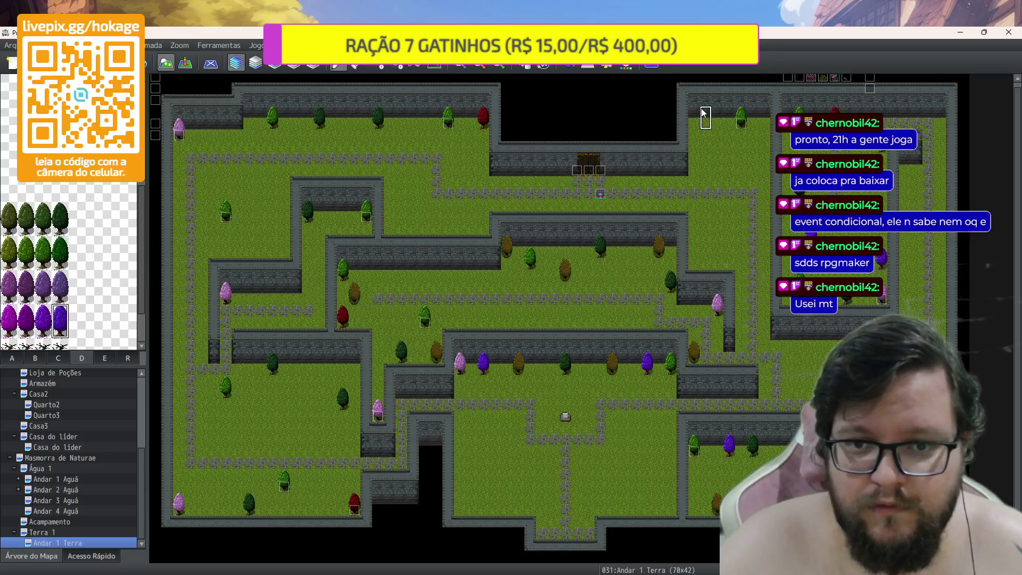
{"action": "left_click", "coordinate": [413, 116]}
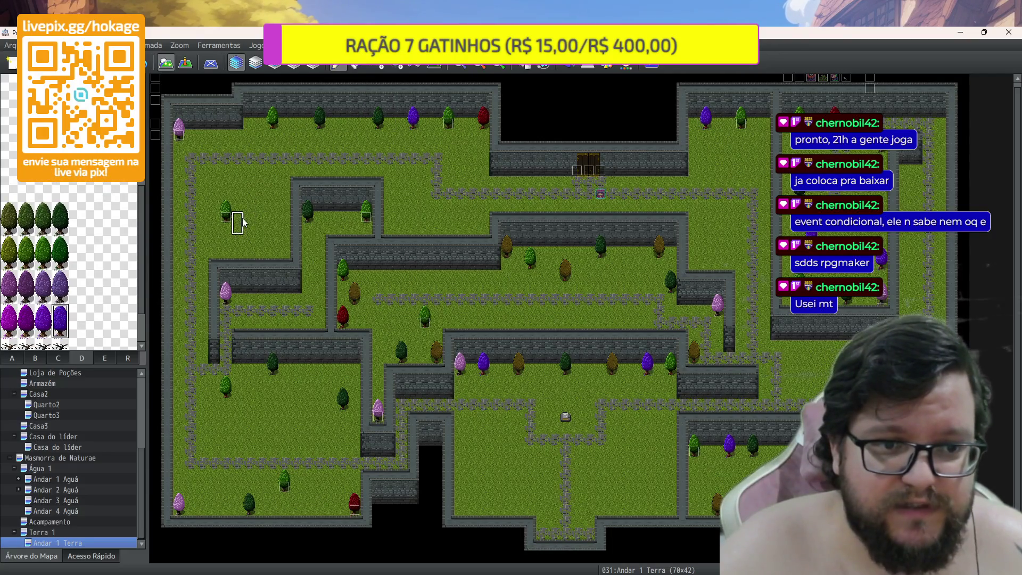
{"action": "left_click", "coordinate": [260, 223]}
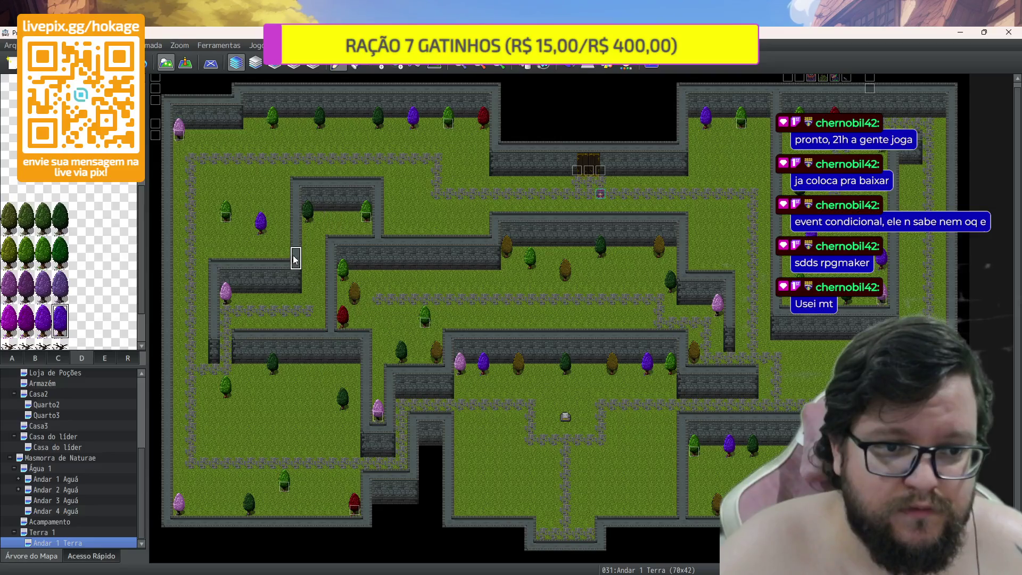
{"action": "left_click", "coordinate": [320, 319]}
{"action": "left_click", "coordinate": [319, 387]}
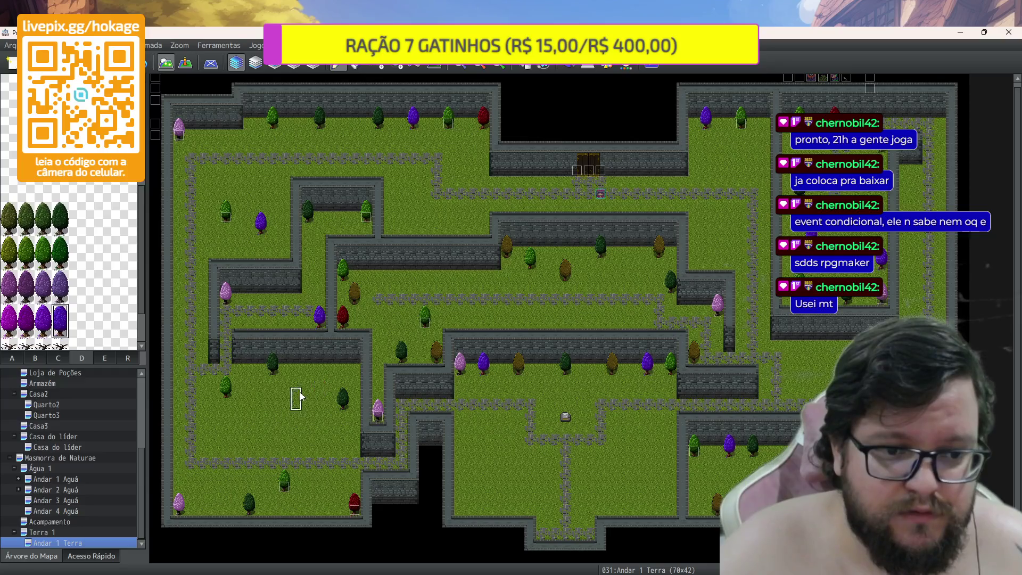
{"action": "left_click", "coordinate": [214, 488]}
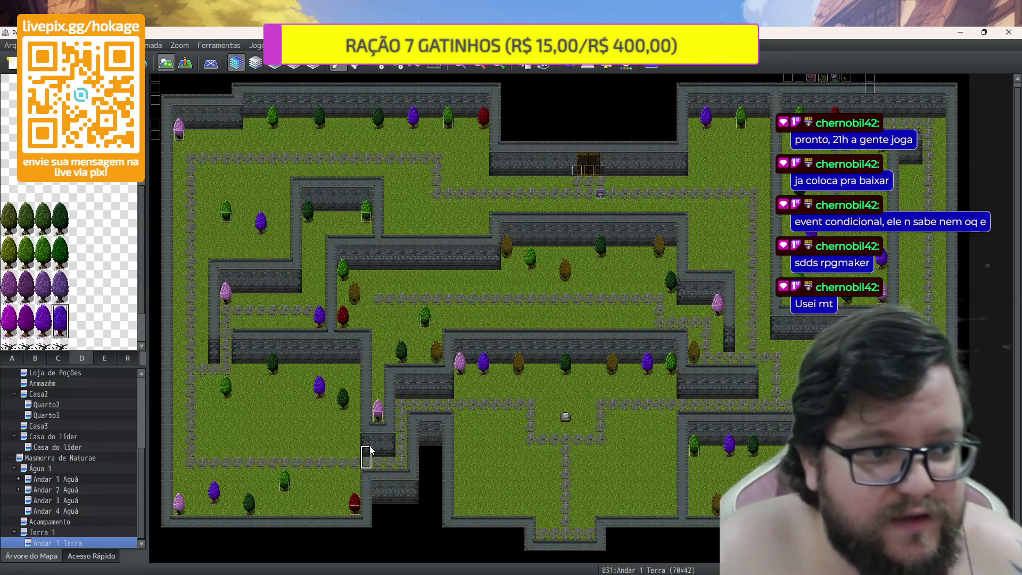
Paint an object tile from tileset B near the top-left path and a small dark tree at the bottom
{"action": "scroll", "coordinate": [88, 311], "scroll_direction": "down", "scroll_amount": 1}
{"action": "scroll", "coordinate": [87, 311], "scroll_direction": "up", "scroll_amount": 1}
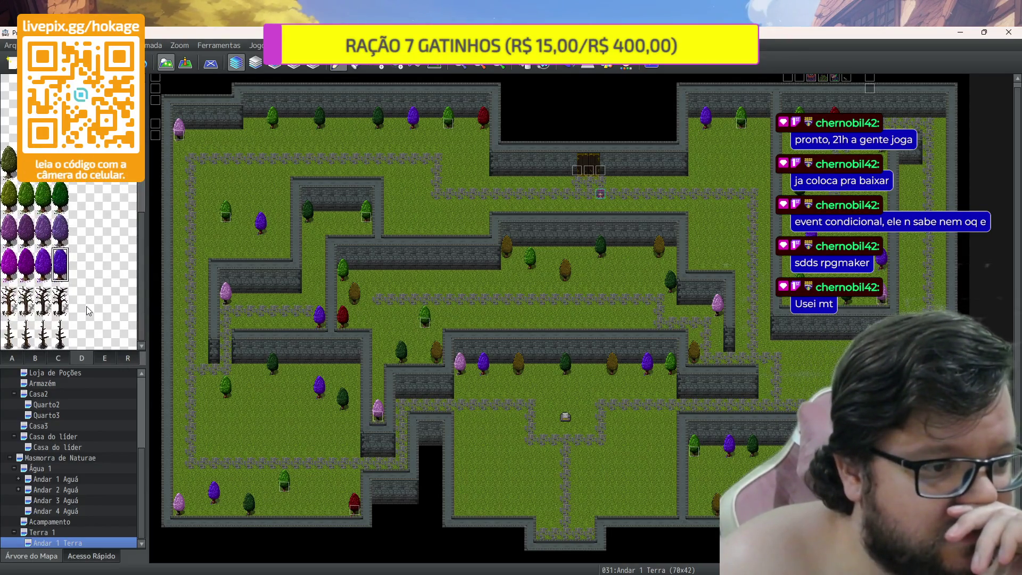
{"action": "scroll", "coordinate": [85, 311], "scroll_direction": "up", "scroll_amount": 2}
{"action": "scroll", "coordinate": [85, 307], "scroll_direction": "up", "scroll_amount": 5}
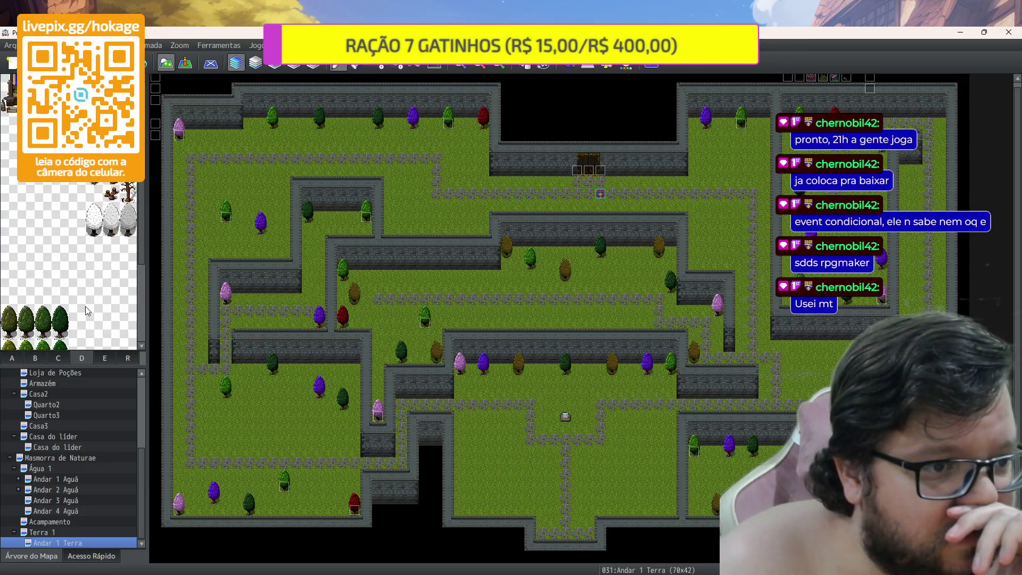
{"action": "left_click", "coordinate": [46, 359]}
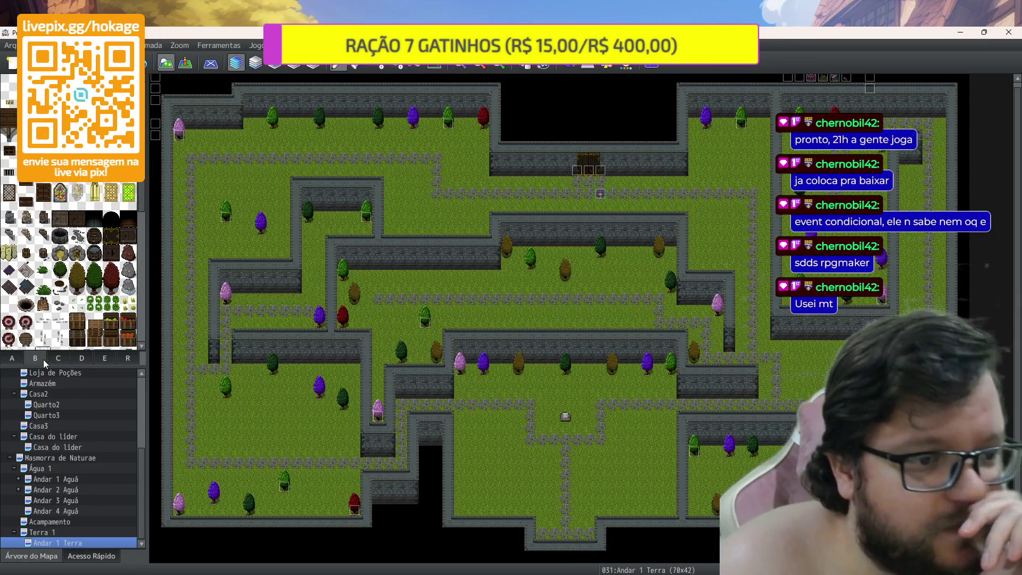
{"action": "left_click", "coordinate": [77, 304]}
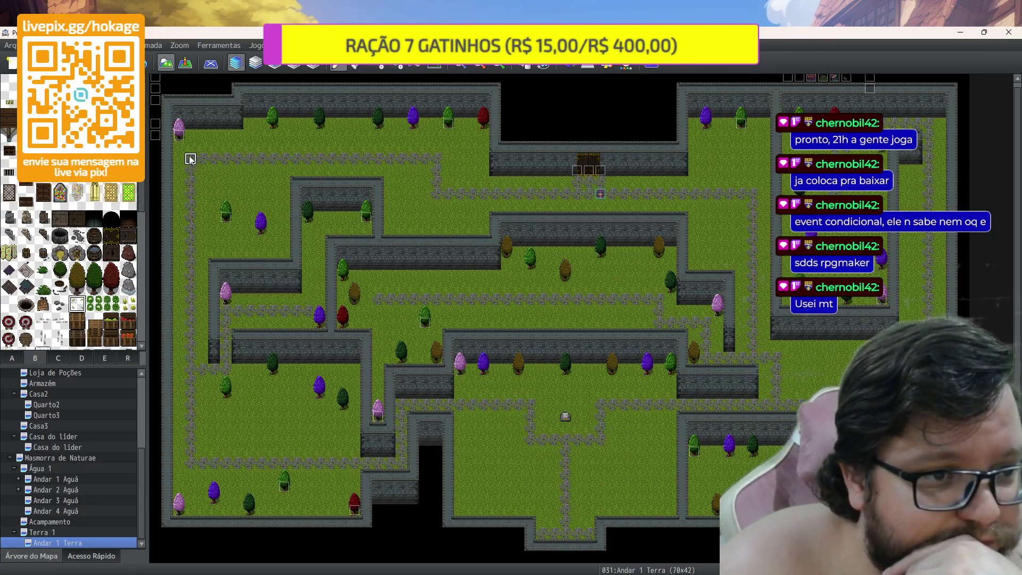
{"action": "left_click", "coordinate": [183, 150]}
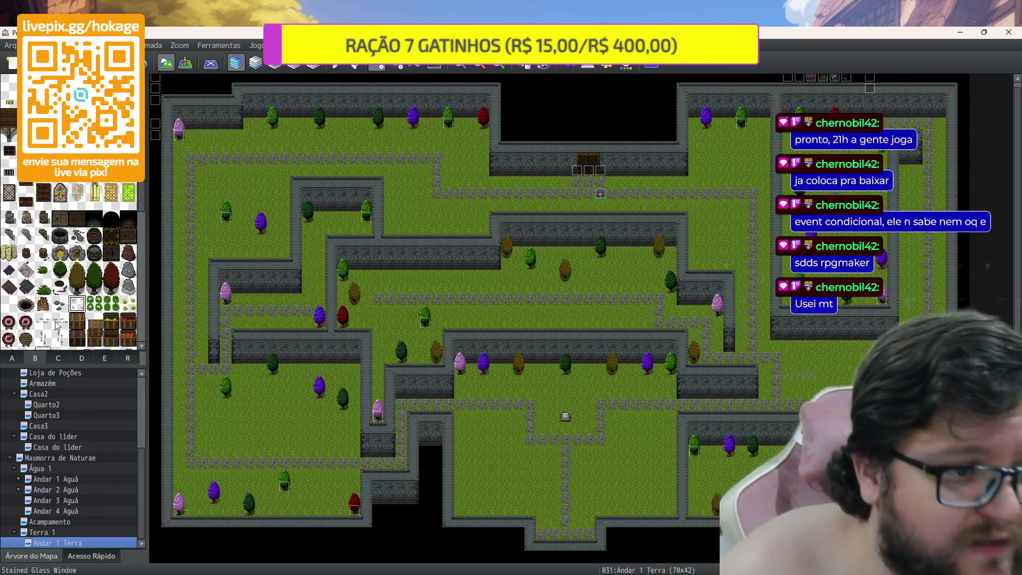
{"action": "left_click", "coordinate": [61, 273]}
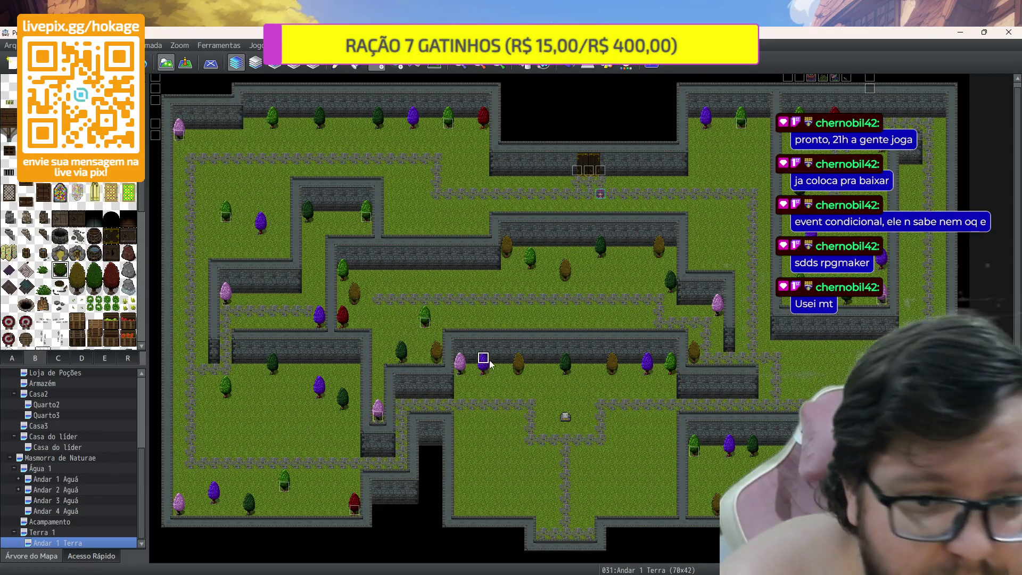
{"action": "left_click", "coordinate": [334, 502]}
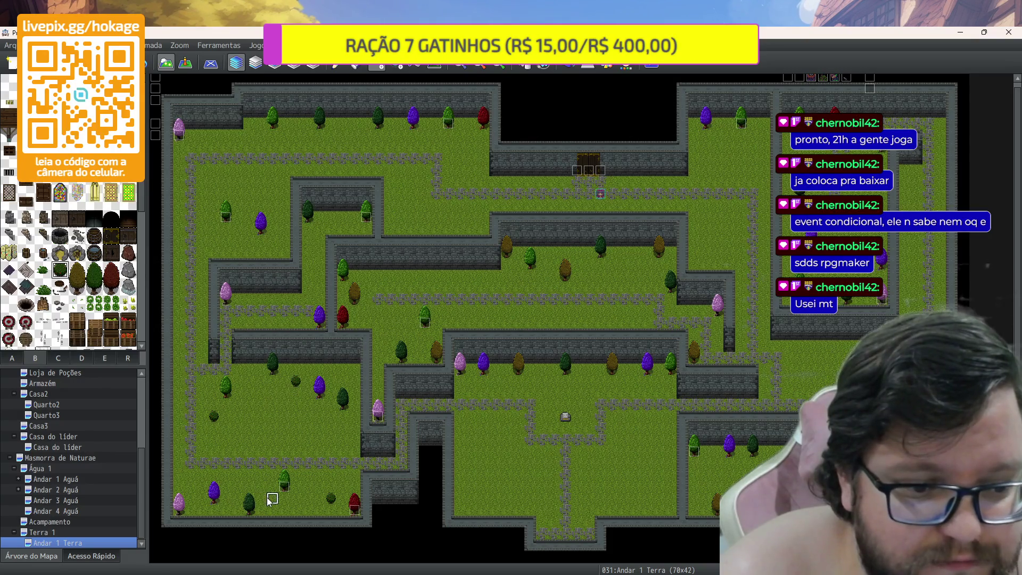
Place nine small dark bushes across the left, central and right grass areas
{"action": "left_click", "coordinate": [343, 218]}
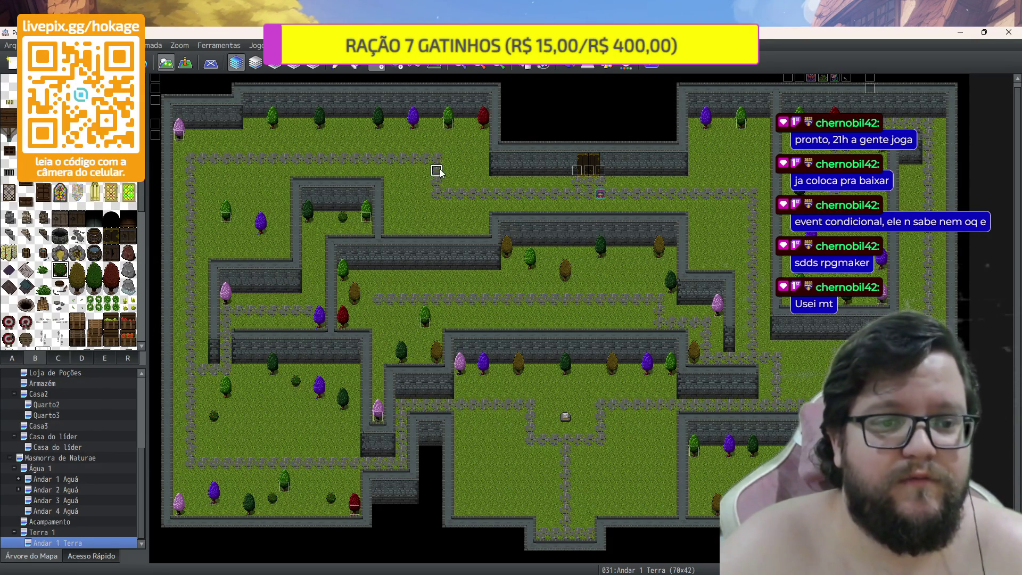
{"action": "left_click", "coordinate": [472, 170]}
{"action": "left_click", "coordinate": [296, 123]}
{"action": "left_click", "coordinate": [248, 193]}
{"action": "left_click", "coordinate": [248, 251]}
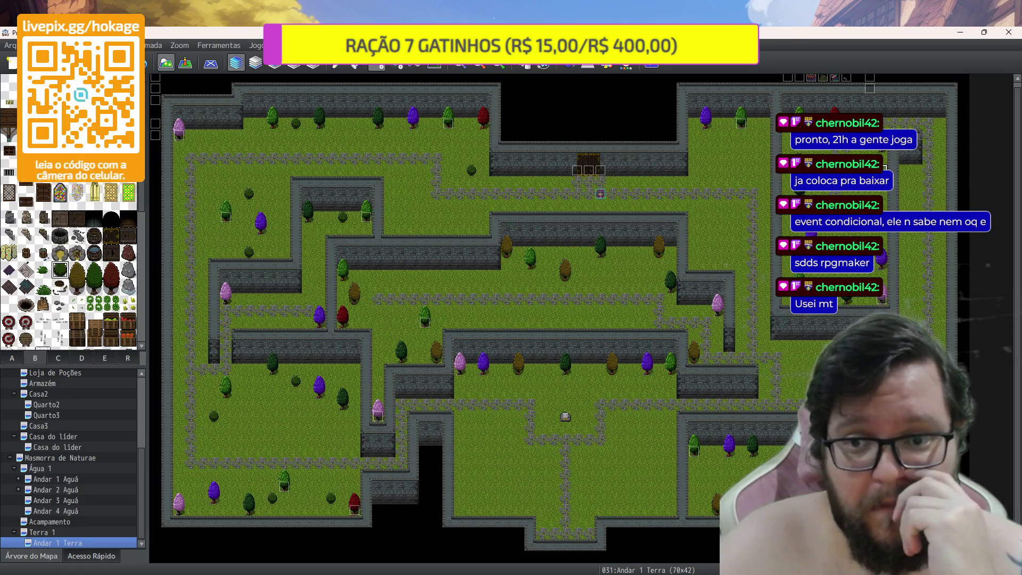
{"action": "left_click", "coordinate": [741, 146]}
{"action": "left_click", "coordinate": [705, 170]}
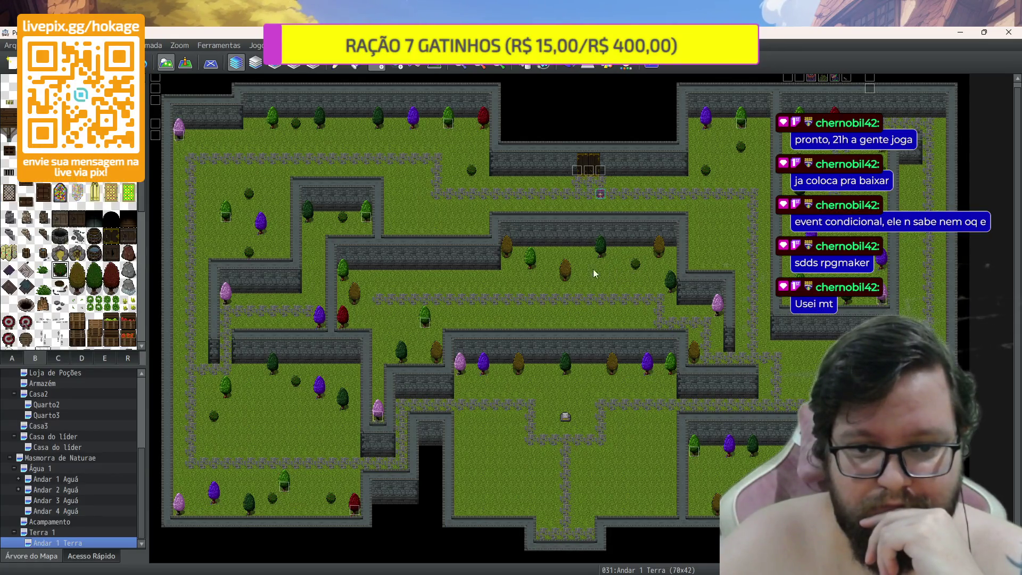
{"action": "left_click", "coordinate": [448, 275]}
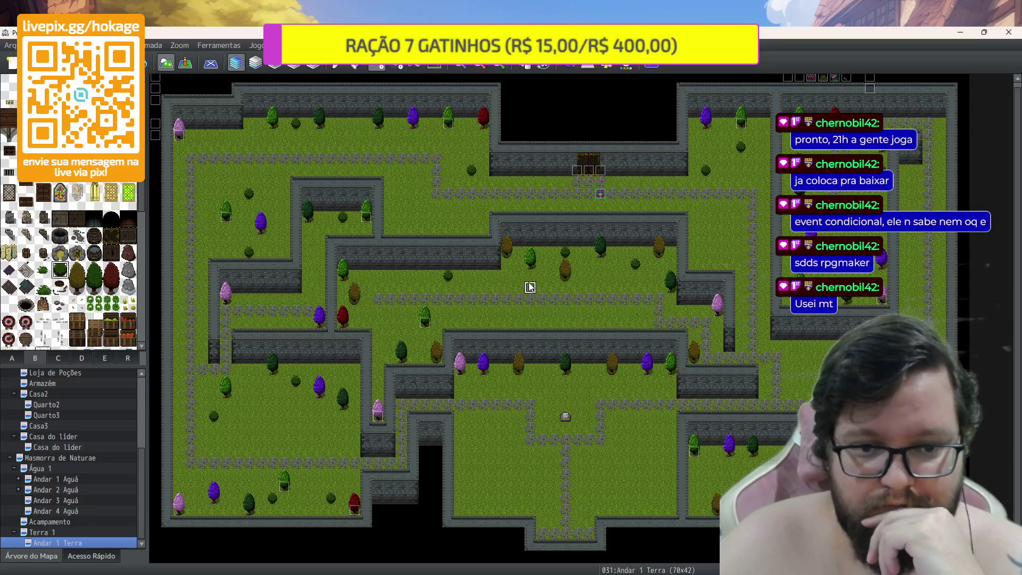
{"action": "left_click", "coordinate": [366, 310]}
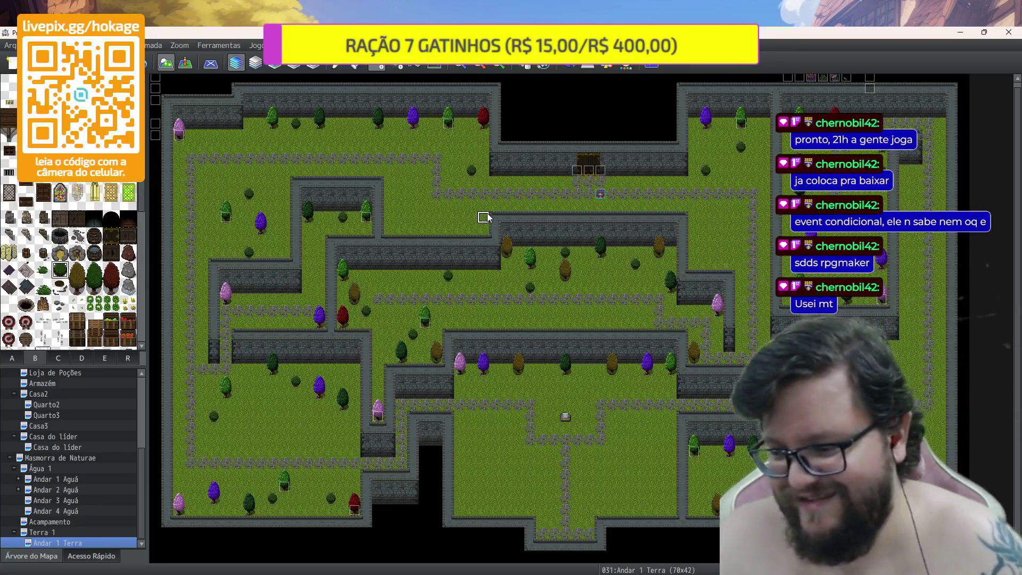
{"action": "scroll", "coordinate": [56, 254], "scroll_direction": "down", "scroll_amount": 3}
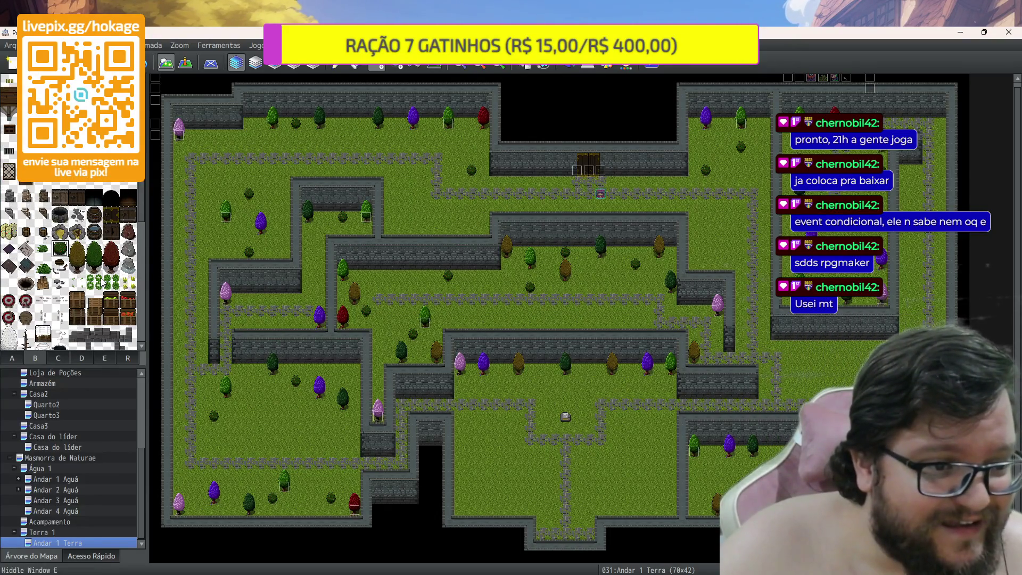
Place a small bush from tileset B near the top wall
{"action": "left_click", "coordinate": [42, 235]}
{"action": "left_click", "coordinate": [331, 125]}
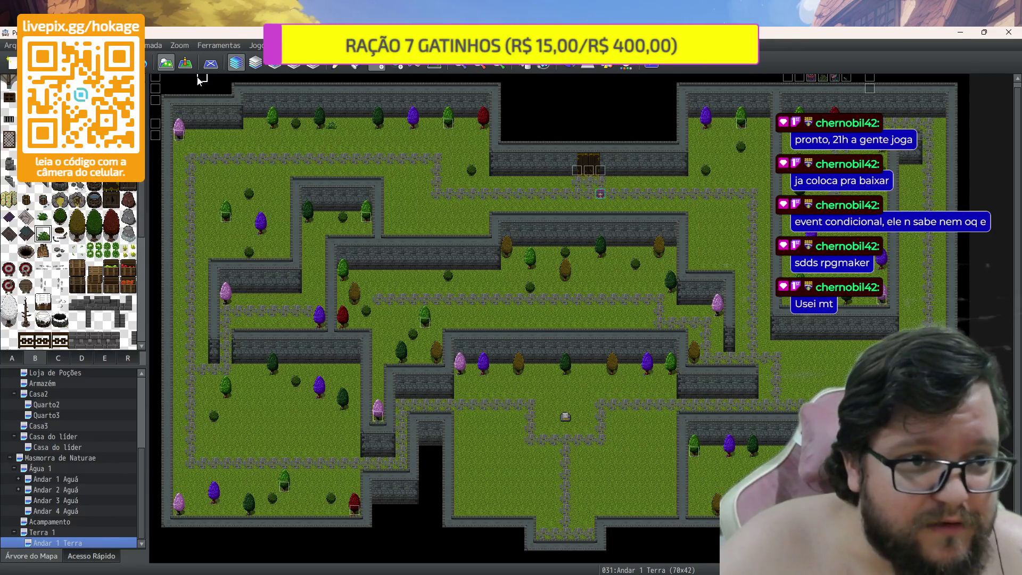
{"action": "left_click", "coordinate": [211, 63]}
{"action": "left_click", "coordinate": [213, 63]}
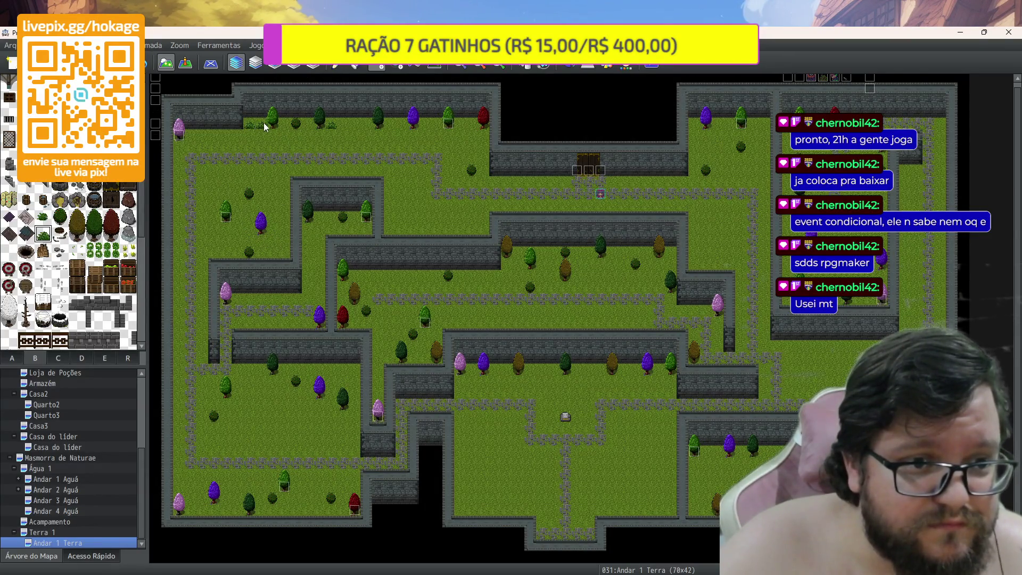
Paint grass-tuft and bush rows along the top wall base and the lower wall bases
{"action": "left_click_drag", "start_coordinate": [311, 129], "coordinate": [287, 128]}
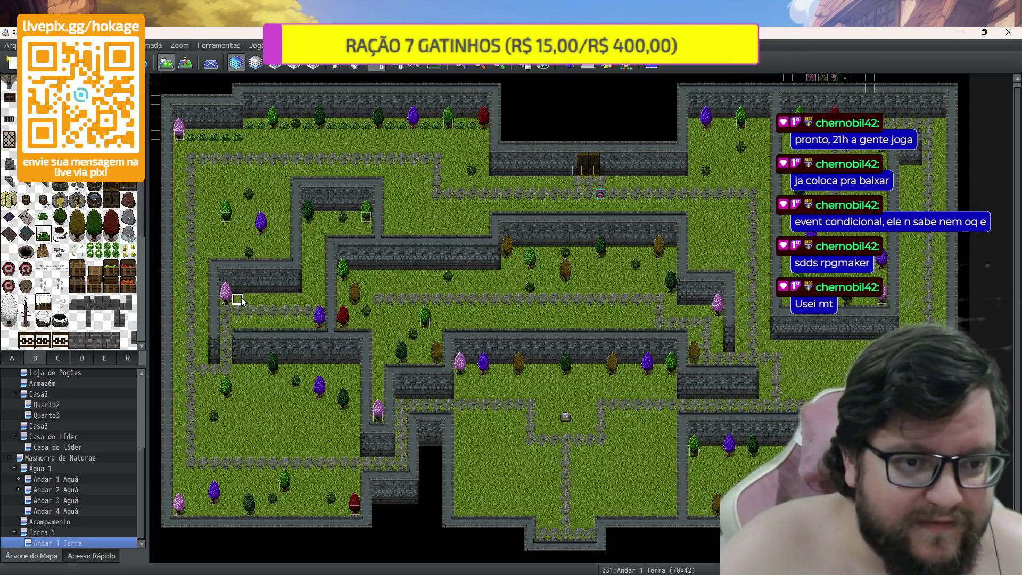
{"action": "left_click_drag", "start_coordinate": [273, 296], "coordinate": [296, 297]}
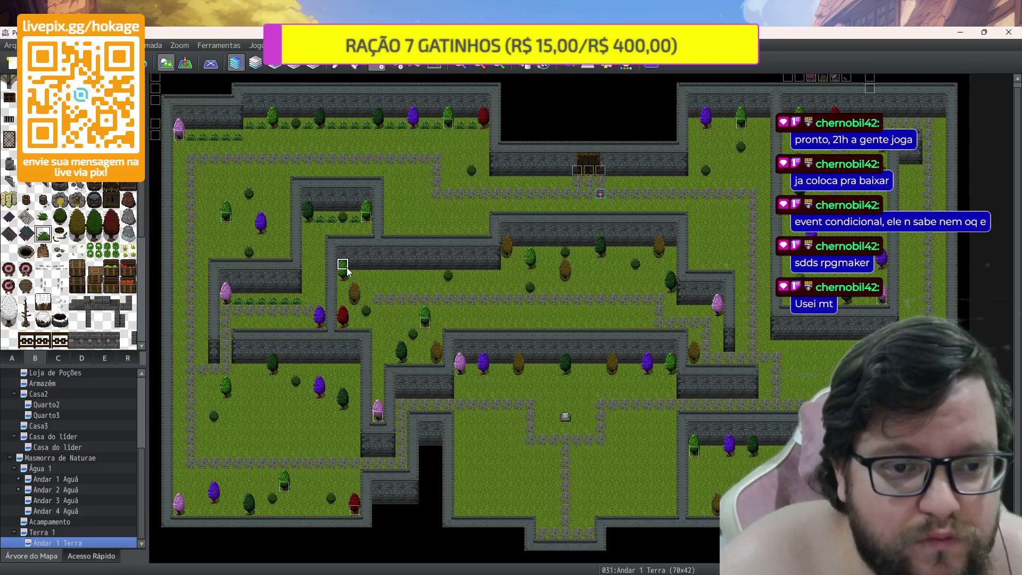
{"action": "mouse_move", "coordinate": [382, 280]}
{"action": "left_mouse_down"}
{"action": "mouse_move", "coordinate": [461, 282]}
{"action": "mouse_move", "coordinate": [541, 252]}
{"action": "left_mouse_up"}
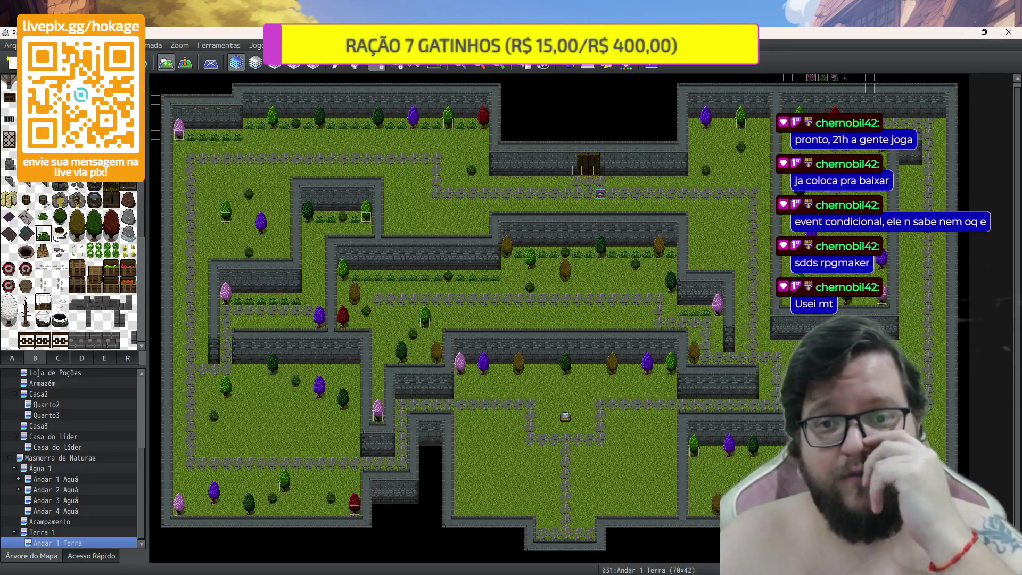
{"action": "scroll", "coordinate": [67, 313], "scroll_direction": "down", "scroll_amount": 10}
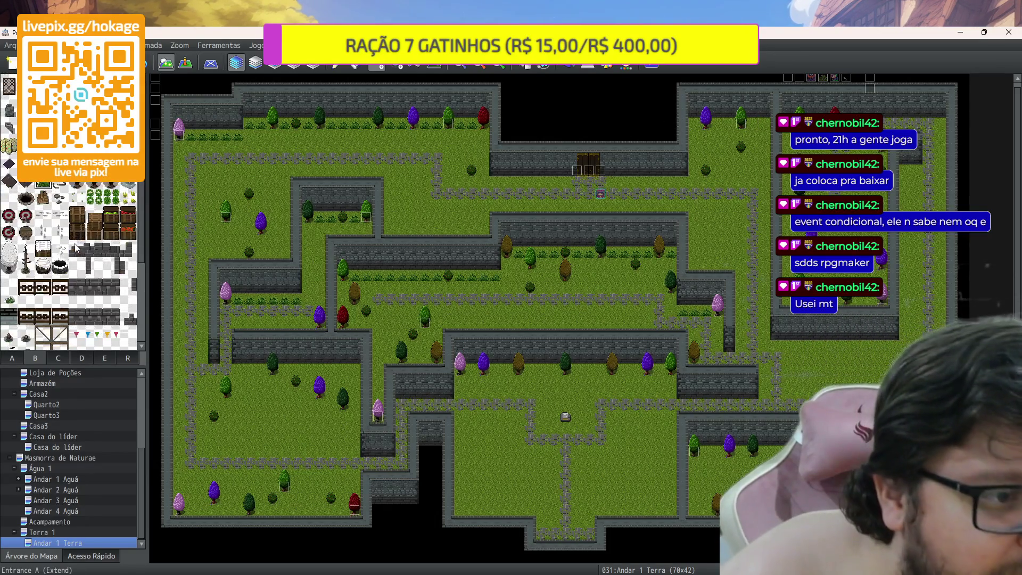
Place a bush near the map's top-left and a small plant along the top wall
{"action": "left_click", "coordinate": [26, 230]}
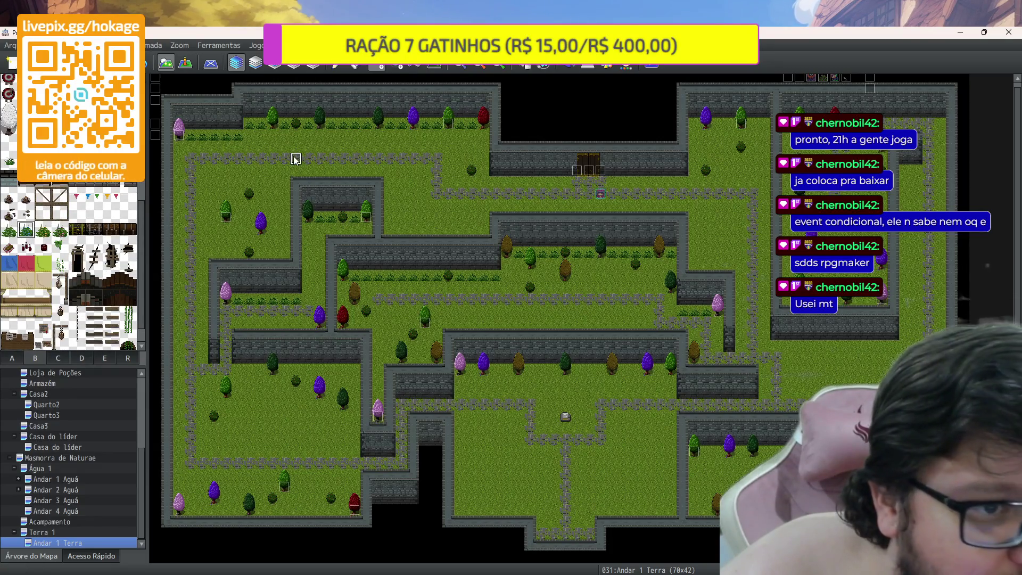
{"action": "left_click", "coordinate": [195, 138]}
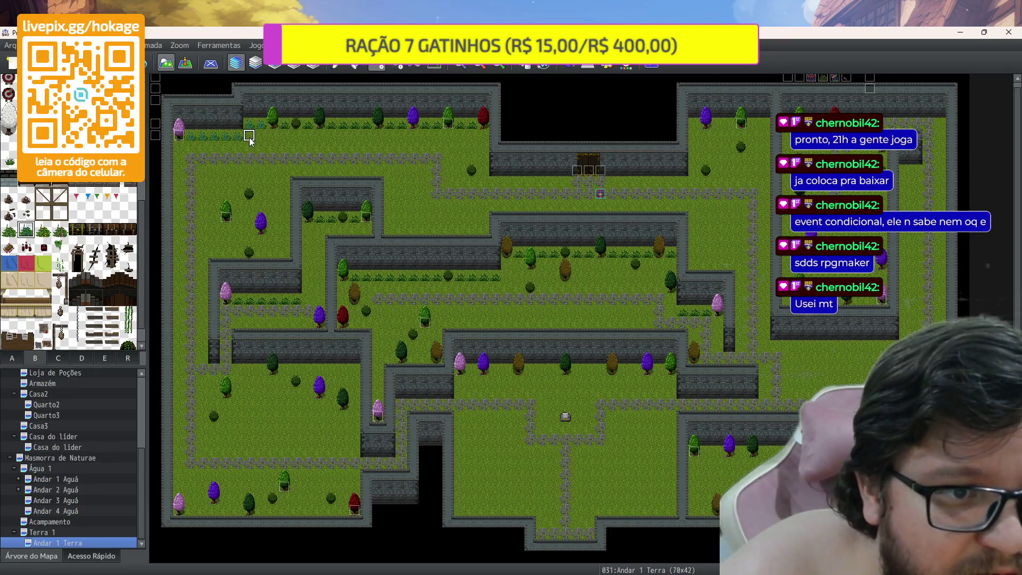
{"action": "left_click", "coordinate": [60, 229]}
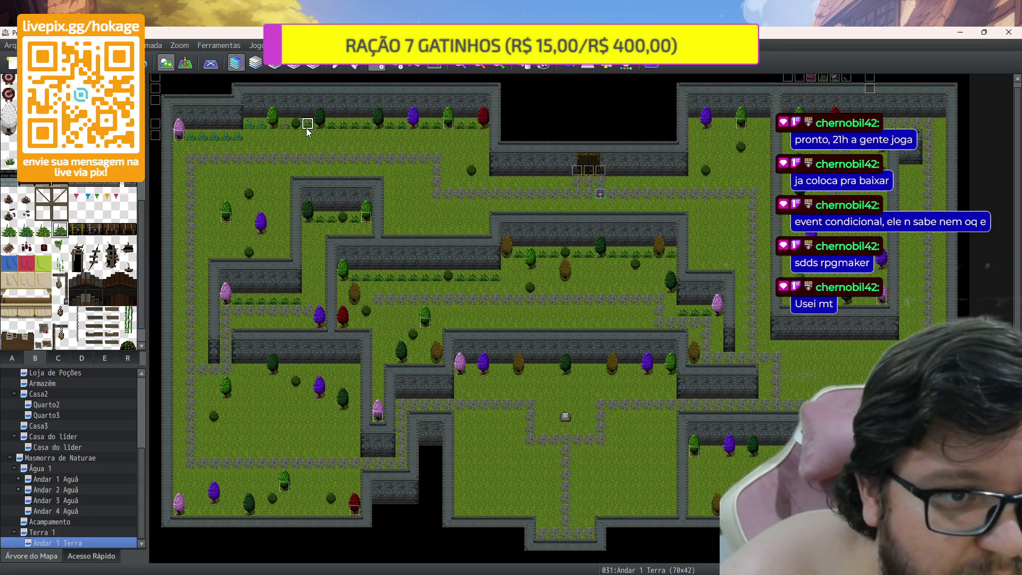
{"action": "left_click", "coordinate": [330, 126]}
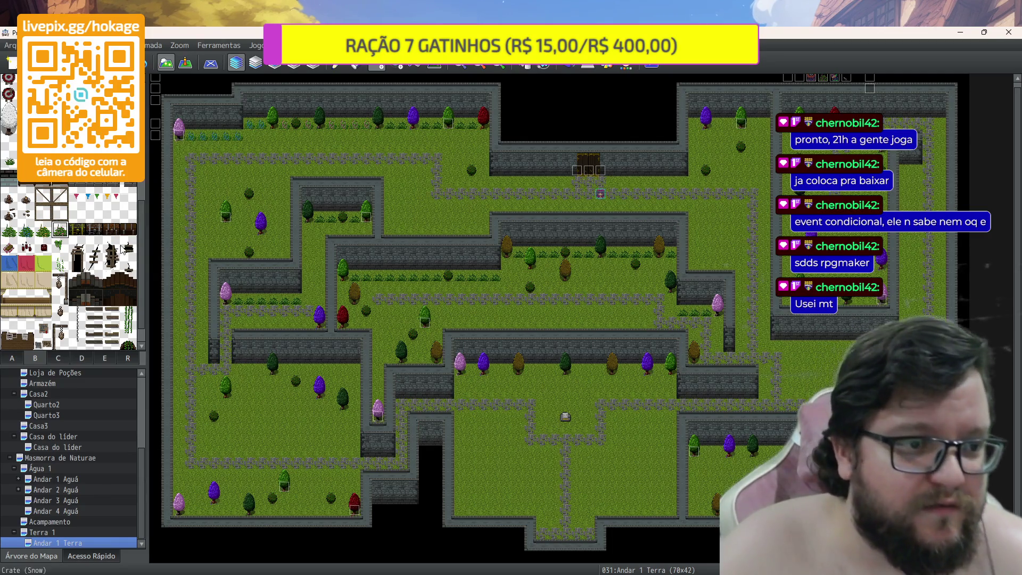
Paint a row of fuller bushes along the wall base
{"action": "left_click", "coordinate": [43, 230]}
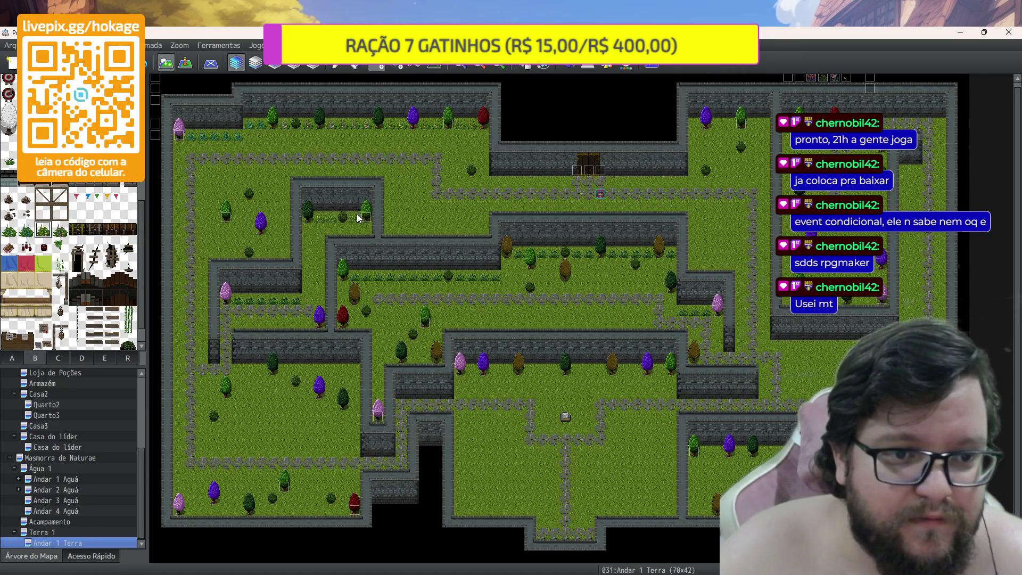
{"action": "left_click", "coordinate": [8, 230]}
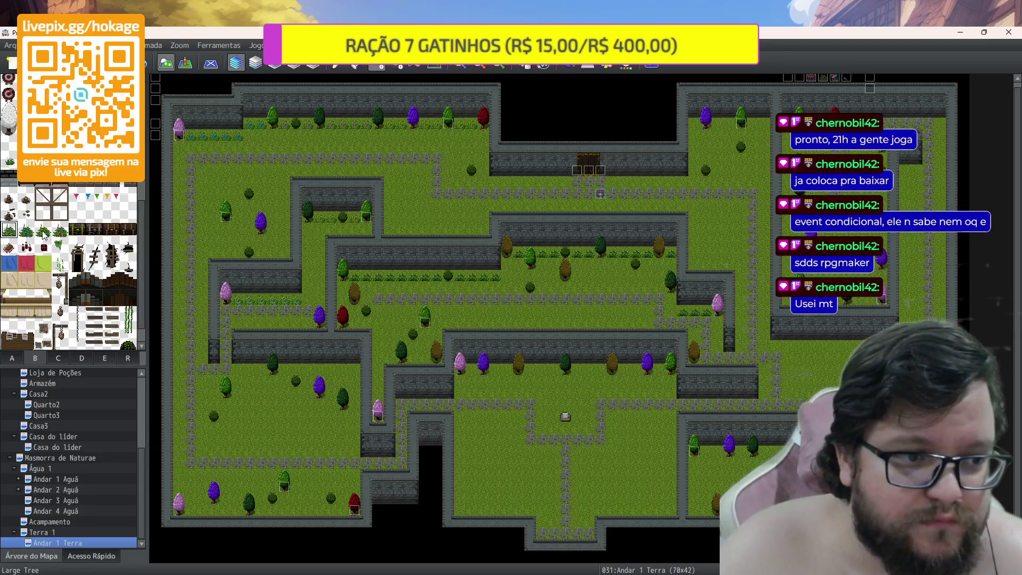
{"action": "left_click", "coordinate": [25, 230]}
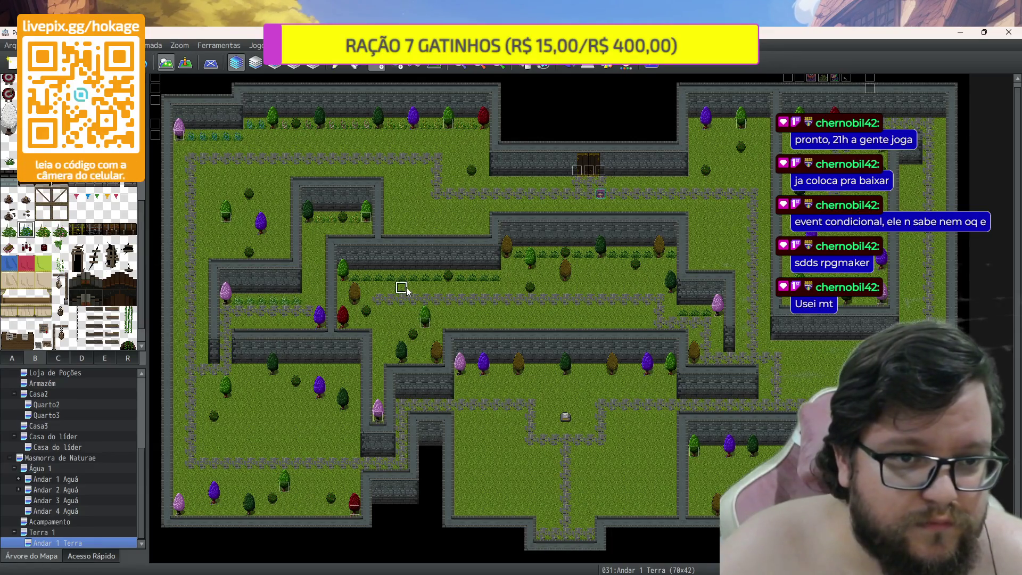
{"action": "left_click", "coordinate": [60, 230]}
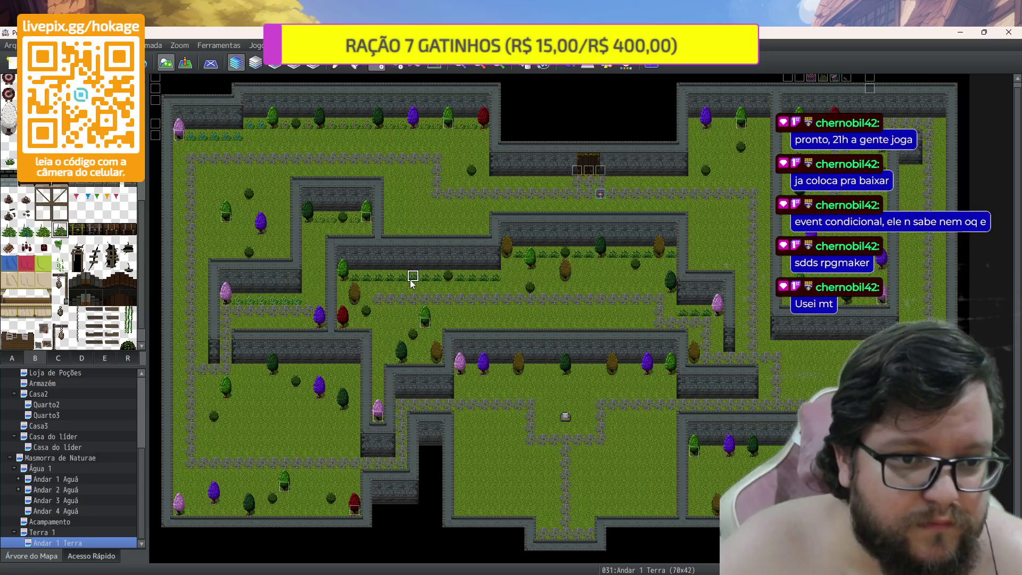
{"action": "left_click_drag", "start_coordinate": [362, 276], "coordinate": [431, 281]}
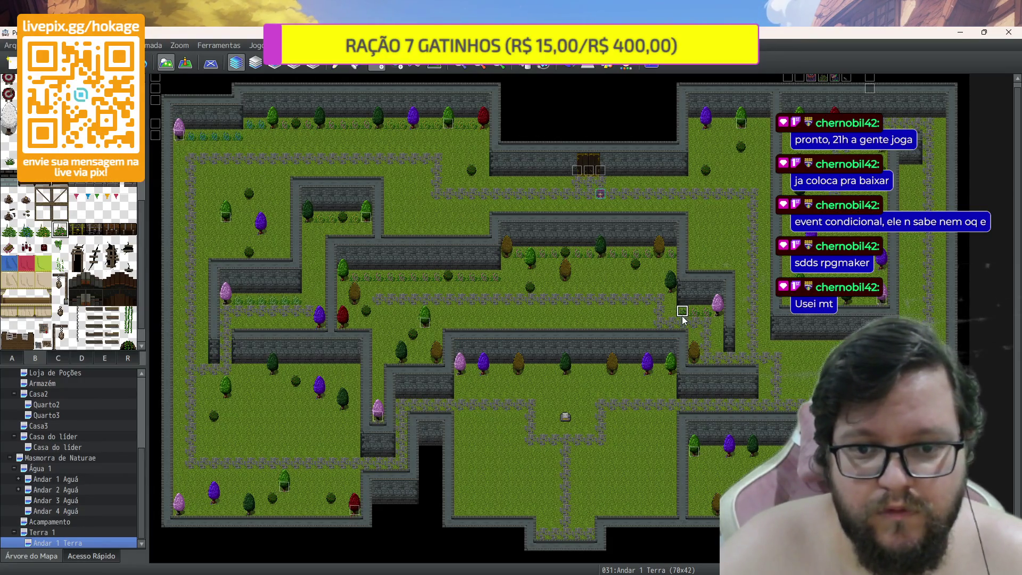
Try the first, other and fuller bush variants in tileset B for more planting
{"action": "left_click", "coordinate": [9, 230]}
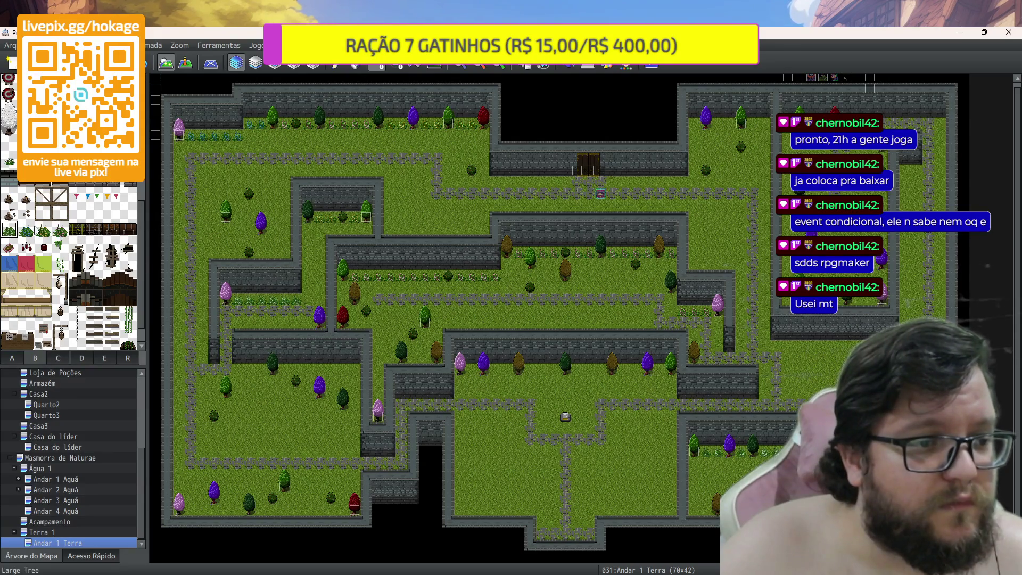
{"action": "left_click", "coordinate": [48, 233]}
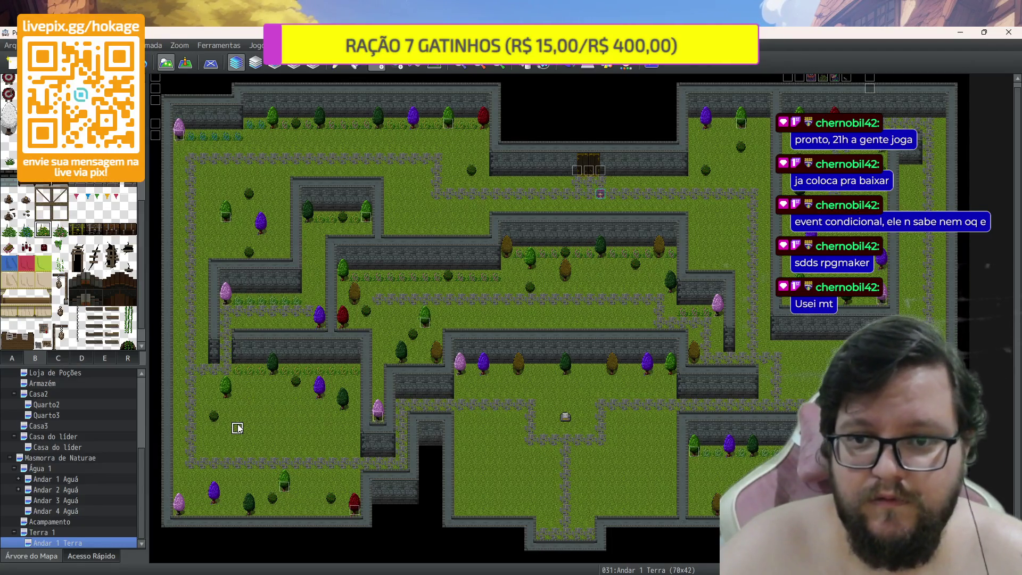
{"action": "left_click", "coordinate": [60, 230]}
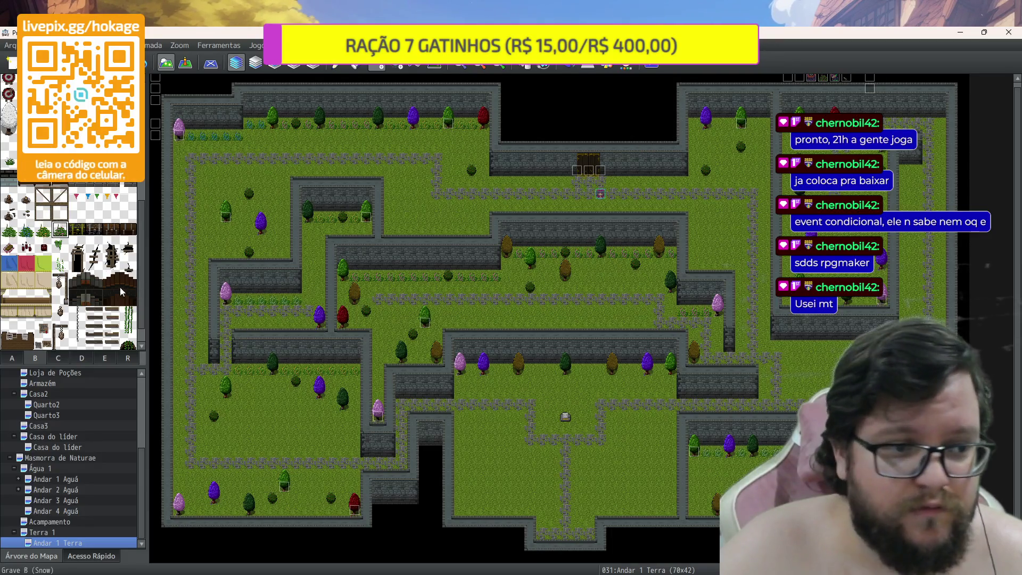
{"action": "left_click", "coordinate": [11, 233]}
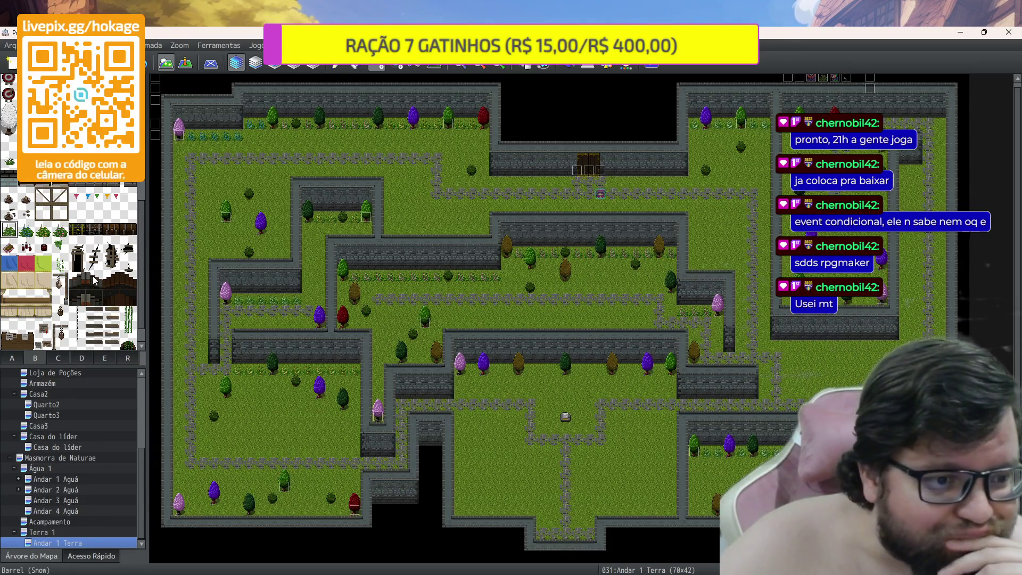
{"action": "scroll", "coordinate": [94, 280], "scroll_direction": "up", "scroll_amount": 4}
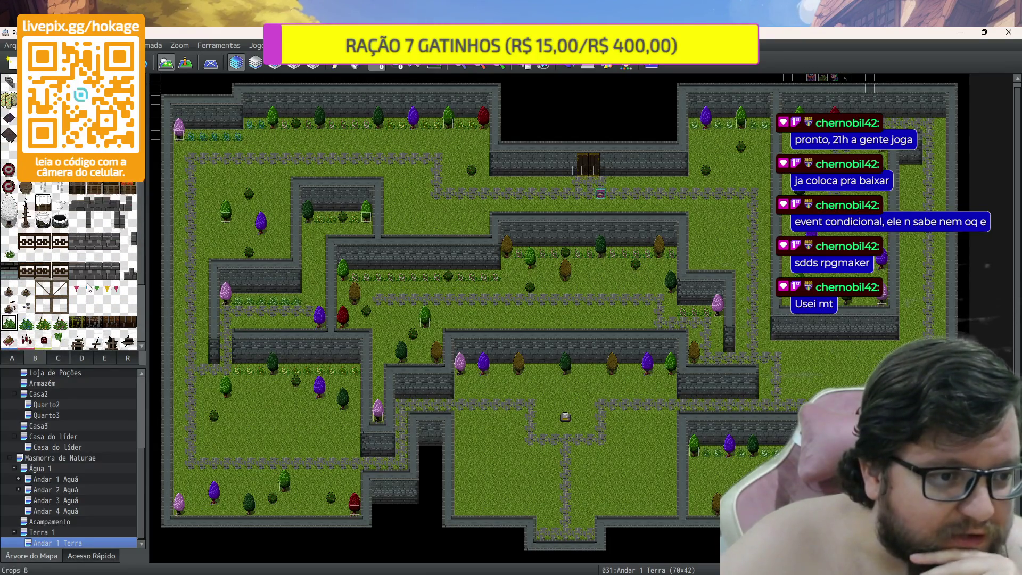
{"action": "scroll", "coordinate": [88, 288], "scroll_direction": "up", "scroll_amount": 1}
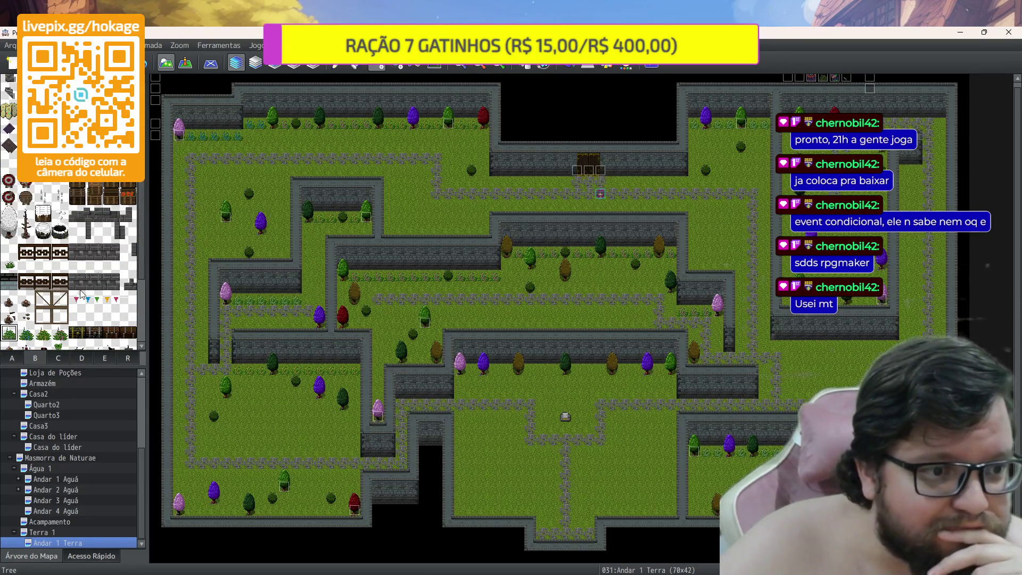
{"action": "scroll", "coordinate": [88, 288], "scroll_direction": "down", "scroll_amount": 3}
{"action": "left_click", "coordinate": [60, 285]}
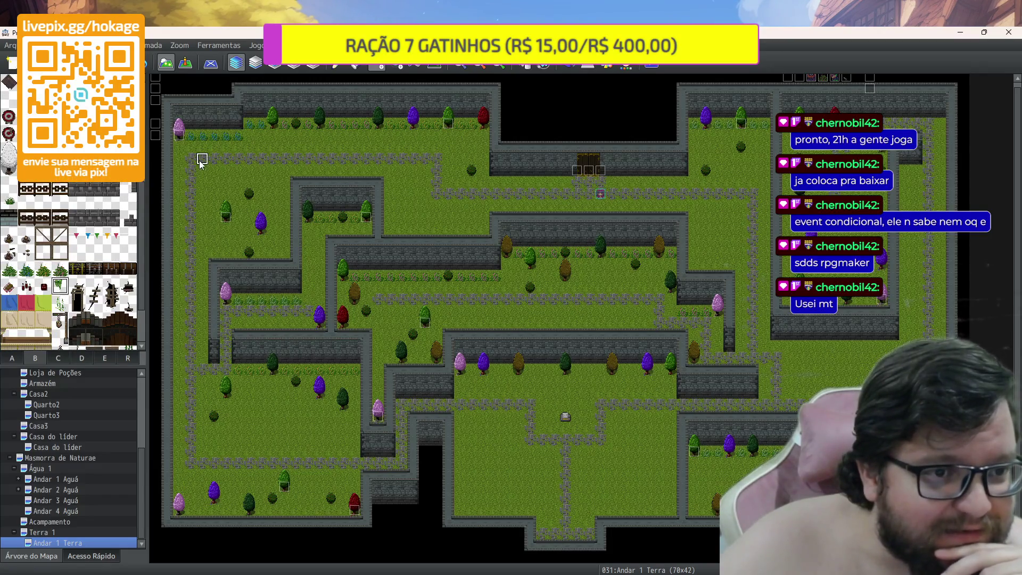
{"action": "left_click", "coordinate": [204, 128]}
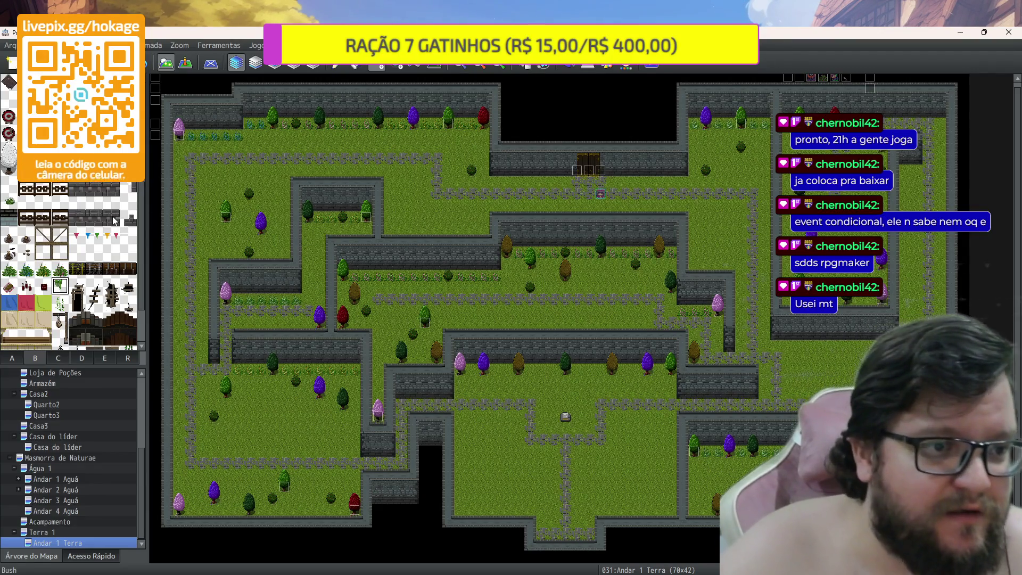
{"action": "scroll", "coordinate": [113, 221], "scroll_direction": "up", "scroll_amount": 3}
{"action": "scroll", "coordinate": [113, 221], "scroll_direction": "up", "scroll_amount": 6}
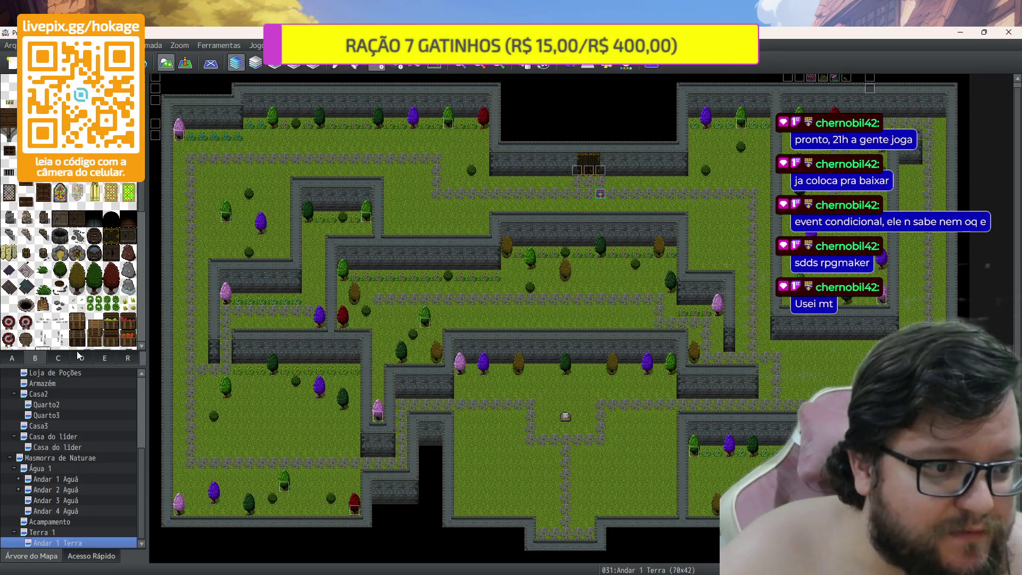
{"action": "left_click", "coordinate": [80, 357]}
{"action": "left_click", "coordinate": [32, 362]}
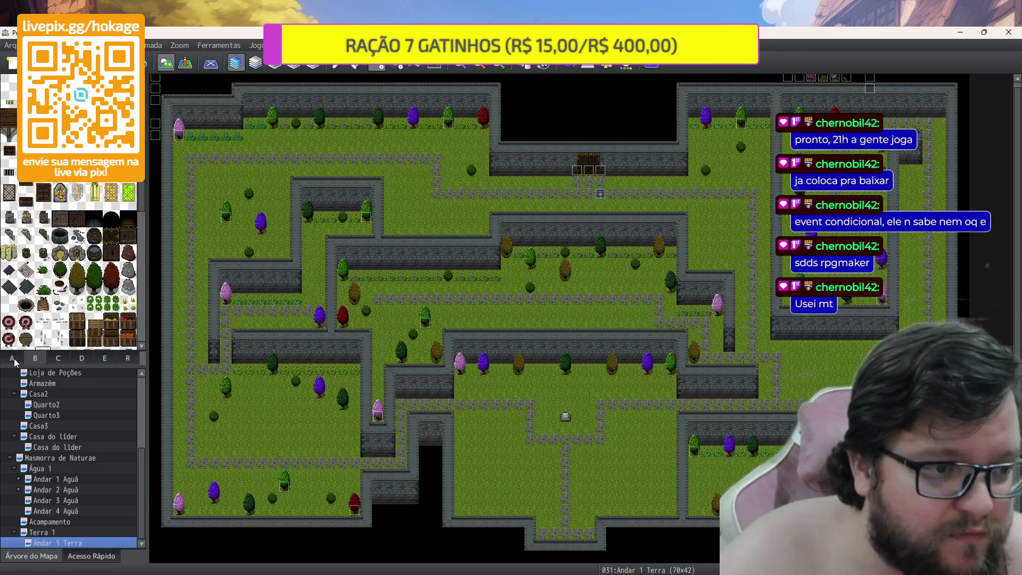
{"action": "left_click", "coordinate": [78, 304]}
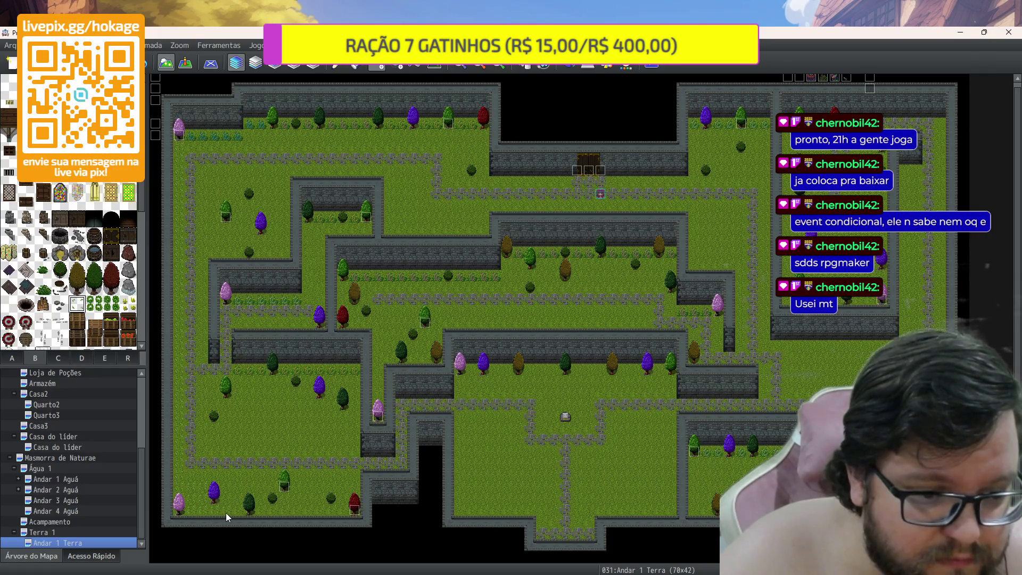
{"action": "scroll", "coordinate": [283, 426], "scroll_direction": "up", "scroll_amount": 2}
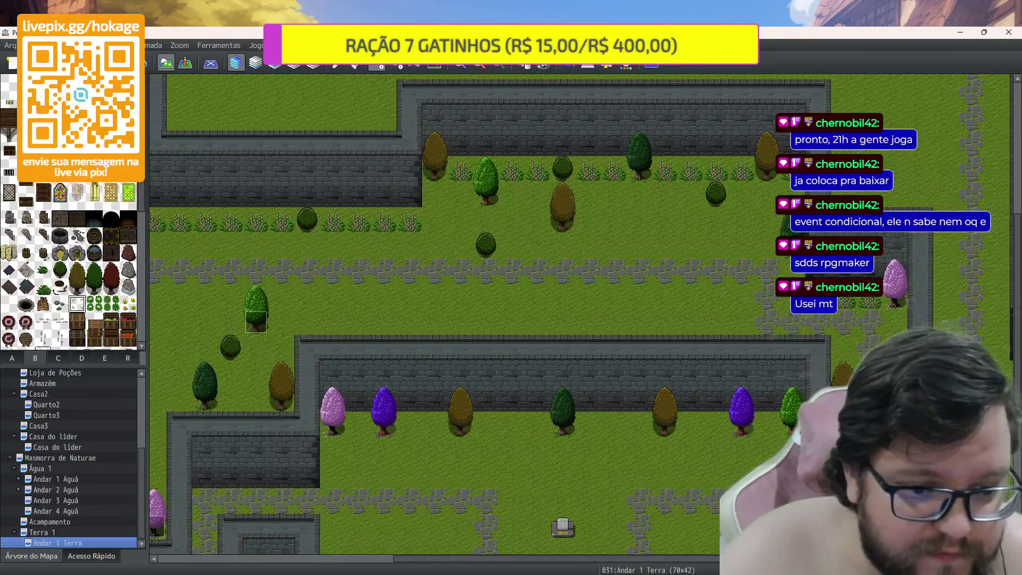
{"action": "left_click_drag", "start_coordinate": [425, 563], "coordinate": [191, 563]}
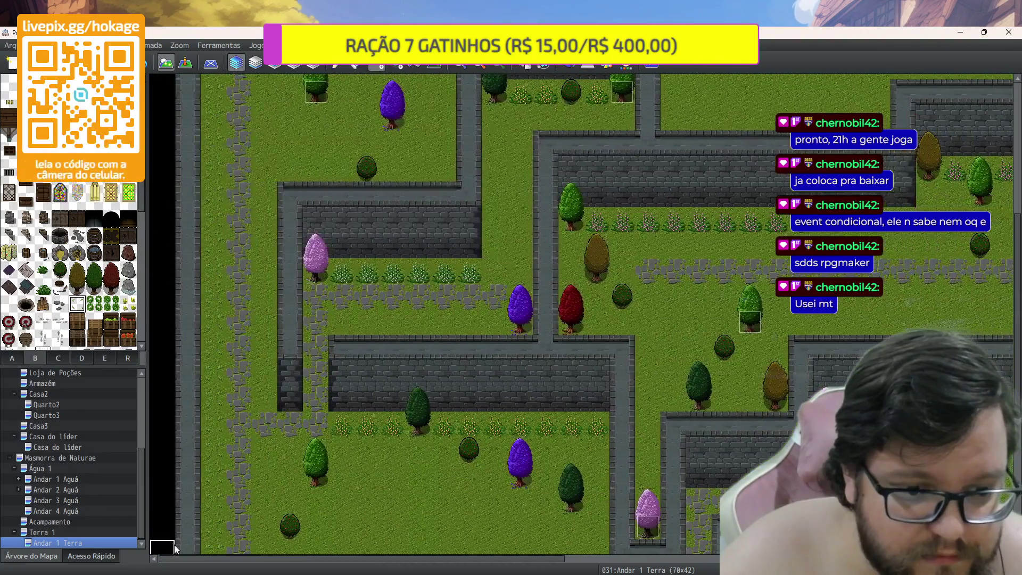
{"action": "scroll", "coordinate": [356, 409], "scroll_direction": "down", "scroll_amount": 3}
{"action": "scroll", "coordinate": [356, 409], "scroll_direction": "down", "scroll_amount": 2}
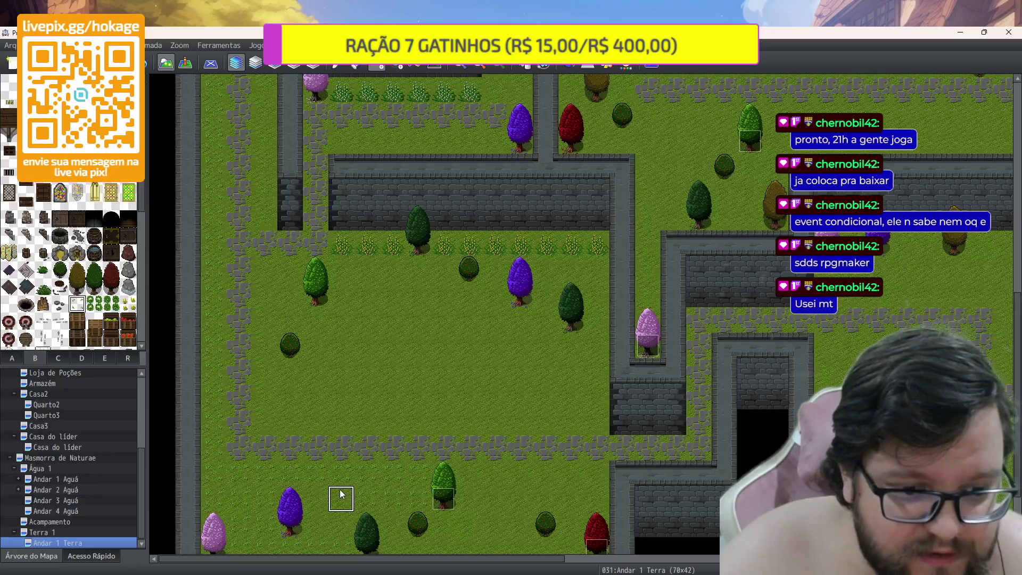
{"action": "scroll", "coordinate": [415, 463], "scroll_direction": "down", "scroll_amount": 2}
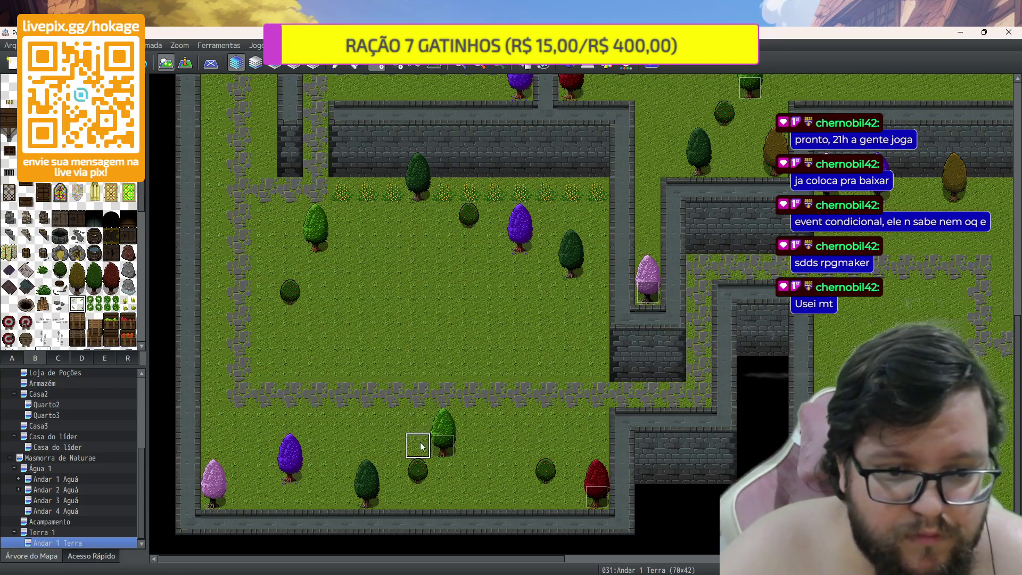
{"action": "scroll", "coordinate": [330, 280], "scroll_direction": "up", "scroll_amount": 3}
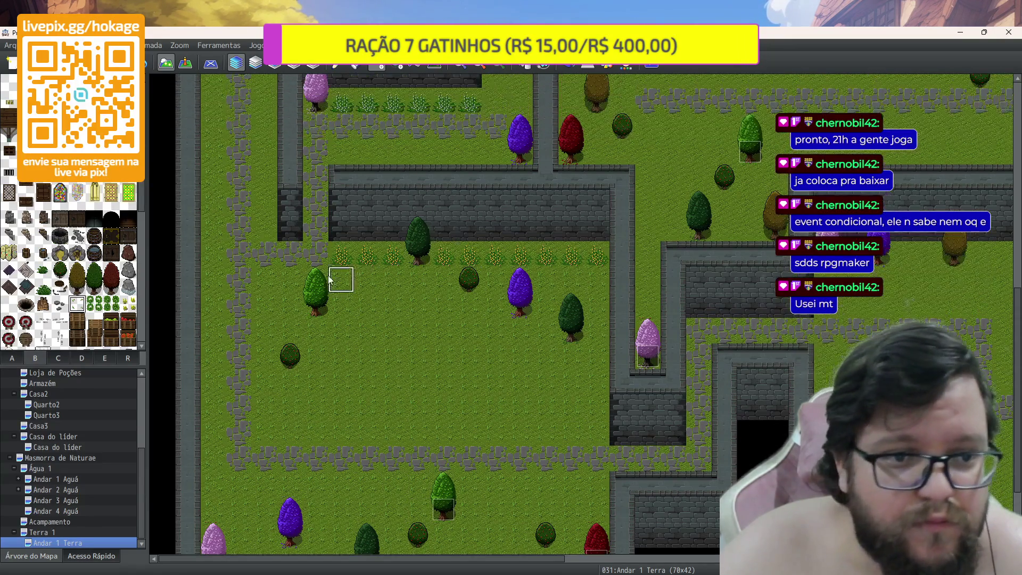
{"action": "scroll", "coordinate": [330, 280], "scroll_direction": "up", "scroll_amount": 5}
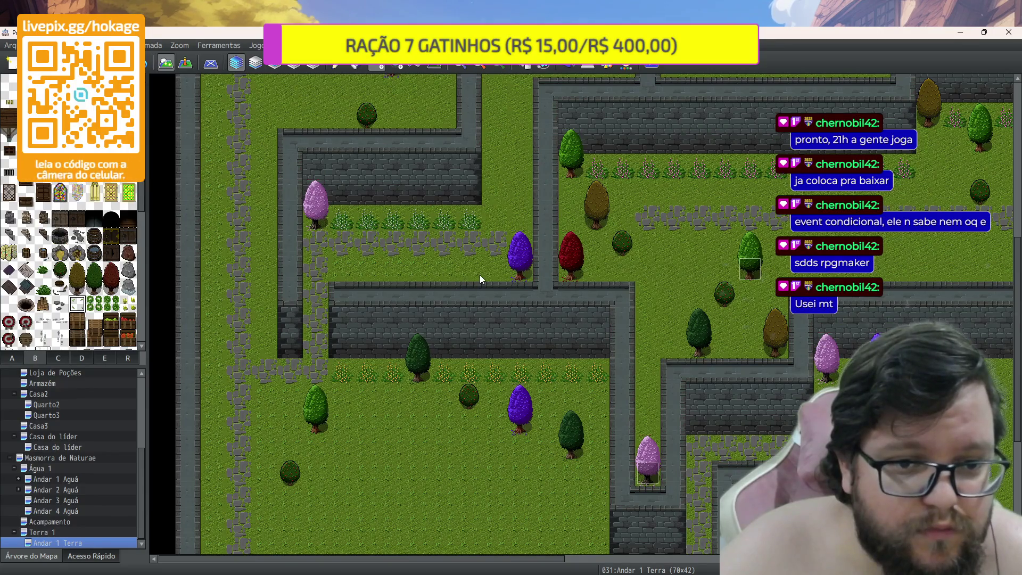
{"action": "scroll", "coordinate": [488, 271], "scroll_direction": "up", "scroll_amount": 3}
{"action": "scroll", "coordinate": [482, 258], "scroll_direction": "up", "scroll_amount": 3}
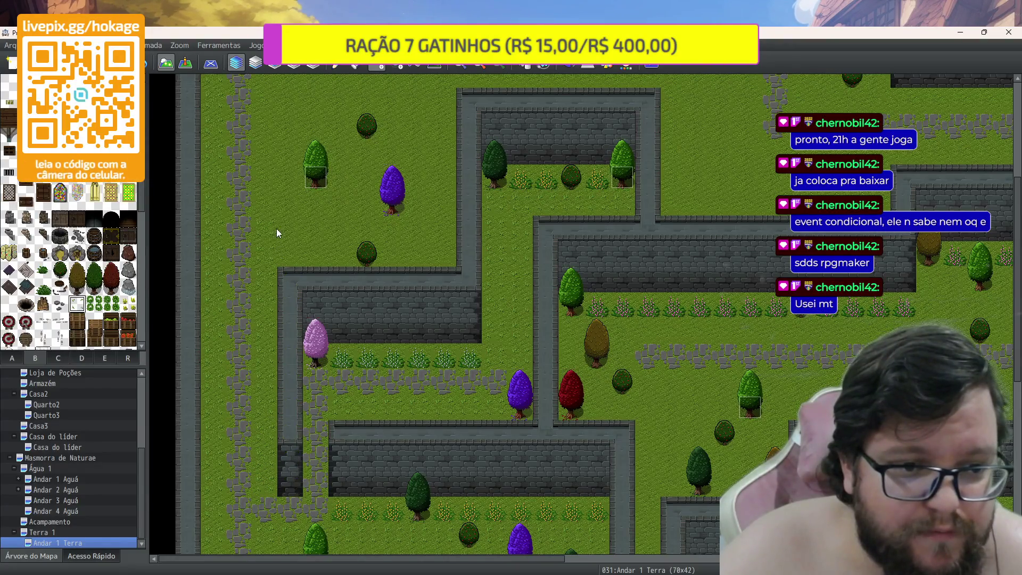
{"action": "scroll", "coordinate": [275, 205], "scroll_direction": "up", "scroll_amount": 4}
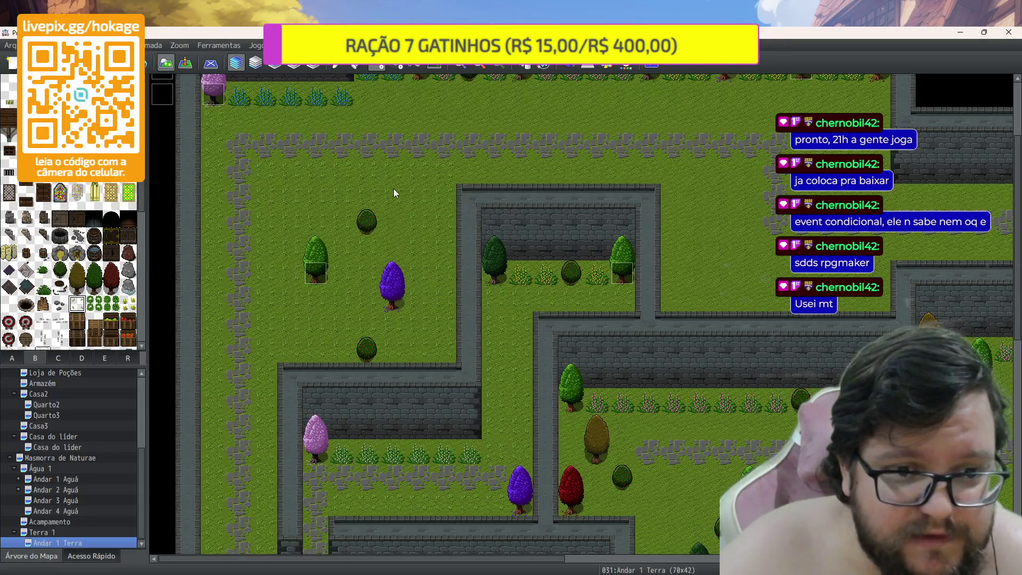
{"action": "scroll", "coordinate": [394, 234], "scroll_direction": "up", "scroll_amount": 2}
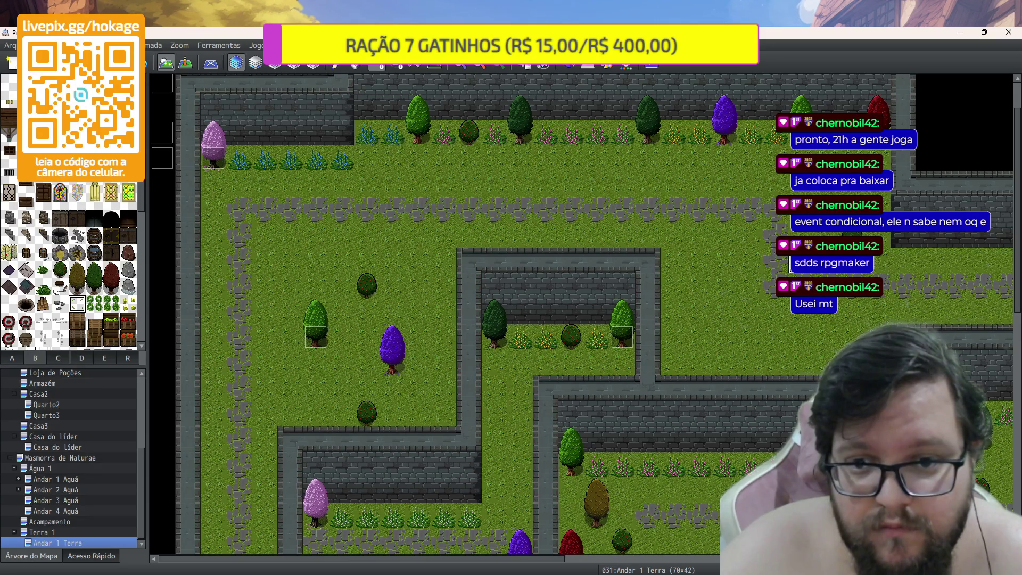
Scroll to the pink tree, switch to event mode and drag event 012 CINZA up one tile
{"action": "scroll", "coordinate": [490, 319], "scroll_direction": "right", "scroll_amount": 10}
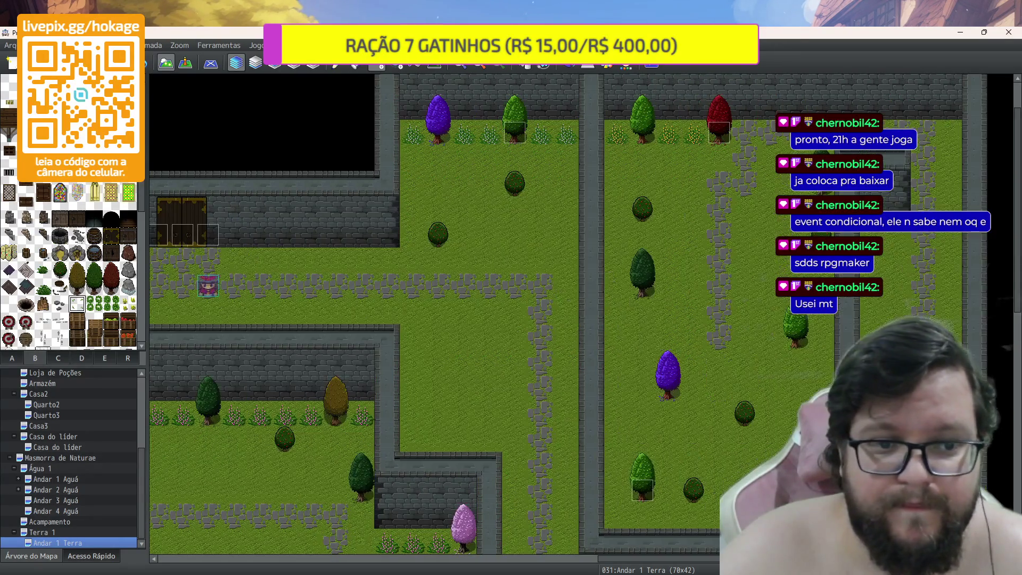
{"action": "mouse_move", "coordinate": [618, 563]}
{"action": "left_mouse_down"}
{"action": "mouse_move", "coordinate": [385, 547]}
{"action": "mouse_move", "coordinate": [395, 547]}
{"action": "left_mouse_up"}
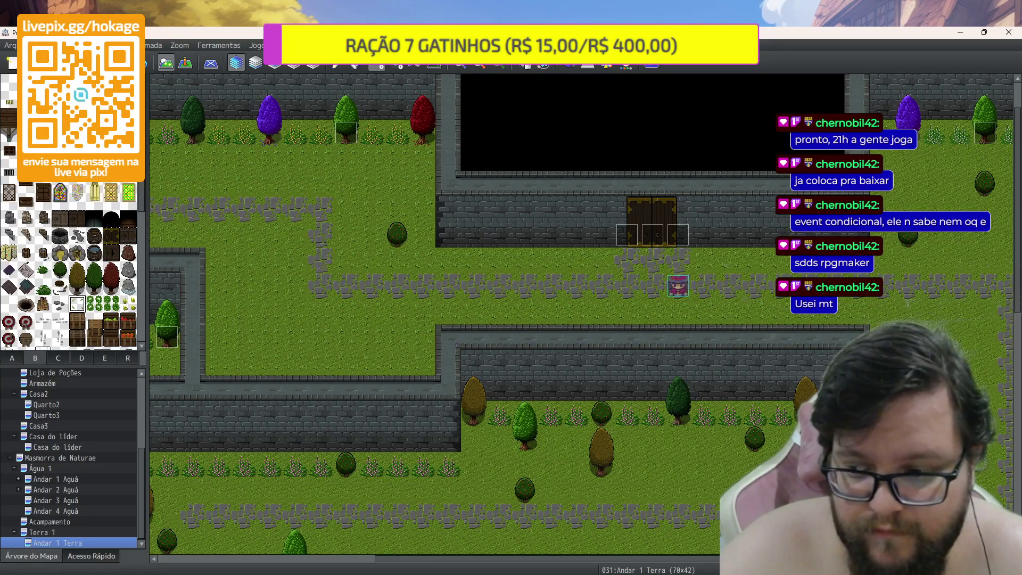
{"action": "scroll", "coordinate": [626, 318], "scroll_direction": "right", "scroll_amount": 10}
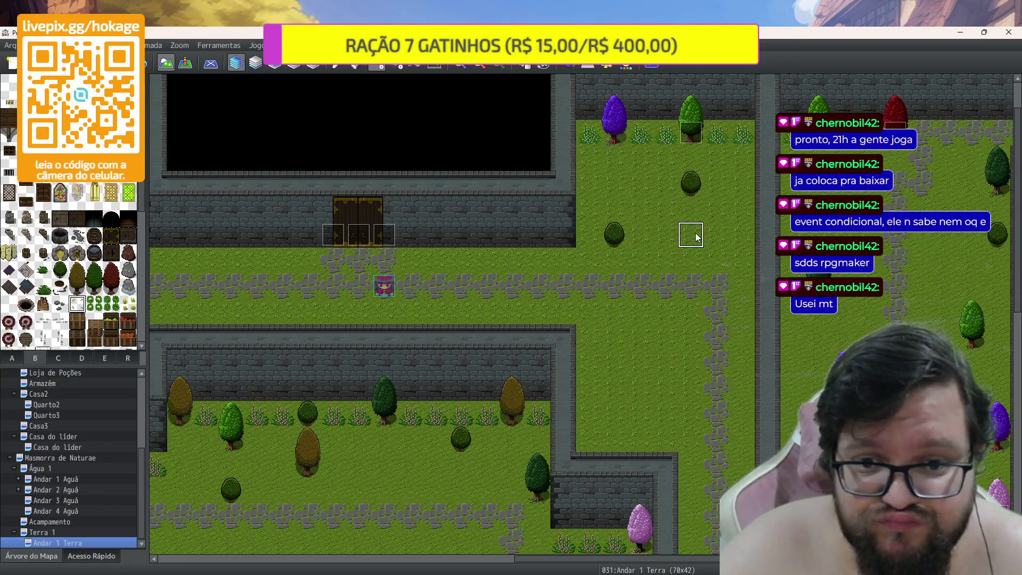
{"action": "scroll", "coordinate": [764, 313], "scroll_direction": "down", "scroll_amount": 3}
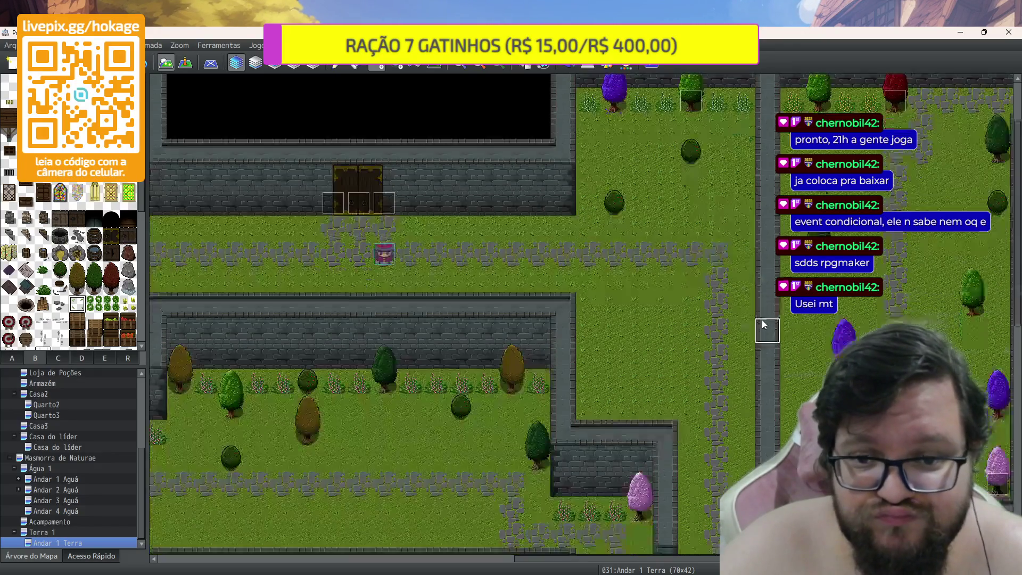
{"action": "scroll", "coordinate": [744, 247], "scroll_direction": "down", "scroll_amount": 1}
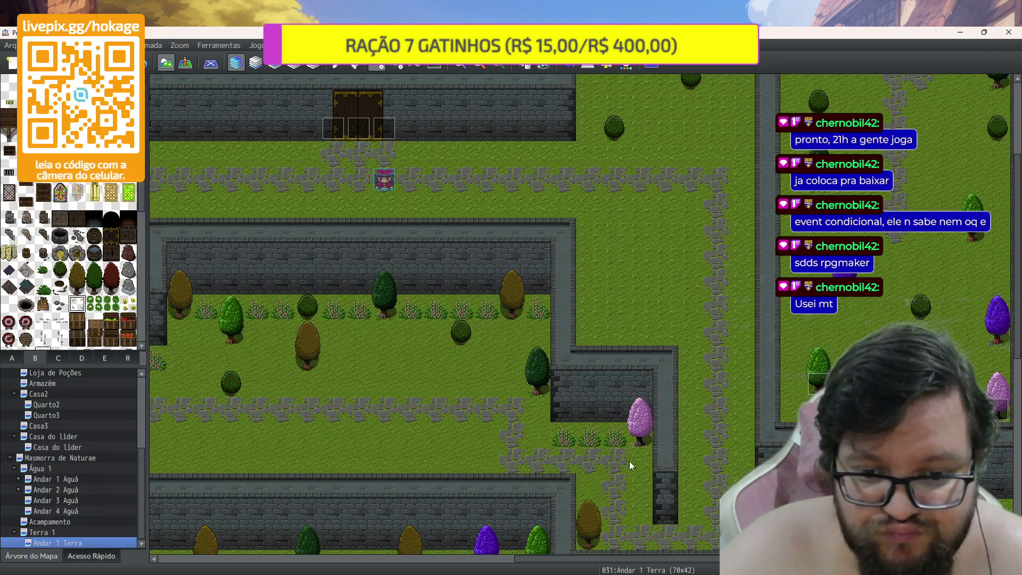
{"action": "scroll", "coordinate": [630, 464], "scroll_direction": "down", "scroll_amount": 3}
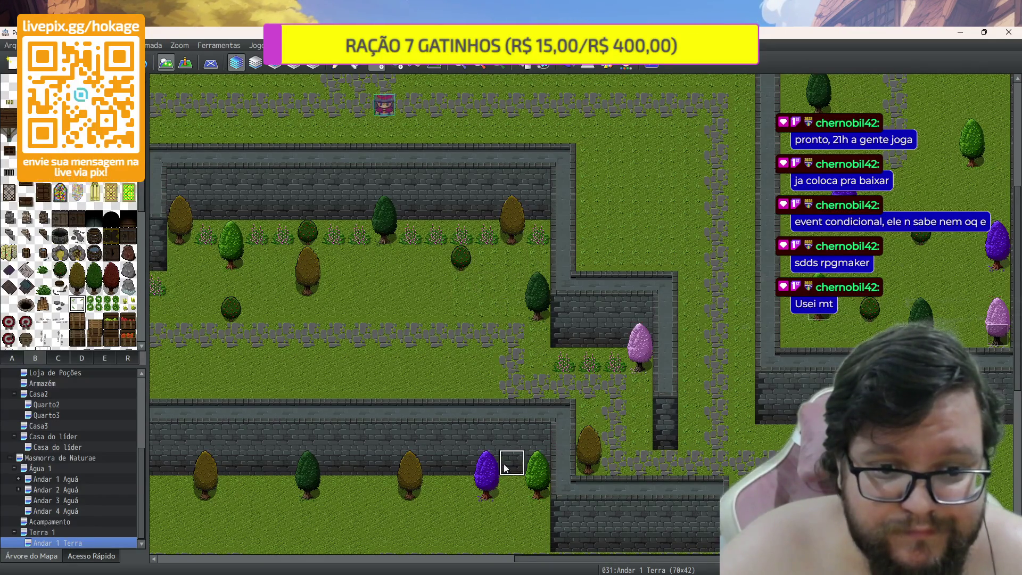
{"action": "left_click_drag", "start_coordinate": [522, 559], "coordinate": [386, 556]}
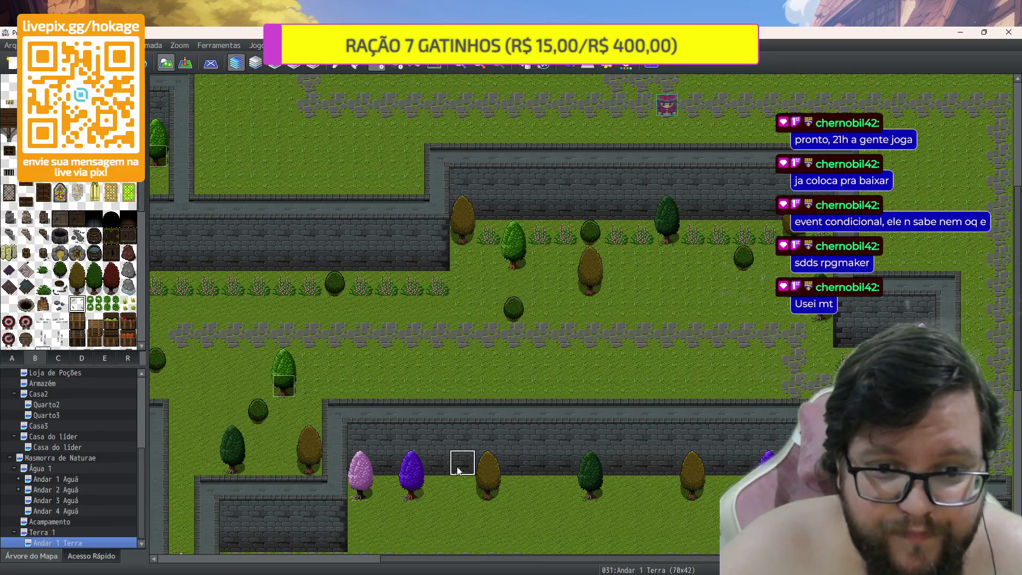
{"action": "left_click_drag", "start_coordinate": [429, 558], "coordinate": [332, 564]}
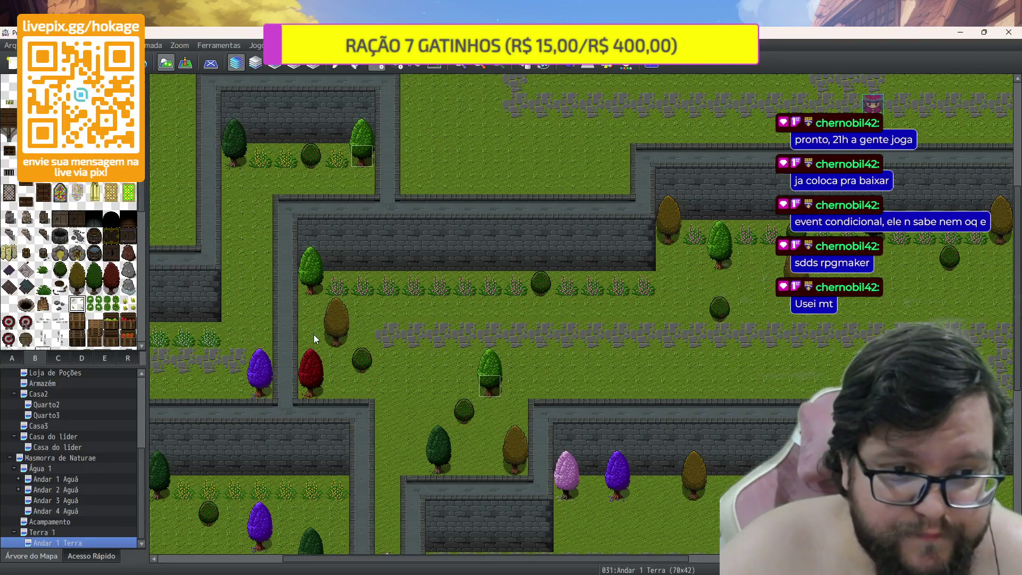
{"action": "scroll", "coordinate": [438, 411], "scroll_direction": "down", "scroll_amount": 5}
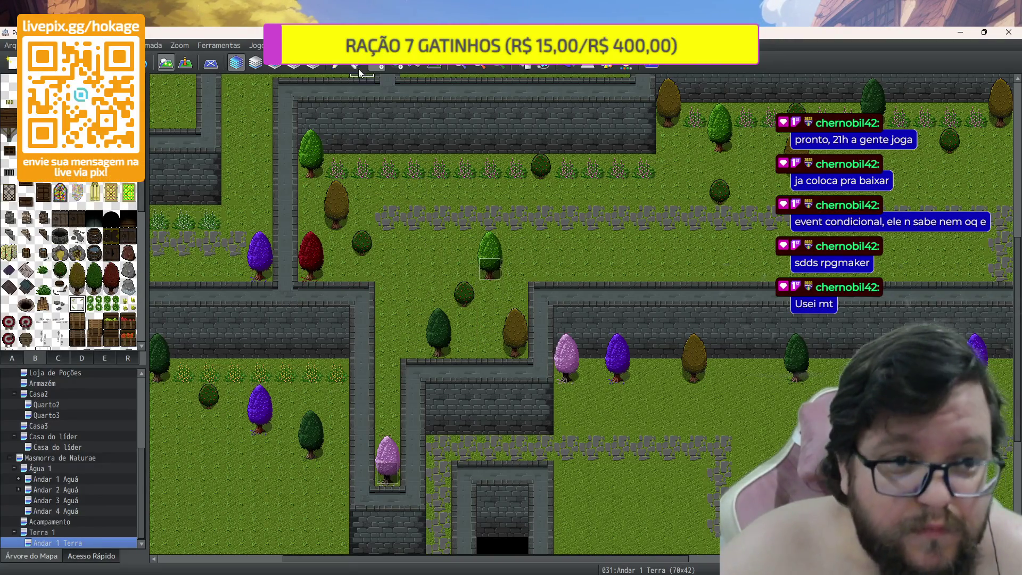
{"action": "left_click", "coordinate": [184, 63]}
{"action": "left_click_drag", "start_coordinate": [394, 483], "coordinate": [402, 454]}
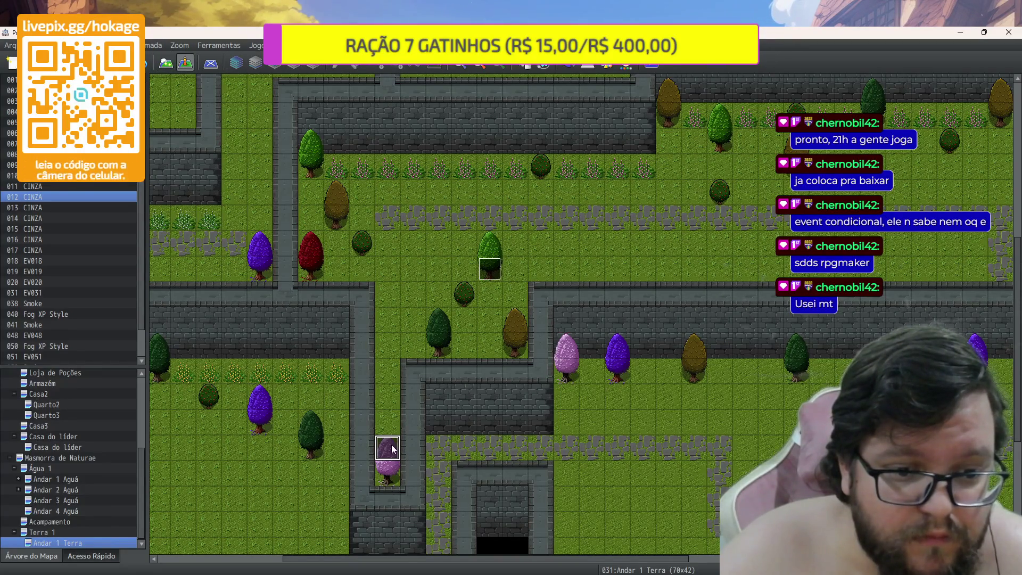
Undo the CINZA event move and go back to map tile editing
{"action": "key", "text": "ctrl+z"}
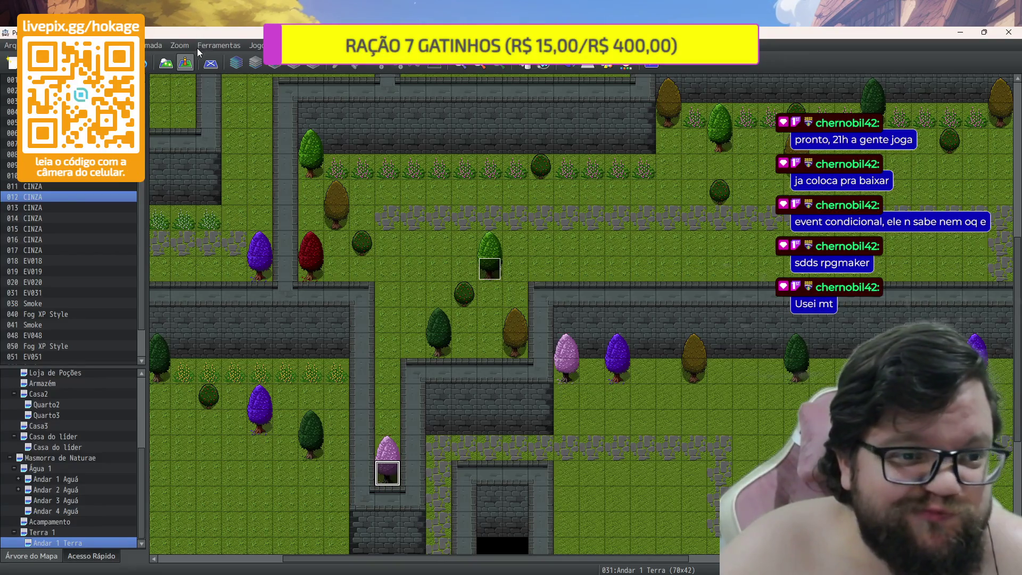
{"action": "left_click", "coordinate": [170, 64]}
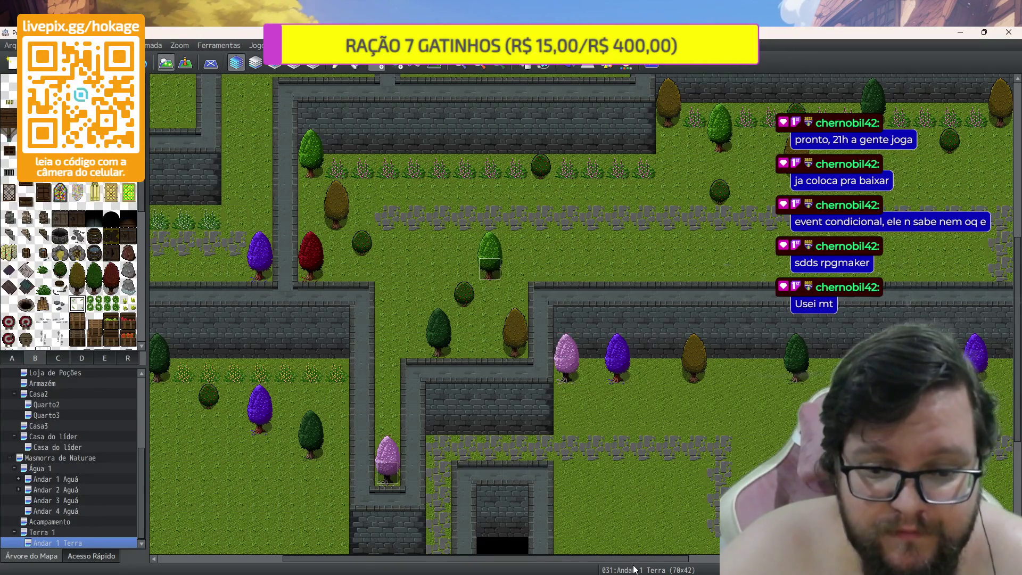
{"action": "left_click_drag", "start_coordinate": [642, 558], "coordinate": [738, 558]}
{"action": "scroll", "coordinate": [535, 423], "scroll_direction": "down", "scroll_amount": 3}
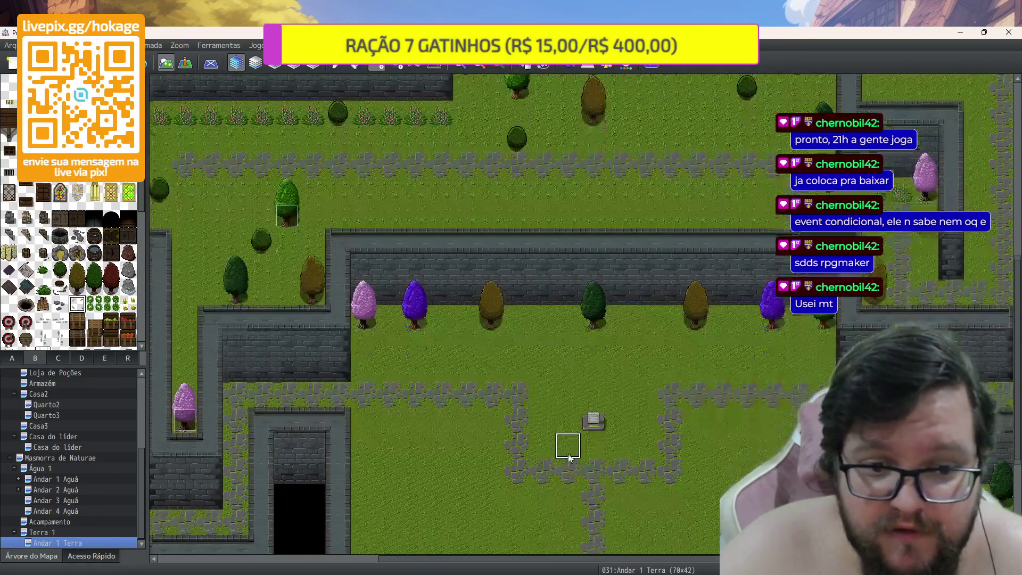
{"action": "scroll", "coordinate": [534, 424], "scroll_direction": "down", "scroll_amount": 2}
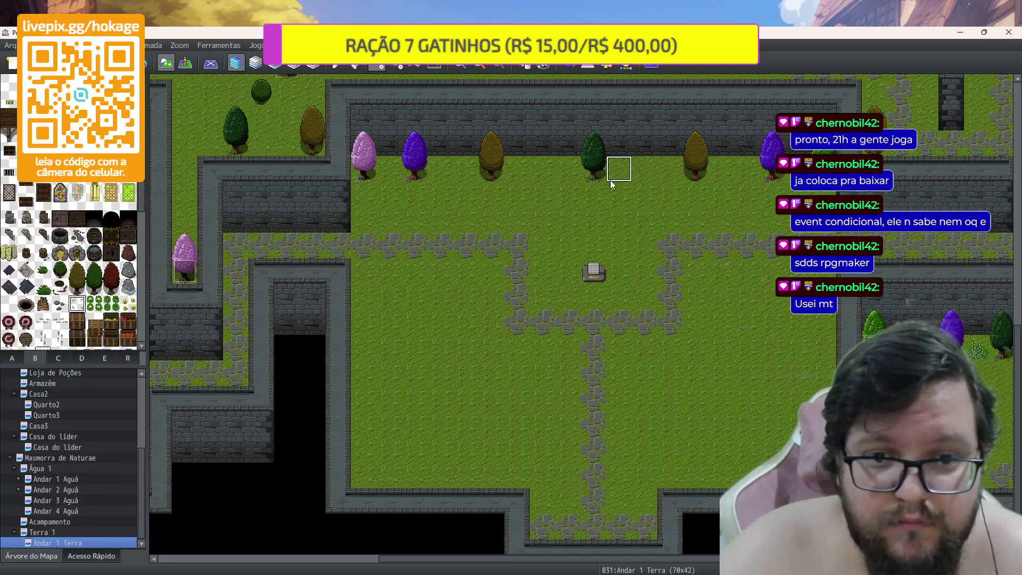
Place a grey statue from tileset C by the courtyard's top wall, then undo it
{"action": "left_click", "coordinate": [75, 358]}
{"action": "left_click", "coordinate": [60, 358]}
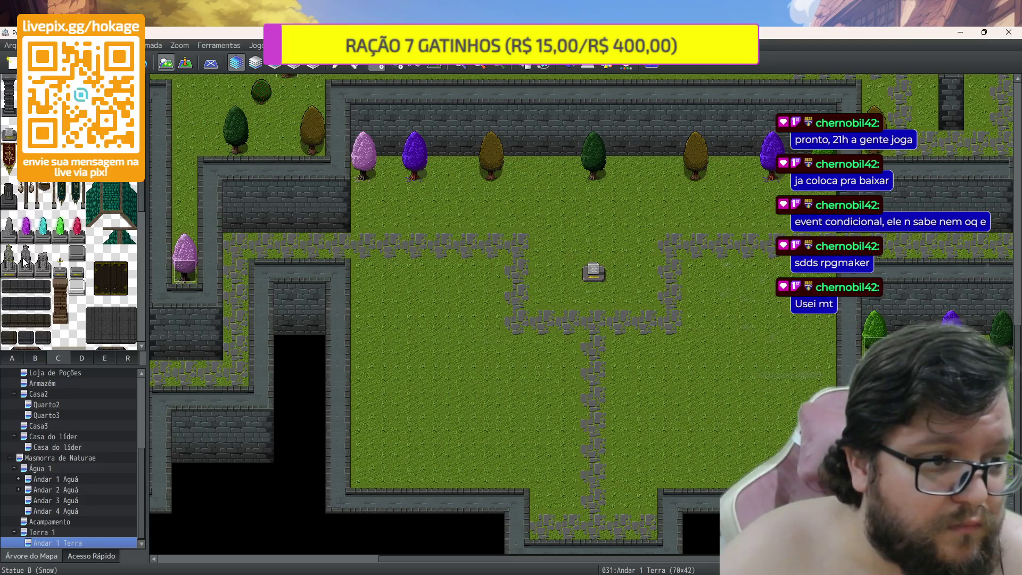
{"action": "left_click", "coordinate": [542, 145]}
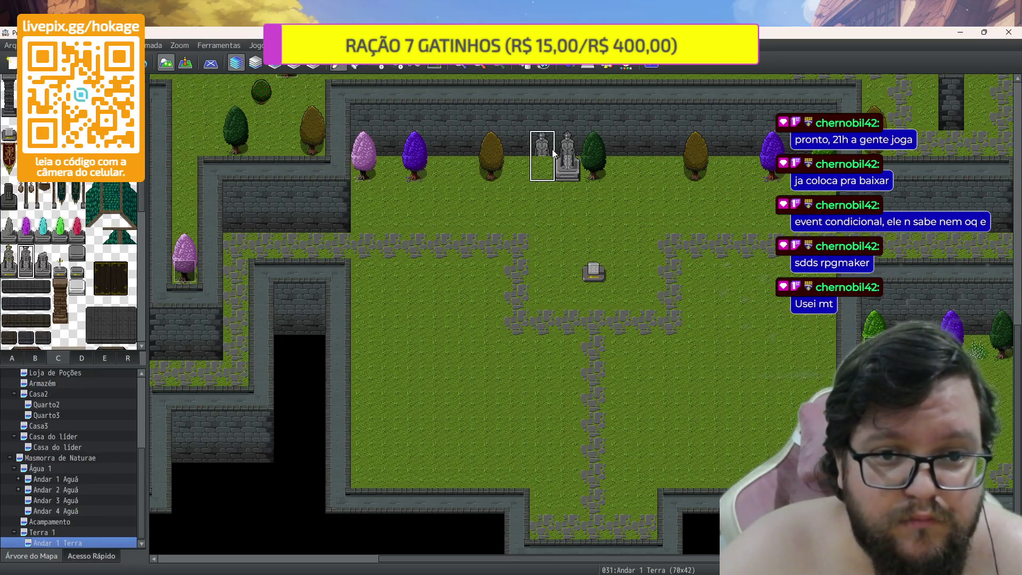
{"action": "key", "text": "ctrl+z"}
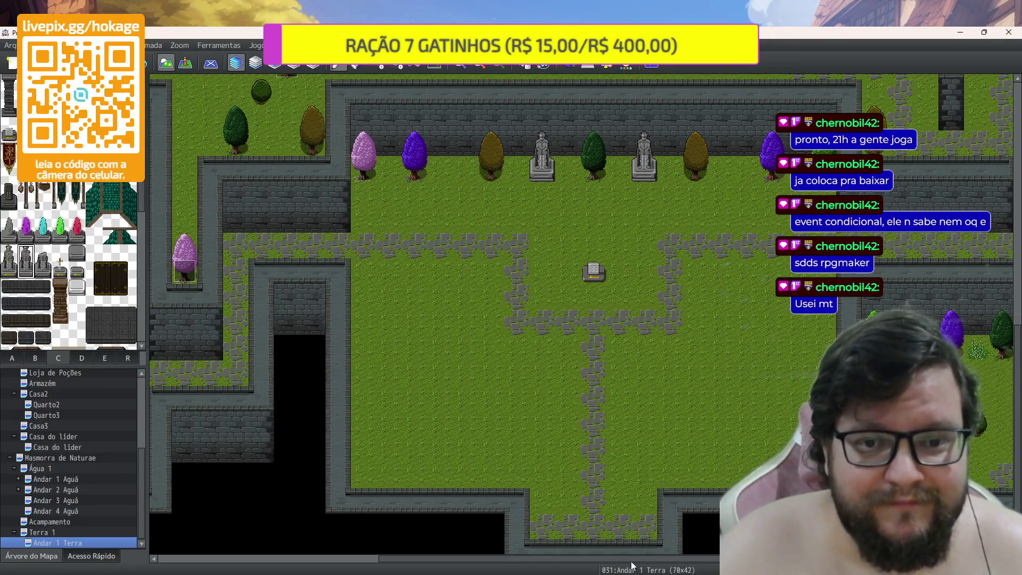
{"action": "scroll", "coordinate": [647, 509], "scroll_direction": "down", "scroll_amount": 1}
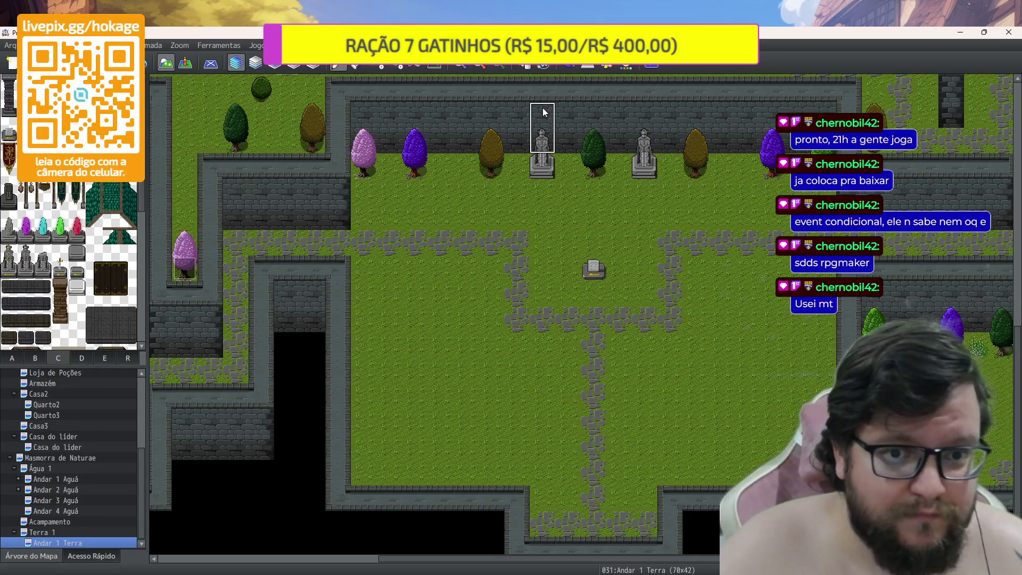
Hang two teal banners on the courtyard's top wall
{"action": "left_click", "coordinate": [522, 119]}
{"action": "left_click", "coordinate": [669, 127]}
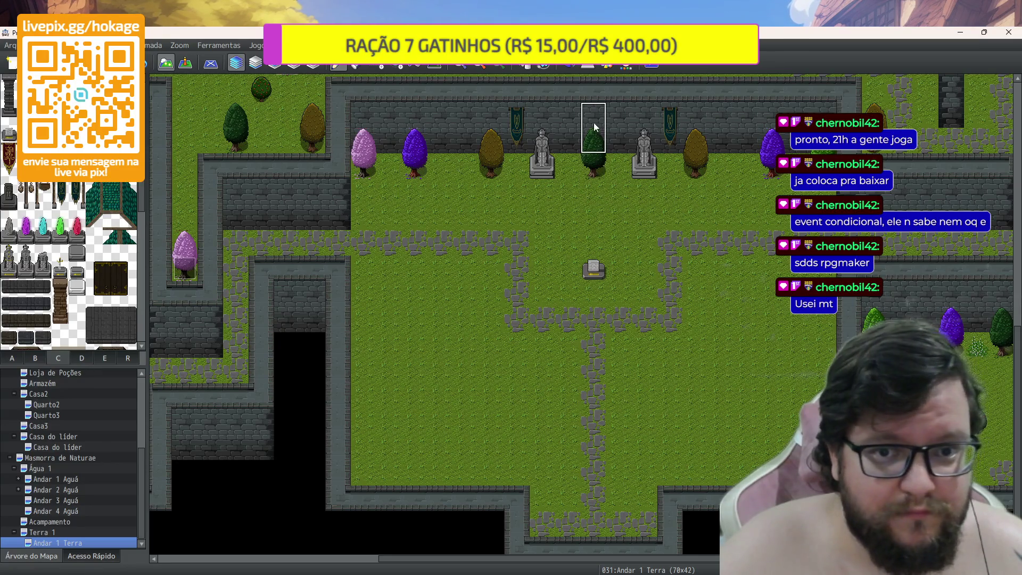
{"action": "scroll", "coordinate": [20, 302], "scroll_direction": "down", "scroll_amount": 2}
{"action": "scroll", "coordinate": [19, 301], "scroll_direction": "up", "scroll_amount": 2}
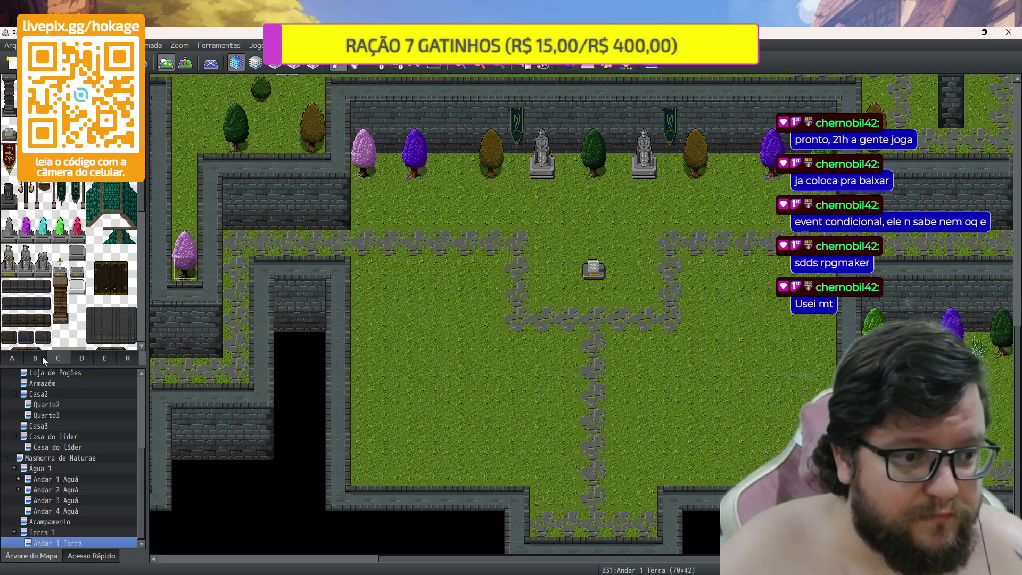
{"action": "left_click", "coordinate": [81, 359]}
{"action": "left_click", "coordinate": [102, 360]}
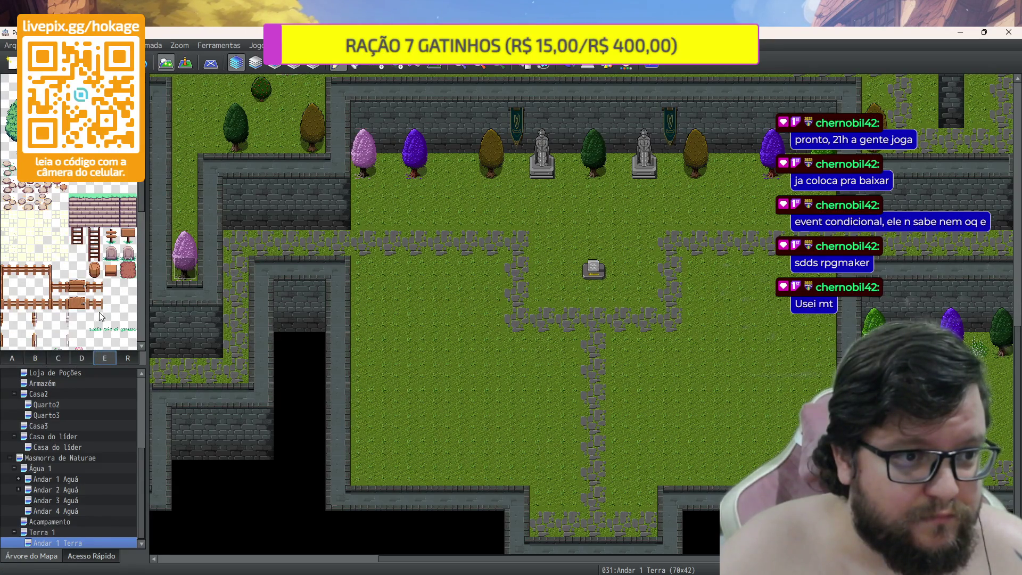
Switch to tileset B and scroll its palette to browse trees, crates and furniture
{"action": "scroll", "coordinate": [40, 257], "scroll_direction": "down", "scroll_amount": 10}
{"action": "scroll", "coordinate": [39, 256], "scroll_direction": "down", "scroll_amount": 1}
{"action": "left_click", "coordinate": [62, 358]}
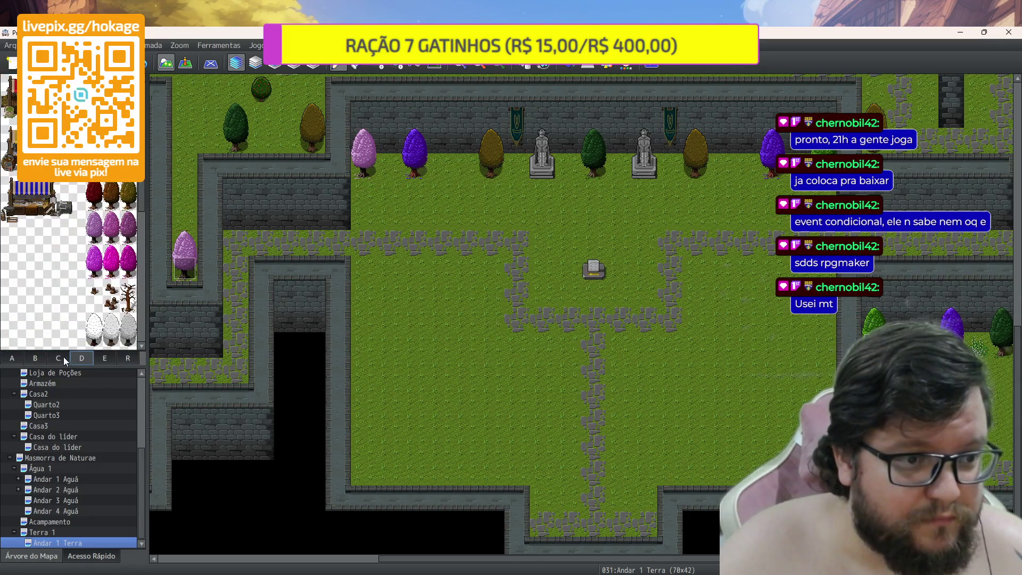
{"action": "left_click", "coordinate": [34, 357]}
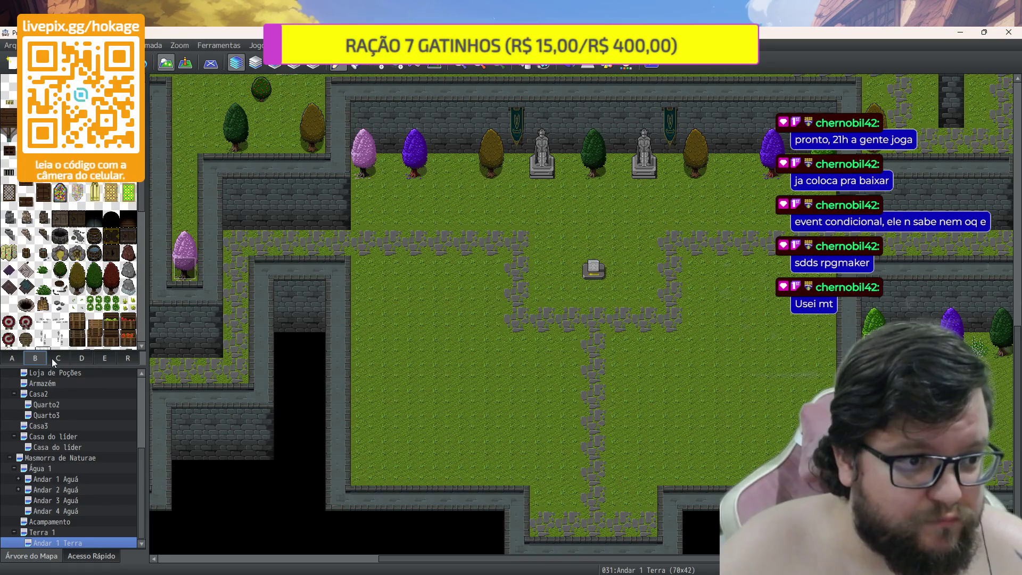
{"action": "scroll", "coordinate": [55, 259], "scroll_direction": "down", "scroll_amount": 5}
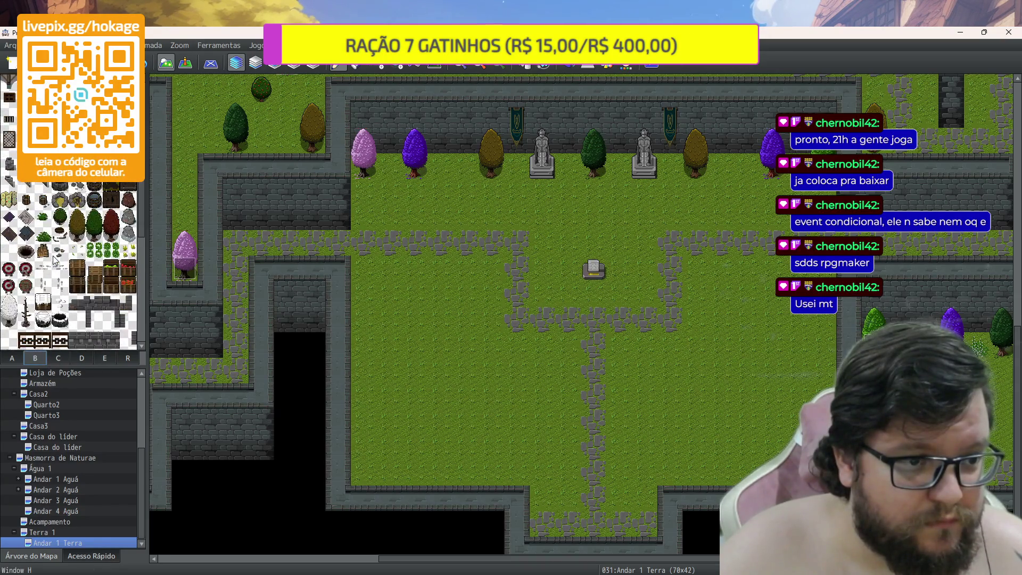
{"action": "scroll", "coordinate": [54, 259], "scroll_direction": "down", "scroll_amount": 2}
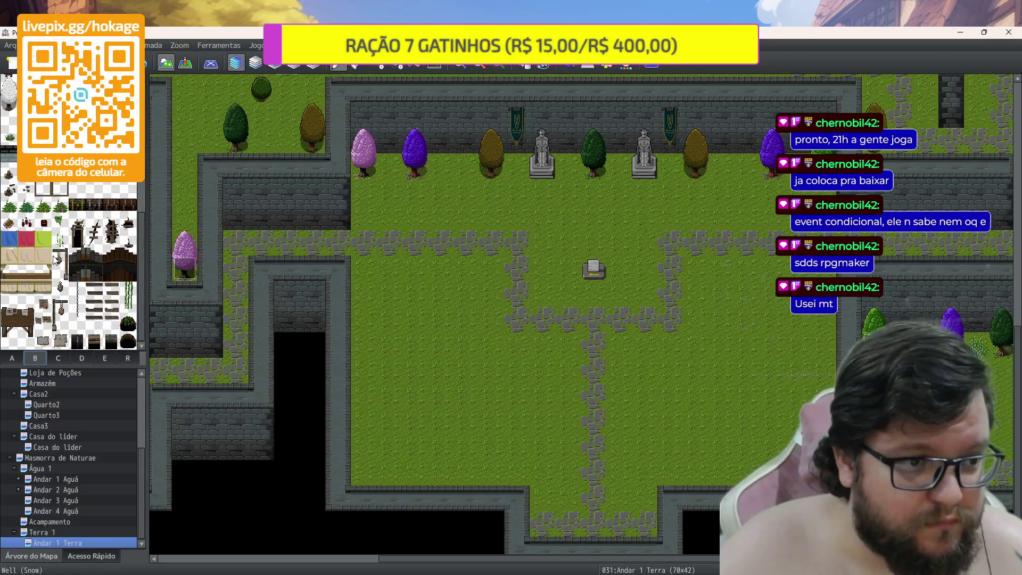
{"action": "scroll", "coordinate": [56, 259], "scroll_direction": "up", "scroll_amount": 4}
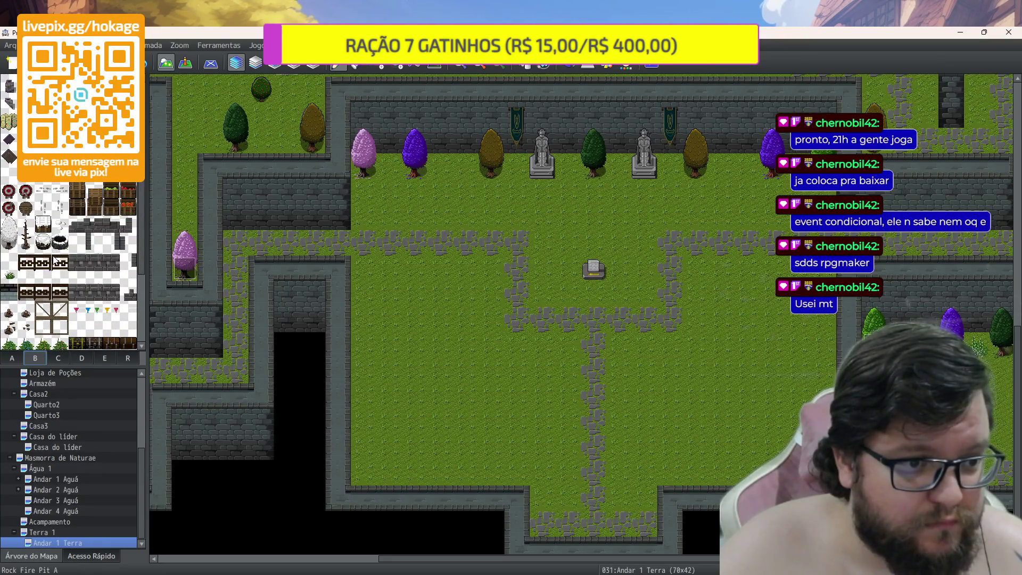
{"action": "scroll", "coordinate": [54, 259], "scroll_direction": "up", "scroll_amount": 4}
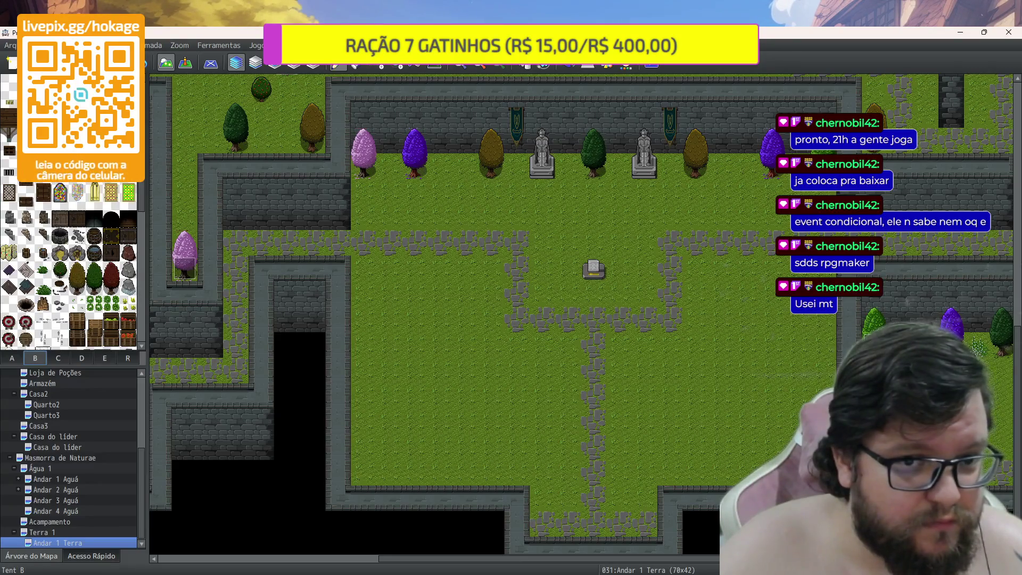
{"action": "scroll", "coordinate": [69, 263], "scroll_direction": "down", "scroll_amount": 4}
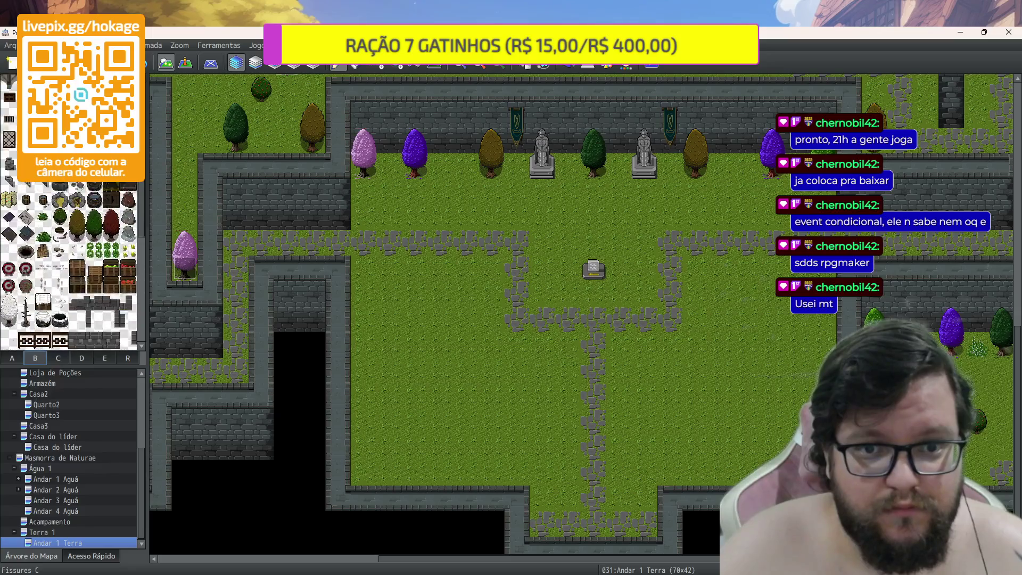
{"action": "scroll", "coordinate": [695, 296], "scroll_direction": "down", "scroll_amount": 1}
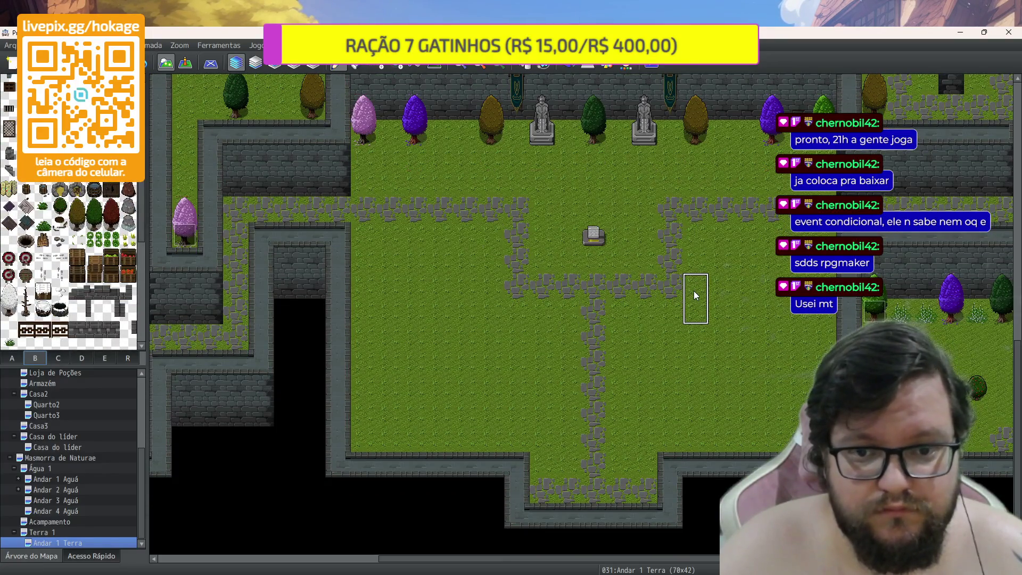
{"action": "scroll", "coordinate": [694, 292], "scroll_direction": "down", "scroll_amount": 1}
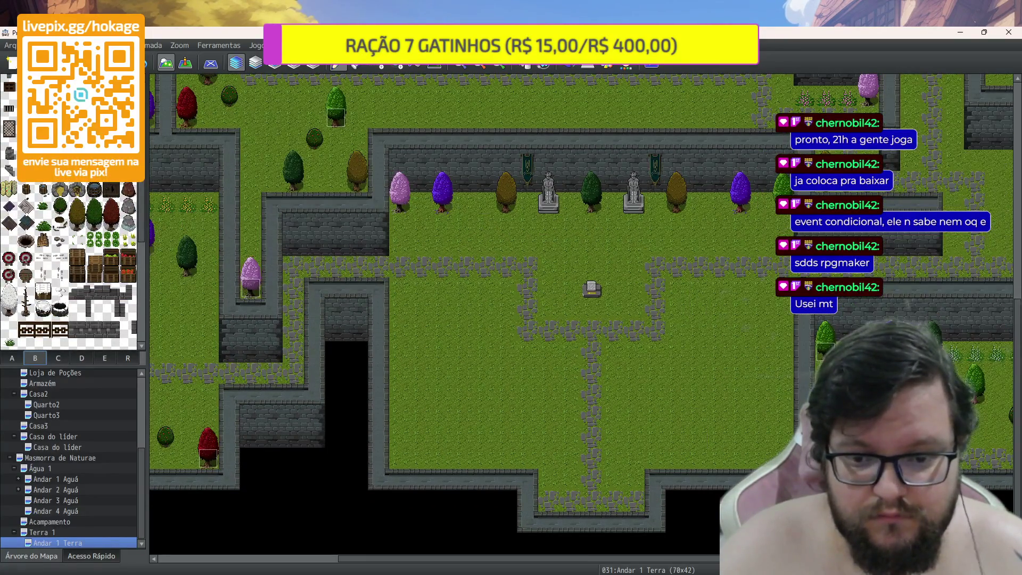
{"action": "scroll", "coordinate": [694, 291], "scroll_direction": "right", "scroll_amount": 5}
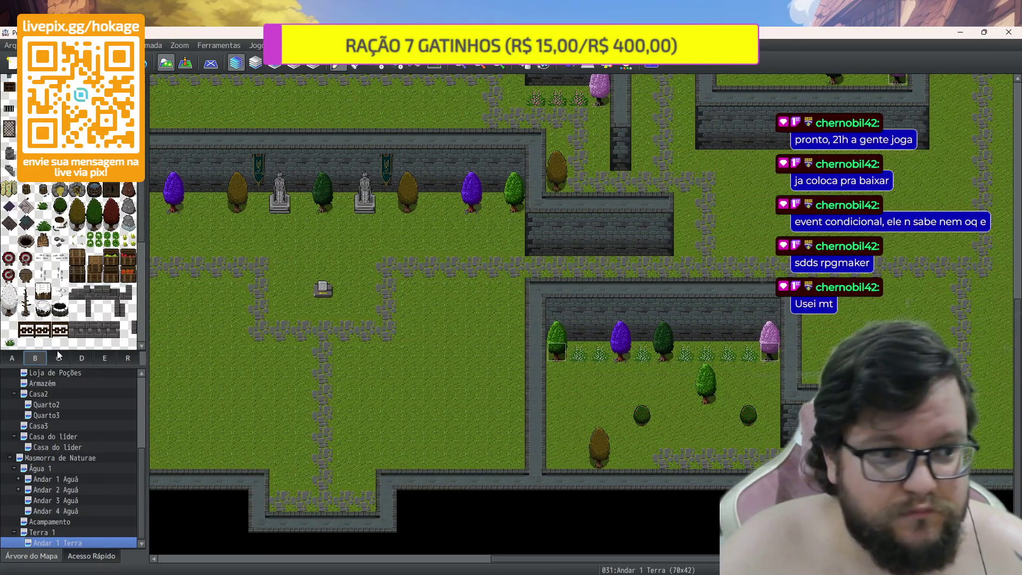
{"action": "left_click", "coordinate": [19, 359]}
{"action": "left_click", "coordinate": [41, 359]}
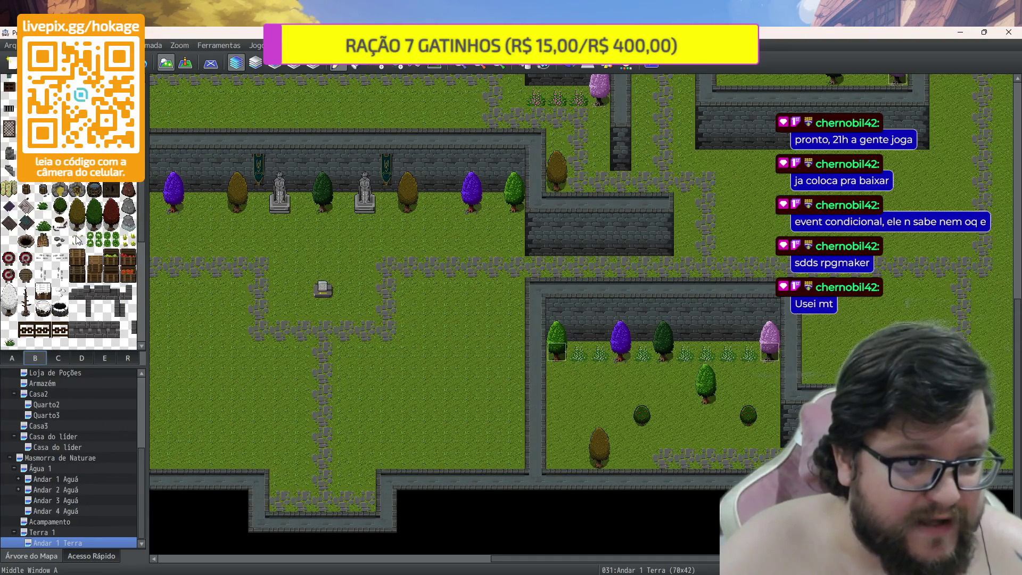
{"action": "left_click", "coordinate": [78, 240]}
{"action": "scroll", "coordinate": [726, 407], "scroll_direction": "up", "scroll_amount": 2}
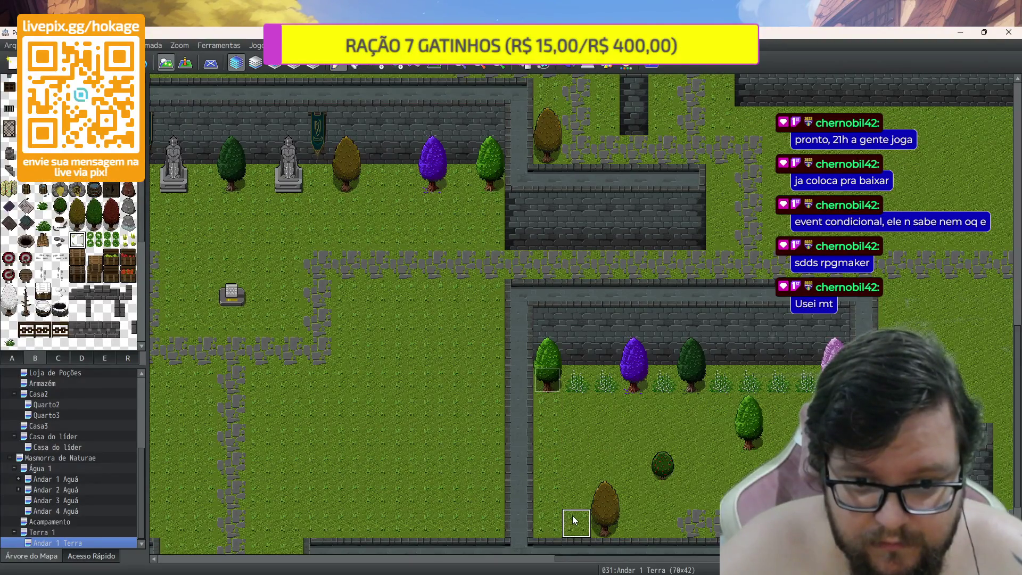
{"action": "left_click", "coordinate": [377, 64]}
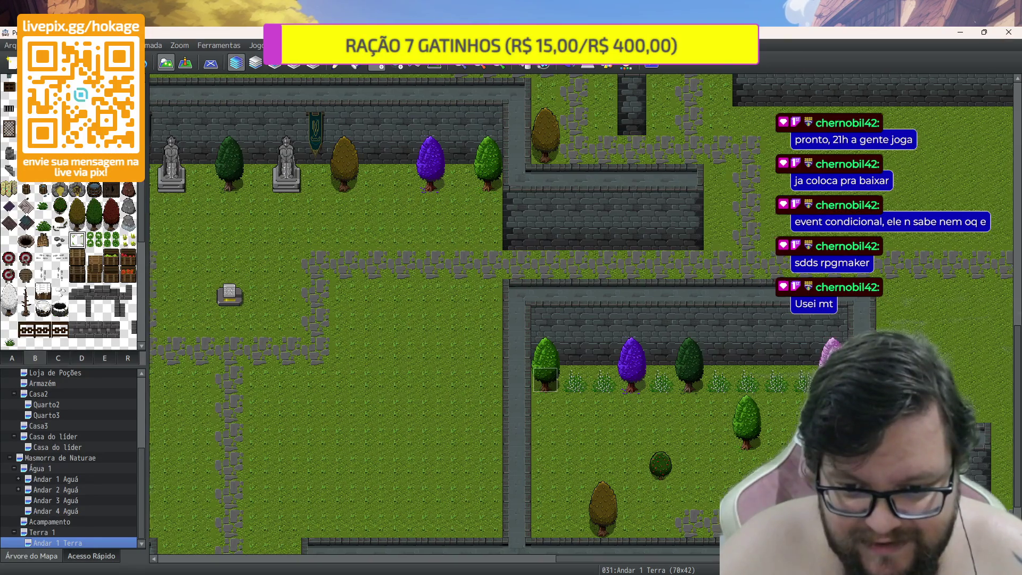
{"action": "scroll", "coordinate": [691, 305], "scroll_direction": "right", "scroll_amount": 5}
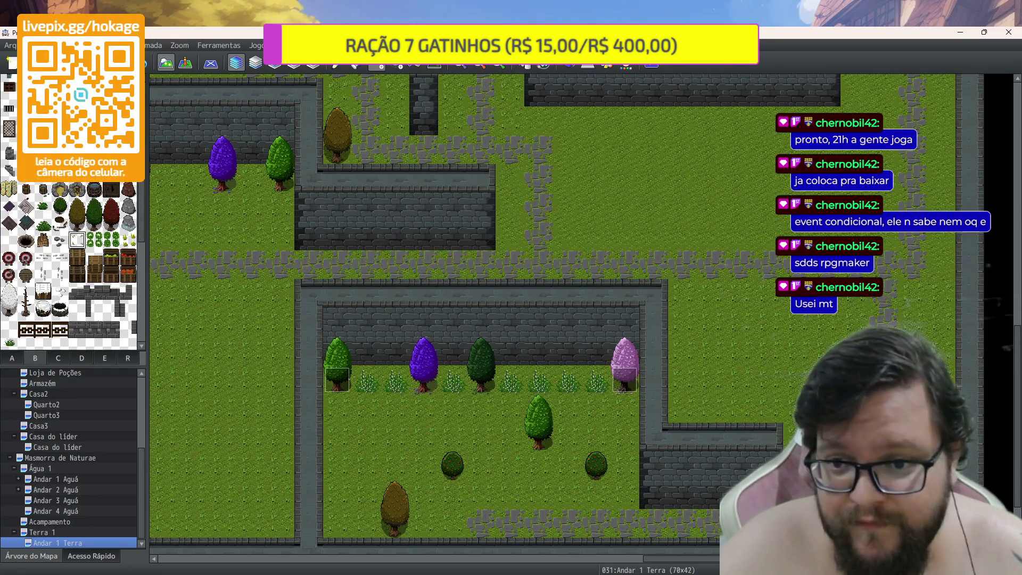
{"action": "scroll", "coordinate": [586, 330], "scroll_direction": "up", "scroll_amount": 3}
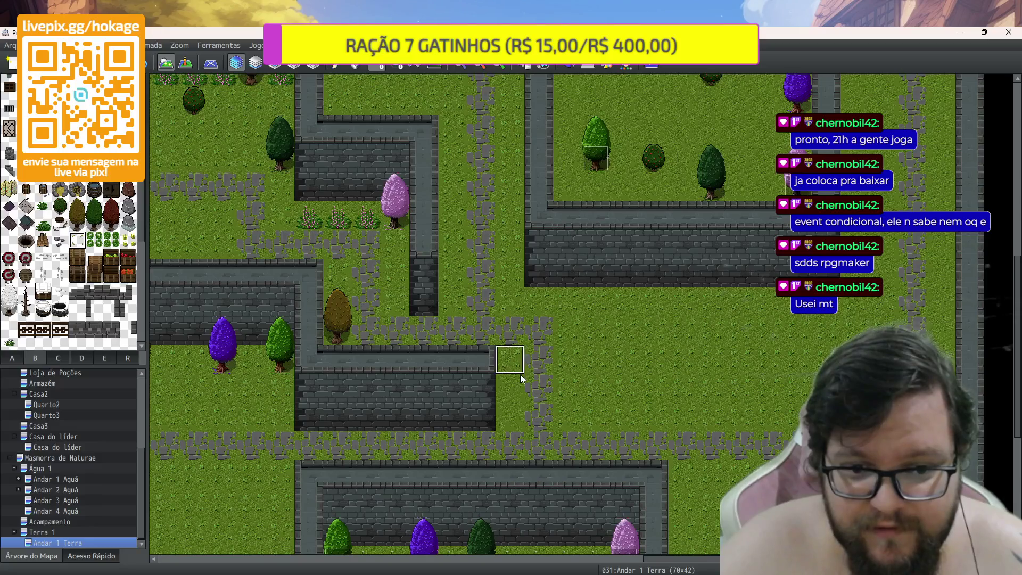
{"action": "scroll", "coordinate": [596, 395], "scroll_direction": "up", "scroll_amount": 2}
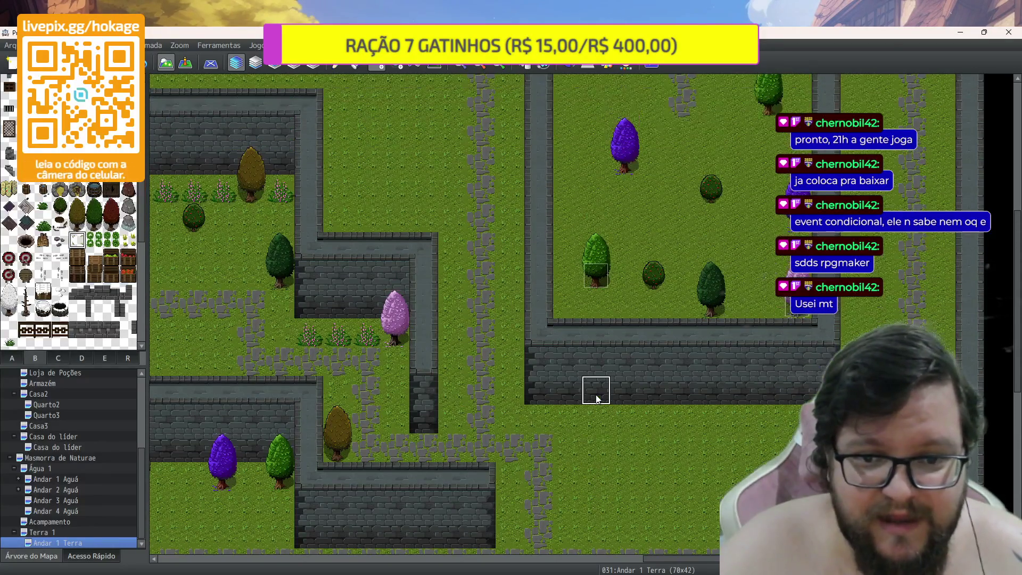
{"action": "scroll", "coordinate": [596, 395], "scroll_direction": "up", "scroll_amount": 3}
{"action": "scroll", "coordinate": [596, 395], "scroll_direction": "down", "scroll_amount": 2}
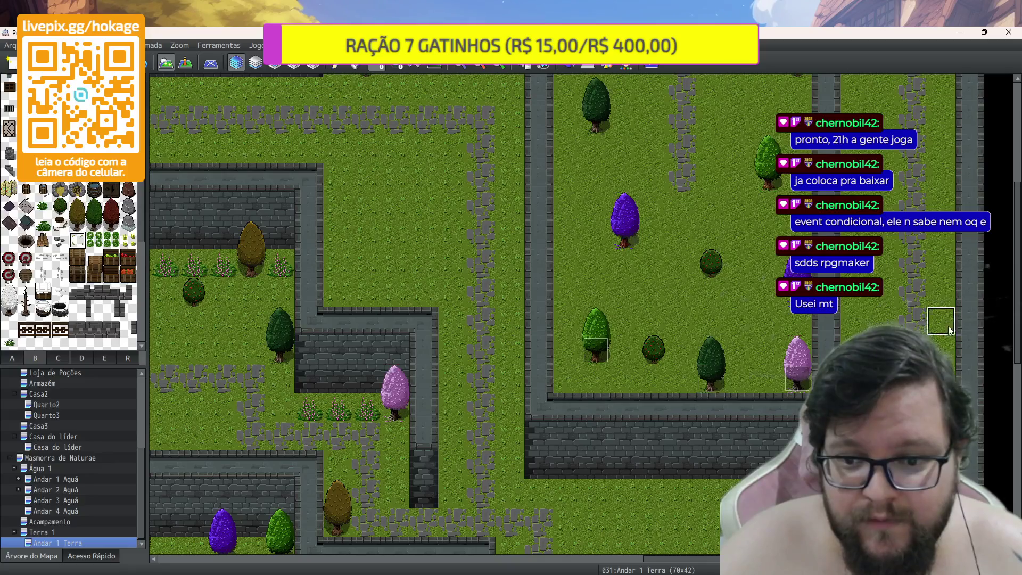
{"action": "scroll", "coordinate": [935, 319], "scroll_direction": "up", "scroll_amount": 1}
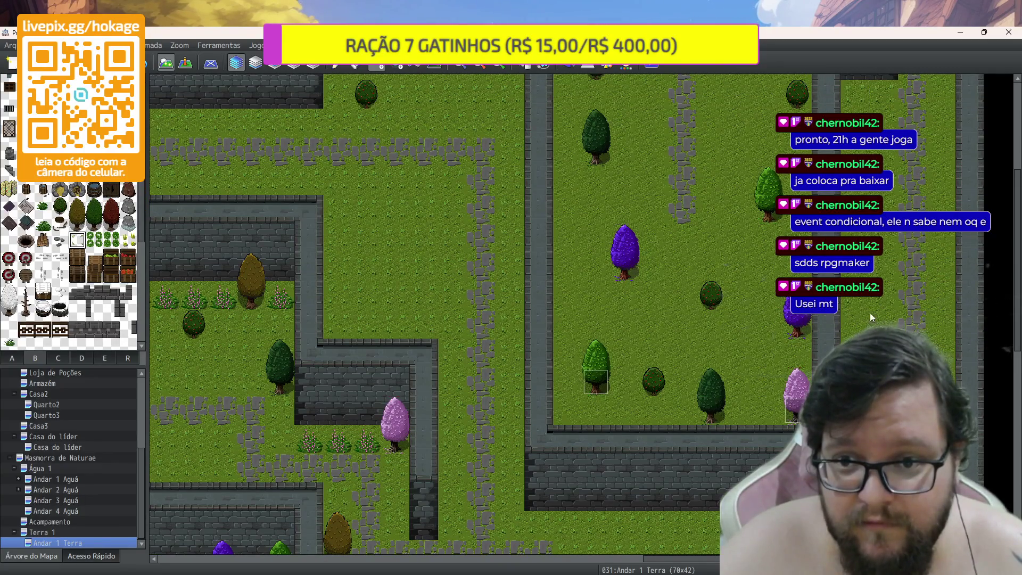
{"action": "scroll", "coordinate": [585, 314], "scroll_direction": "up", "scroll_amount": 3}
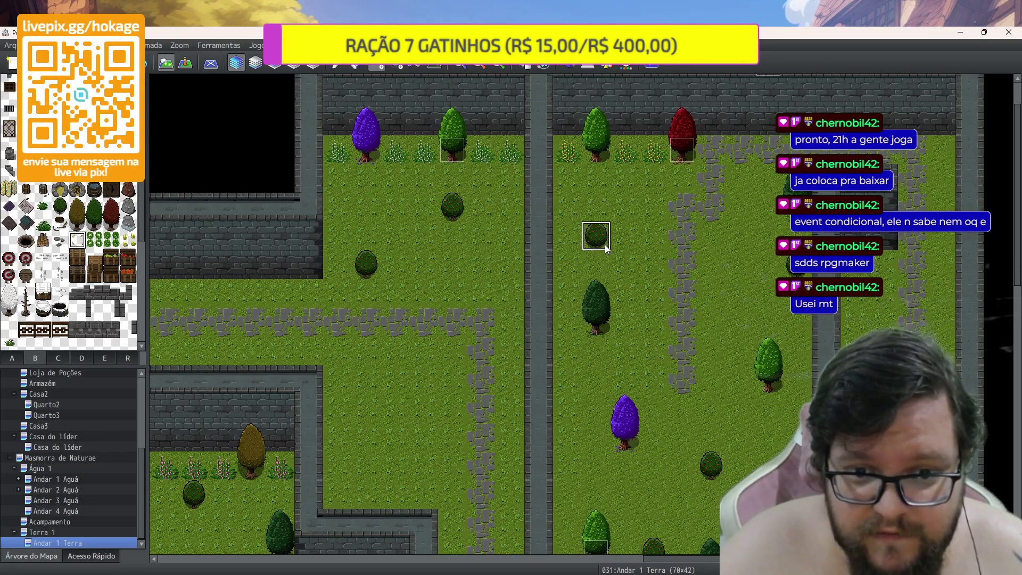
{"action": "scroll", "coordinate": [597, 268], "scroll_direction": "down", "scroll_amount": 4}
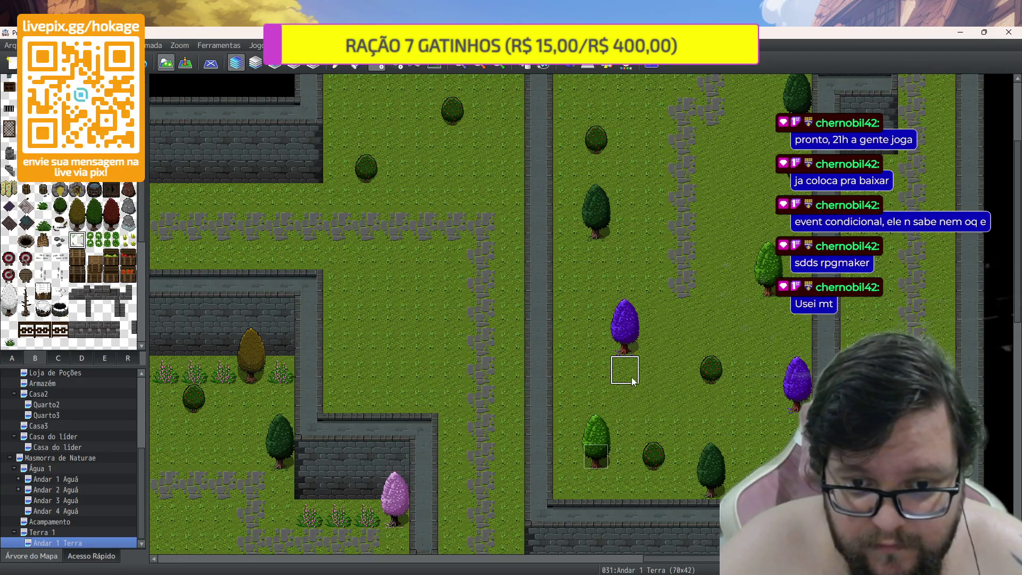
{"action": "scroll", "coordinate": [681, 343], "scroll_direction": "up", "scroll_amount": 1}
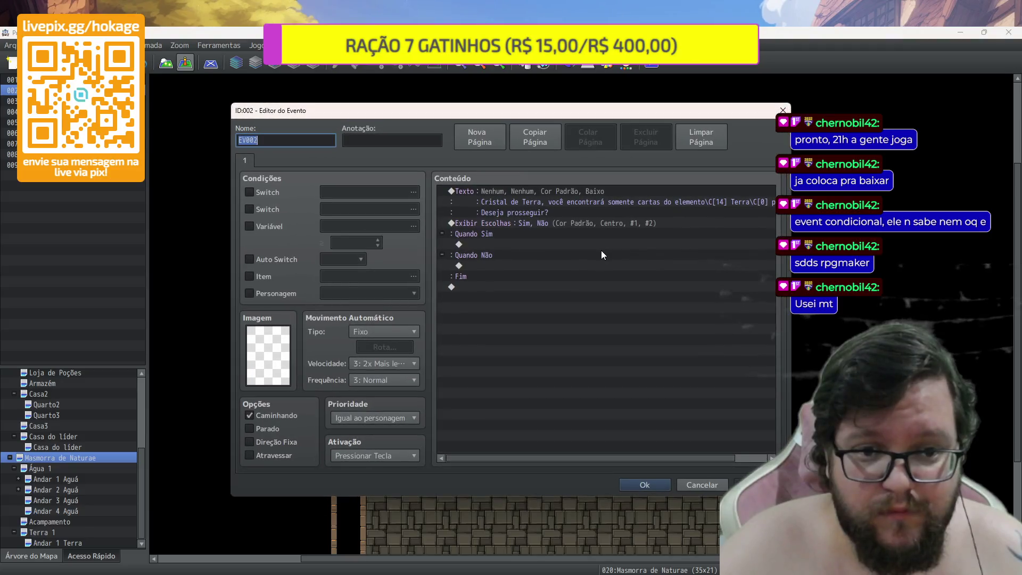
Copy the Teleport sound command from the water crystal event into the Terra event's Sim branch
{"action": "key", "text": "Escape"}
{"action": "double_click", "coordinate": [532, 241]}
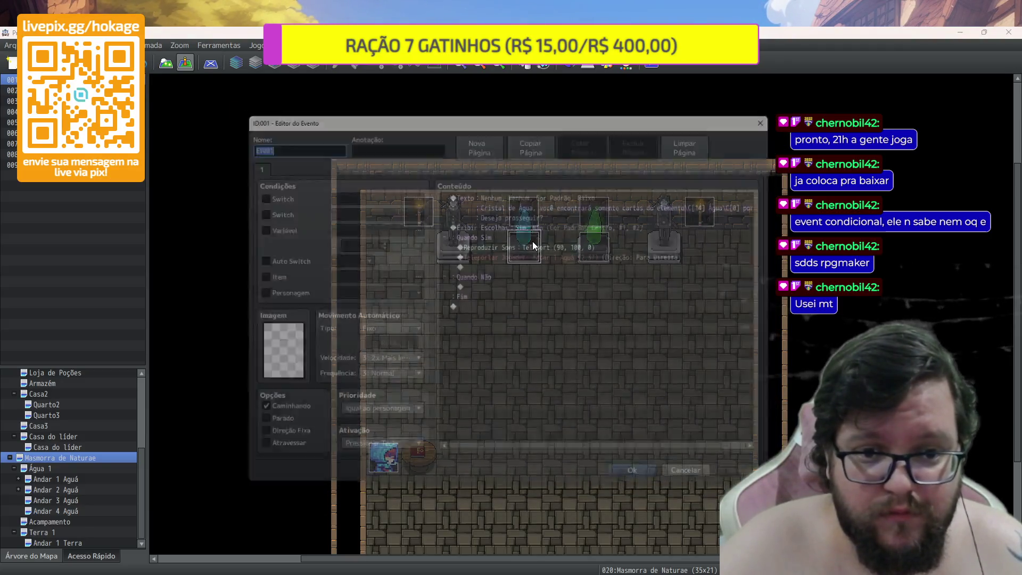
{"action": "left_click", "coordinate": [543, 245]}
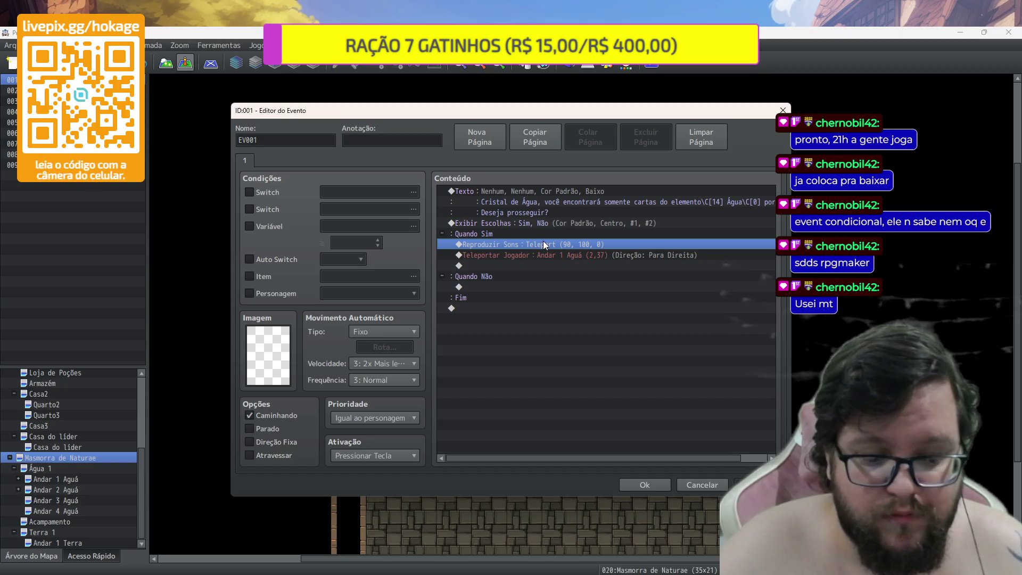
{"action": "key", "text": "Escape"}
{"action": "double_click", "coordinate": [605, 244]}
{"action": "left_click", "coordinate": [587, 245]}
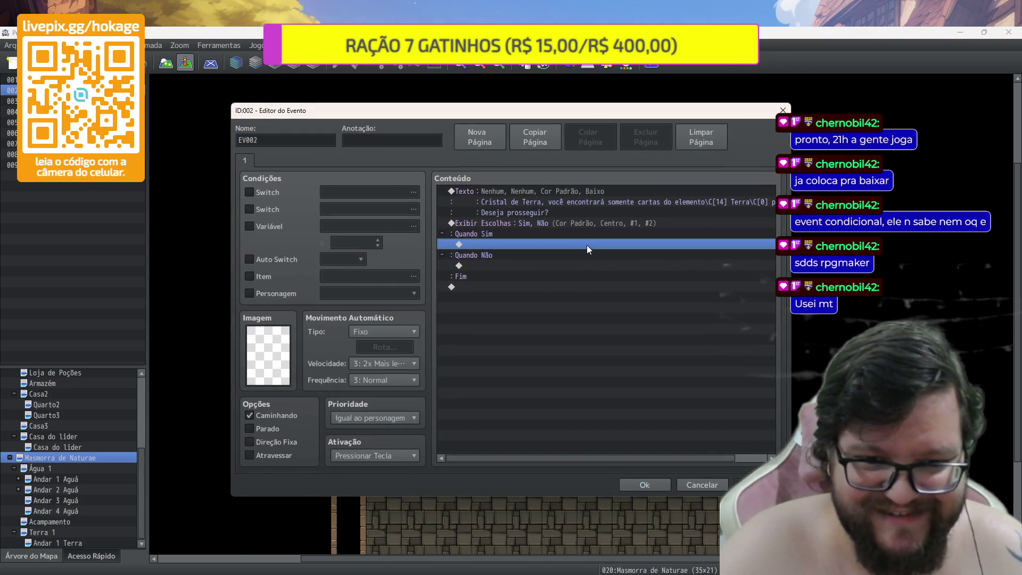
{"action": "key", "text": "Down"}
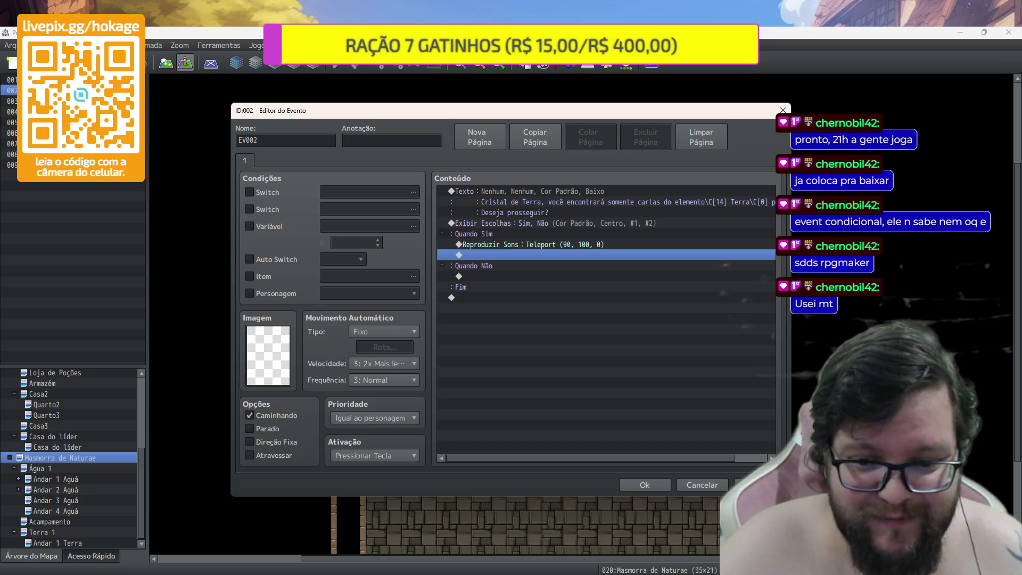
{"action": "left_click", "coordinate": [654, 480]}
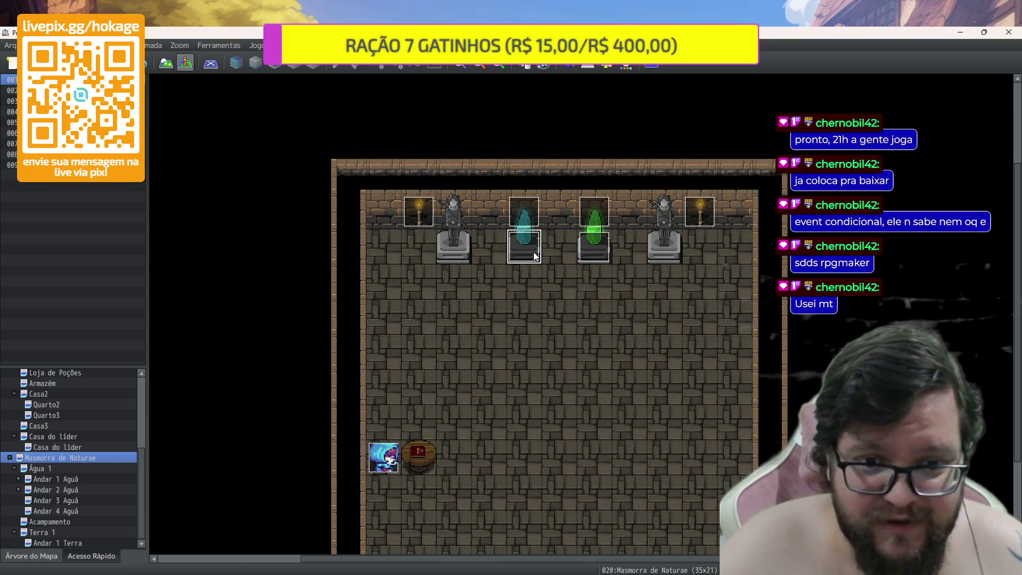
Copy the water crystal's Teleportar Jogador command below the sound in the Terra event
{"action": "double_click", "coordinate": [534, 251]}
{"action": "left_click", "coordinate": [575, 254]}
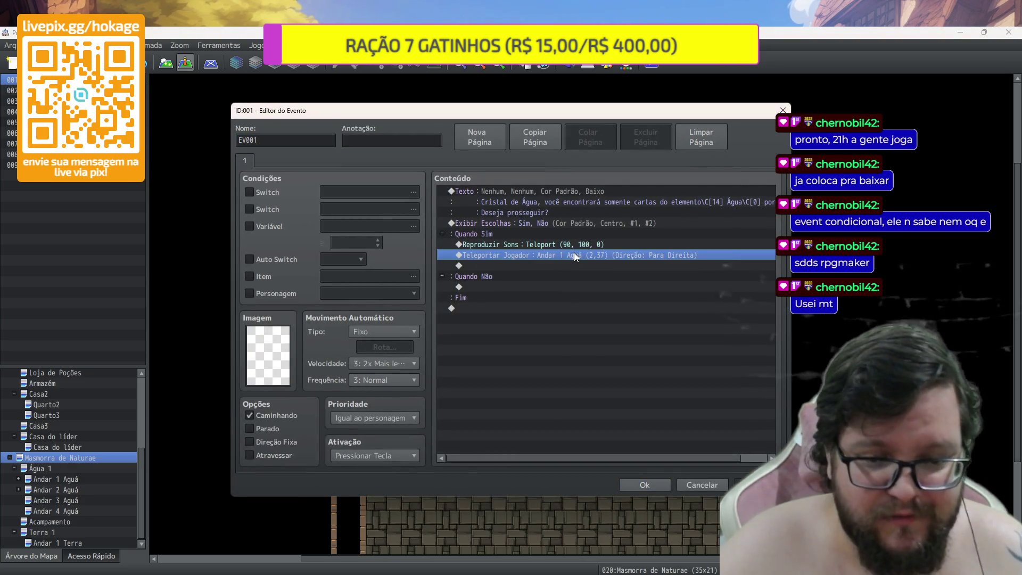
{"action": "key", "text": "Escape"}
{"action": "double_click", "coordinate": [586, 253]}
{"action": "left_click", "coordinate": [576, 256]}
{"action": "key", "text": "ctrl+v"}
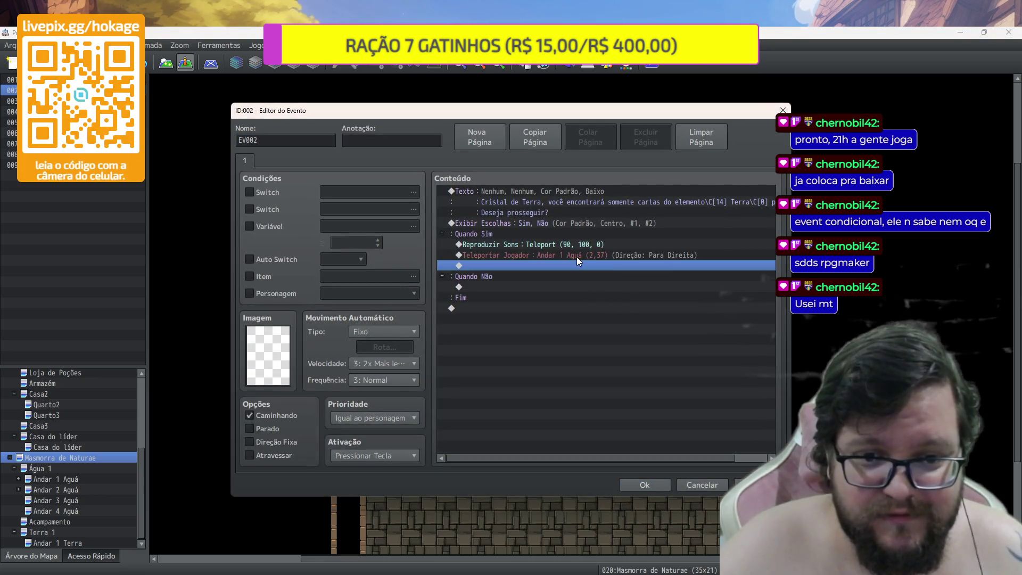
Set the teleport destination to Andar 1 Terra (35,39) facing Para Cima and save the event
{"action": "double_click", "coordinate": [576, 256]}
{"action": "left_click", "coordinate": [580, 277]}
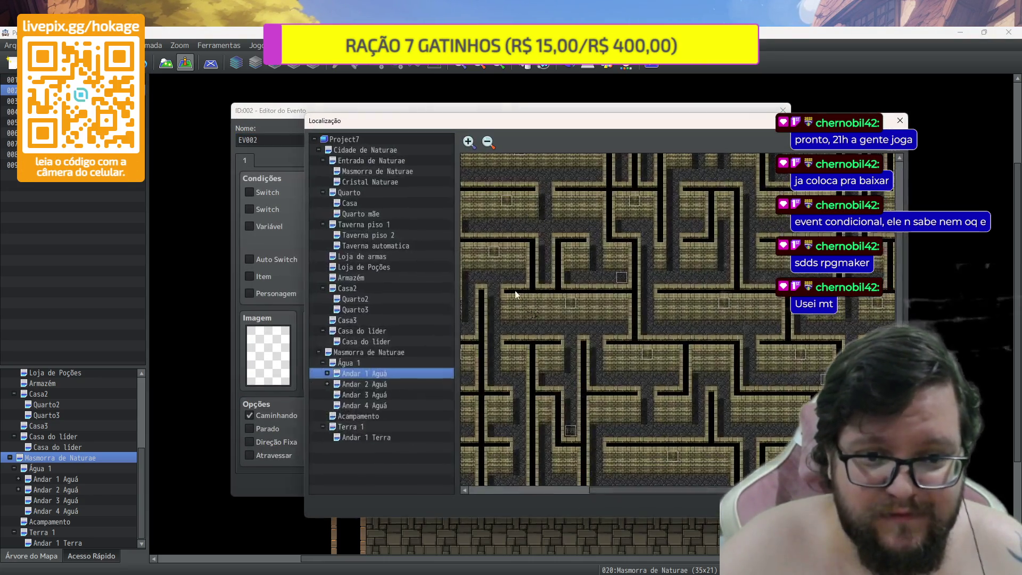
{"action": "left_click", "coordinate": [391, 440]}
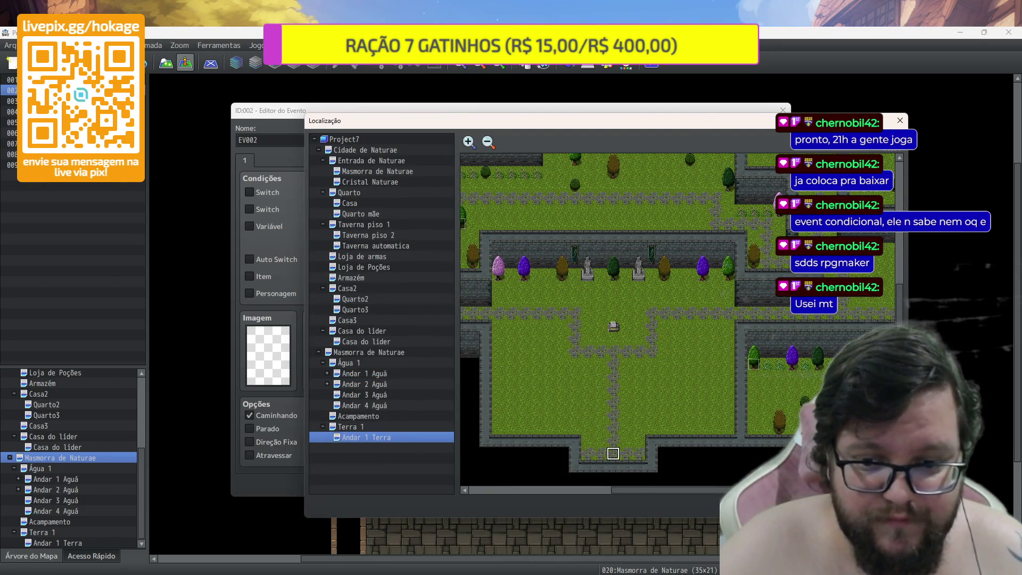
{"action": "double_click", "coordinate": [614, 455]}
{"action": "left_click", "coordinate": [585, 375]}
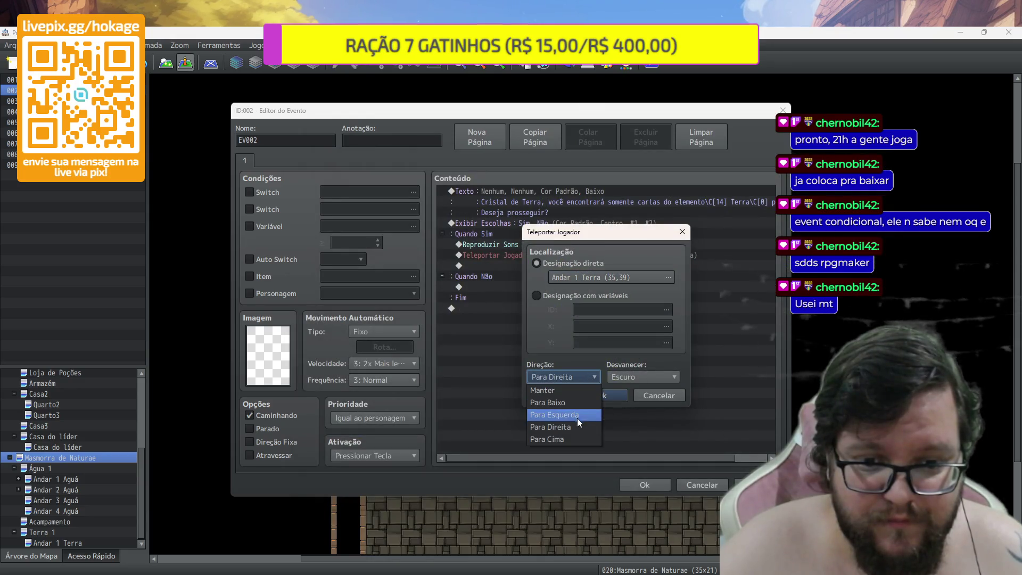
{"action": "left_click", "coordinate": [568, 439]}
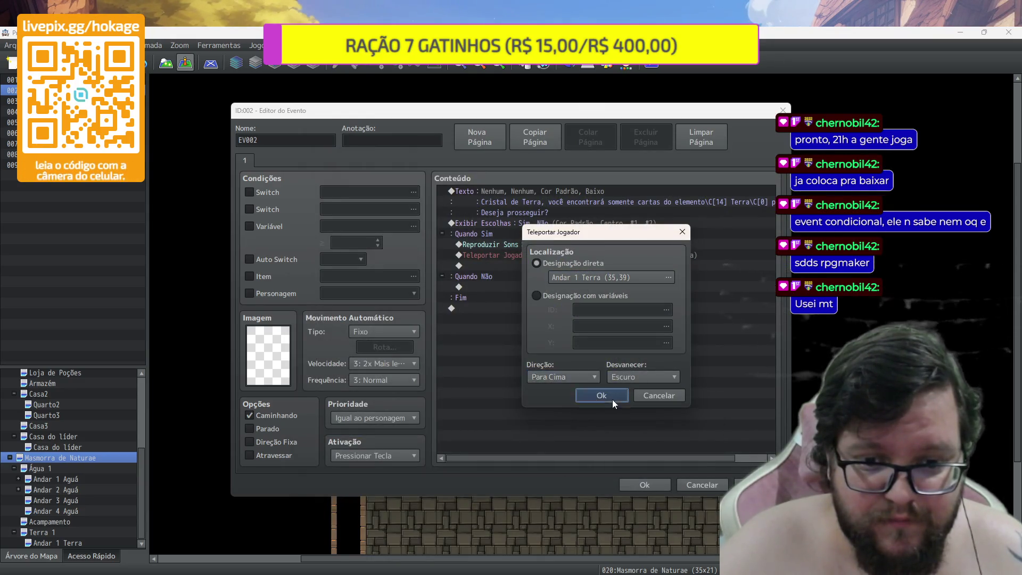
{"action": "left_click", "coordinate": [609, 395]}
{"action": "left_click", "coordinate": [647, 489]}
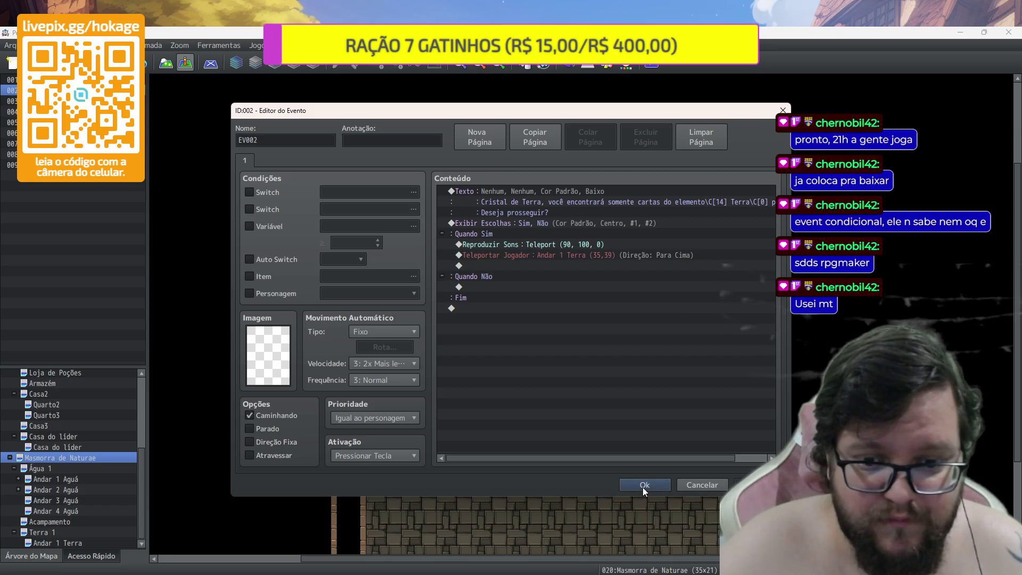
{"action": "left_click", "coordinate": [645, 487]}
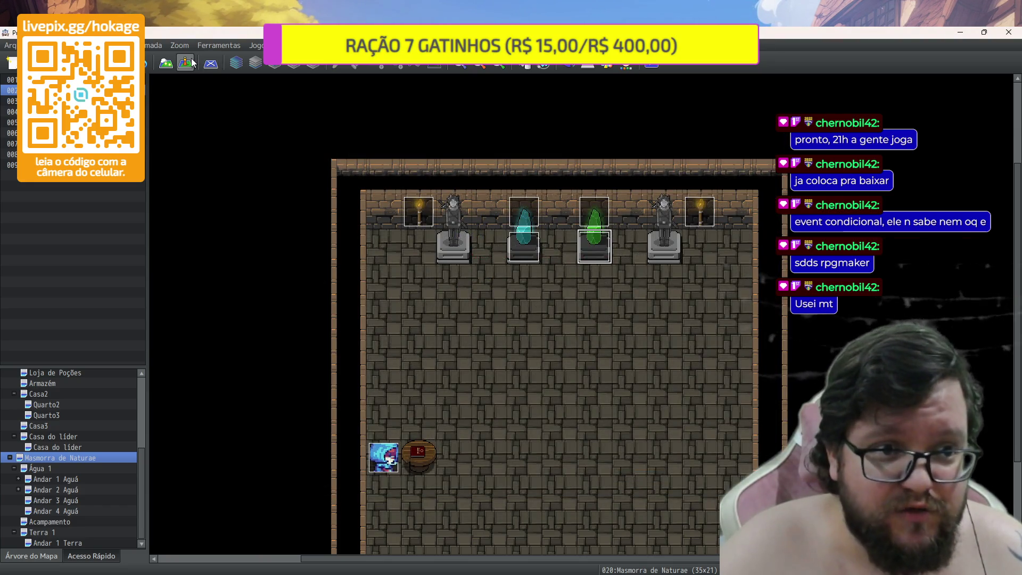
Set the player's starting position on a dungeon floor tile
{"action": "right_click", "coordinate": [570, 404]}
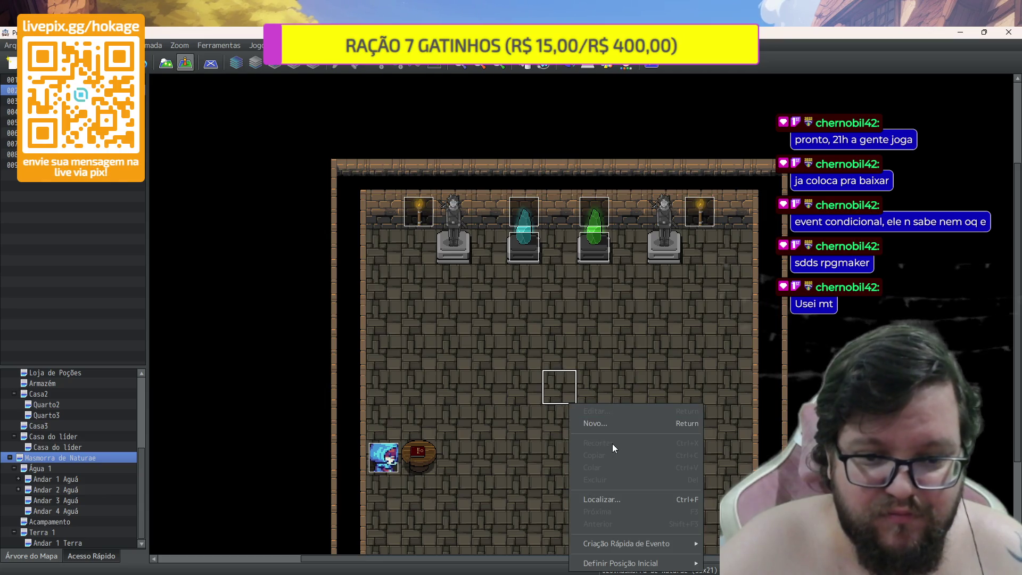
{"action": "left_click", "coordinate": [560, 412]}
{"action": "right_click", "coordinate": [564, 419]}
{"action": "mouse_move", "coordinate": [639, 572]}
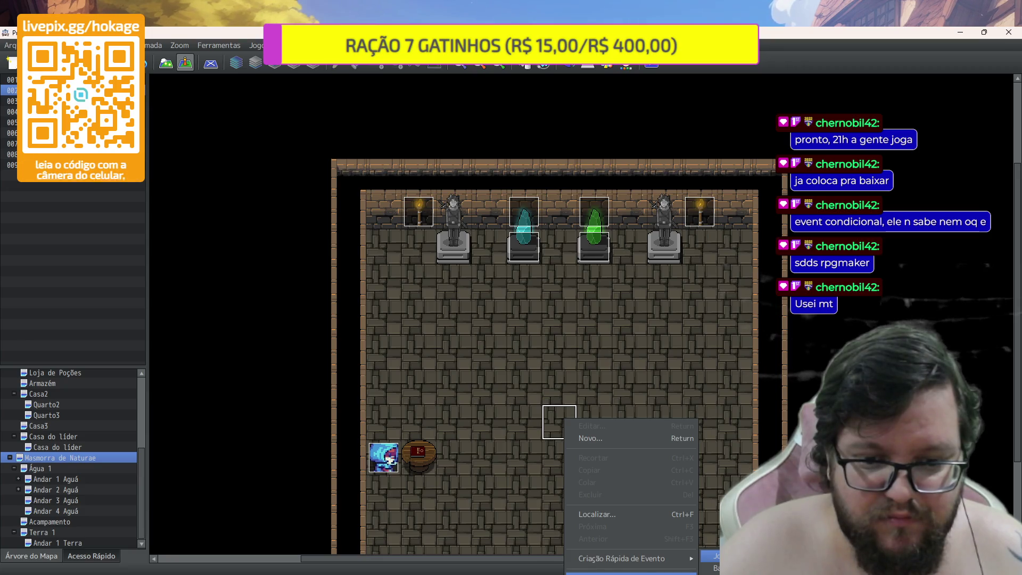
{"action": "left_click", "coordinate": [716, 556]}
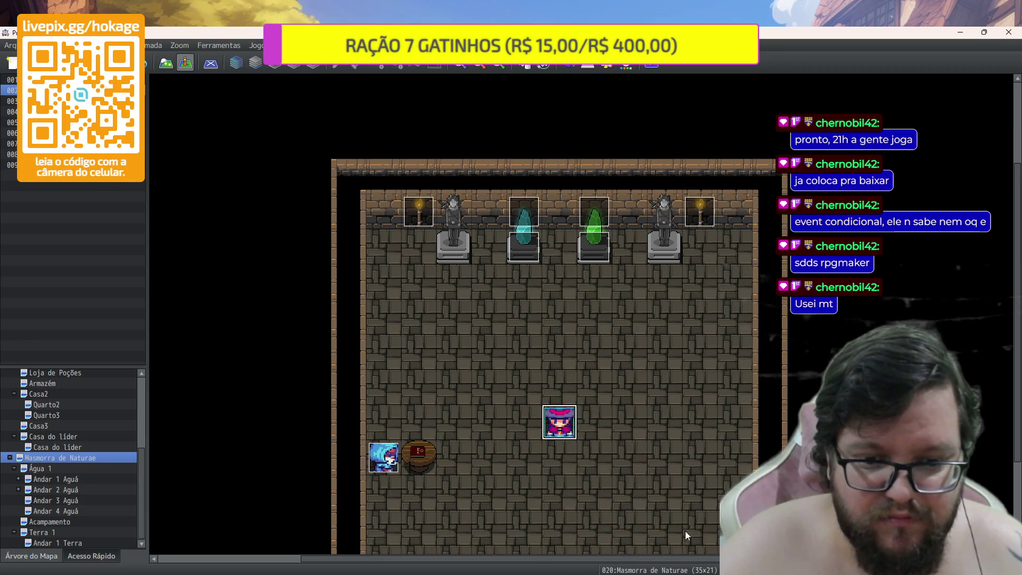
Move the player's start to the Masmorra de Naturae entrance below the gate and save the project
{"action": "scroll", "coordinate": [75, 410], "scroll_direction": "up", "scroll_amount": 4}
{"action": "left_click", "coordinate": [79, 407]}
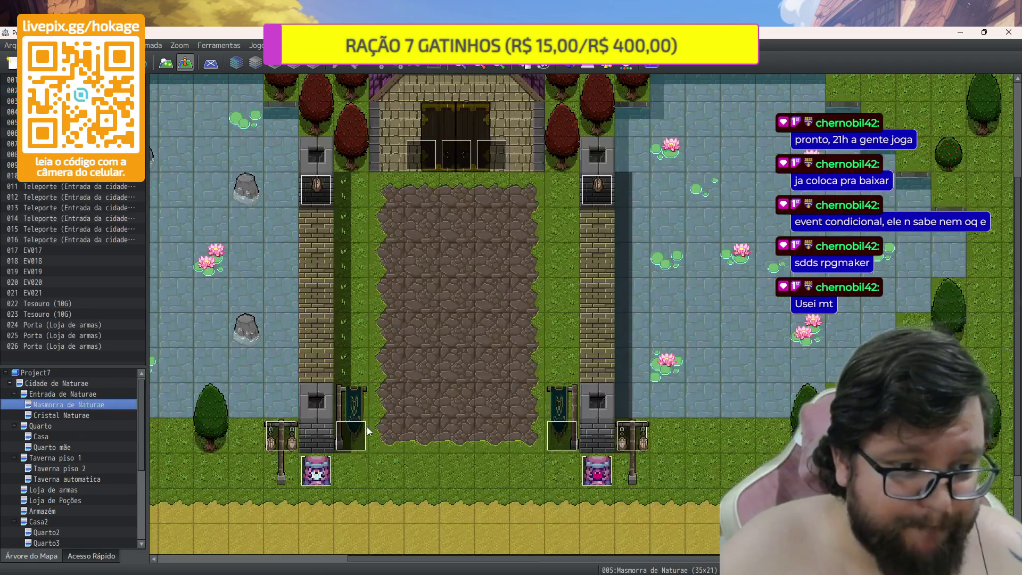
{"action": "right_click", "coordinate": [452, 496]}
{"action": "mouse_move", "coordinate": [508, 571]}
{"action": "left_click", "coordinate": [614, 556]}
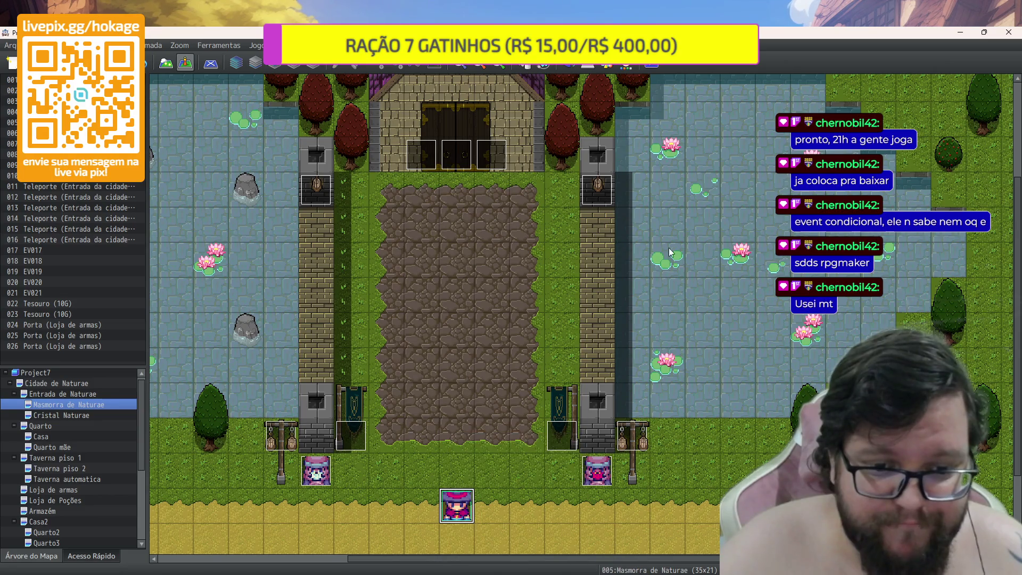
{"action": "left_click", "coordinate": [652, 64]}
{"action": "left_click", "coordinate": [484, 334]}
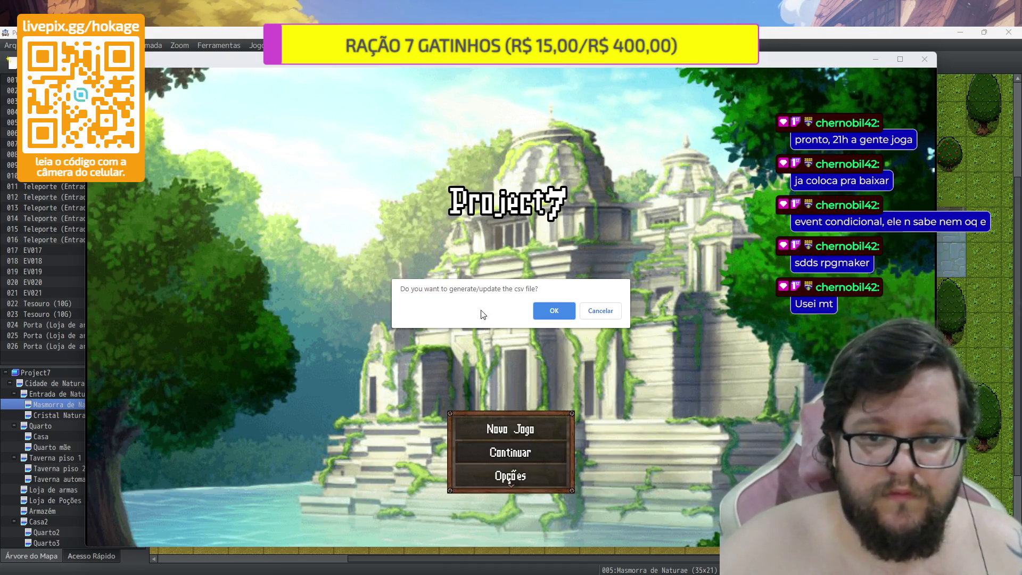
Start a Novo Jogo and answer Sim at the green crystal to travel to Andar 1
{"action": "left_click", "coordinate": [588, 318]}
{"action": "key", "text": "Up"}
{"action": "key", "text": "Return"}
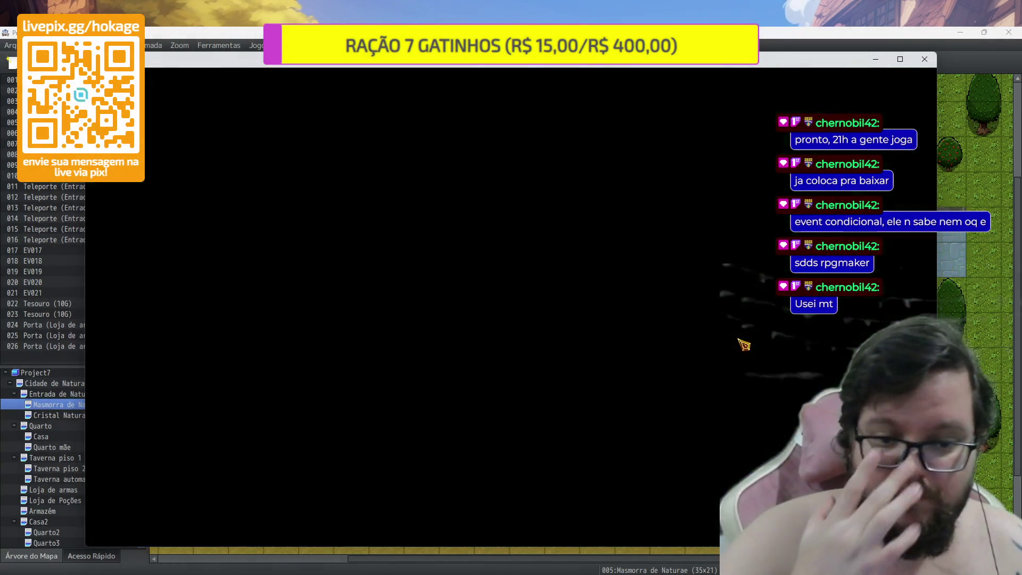
{"action": "key", "text": "Up"}
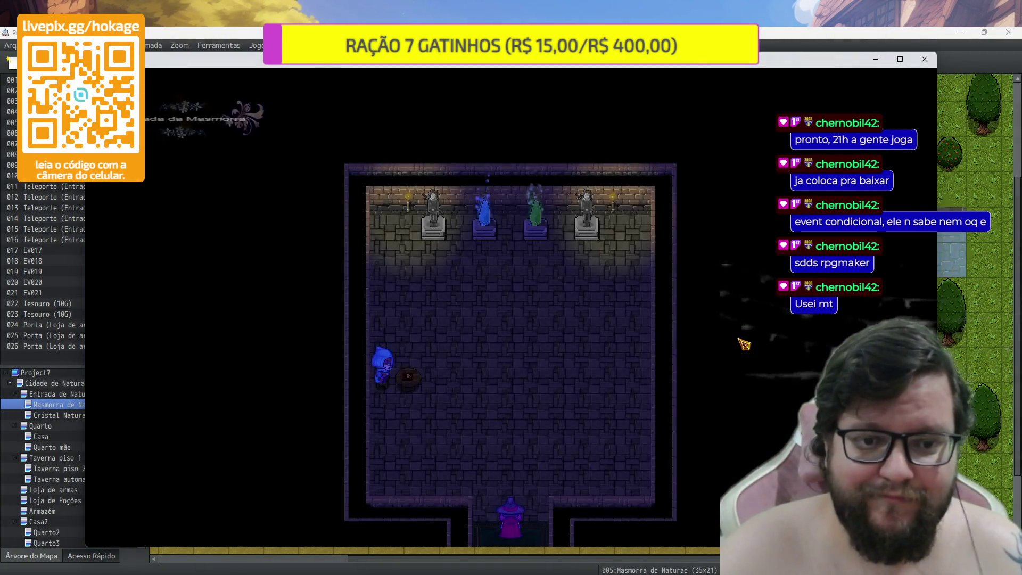
{"action": "key", "text": "Up"}
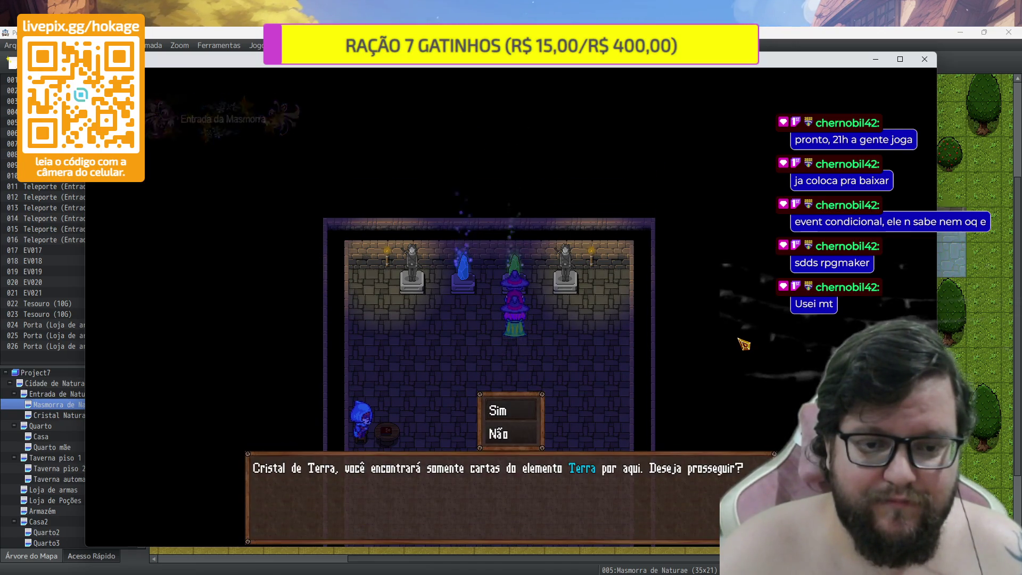
{"action": "key", "text": "Return"}
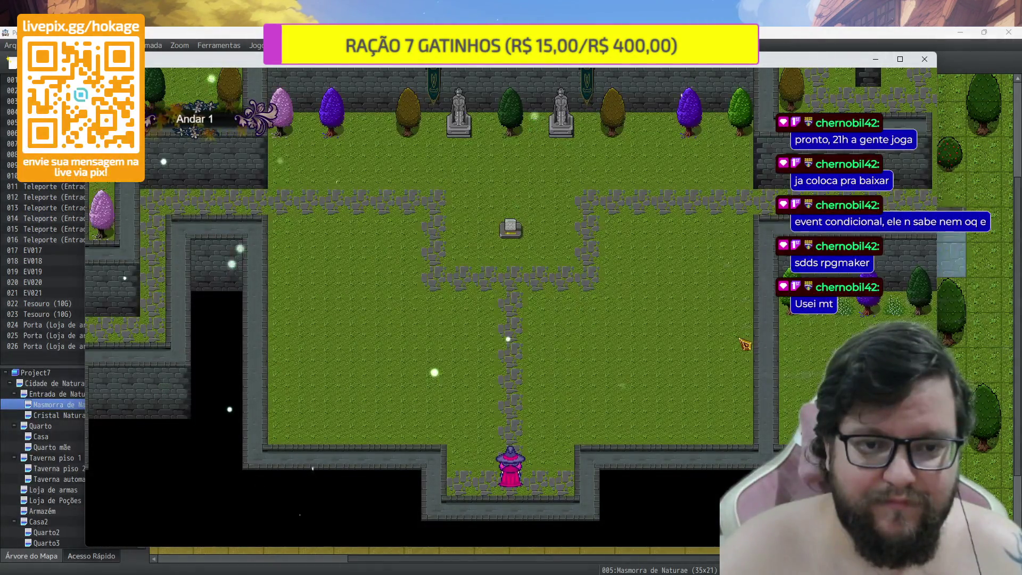
Walk the party north through the maze and down the long west path
{"action": "key", "text": "Up"}
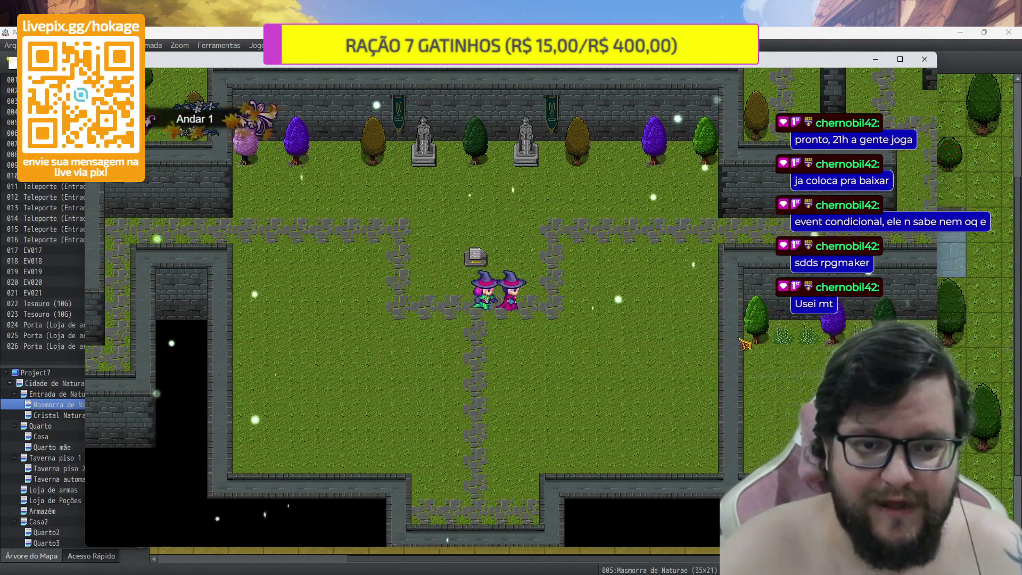
{"action": "key", "text": "Right"}
{"action": "key", "text": "Up"}
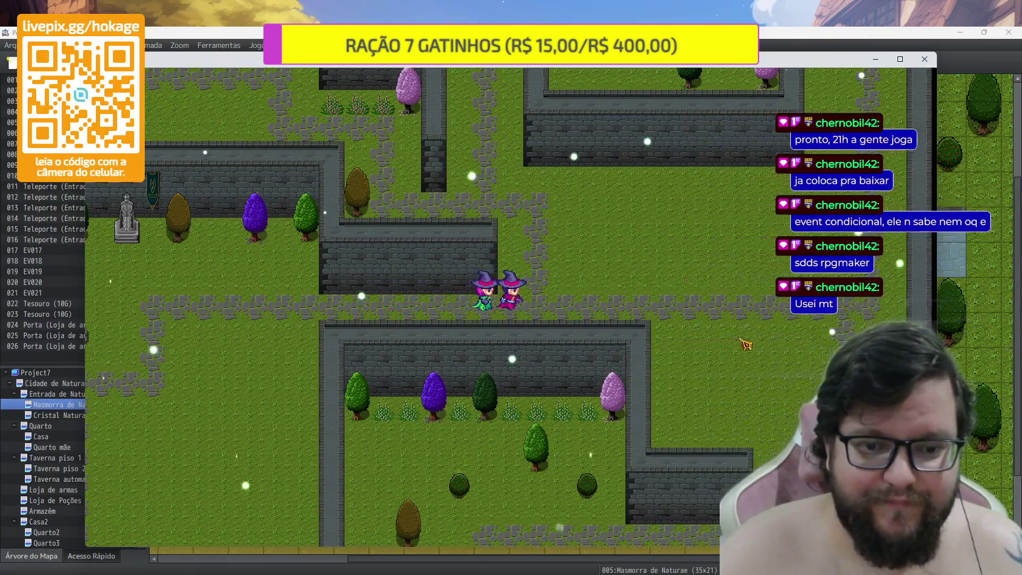
{"action": "key", "text": "Left"}
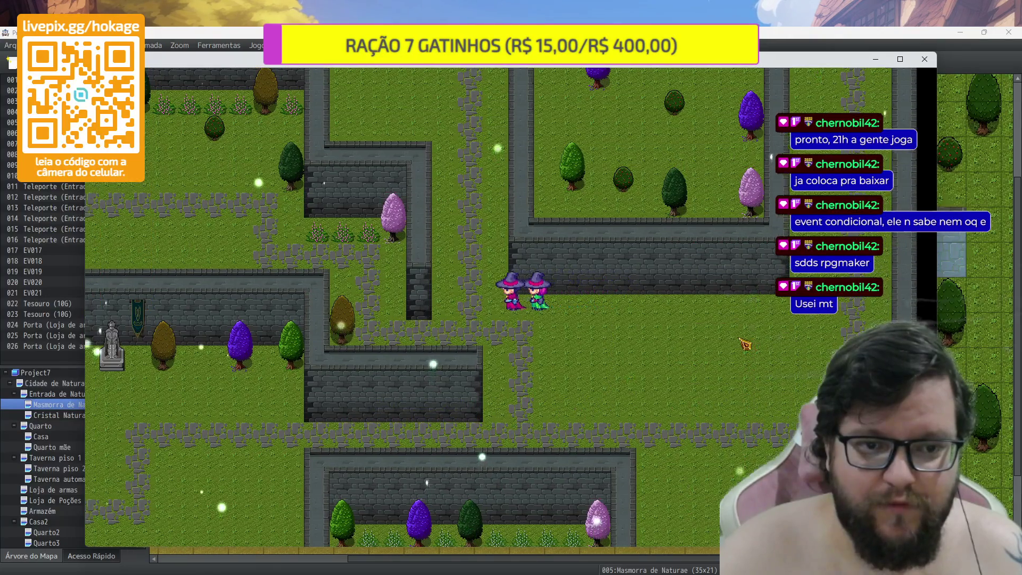
{"action": "key", "text": "Up"}
{"action": "key", "text": "Up"}
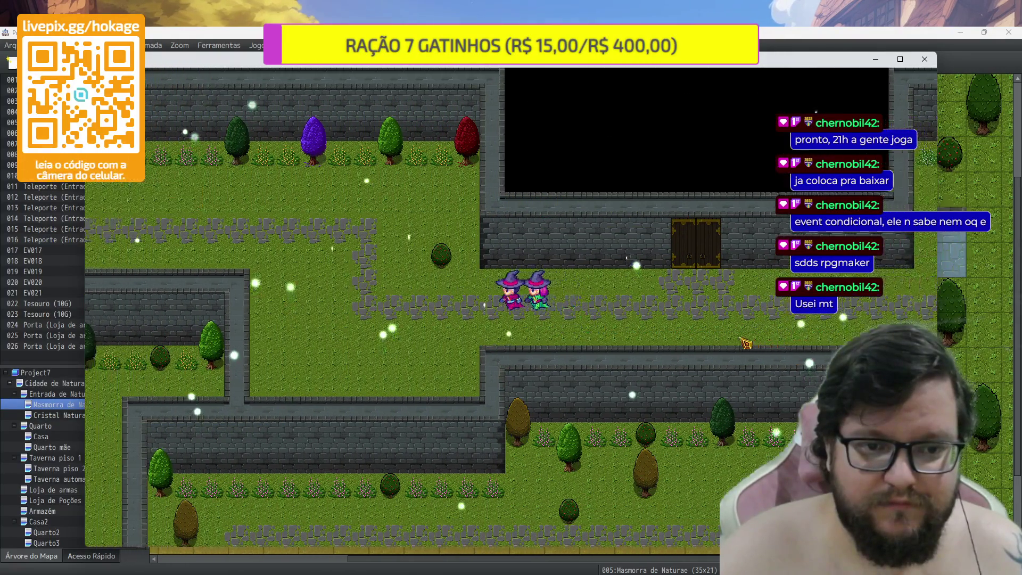
{"action": "key", "text": "Left"}
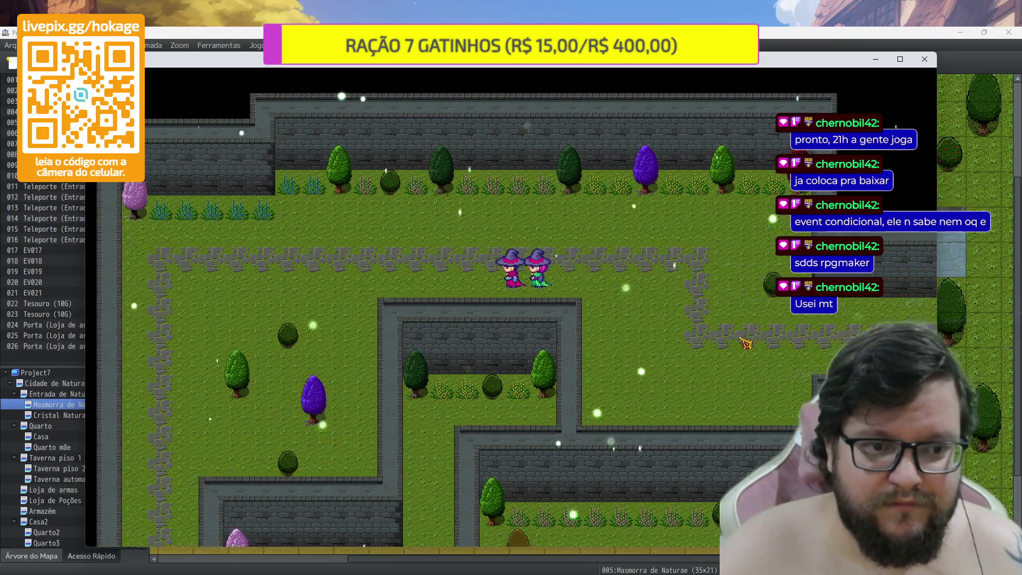
{"action": "key", "text": "Left"}
{"action": "key", "text": "Down"}
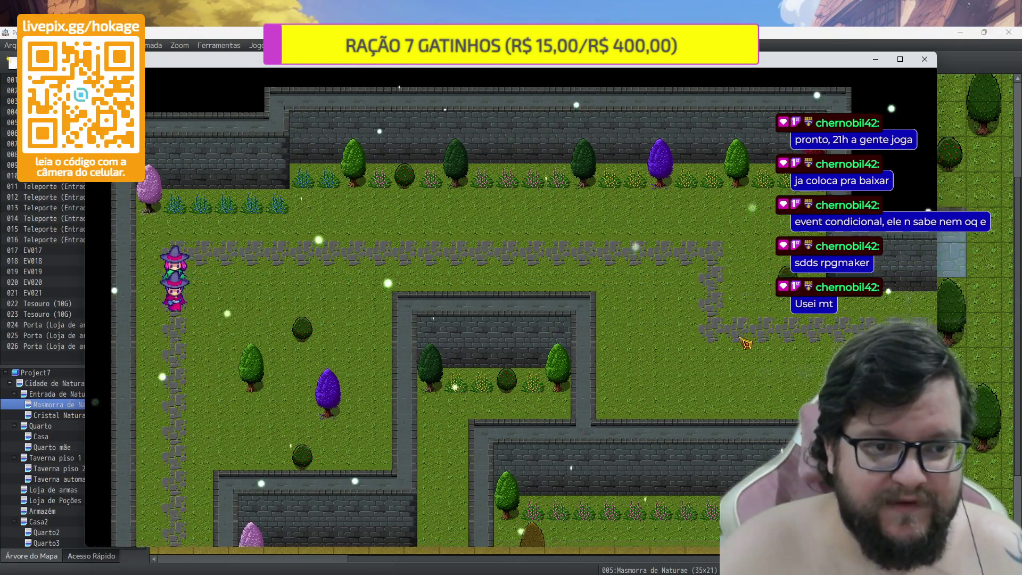
{"action": "key", "text": "Down"}
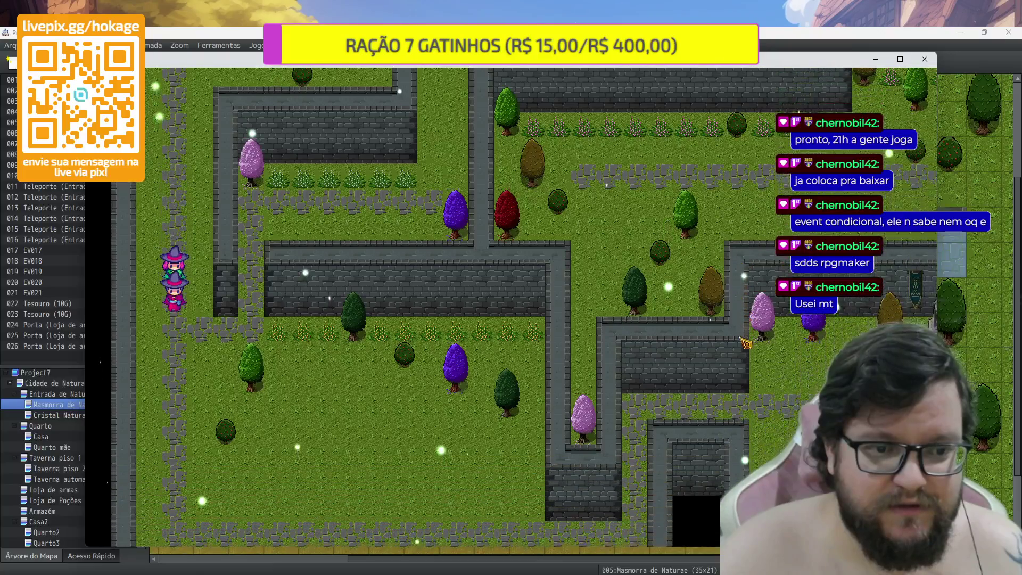
{"action": "key", "text": "Right"}
{"action": "key", "text": "Right"}
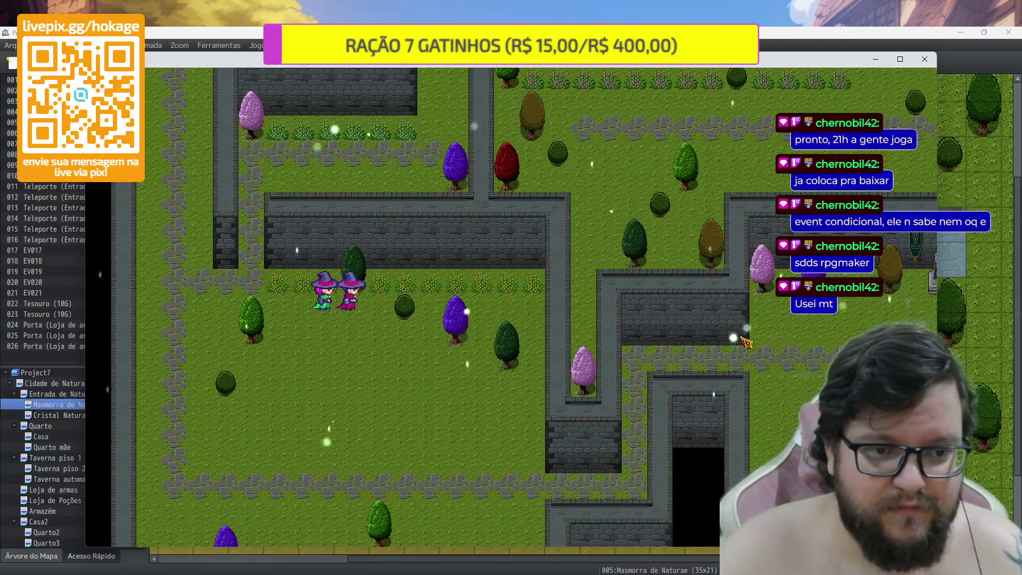
Walk the party around the remaining corridors, then close the test game window
{"action": "key", "text": "Left"}
{"action": "key", "text": "Up"}
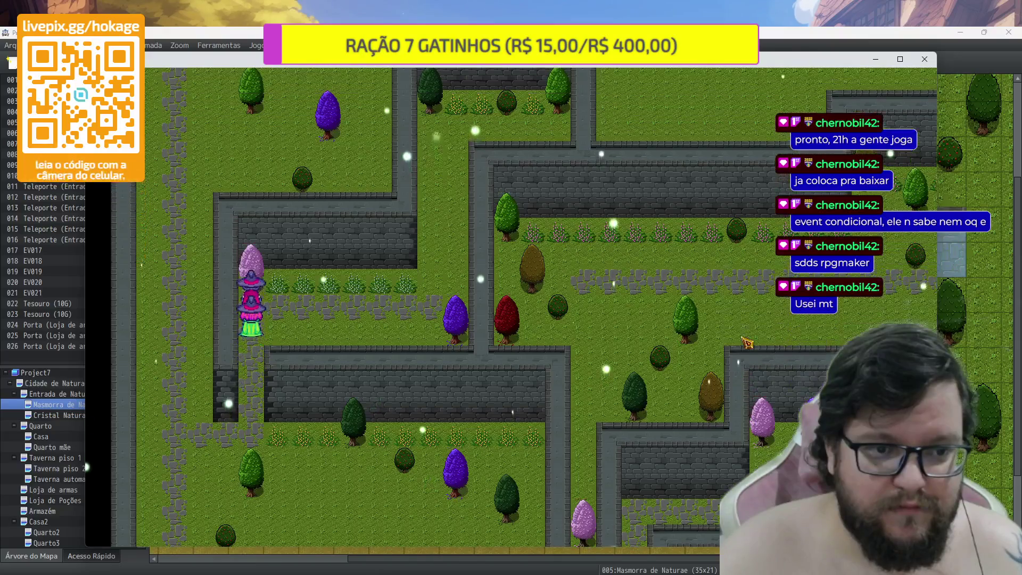
{"action": "key", "text": "Right"}
{"action": "key", "text": "Right"}
{"action": "key", "text": "Up"}
{"action": "key", "text": "Right"}
{"action": "key", "text": "Left"}
{"action": "key", "text": "Down"}
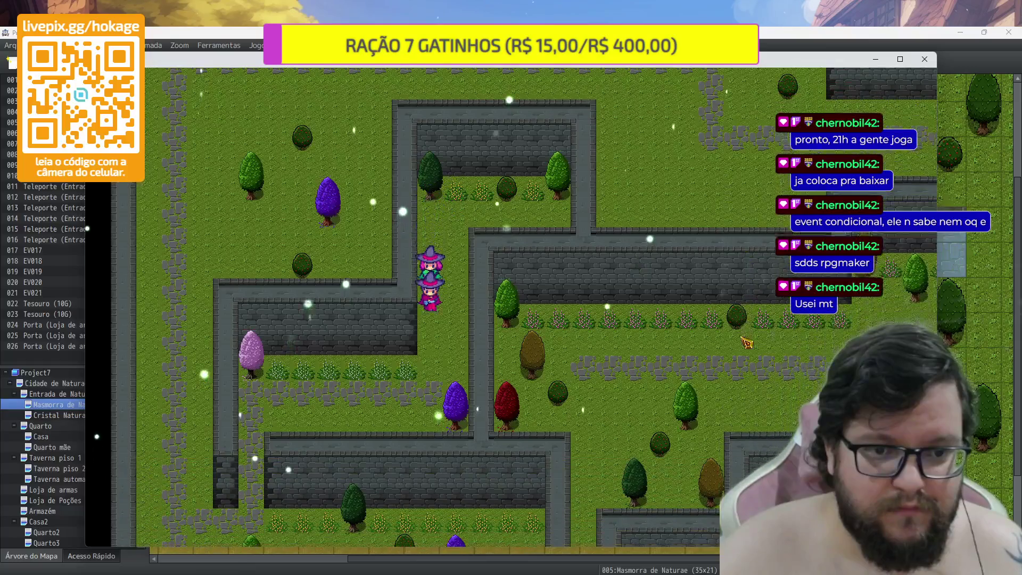
{"action": "key", "text": "Left"}
{"action": "key", "text": "Down"}
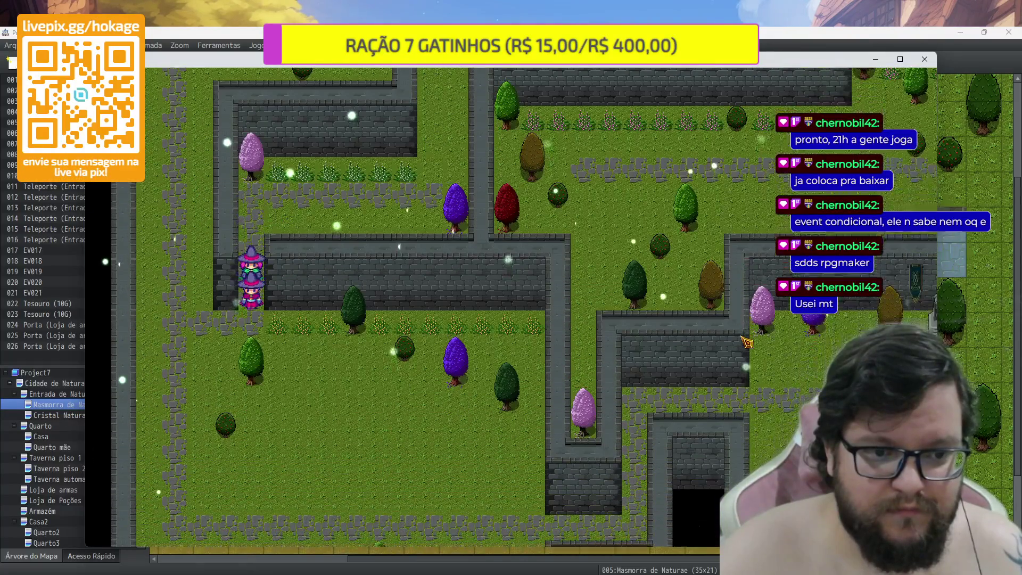
{"action": "key", "text": "Down"}
{"action": "key", "text": "Right"}
{"action": "key", "text": "Right"}
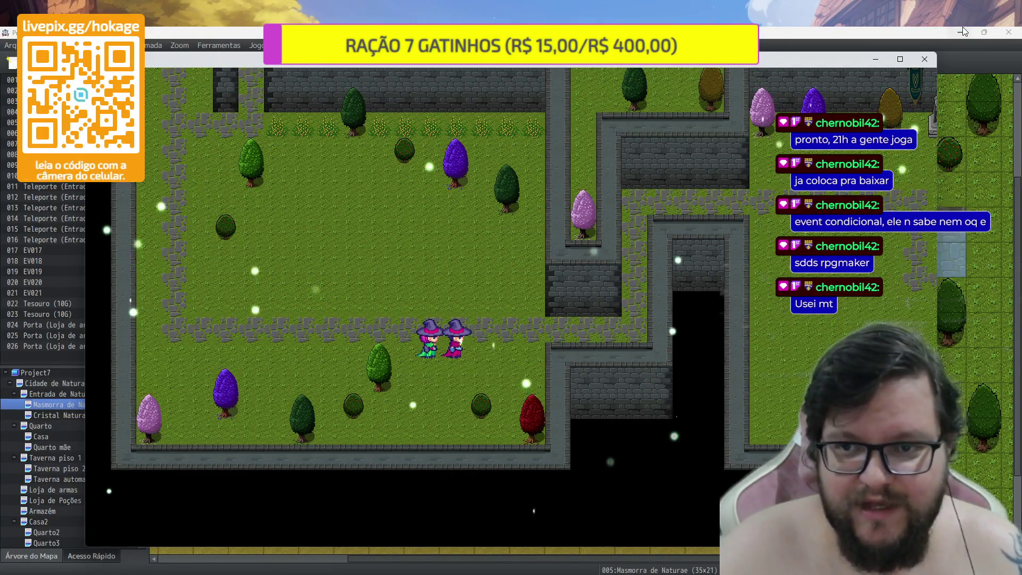
{"action": "left_click", "coordinate": [925, 59]}
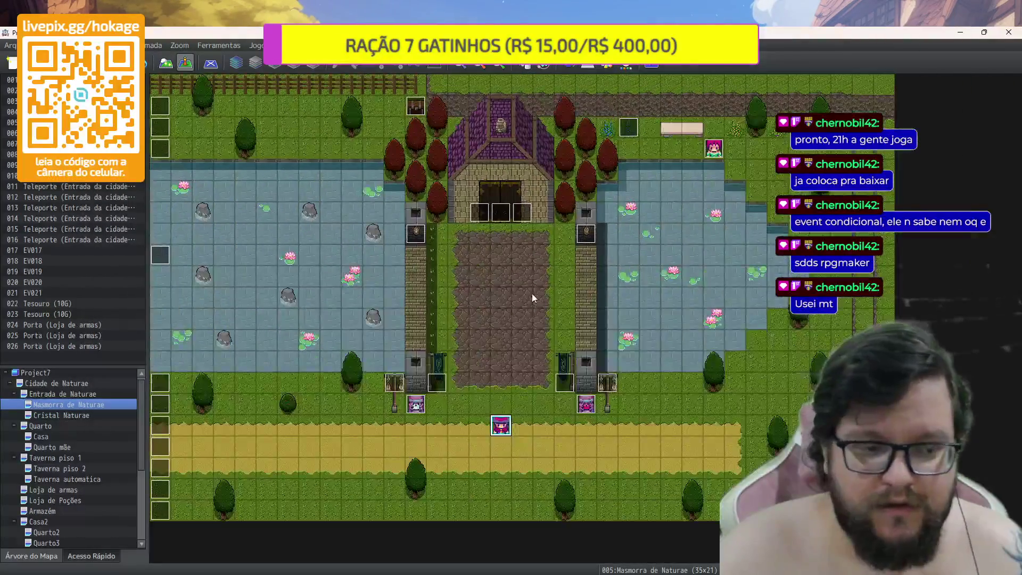
Open Andar 1 Terra under Terra 1 and view its courtyard with the statues and sign tile
{"action": "scroll", "coordinate": [88, 445], "scroll_direction": "down", "scroll_amount": 4}
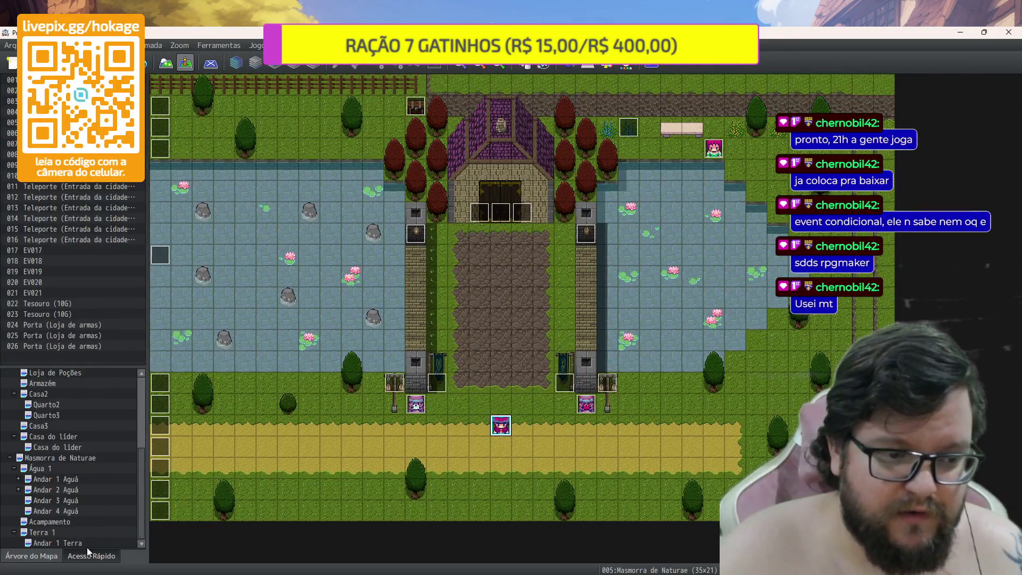
{"action": "left_click", "coordinate": [87, 547]}
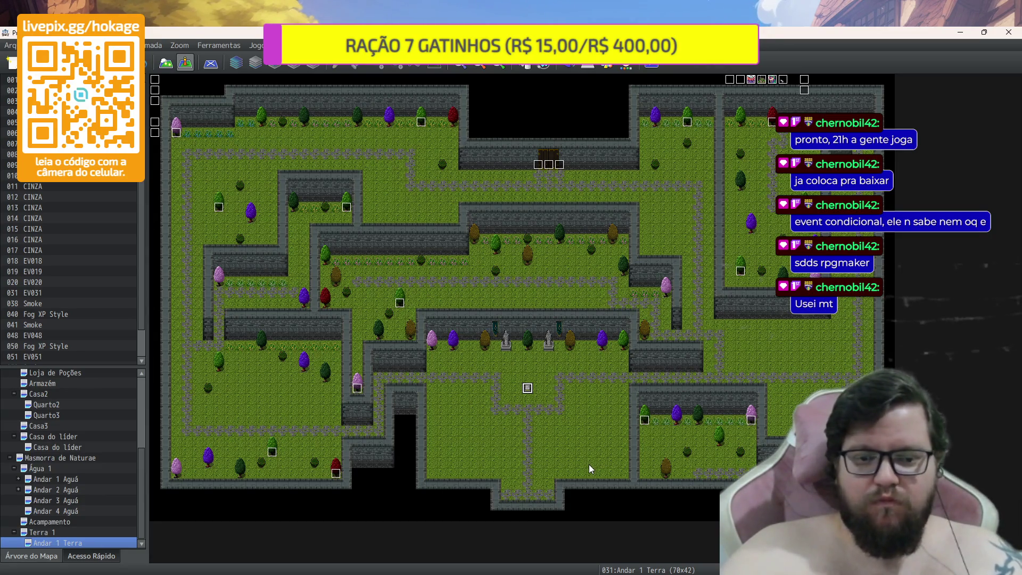
{"action": "scroll", "coordinate": [540, 429], "scroll_direction": "up", "scroll_amount": 3}
{"action": "scroll", "coordinate": [577, 433], "scroll_direction": "down", "scroll_amount": 2}
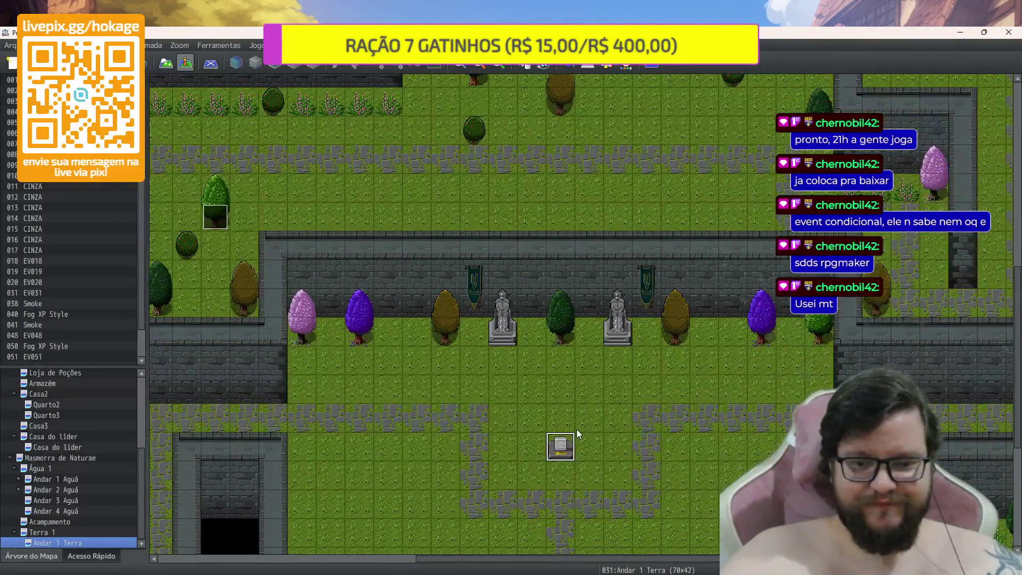
{"action": "scroll", "coordinate": [576, 429], "scroll_direction": "up", "scroll_amount": 2}
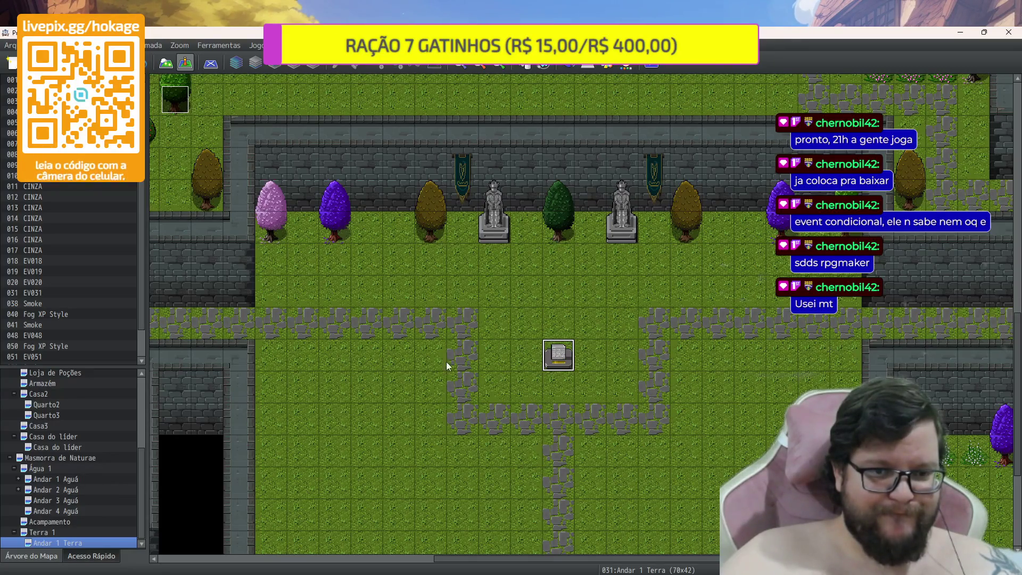
Copy the Play SE command from event 002 into a new event below the statues
{"action": "double_click", "coordinate": [558, 355]}
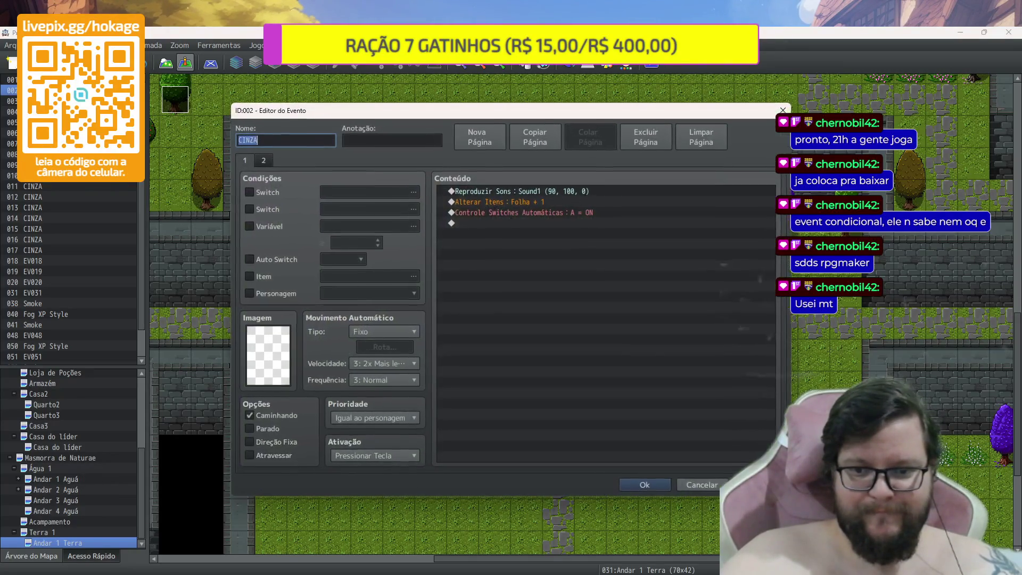
{"action": "left_click", "coordinate": [554, 191]}
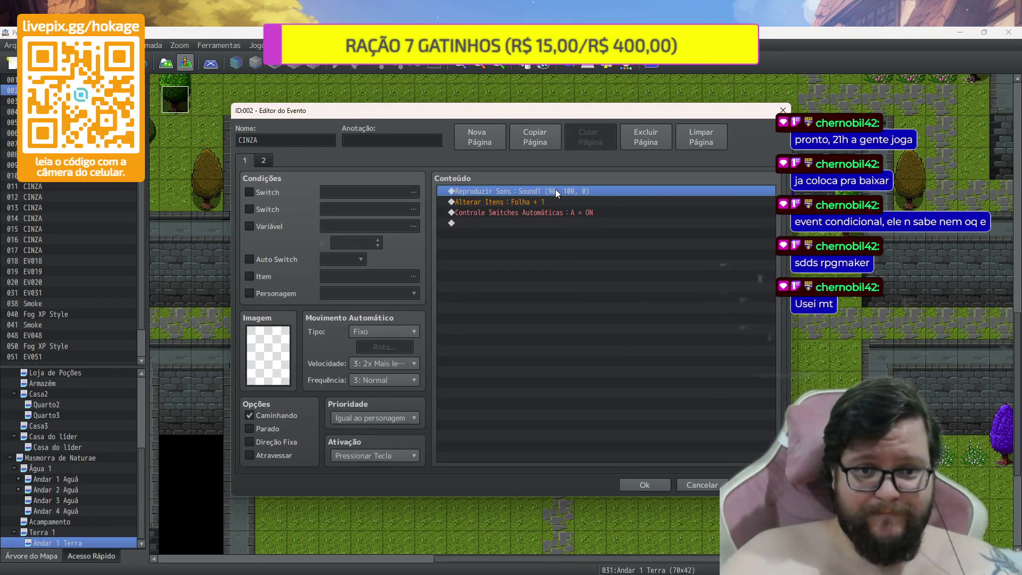
{"action": "key", "text": "Escape"}
{"action": "double_click", "coordinate": [557, 353]}
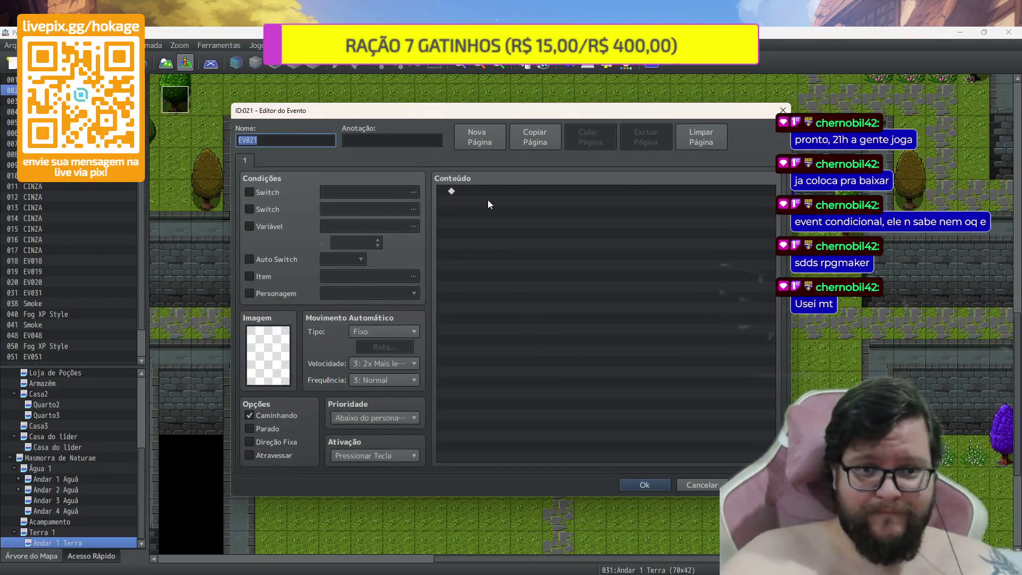
{"action": "double_click", "coordinate": [487, 191]}
{"action": "left_click", "coordinate": [493, 193]}
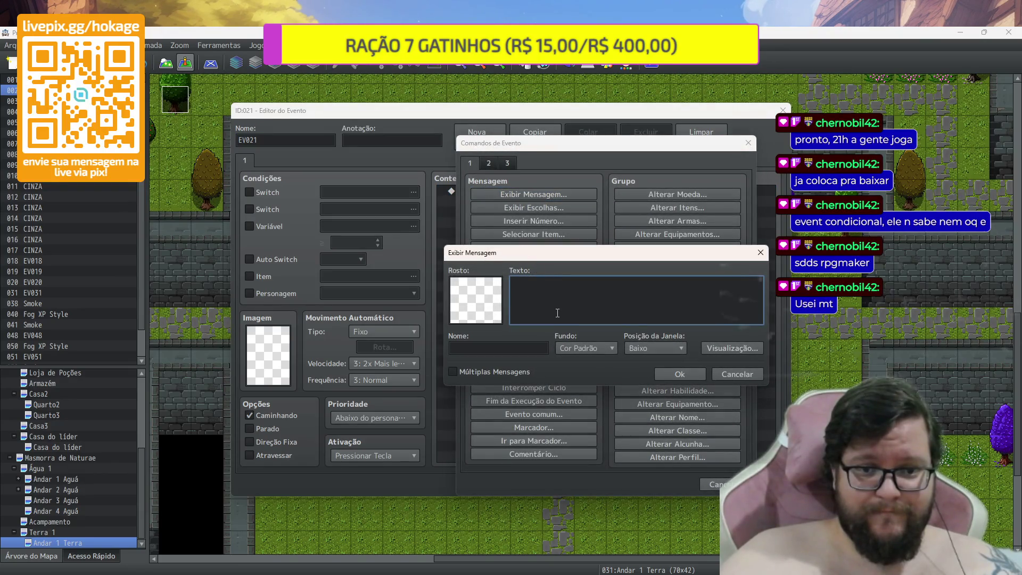
{"action": "key", "text": "Escape"}
{"action": "key", "text": "ctrl+v"}
Add a Show Text command containing the halving hint message
{"action": "double_click", "coordinate": [526, 205]}
{"action": "left_click", "coordinate": [544, 199]}
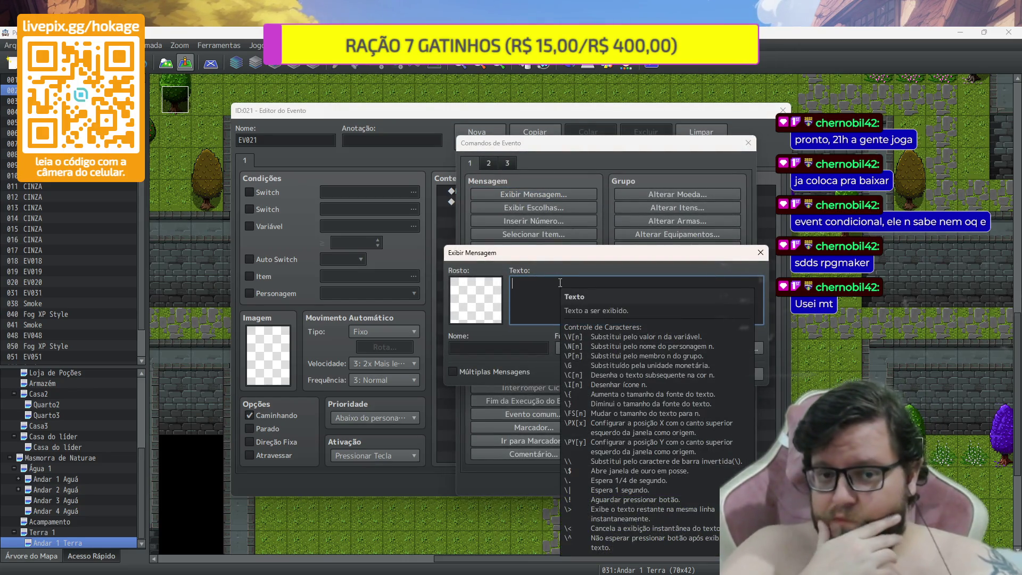
{"action": "type", "text": "16 es"}
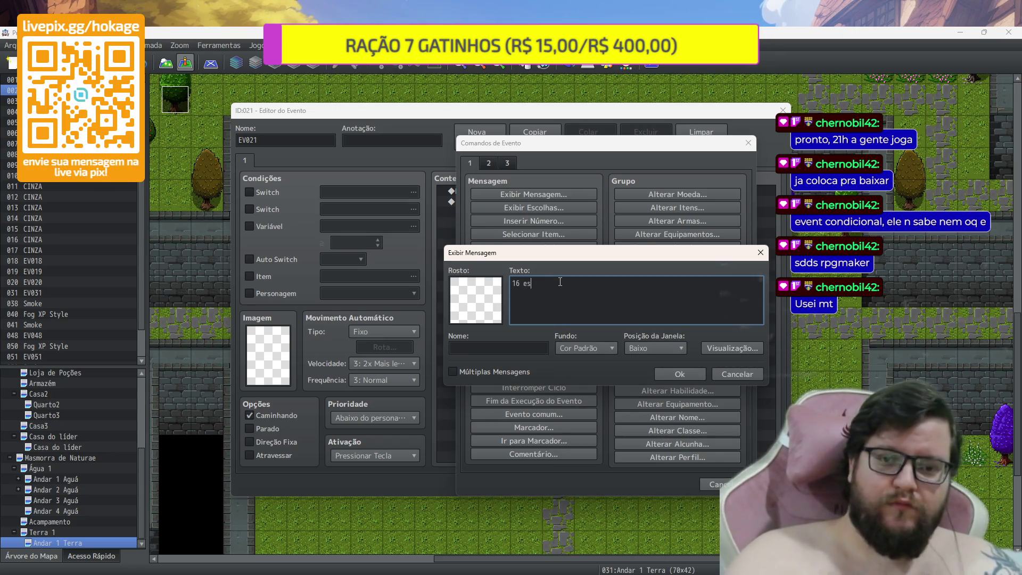
{"action": "key", "text": "BackSpace"}
{"action": "key", "text": "BackSpace"}
{"action": "key", "text": "BackSpace"}
{"action": "type", "text": "N"}
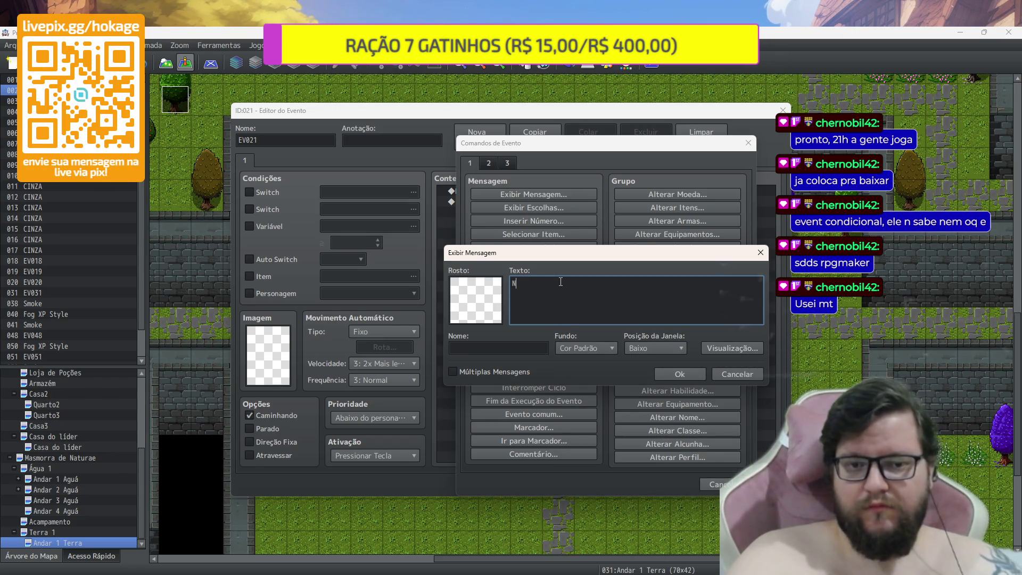
{"action": "type", "text": "as 16 existem"}
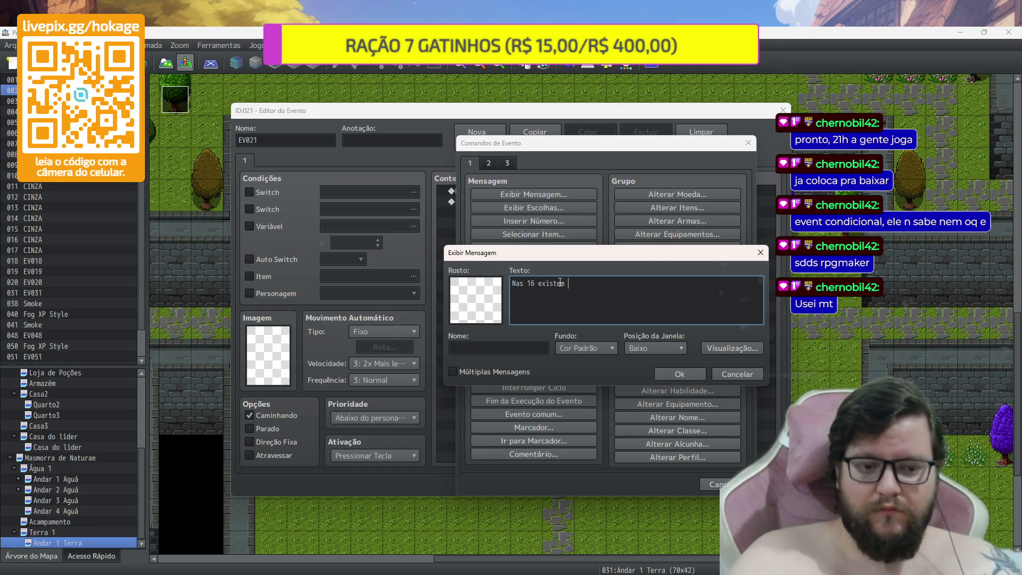
{"action": "type", "text": " 8, n"}
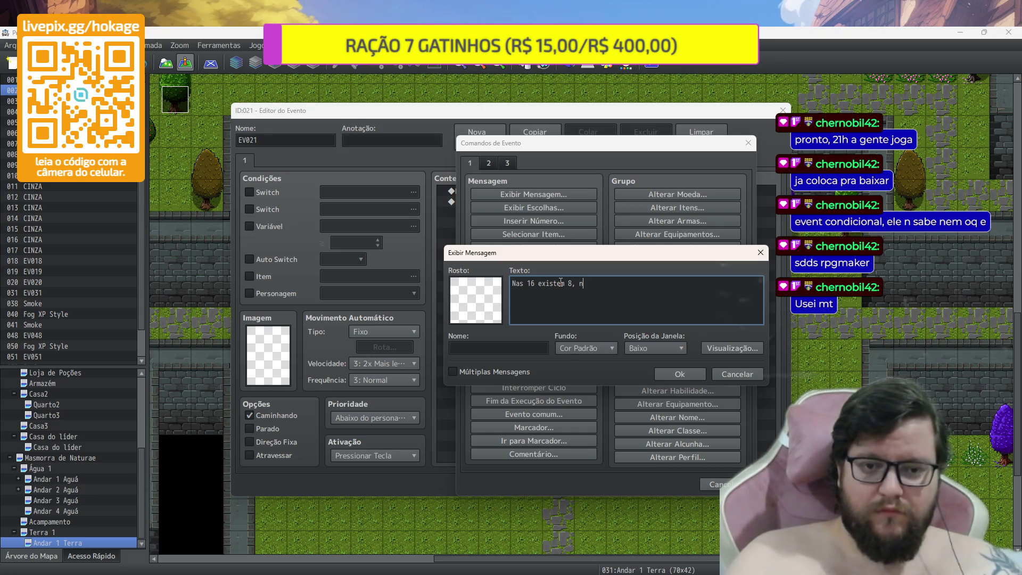
{"action": "type", "text": "os 8"}
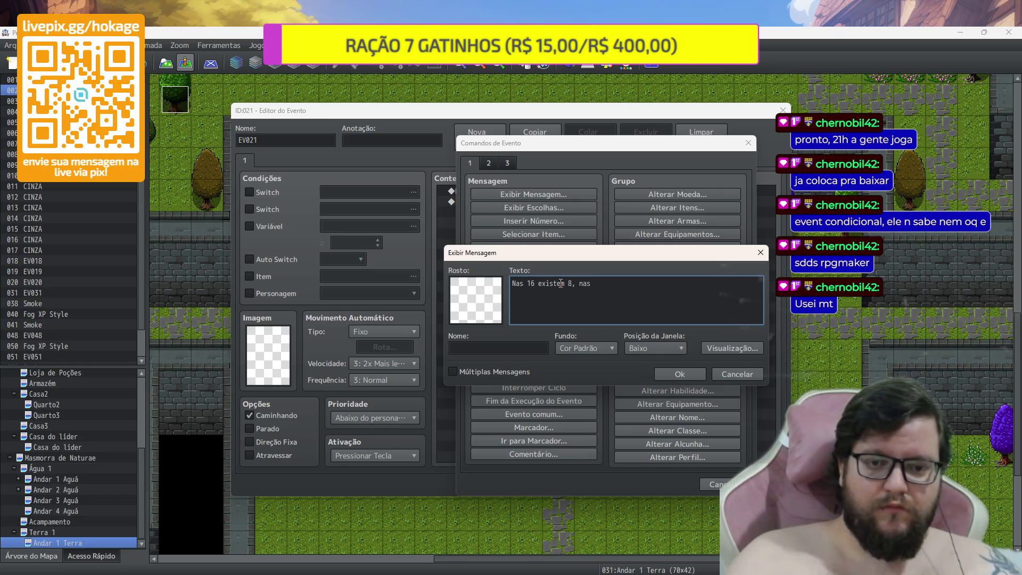
{"action": "type", "text": "tem 5"}
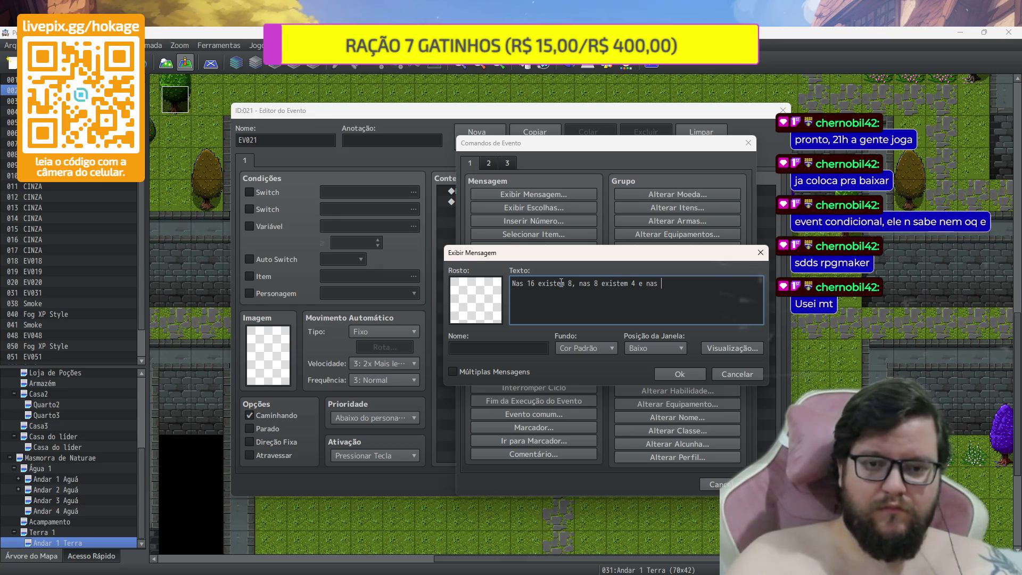
{"action": "type", "text": " 4 existem 2"}
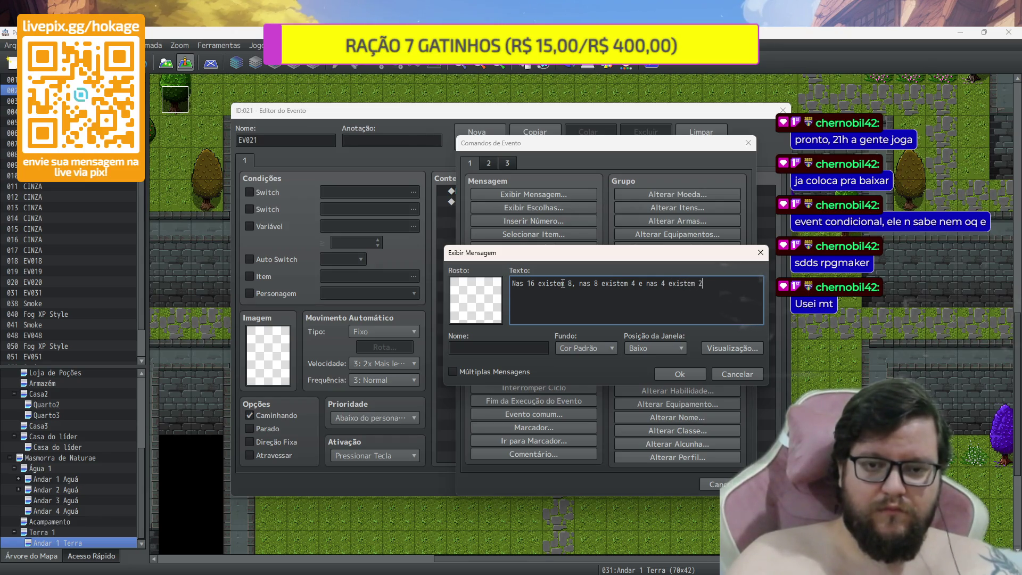
{"action": "key", "text": "BackSpace"}
{"action": "type", "text": "duas"}
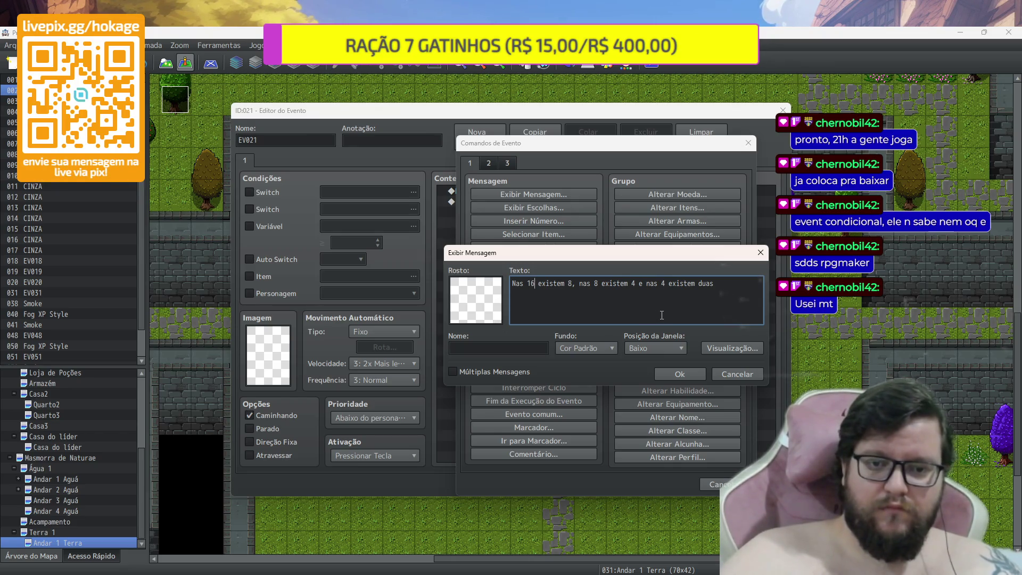
{"action": "left_click", "coordinate": [721, 283]}
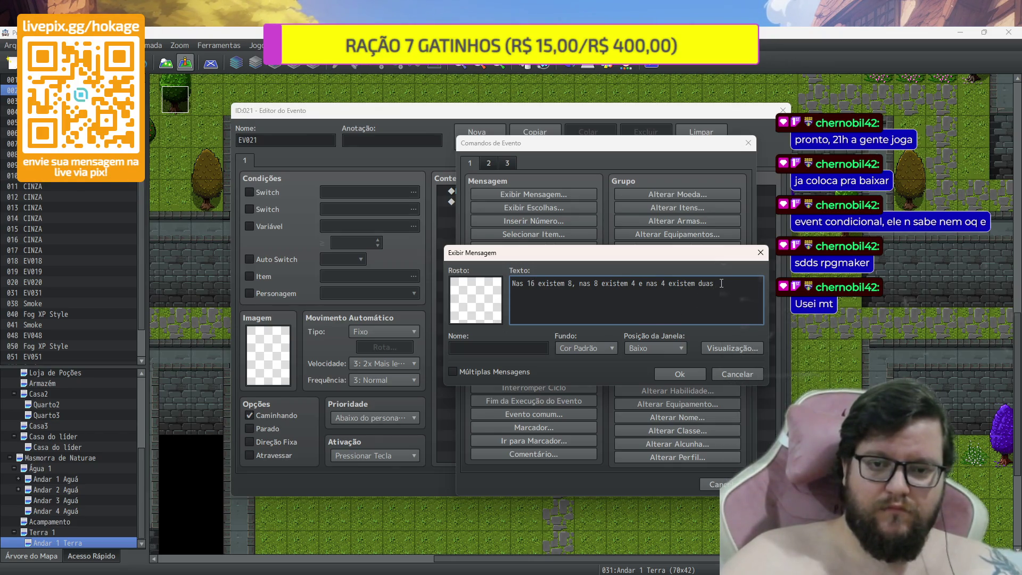
{"action": "type", "text": "..."}
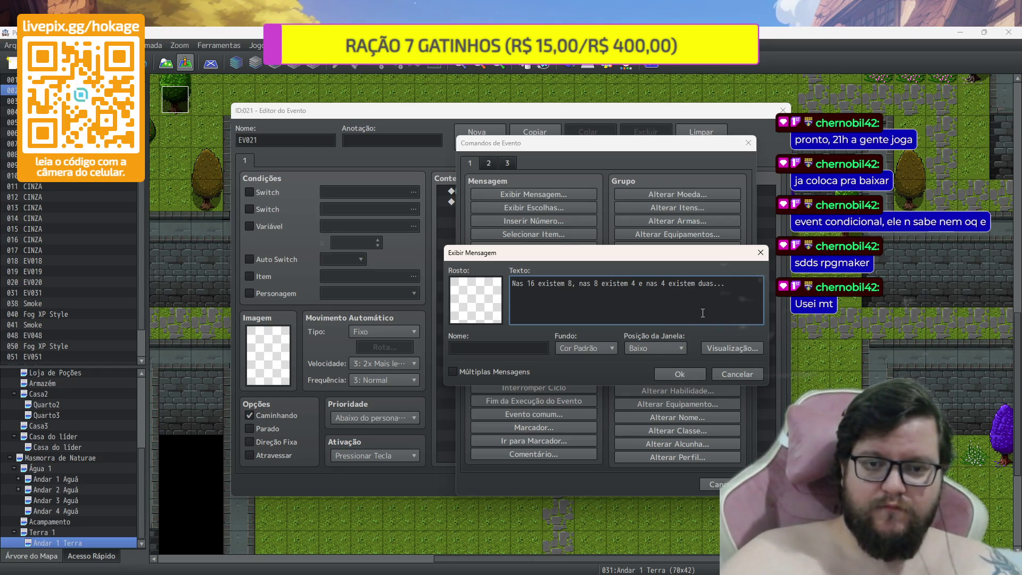
{"action": "right_click", "coordinate": [699, 293]}
{"action": "key", "text": "BackSpace"}
{"action": "key", "text": "BackSpace"}
{"action": "key", "text": "BackSpace"}
{"action": "type", "text": "2..."}
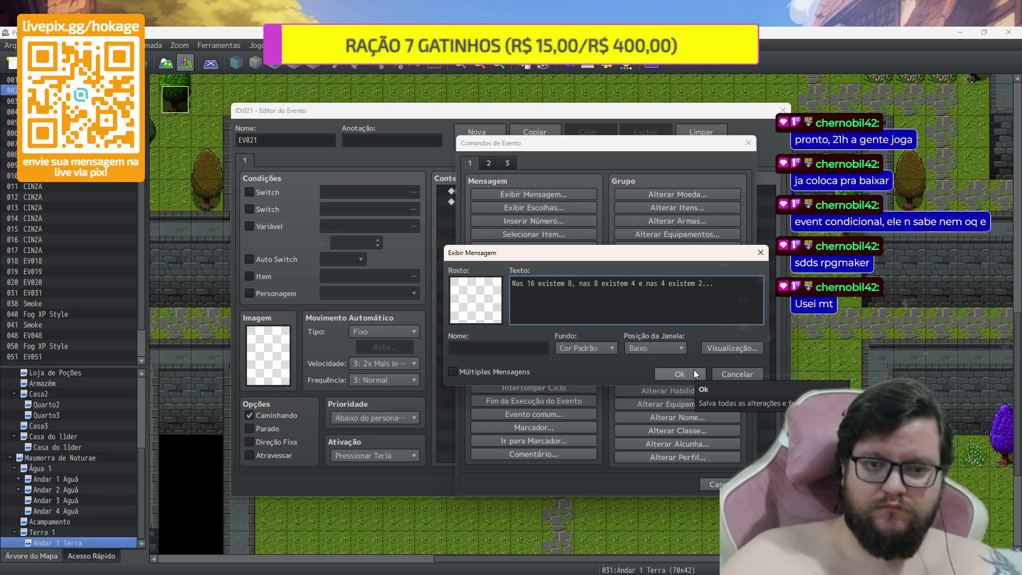
{"action": "left_click", "coordinate": [694, 369]}
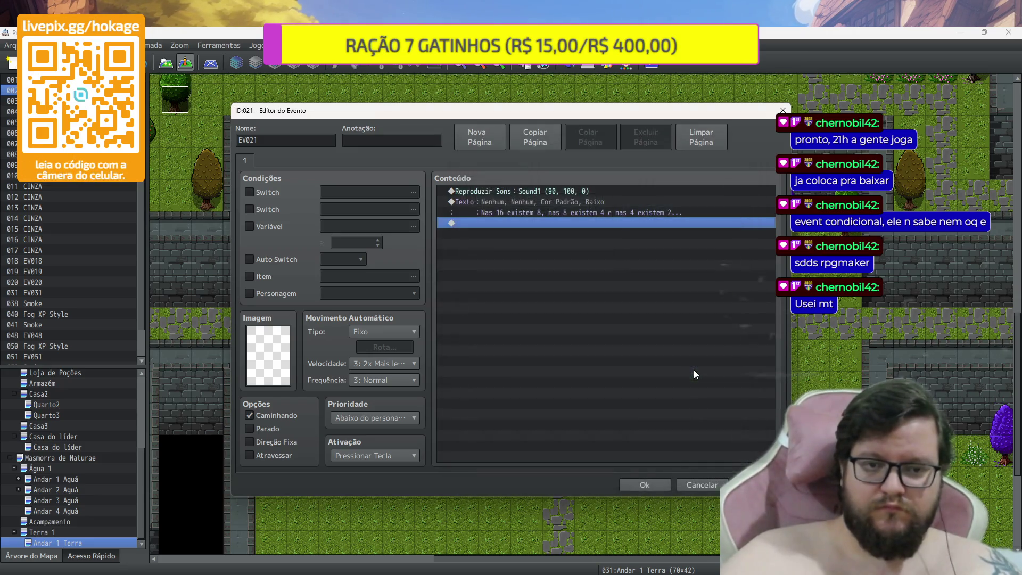
Move the Play SE command below the message and set its sound to Cursor3
{"action": "key", "text": "super+v"}
{"action": "left_click_drag", "start_coordinate": [627, 190], "coordinate": [621, 219]}
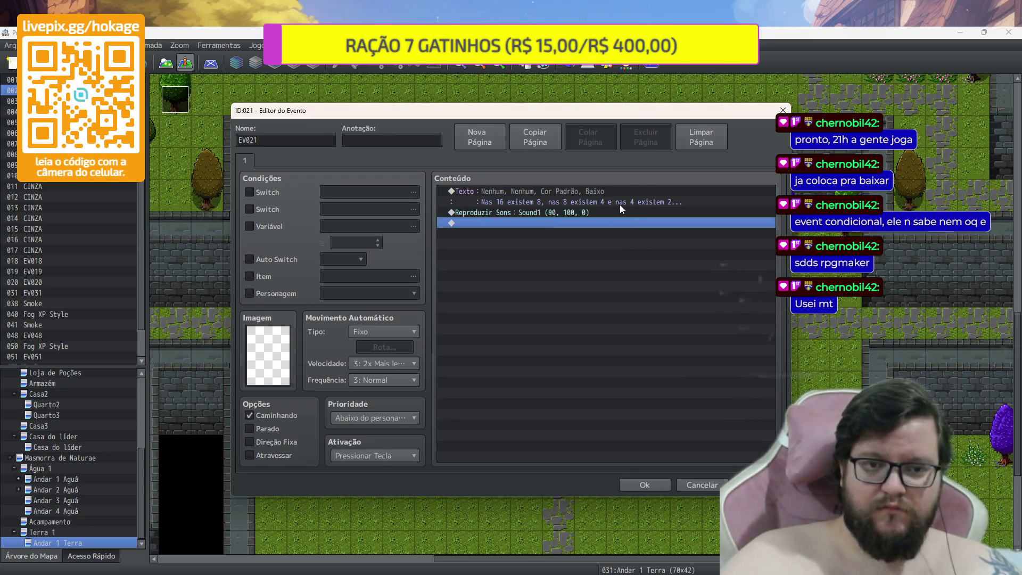
{"action": "double_click", "coordinate": [619, 209]}
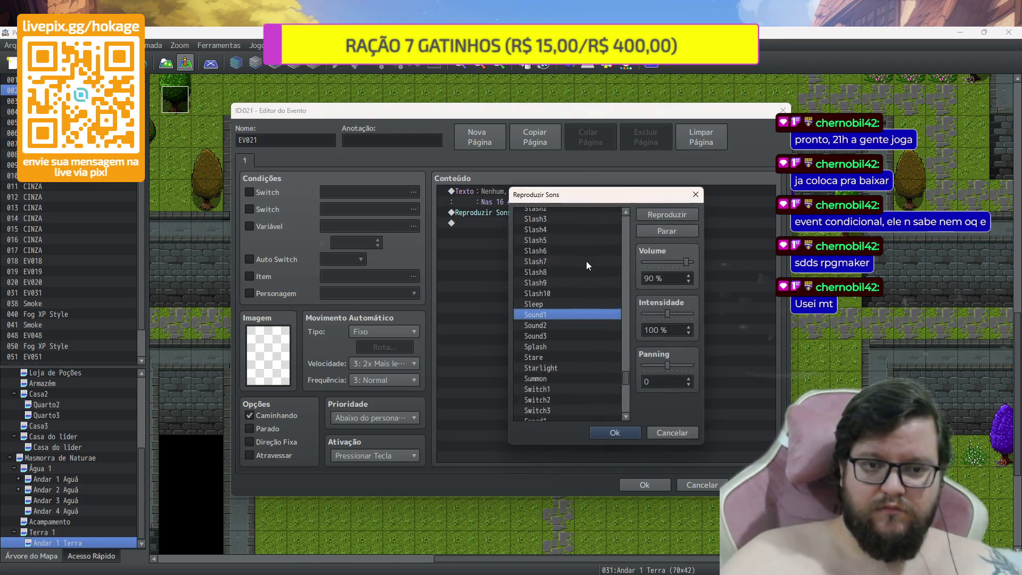
{"action": "left_click", "coordinate": [625, 238]}
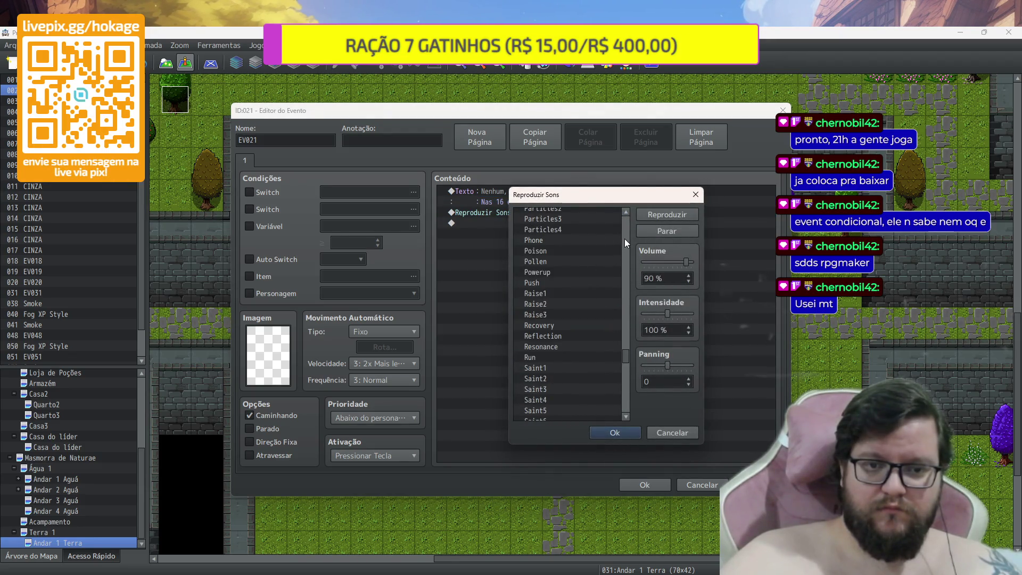
{"action": "scroll", "coordinate": [619, 288], "scroll_direction": "down", "scroll_amount": 7}
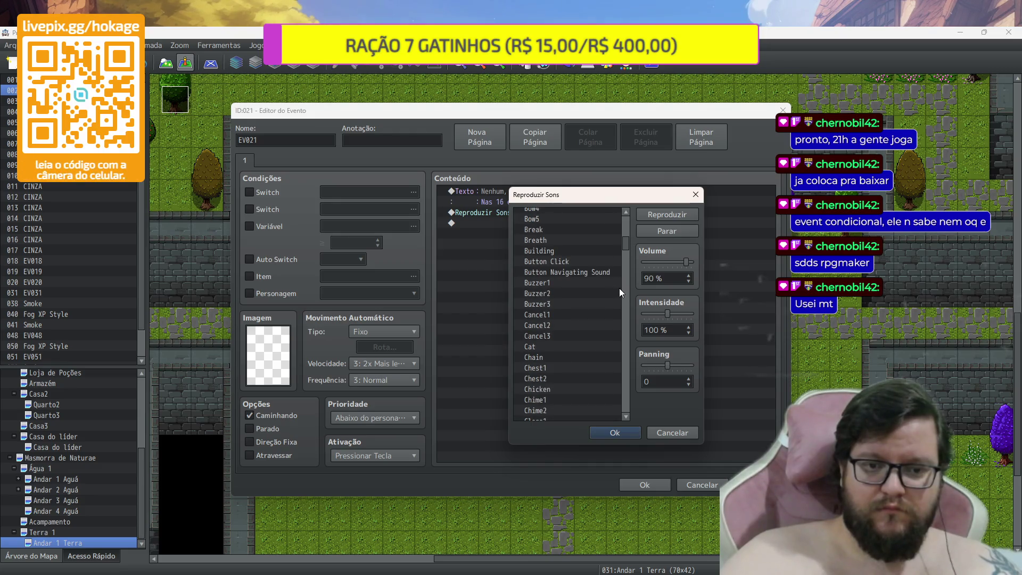
{"action": "scroll", "coordinate": [619, 295], "scroll_direction": "up", "scroll_amount": 3}
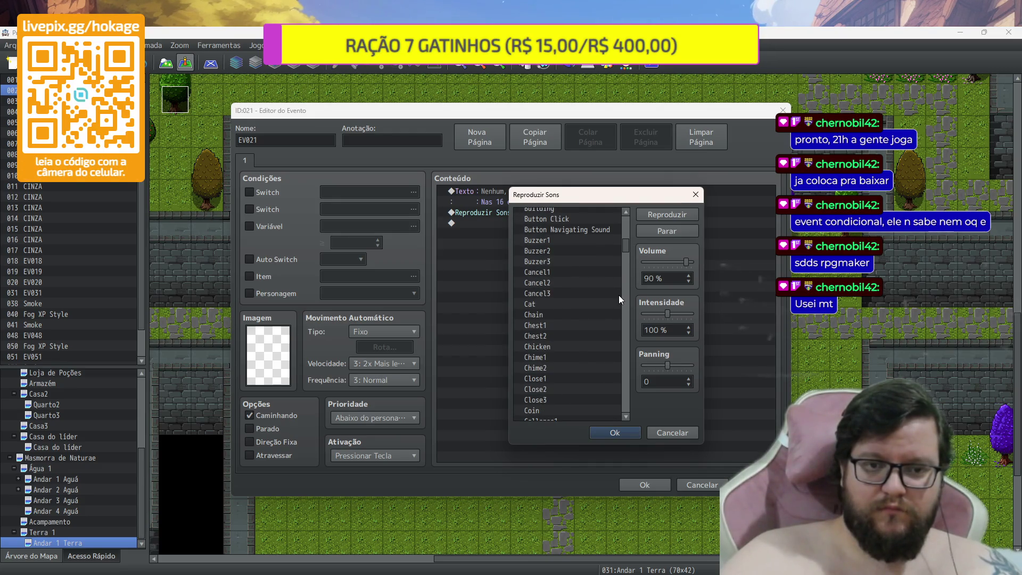
{"action": "scroll", "coordinate": [618, 295], "scroll_direction": "down", "scroll_amount": 4}
{"action": "scroll", "coordinate": [619, 295], "scroll_direction": "down", "scroll_amount": 4}
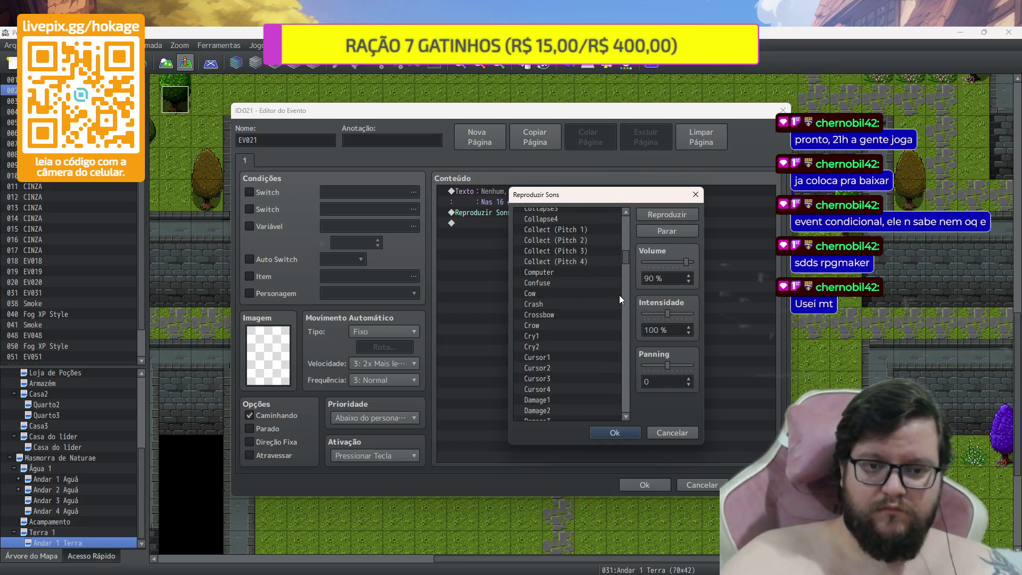
{"action": "left_click", "coordinate": [608, 434]}
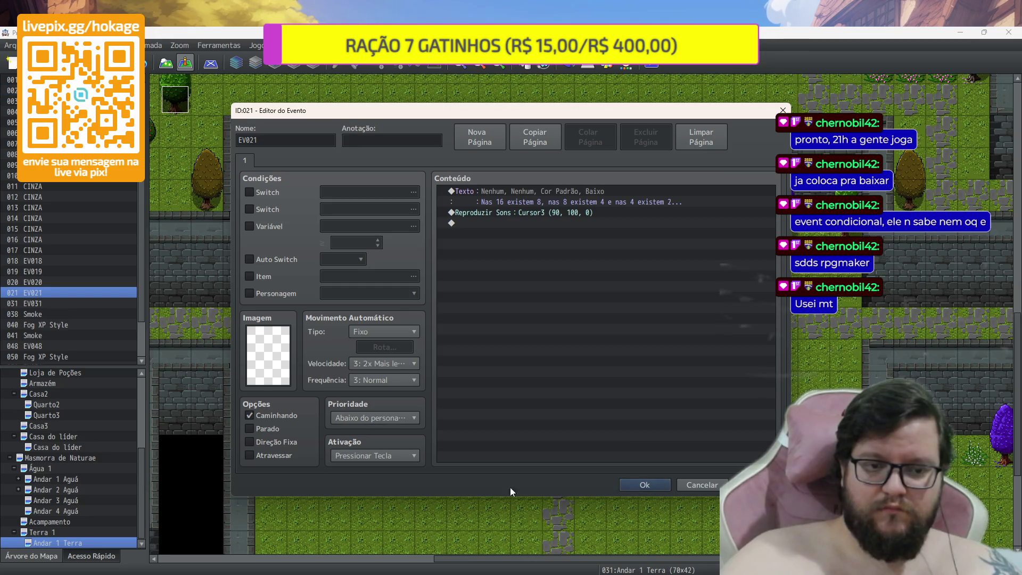
Set the event priority to Same as characters and save the event
{"action": "left_click", "coordinate": [375, 421]}
{"action": "left_click", "coordinate": [379, 440]}
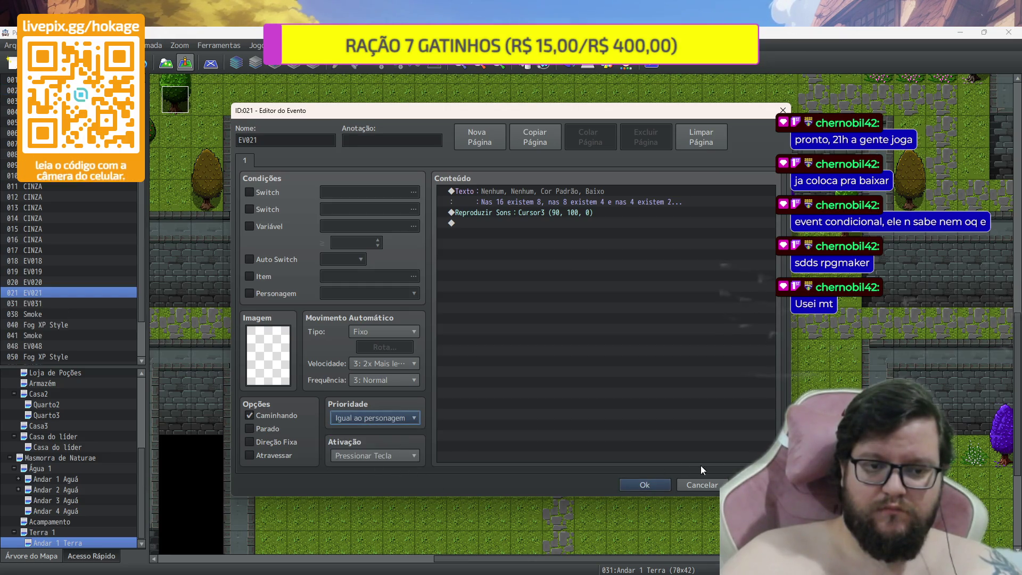
{"action": "left_click", "coordinate": [645, 485]}
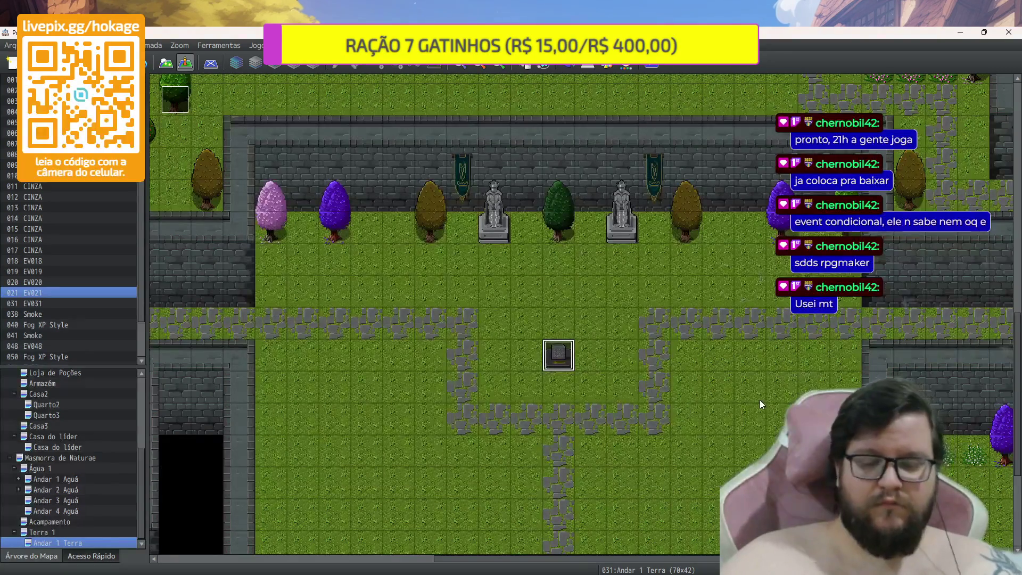
Return to map tile painting and bring the open grass area into view
{"action": "scroll", "coordinate": [760, 400], "scroll_direction": "down", "scroll_amount": 2}
{"action": "scroll", "coordinate": [759, 400], "scroll_direction": "up", "scroll_amount": 1}
{"action": "scroll", "coordinate": [759, 399], "scroll_direction": "down", "scroll_amount": 2}
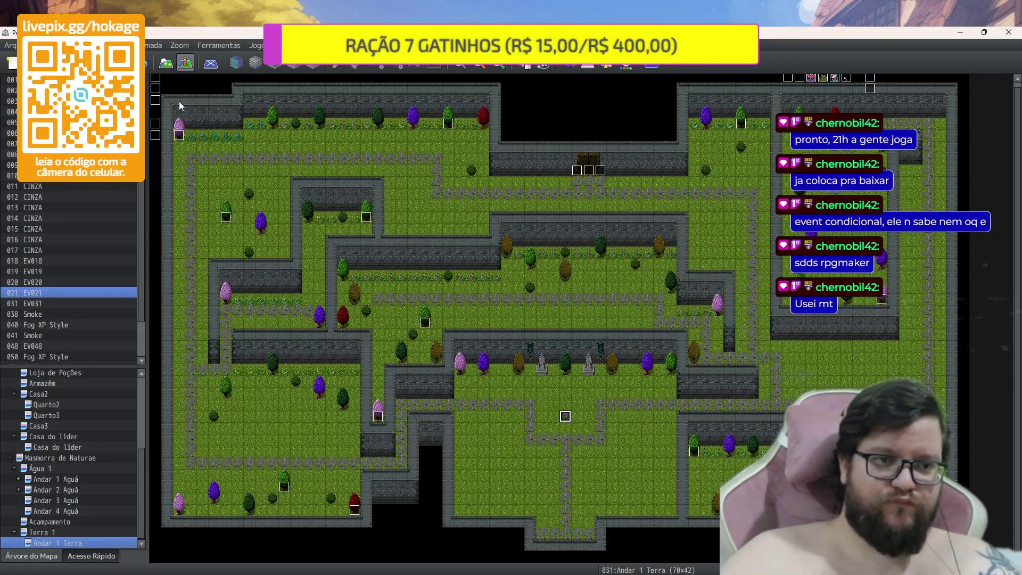
{"action": "left_click", "coordinate": [166, 66]}
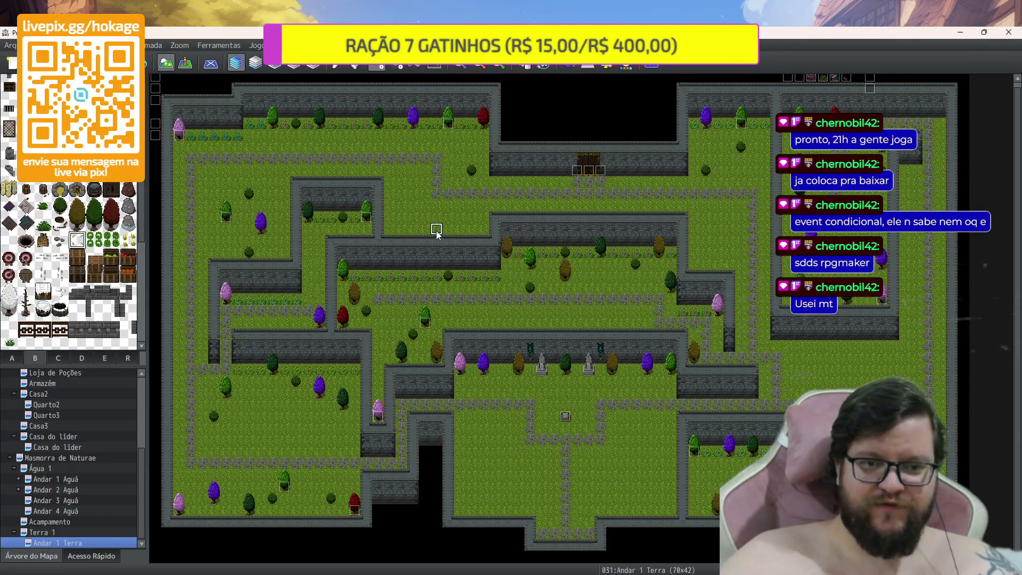
{"action": "scroll", "coordinate": [434, 228], "scroll_direction": "up", "scroll_amount": 1}
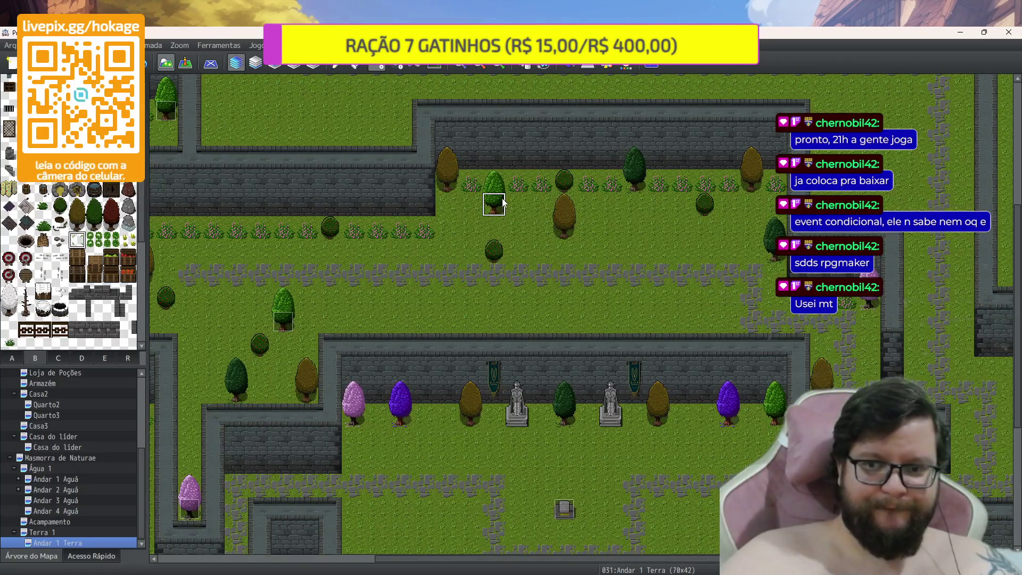
{"action": "scroll", "coordinate": [267, 130], "scroll_direction": "down", "scroll_amount": 1}
{"action": "scroll", "coordinate": [278, 129], "scroll_direction": "down", "scroll_amount": 1}
{"action": "scroll", "coordinate": [311, 132], "scroll_direction": "up", "scroll_amount": 2}
{"action": "scroll", "coordinate": [310, 132], "scroll_direction": "down", "scroll_amount": 1}
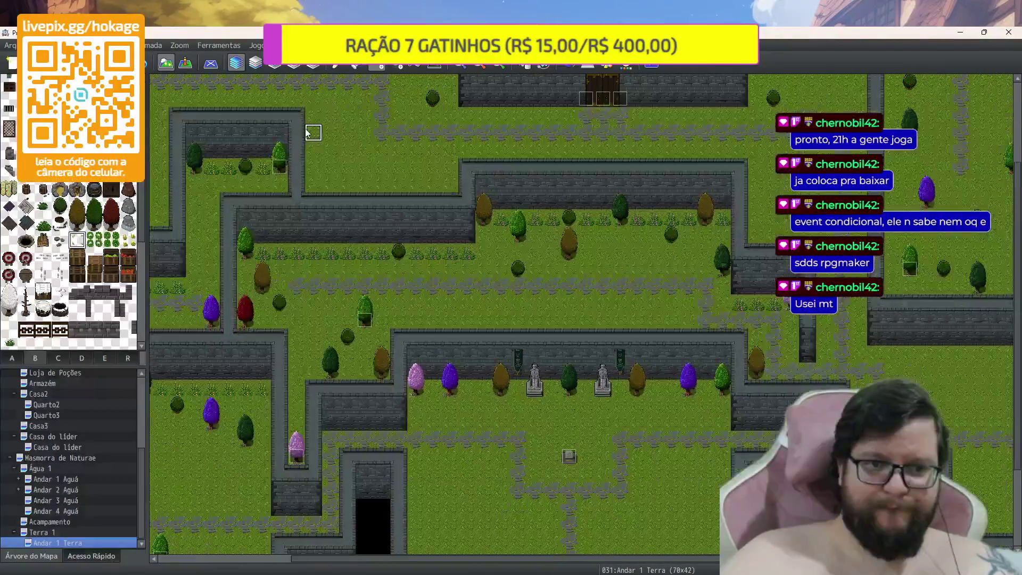
{"action": "scroll", "coordinate": [1017, 185], "scroll_direction": "up", "scroll_amount": 2}
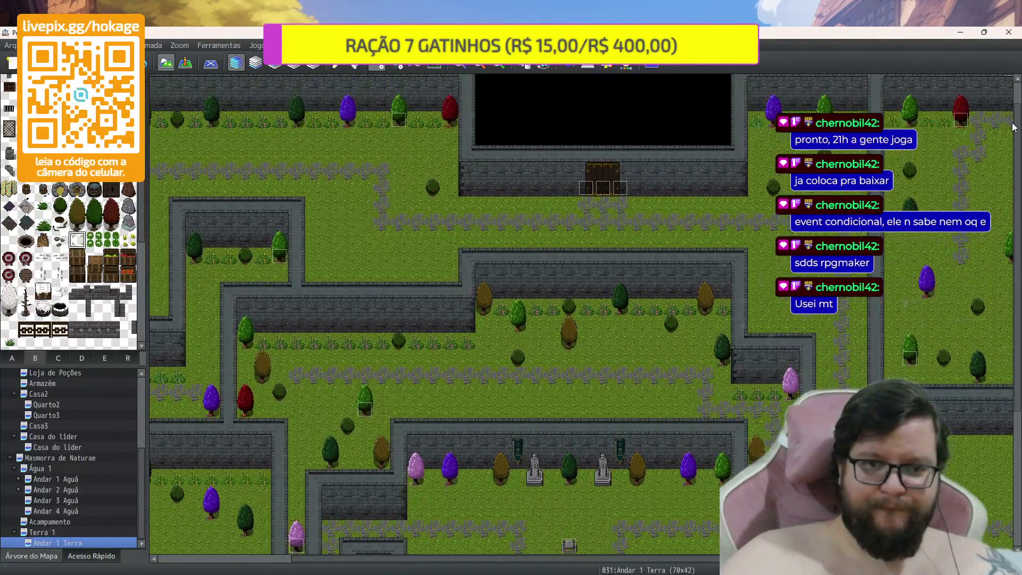
{"action": "scroll", "coordinate": [301, 198], "scroll_direction": "up", "scroll_amount": 1}
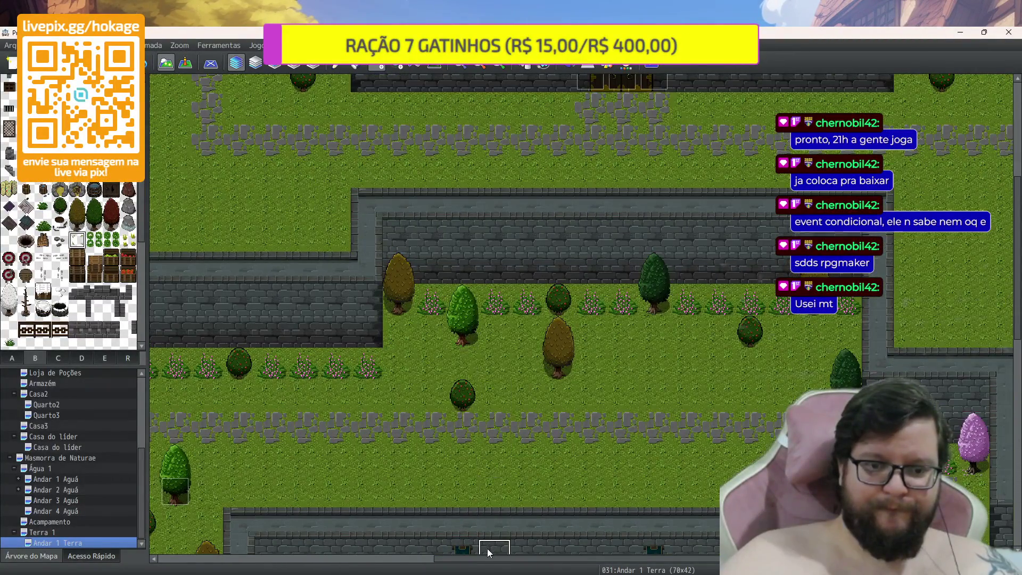
{"action": "left_click_drag", "start_coordinate": [483, 557], "coordinate": [352, 544]}
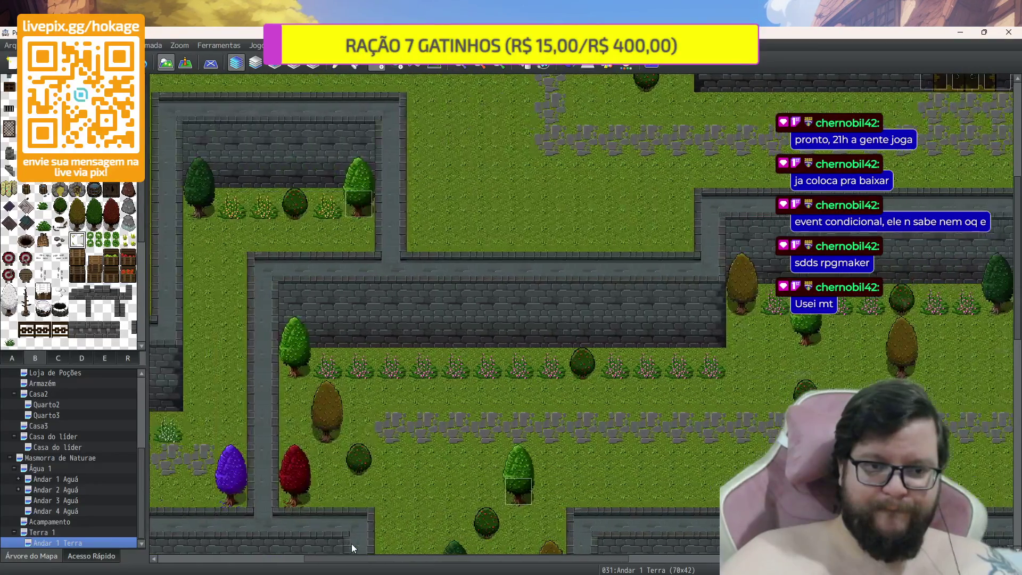
{"action": "scroll", "coordinate": [451, 274], "scroll_direction": "up", "scroll_amount": 3}
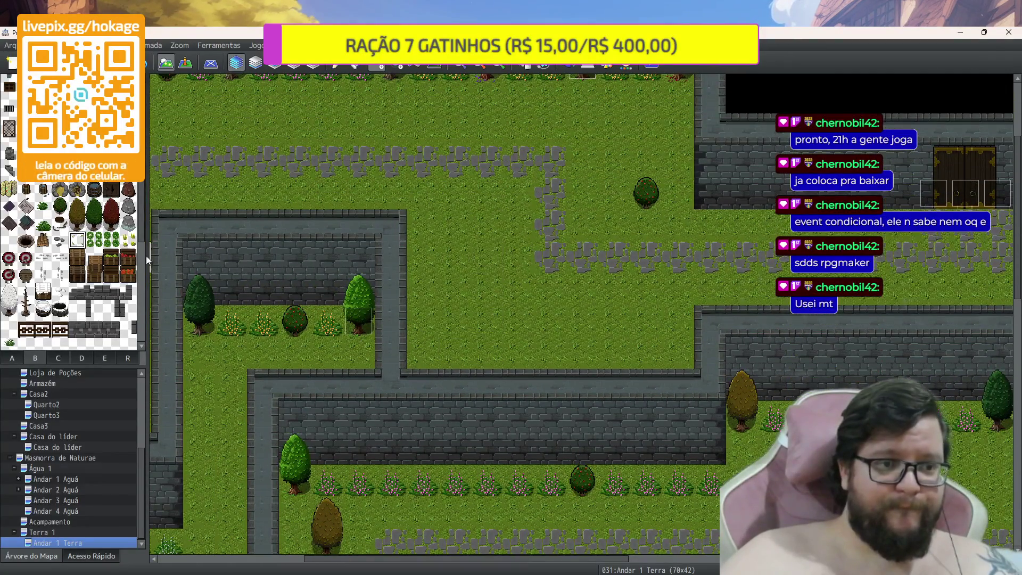
Place two round trees on the grass beside the inner wall
{"action": "left_click", "coordinate": [60, 207]}
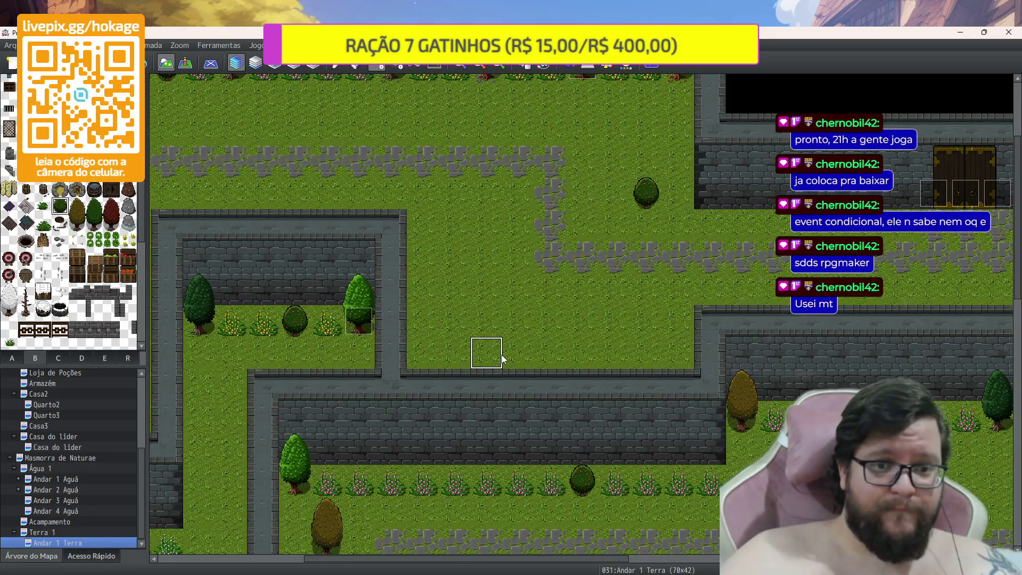
{"action": "left_click", "coordinate": [501, 353]}
{"action": "left_click", "coordinate": [632, 354]}
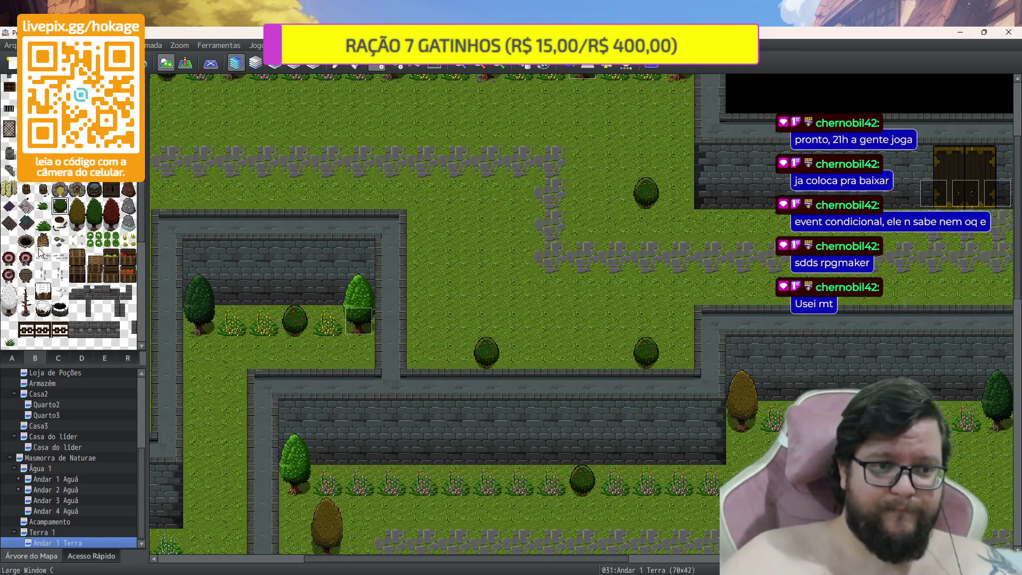
Add a flower bush and three blue plants along the wall near the trees
{"action": "scroll", "coordinate": [41, 281], "scroll_direction": "down", "scroll_amount": 3}
{"action": "scroll", "coordinate": [40, 278], "scroll_direction": "down", "scroll_amount": 1}
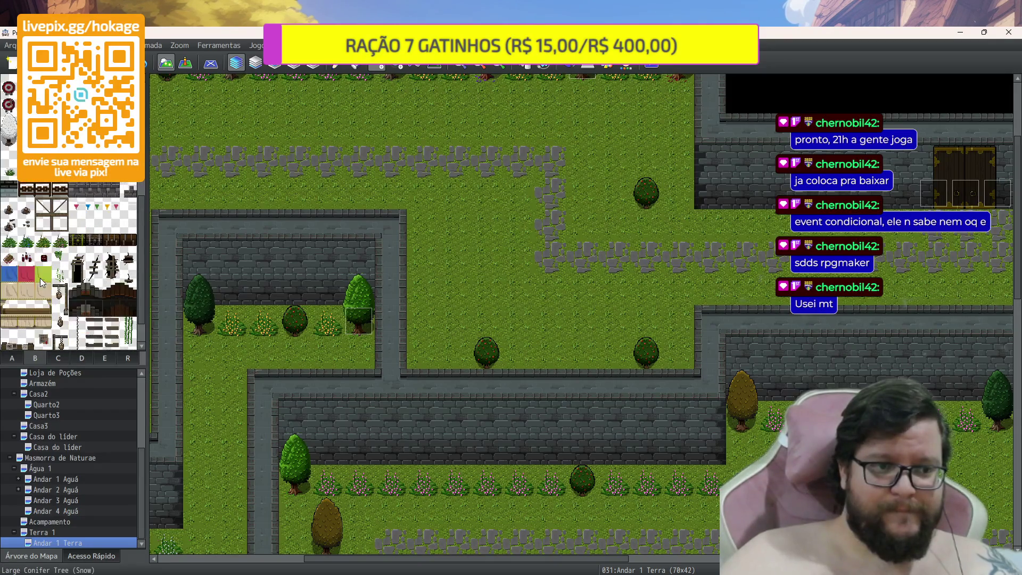
{"action": "left_click", "coordinate": [43, 241]}
{"action": "left_click", "coordinate": [461, 362]}
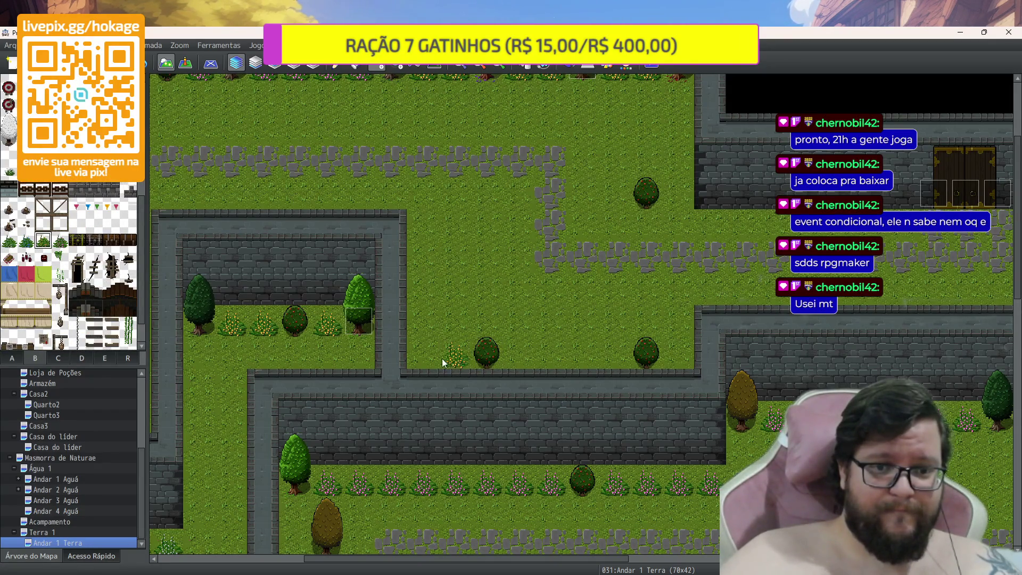
{"action": "left_click", "coordinate": [26, 241]}
{"action": "left_click_drag", "start_coordinate": [448, 367], "coordinate": [436, 363]}
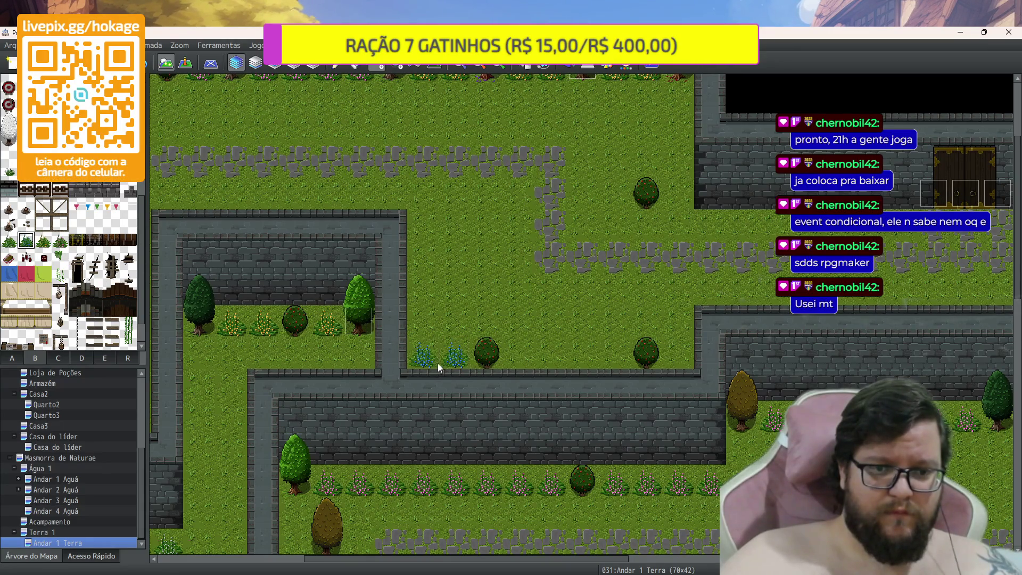
{"action": "left_click", "coordinate": [679, 363]}
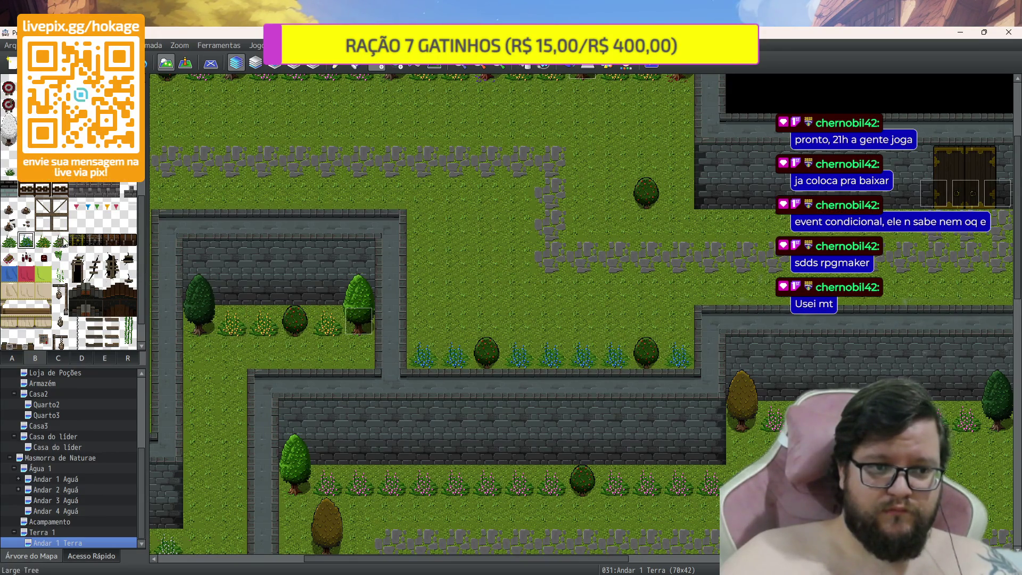
Place another round tree below the upper wall
{"action": "scroll", "coordinate": [67, 240], "scroll_direction": "up", "scroll_amount": 3}
{"action": "scroll", "coordinate": [67, 240], "scroll_direction": "up", "scroll_amount": 2}
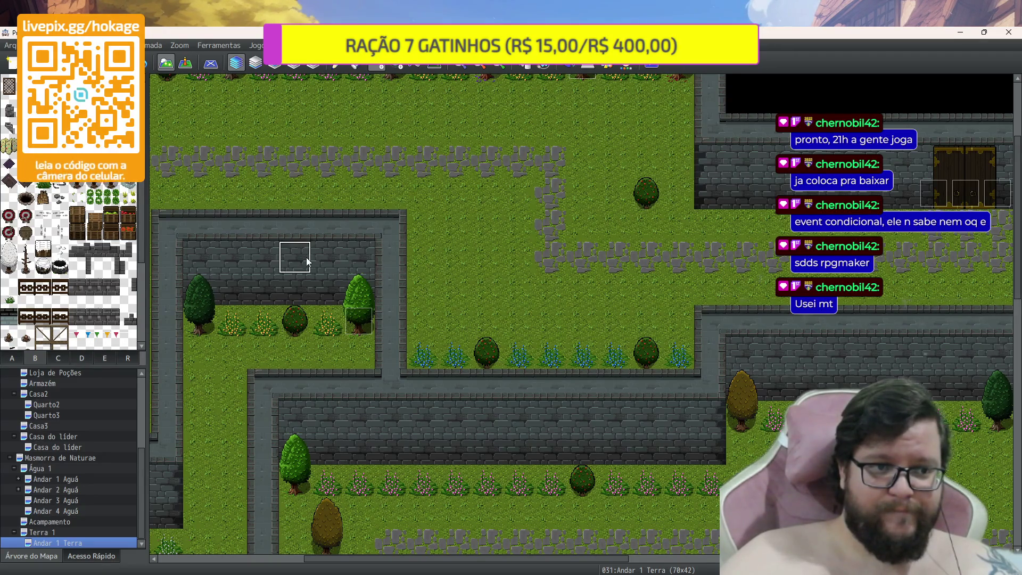
{"action": "left_click", "coordinate": [421, 294]}
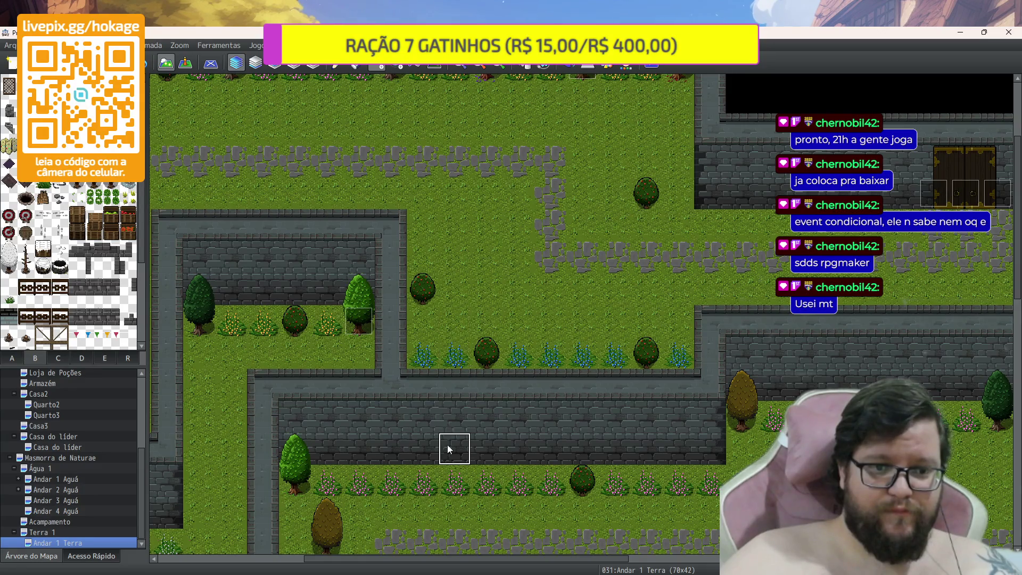
{"action": "left_click_drag", "start_coordinate": [455, 558], "coordinate": [718, 565]}
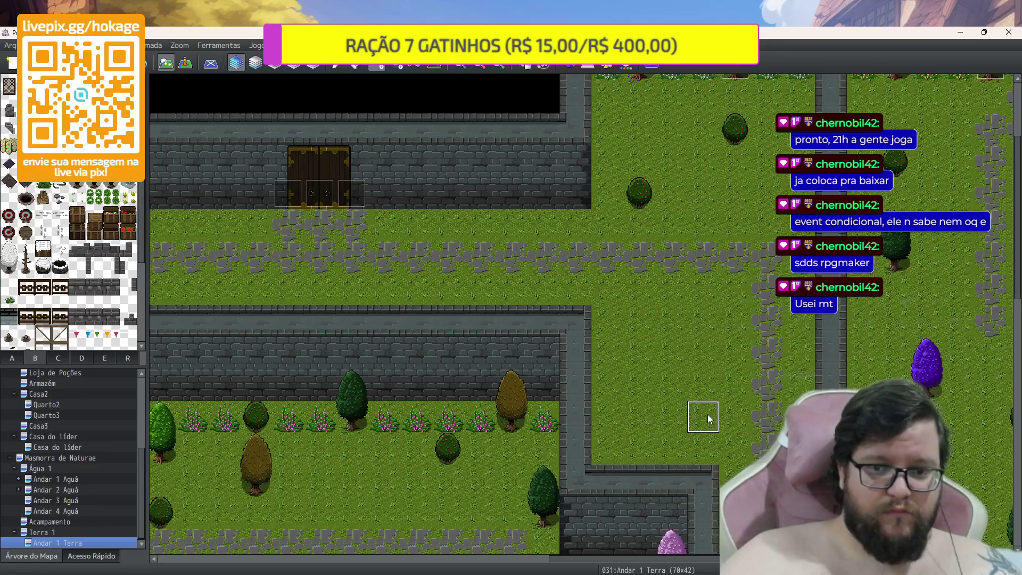
Place two more round trees on the eastern grass
{"action": "left_click", "coordinate": [644, 352]}
{"action": "left_click", "coordinate": [608, 453]}
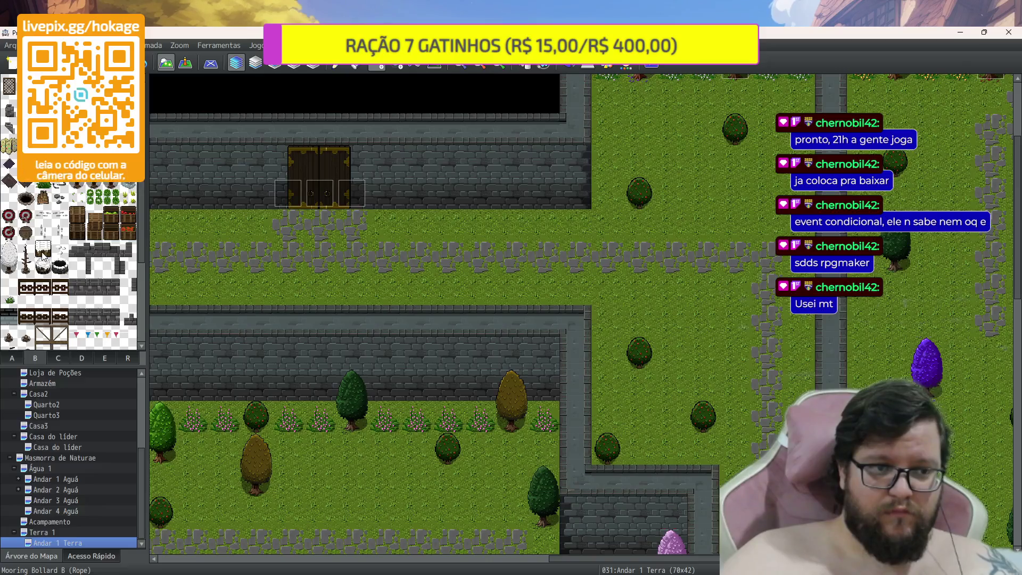
{"action": "scroll", "coordinate": [53, 283], "scroll_direction": "down", "scroll_amount": 3}
Line the statue courtyard's tree row with nine small flowering plants
{"action": "left_click", "coordinate": [60, 294]}
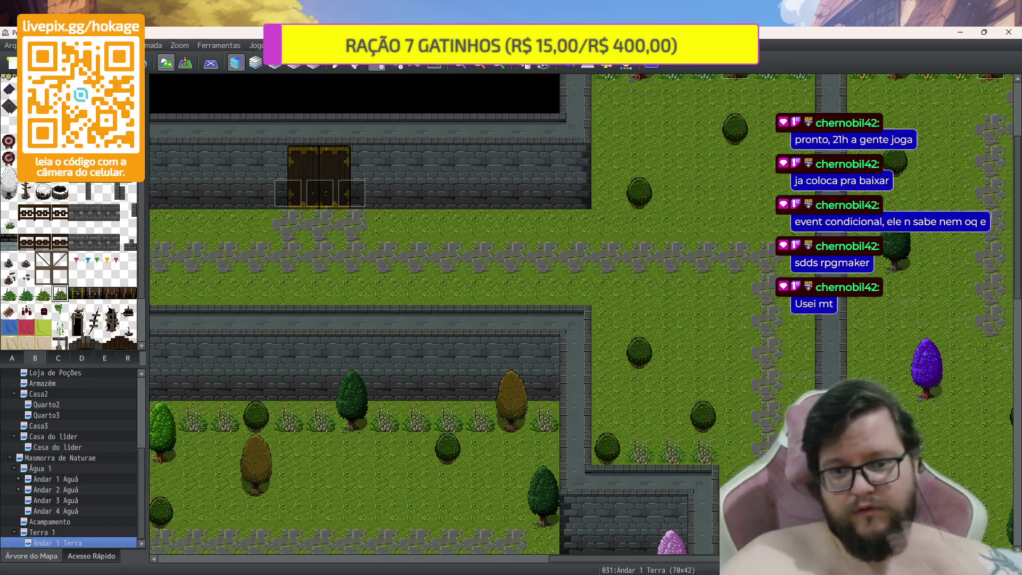
{"action": "scroll", "coordinate": [694, 450], "scroll_direction": "down", "scroll_amount": 2}
{"action": "scroll", "coordinate": [636, 308], "scroll_direction": "down", "scroll_amount": 7}
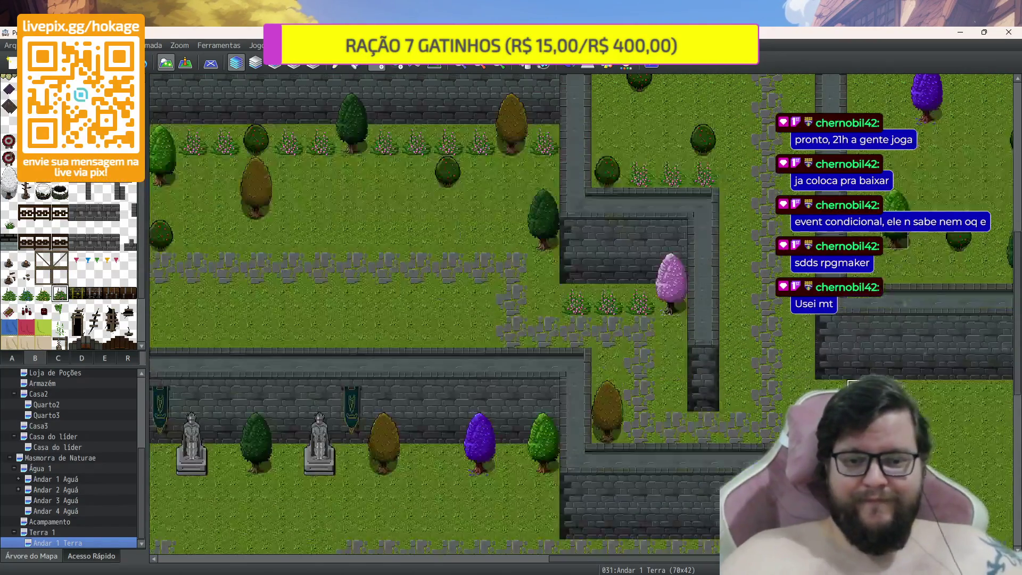
{"action": "scroll", "coordinate": [635, 308], "scroll_direction": "down", "scroll_amount": 3}
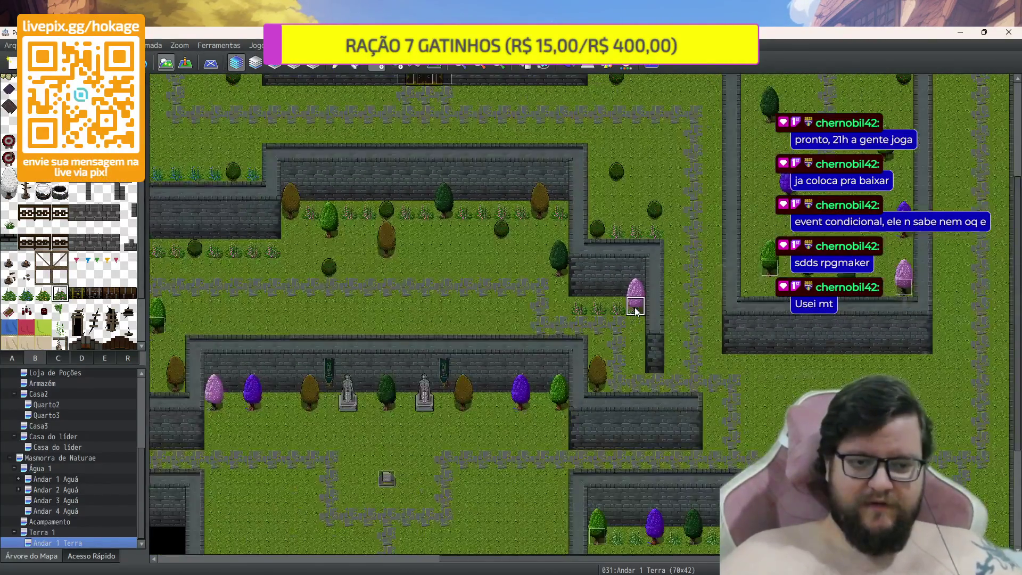
{"action": "scroll", "coordinate": [634, 309], "scroll_direction": "down", "scroll_amount": 3}
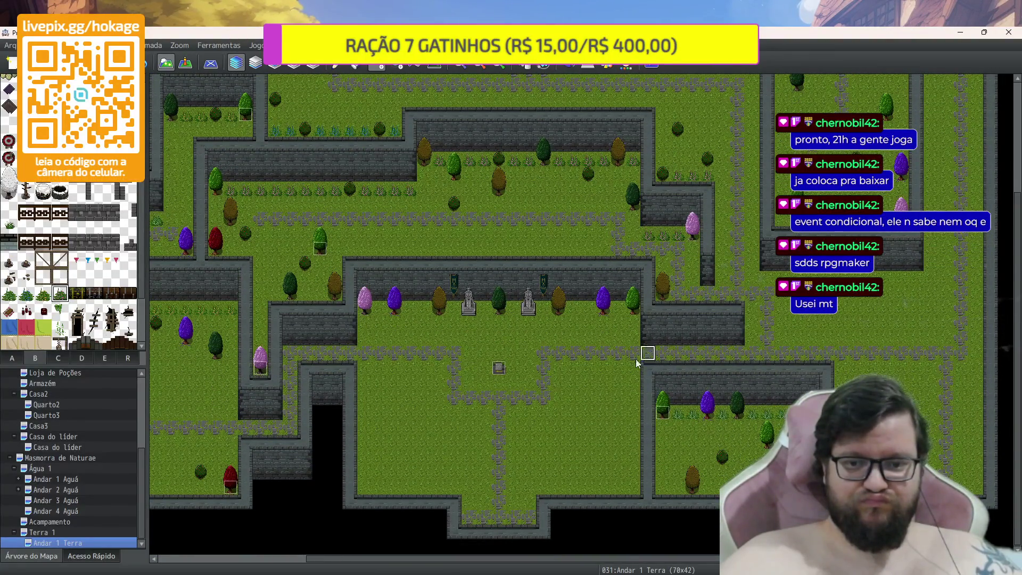
{"action": "scroll", "coordinate": [448, 321], "scroll_direction": "up", "scroll_amount": 1}
{"action": "scroll", "coordinate": [448, 321], "scroll_direction": "up", "scroll_amount": 1}
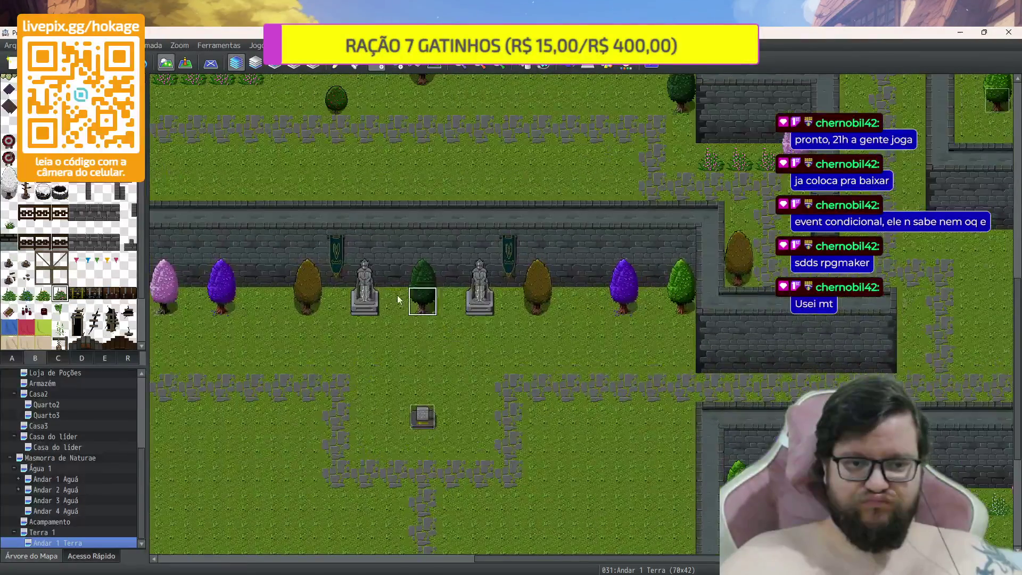
{"action": "left_click", "coordinate": [194, 292]}
{"action": "left_click", "coordinate": [248, 303]}
{"action": "left_click", "coordinate": [278, 303]}
{"action": "left_click", "coordinate": [335, 298]}
{"action": "left_click", "coordinate": [393, 301]}
{"action": "left_click", "coordinate": [454, 306]}
{"action": "left_click", "coordinate": [503, 306]}
{"action": "left_click", "coordinate": [567, 304]}
{"action": "left_click", "coordinate": [596, 305]}
Scroll through the map to review the finished decoration
{"action": "scroll", "coordinate": [308, 397], "scroll_direction": "down", "scroll_amount": 2}
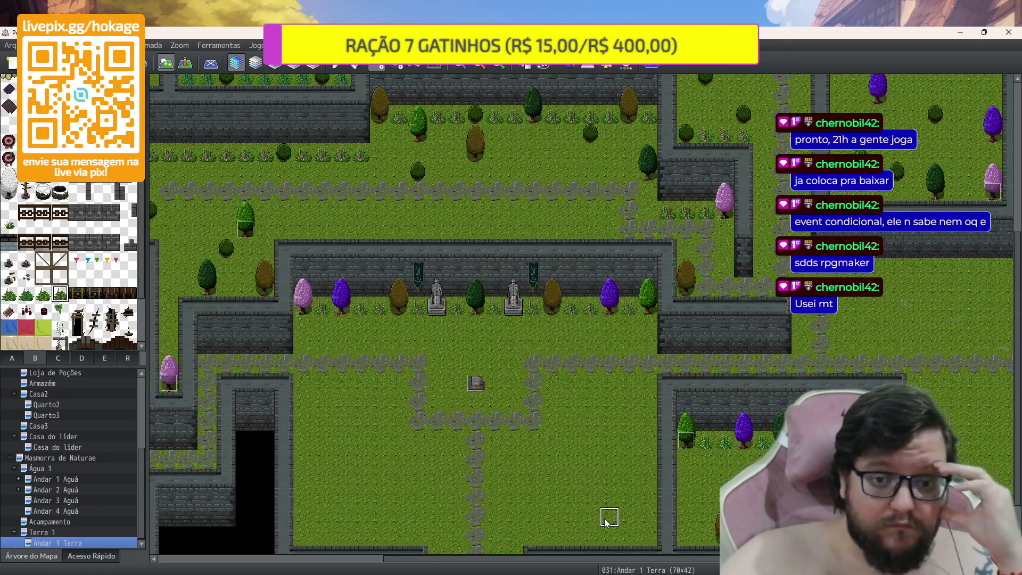
{"action": "scroll", "coordinate": [532, 440], "scroll_direction": "down", "scroll_amount": 1}
{"action": "scroll", "coordinate": [529, 438], "scroll_direction": "down", "scroll_amount": 3}
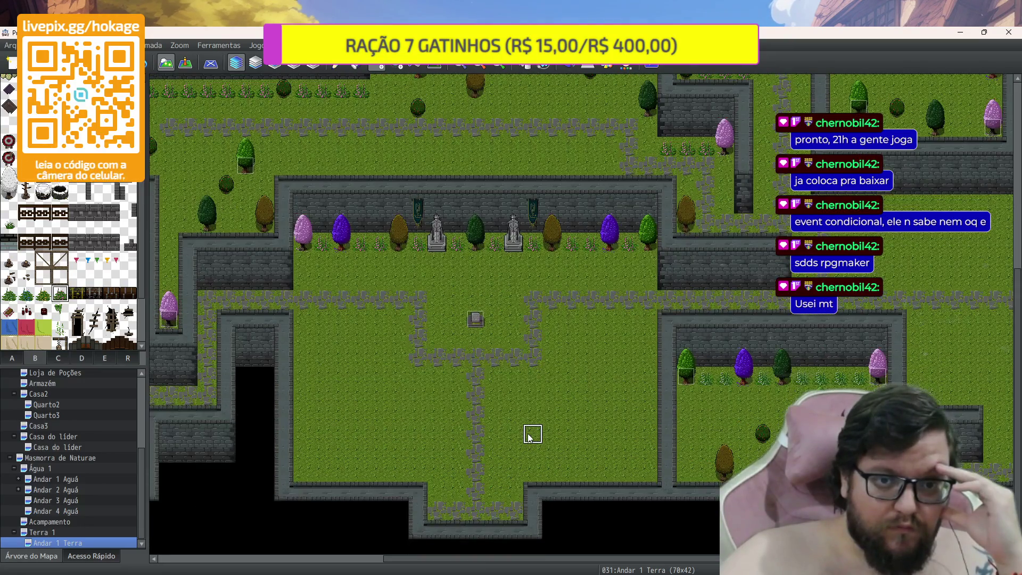
{"action": "scroll", "coordinate": [530, 437], "scroll_direction": "up", "scroll_amount": 10}
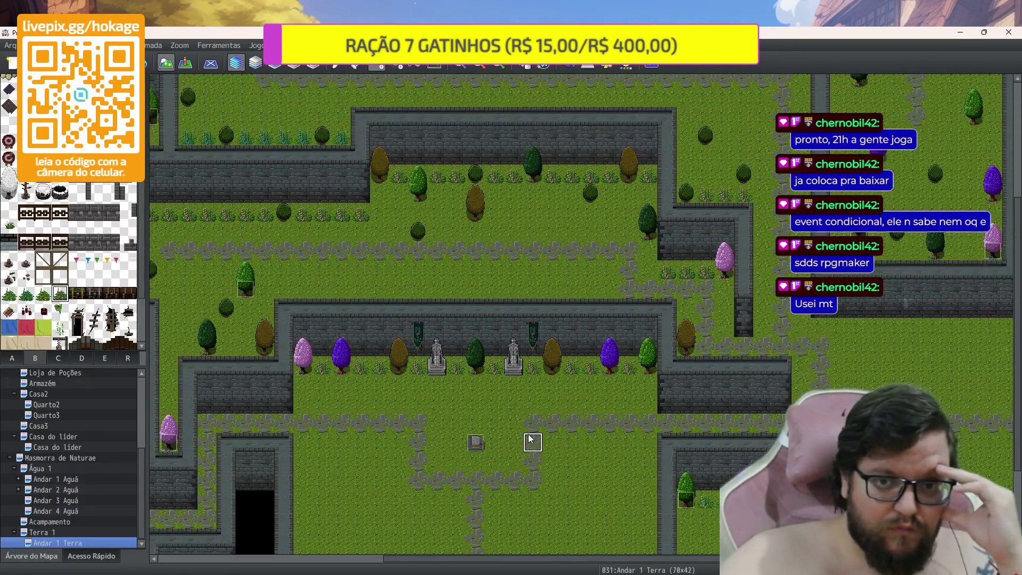
{"action": "scroll", "coordinate": [530, 437], "scroll_direction": "down", "scroll_amount": 1, "text": "ctrl"}
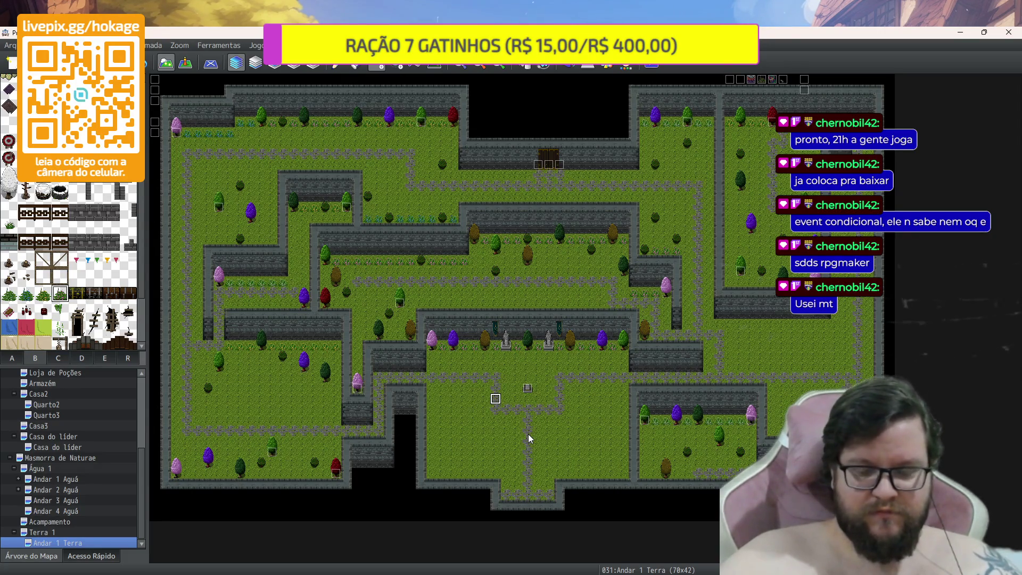
{"action": "left_click", "coordinate": [528, 435]}
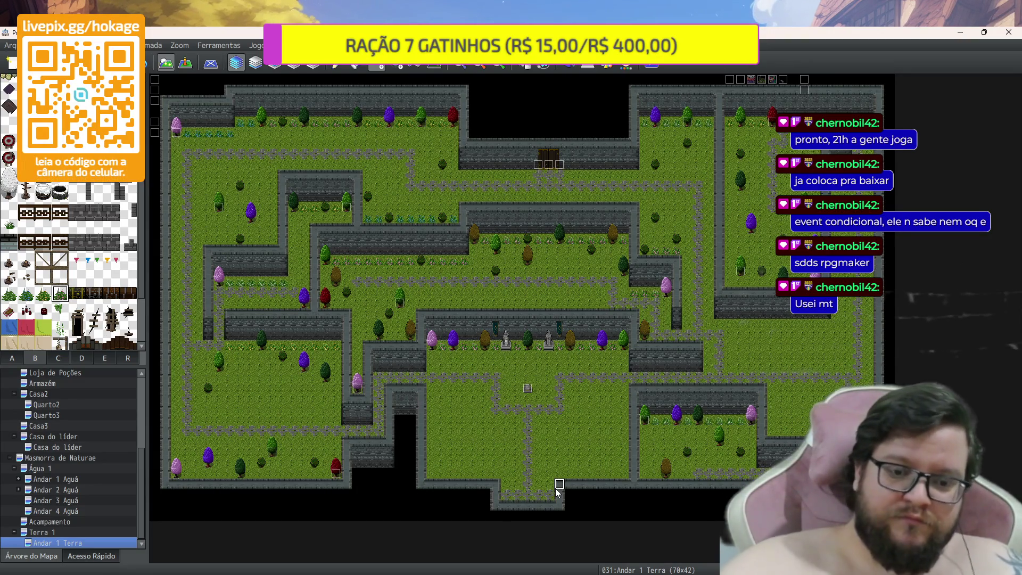
{"action": "key", "text": "alt+Tab"}
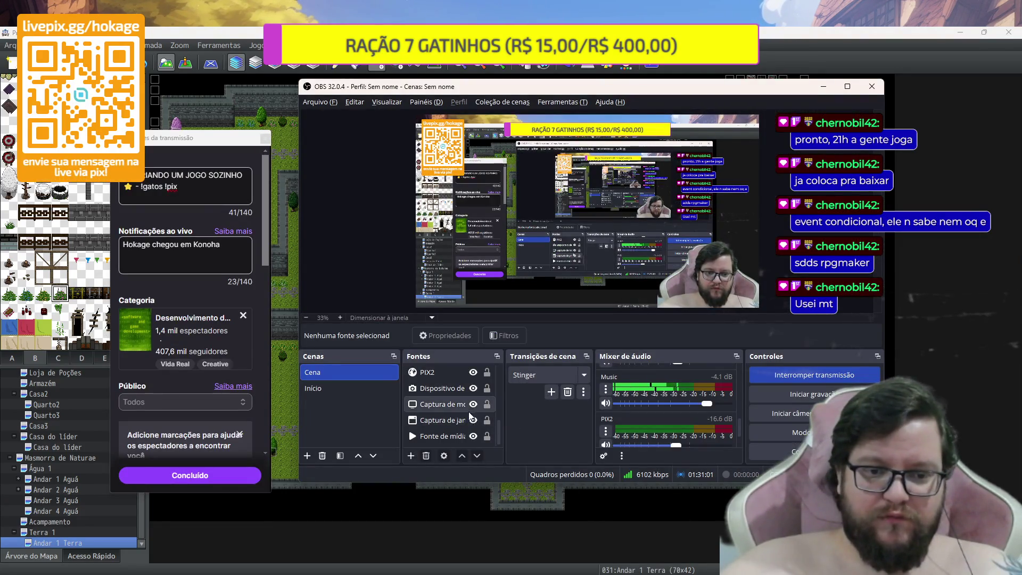
Hide the webcam and screen capture sources so only the town background shows
{"action": "left_click", "coordinate": [471, 393]}
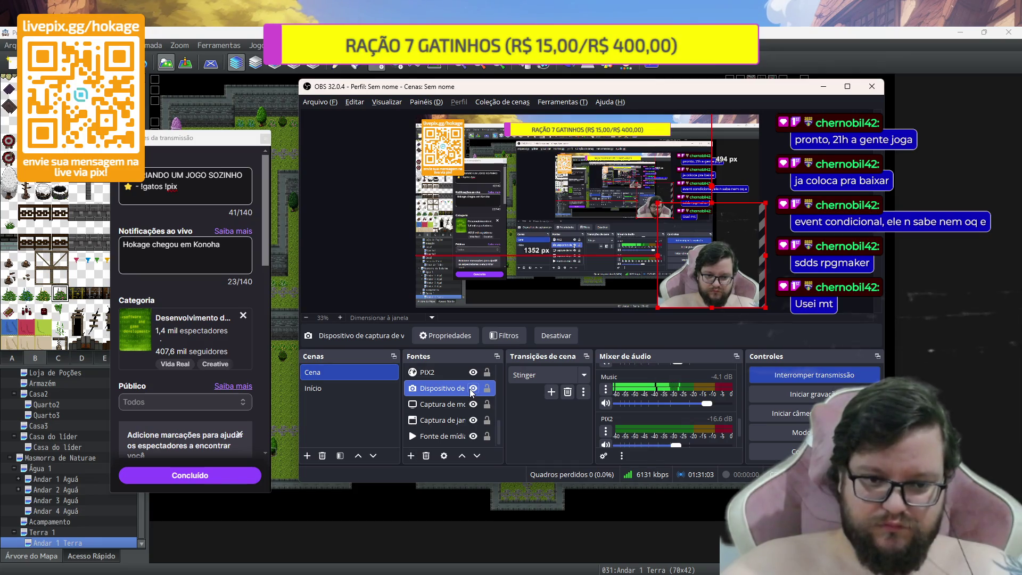
{"action": "left_click", "coordinate": [471, 392]}
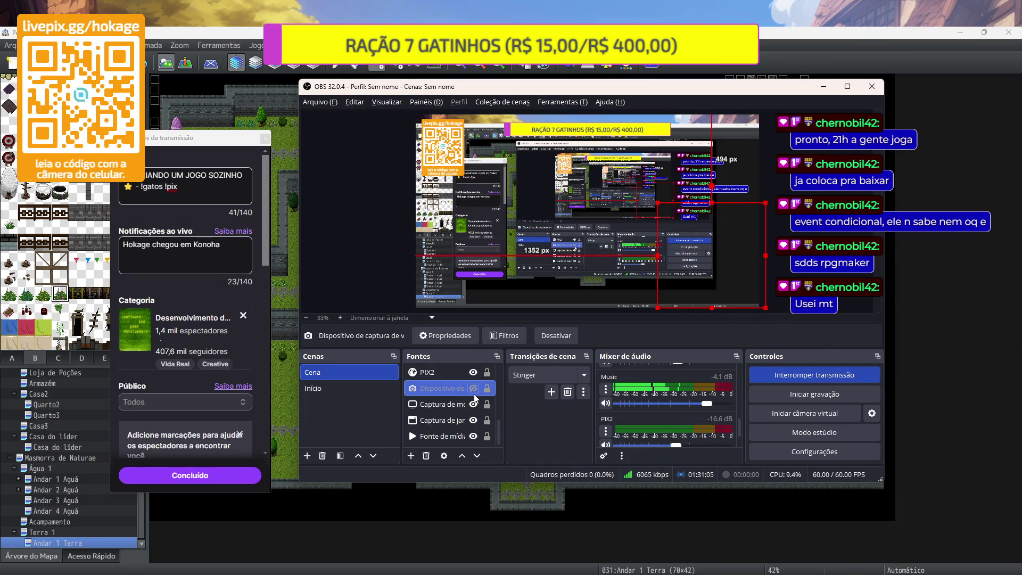
{"action": "left_click", "coordinate": [476, 398]}
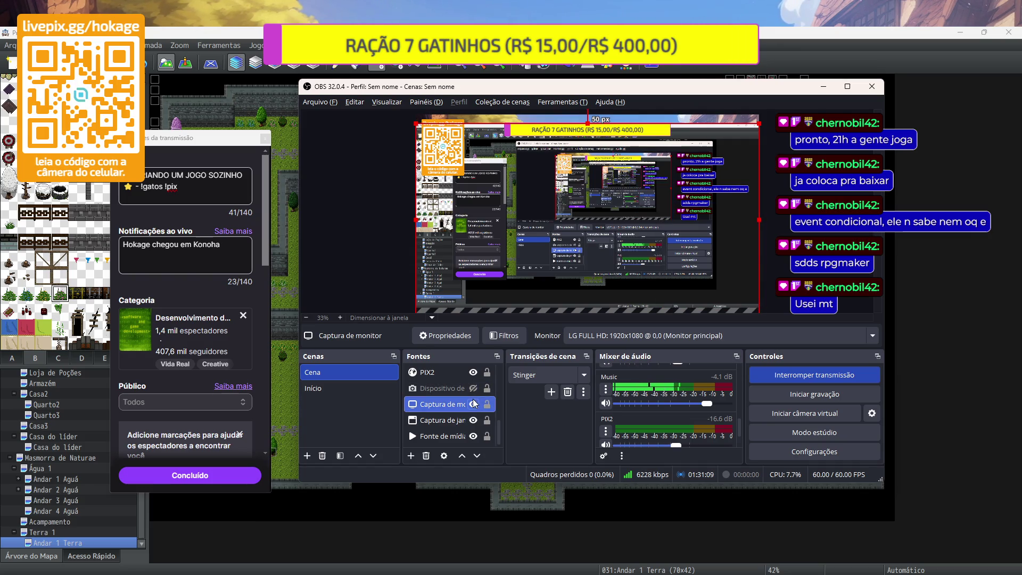
{"action": "left_click", "coordinate": [473, 404]}
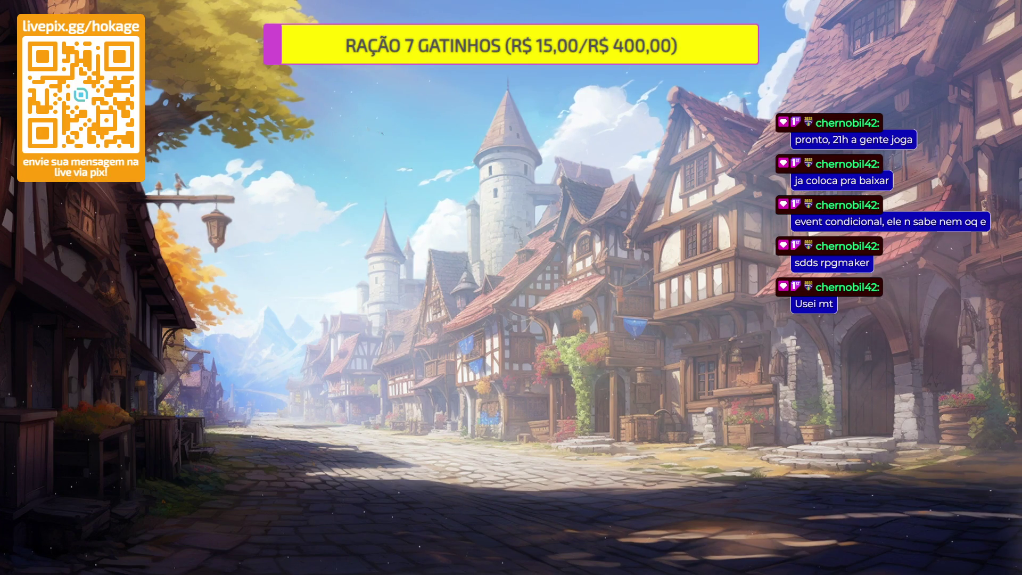
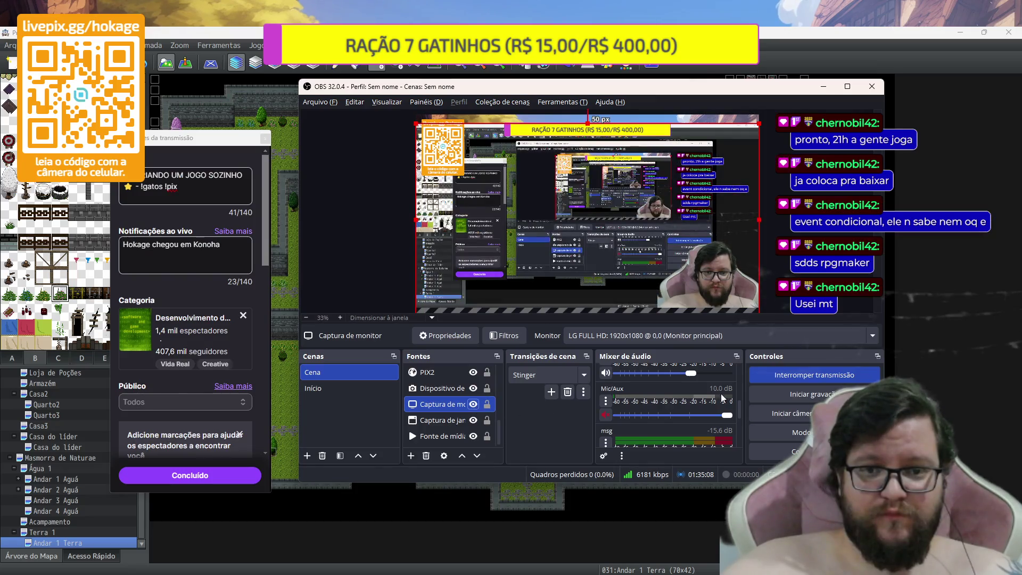
Bring the RPG Maker MV window showing the Andar 1 Terra map to the front
{"action": "left_click", "coordinate": [942, 347]}
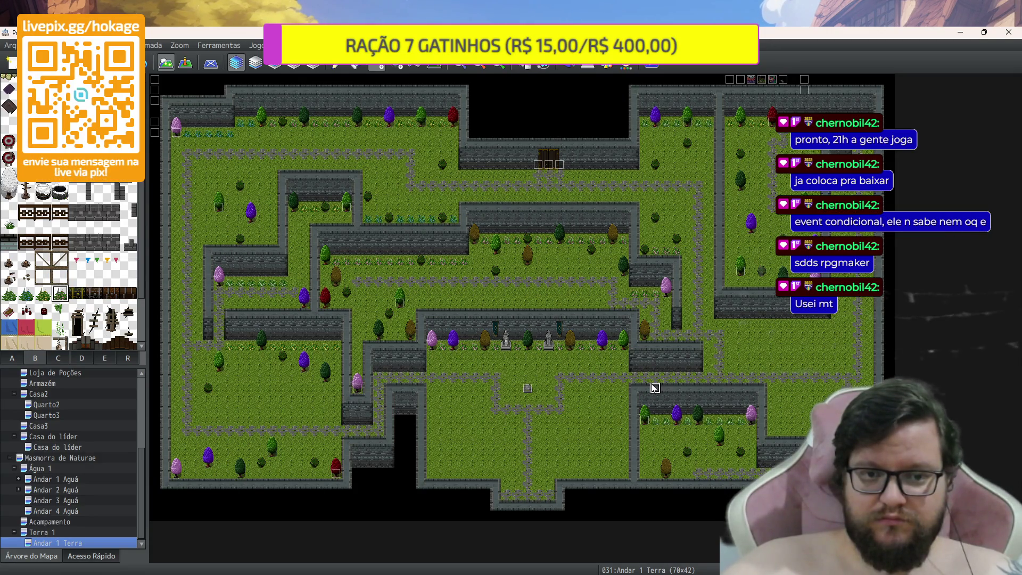
Switch Andar 1 Terra to event mode and select event 022 CINZA beside the green tree
{"action": "scroll", "coordinate": [641, 331], "scroll_direction": "up", "scroll_amount": 2}
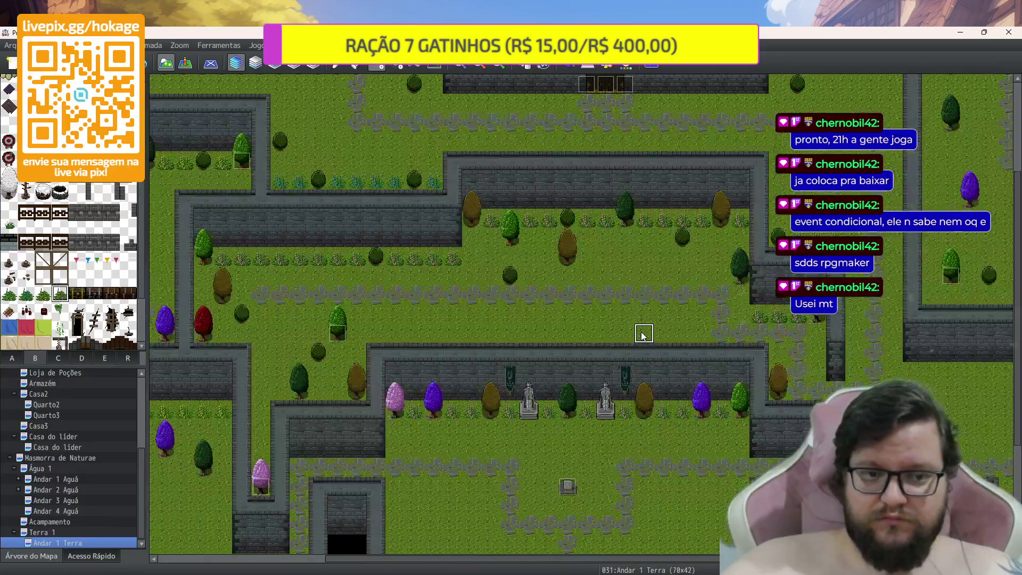
{"action": "scroll", "coordinate": [642, 332], "scroll_direction": "down", "scroll_amount": 1}
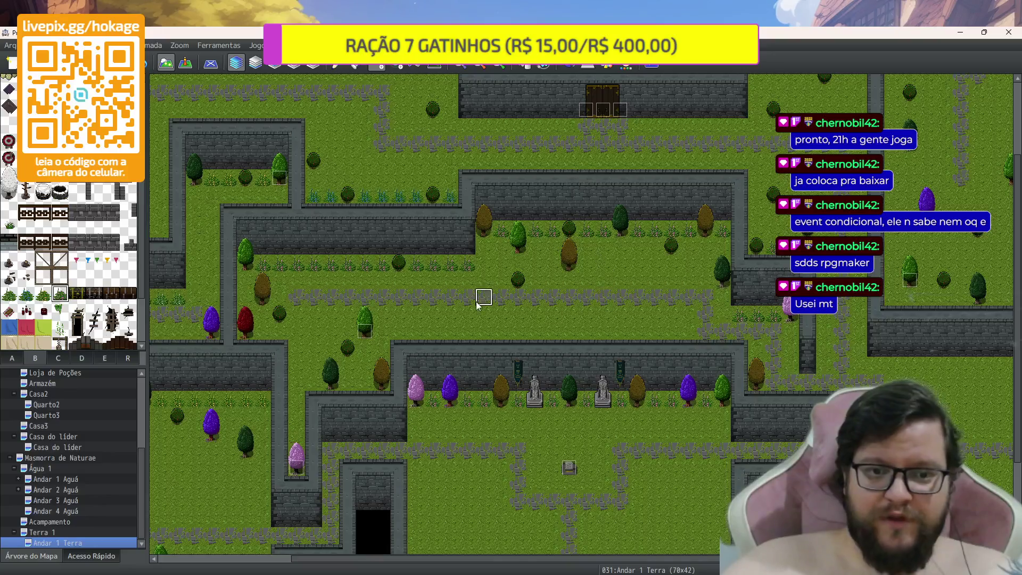
{"action": "left_click", "coordinate": [186, 62]}
{"action": "left_click", "coordinate": [361, 328]}
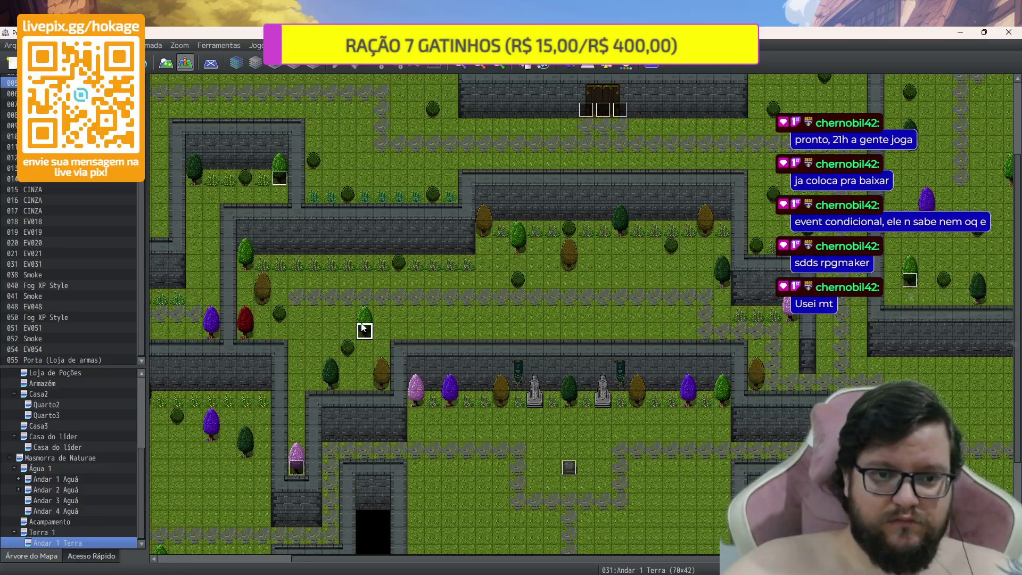
{"action": "left_click", "coordinate": [245, 333]}
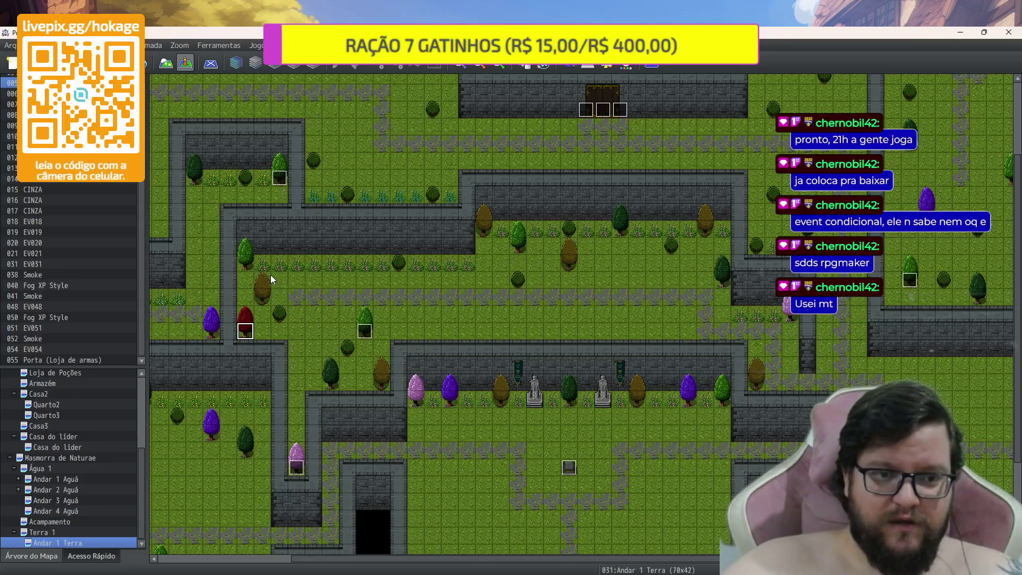
{"action": "left_click", "coordinate": [246, 263]}
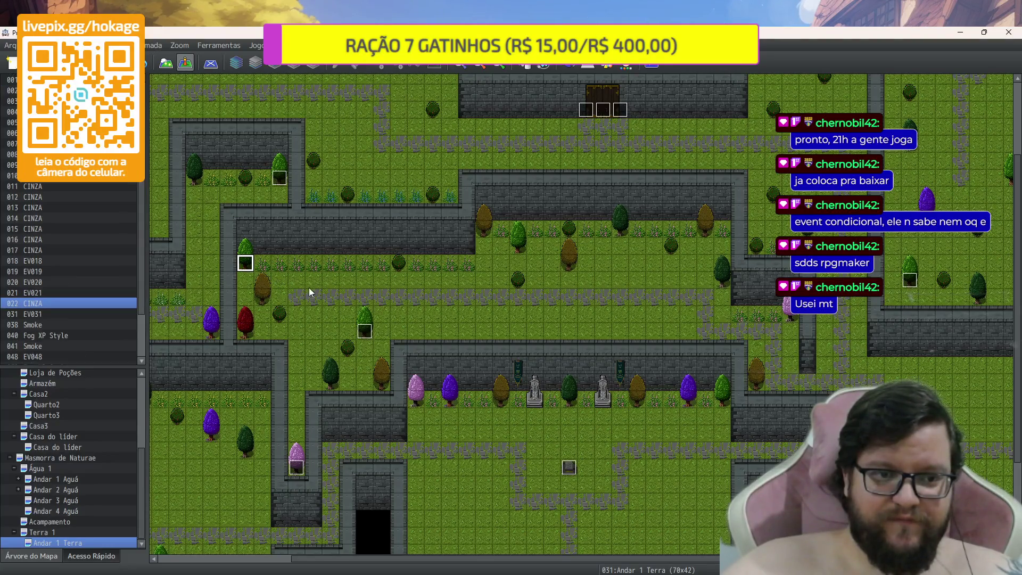
Rename event 022 to 'Item' and first swap its Folha reward for Ramo de Ervas
{"action": "double_click", "coordinate": [249, 266]}
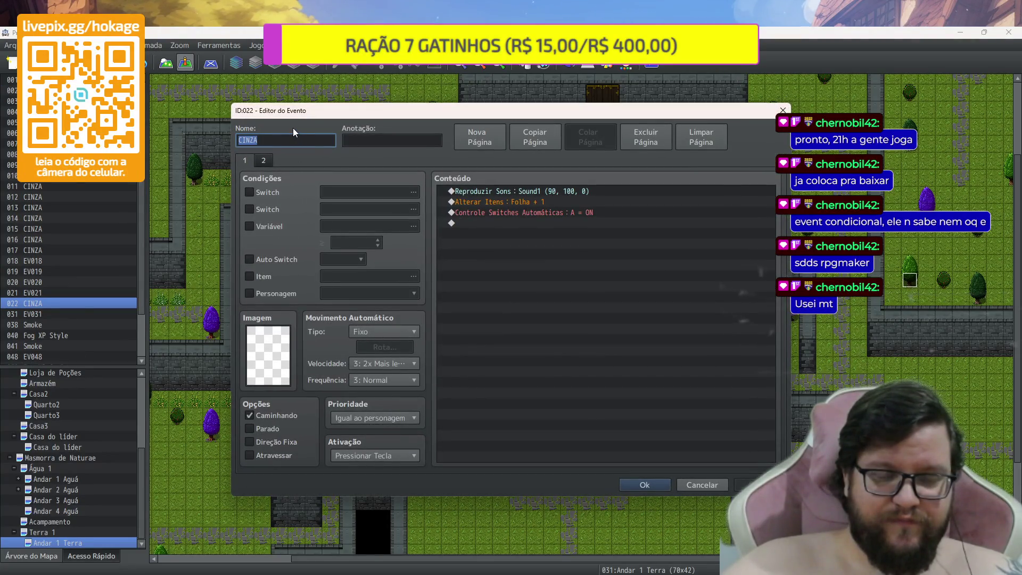
{"action": "type", "text": "Item"}
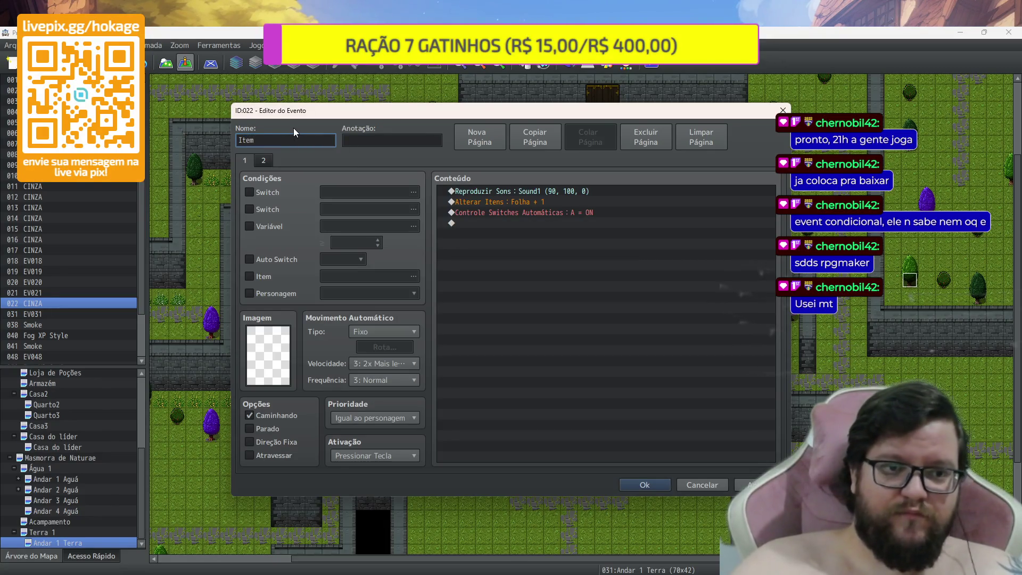
{"action": "left_click", "coordinate": [568, 205]}
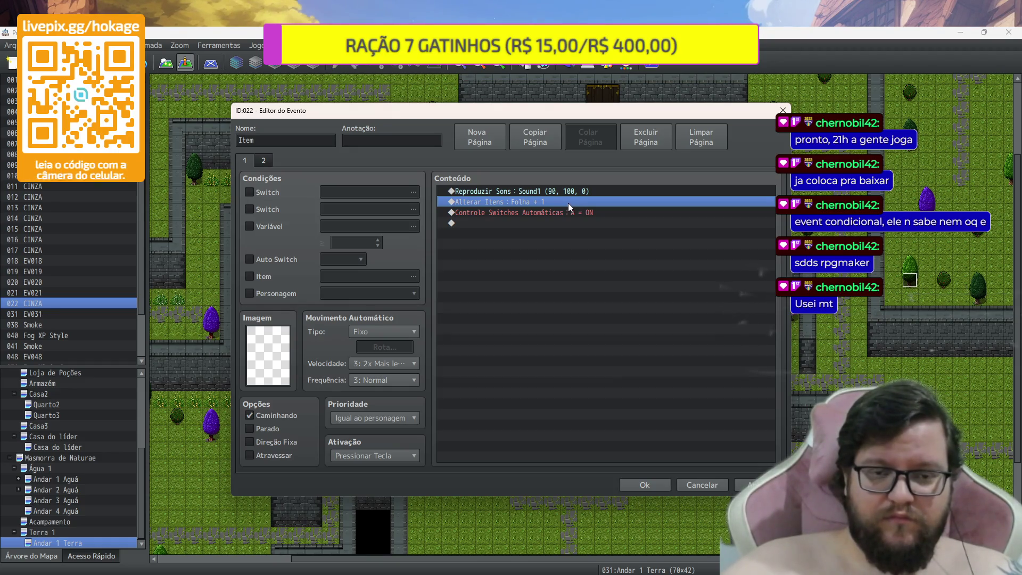
{"action": "double_click", "coordinate": [569, 203]}
{"action": "left_click", "coordinate": [612, 276]}
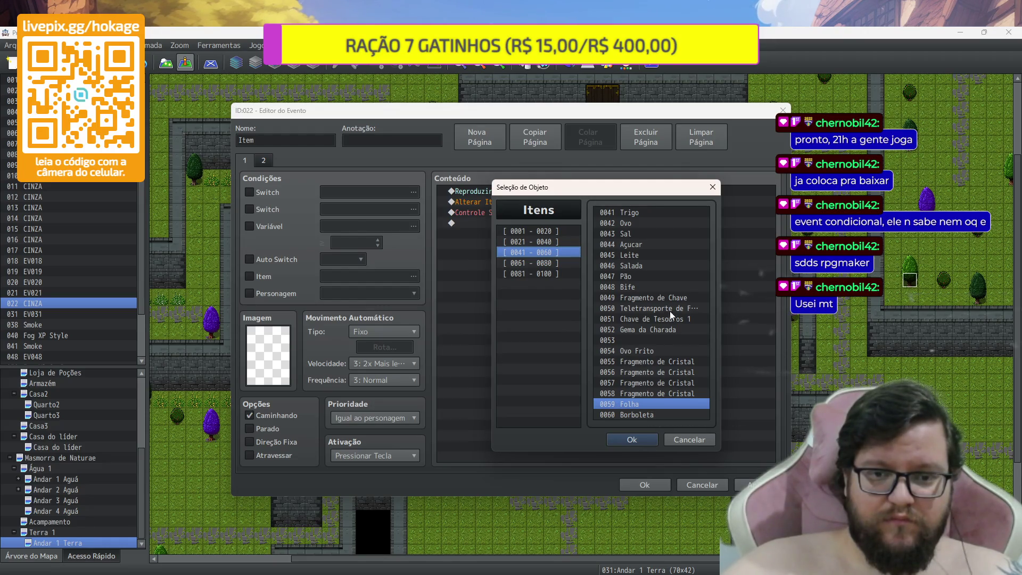
{"action": "left_click", "coordinate": [577, 238]}
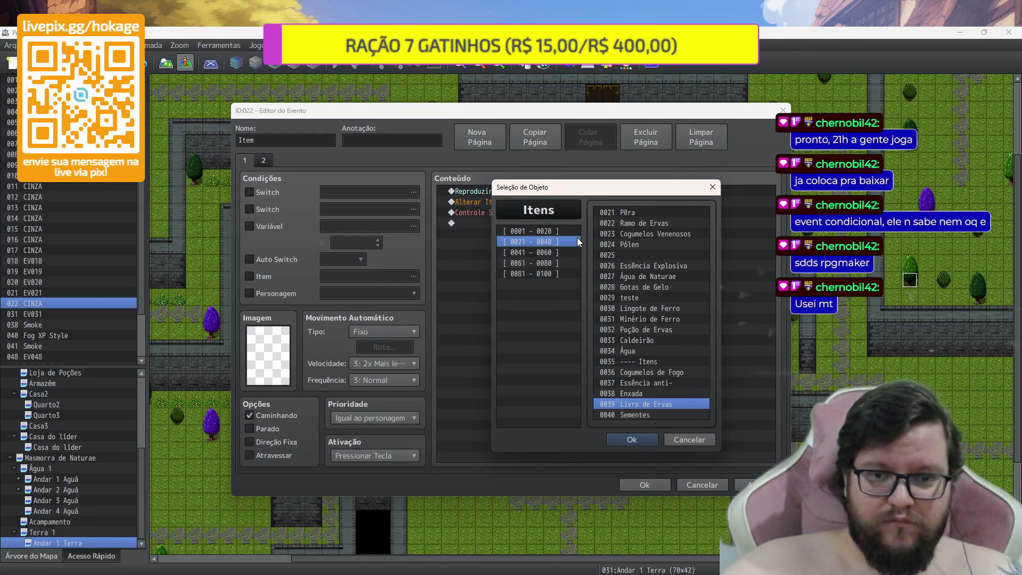
{"action": "left_click", "coordinate": [660, 224]}
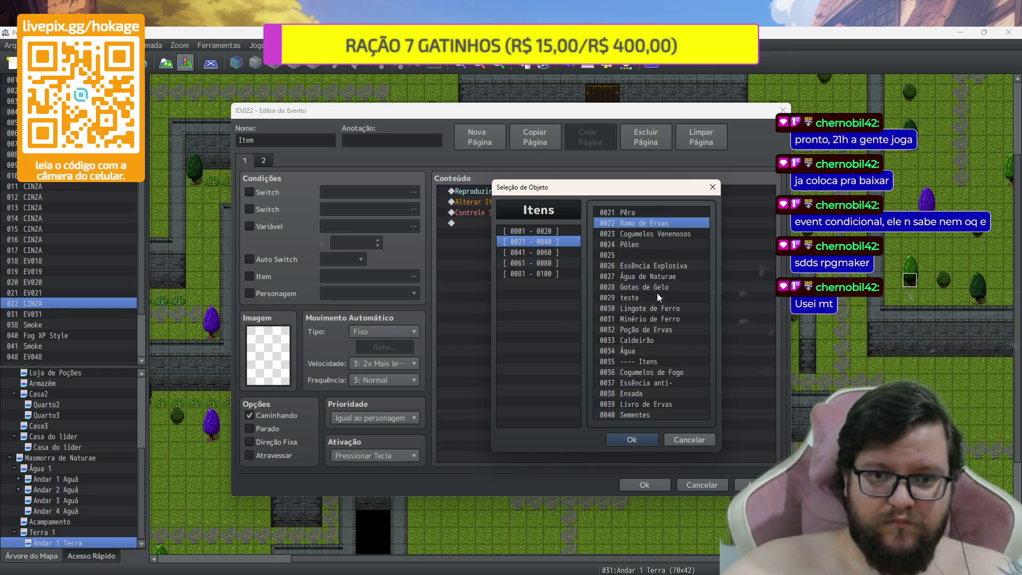
{"action": "left_click", "coordinate": [647, 436]}
{"action": "left_click", "coordinate": [612, 382]}
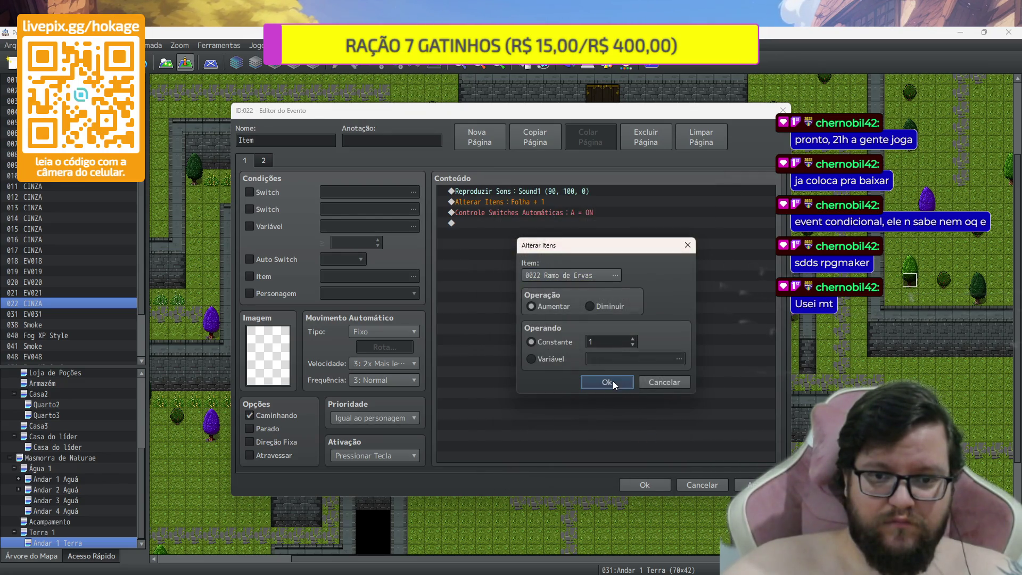
Change the reward to Erva Vermelha + 1 and save the event
{"action": "left_click", "coordinate": [602, 271]}
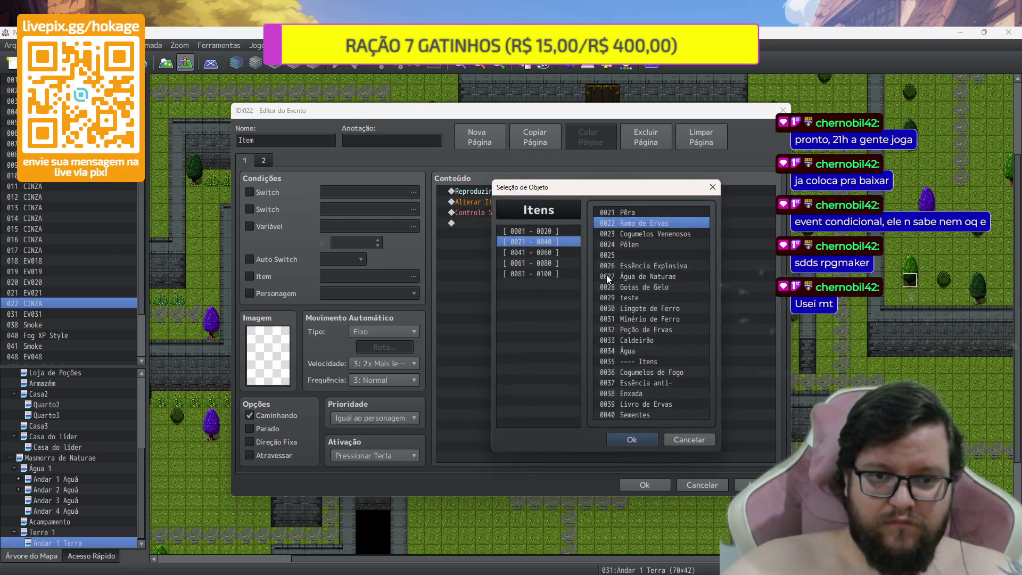
{"action": "left_click", "coordinate": [555, 233]}
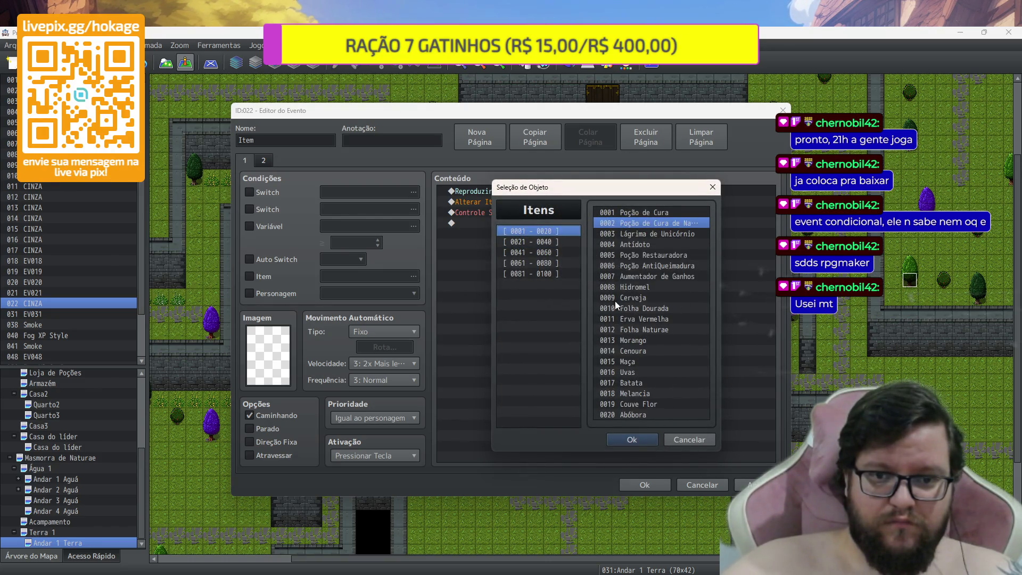
{"action": "left_click", "coordinate": [666, 319]}
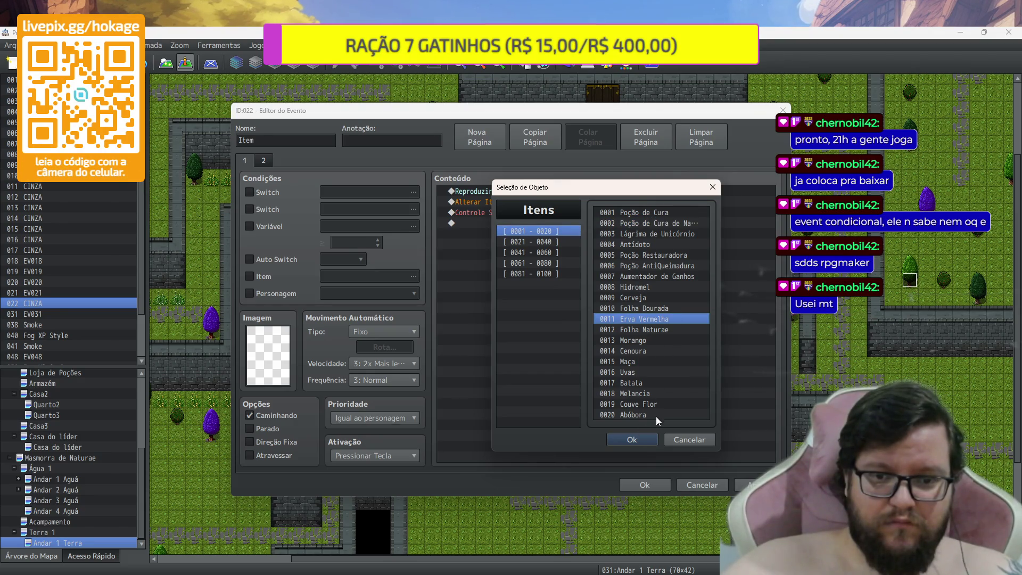
{"action": "left_click", "coordinate": [656, 213]}
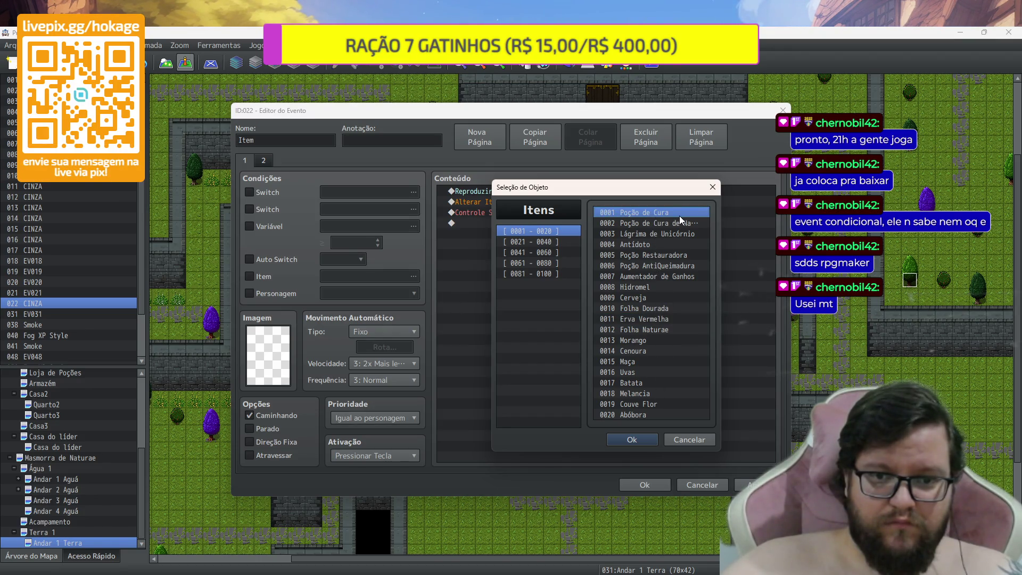
{"action": "left_click", "coordinate": [670, 318]}
{"action": "left_click", "coordinate": [639, 439]}
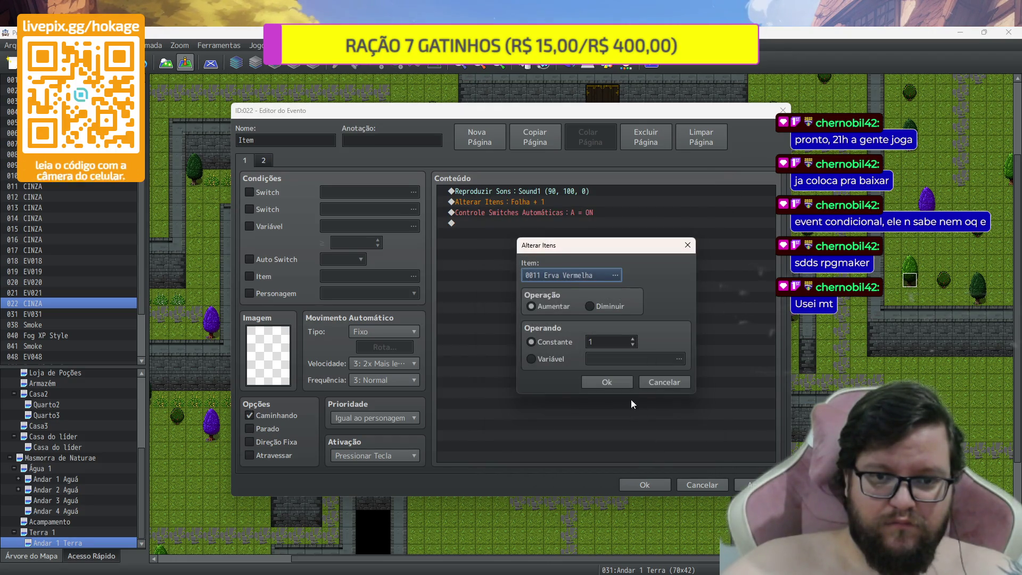
{"action": "left_click", "coordinate": [624, 382]}
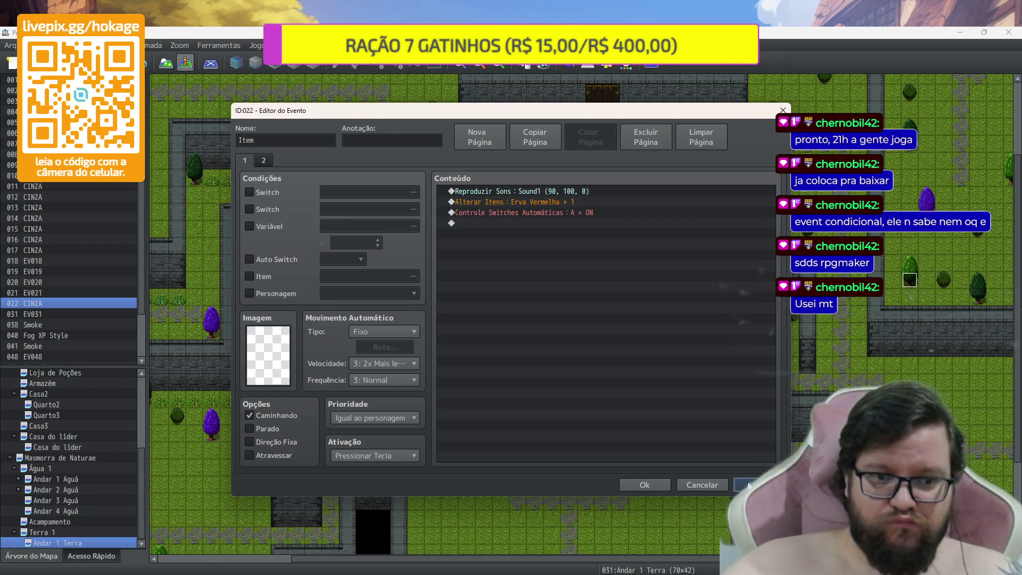
{"action": "left_click", "coordinate": [660, 485]}
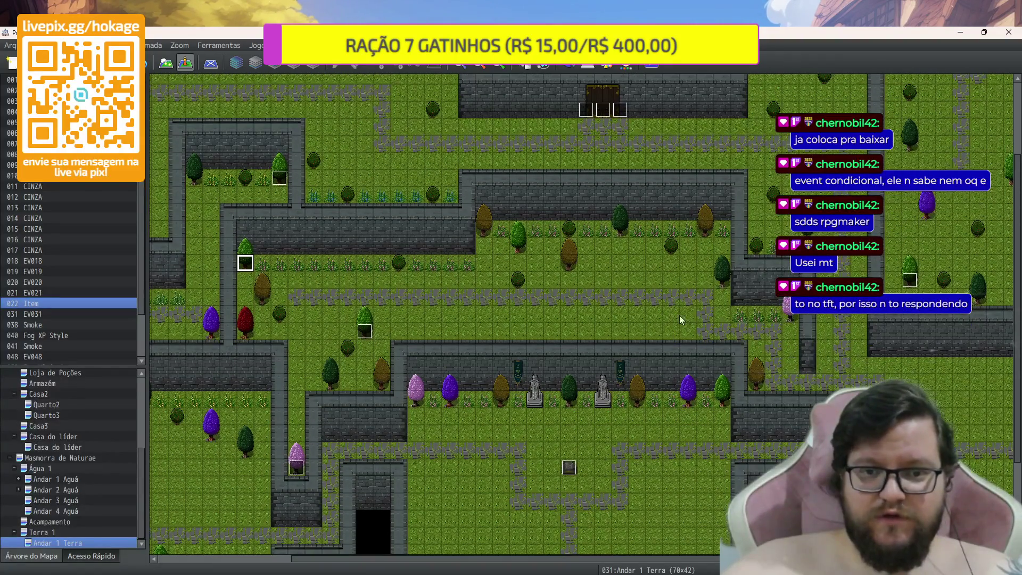
Paste a copy of the Item event on the right and move event 022 beside the brown tree
{"action": "left_click", "coordinate": [704, 228]}
{"action": "key", "text": "ctrl+v"}
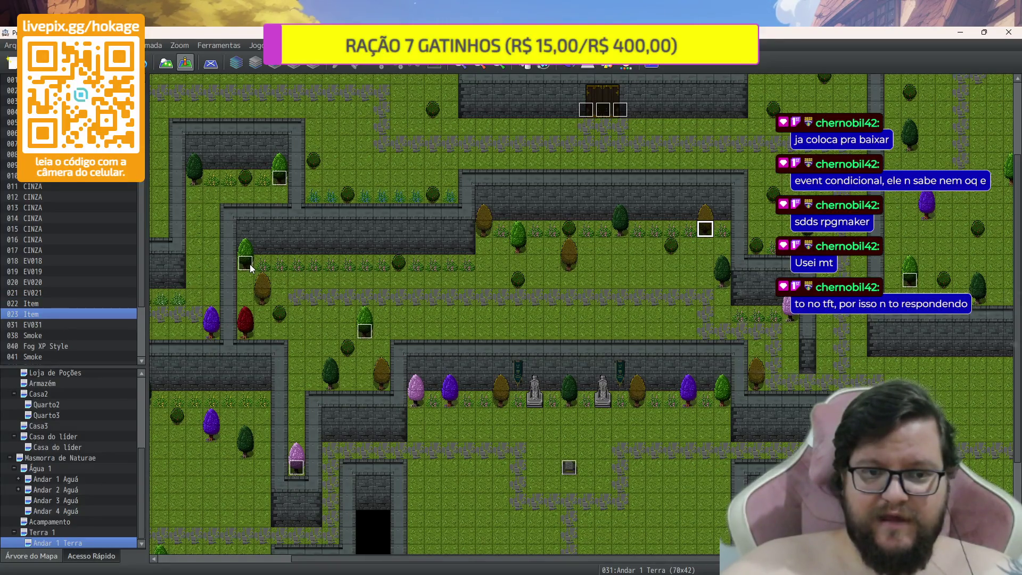
{"action": "mouse_move", "coordinate": [247, 268]}
{"action": "left_mouse_down"}
{"action": "mouse_move", "coordinate": [261, 269]}
{"action": "mouse_move", "coordinate": [263, 298]}
{"action": "left_mouse_up"}
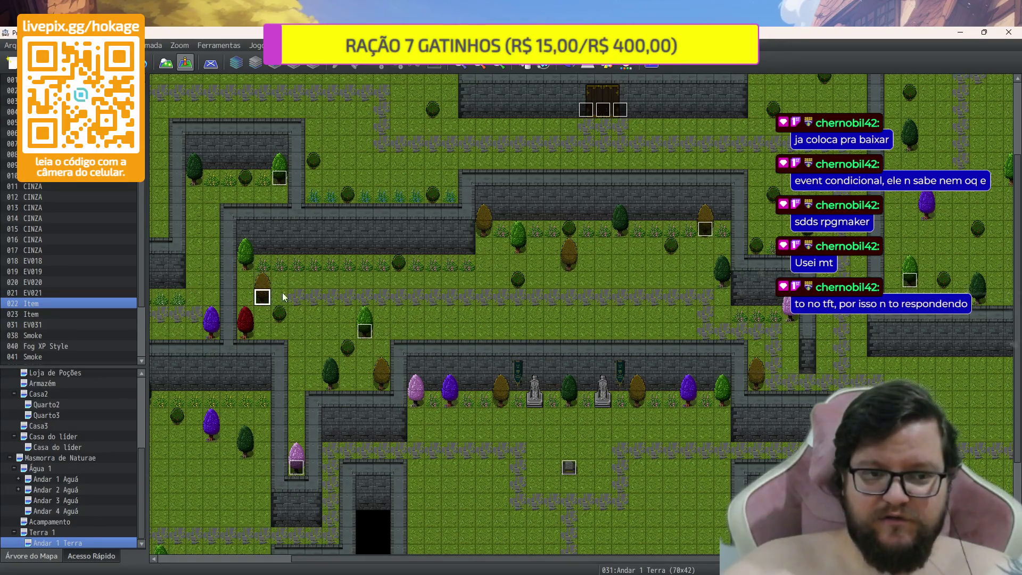
Make the copied event give Poção de Cura + 1 and save it
{"action": "double_click", "coordinate": [704, 230]}
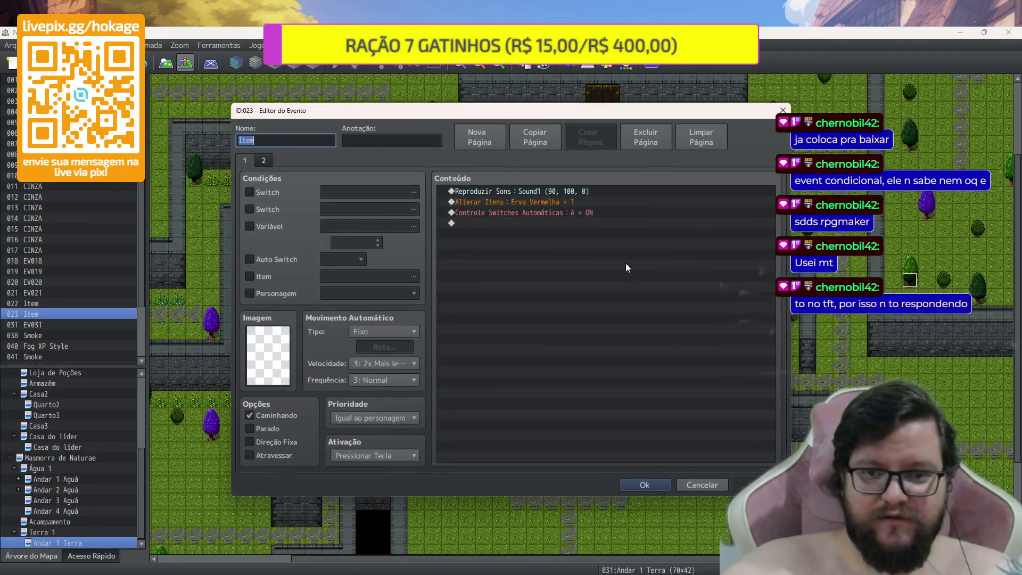
{"action": "left_click", "coordinate": [549, 202]}
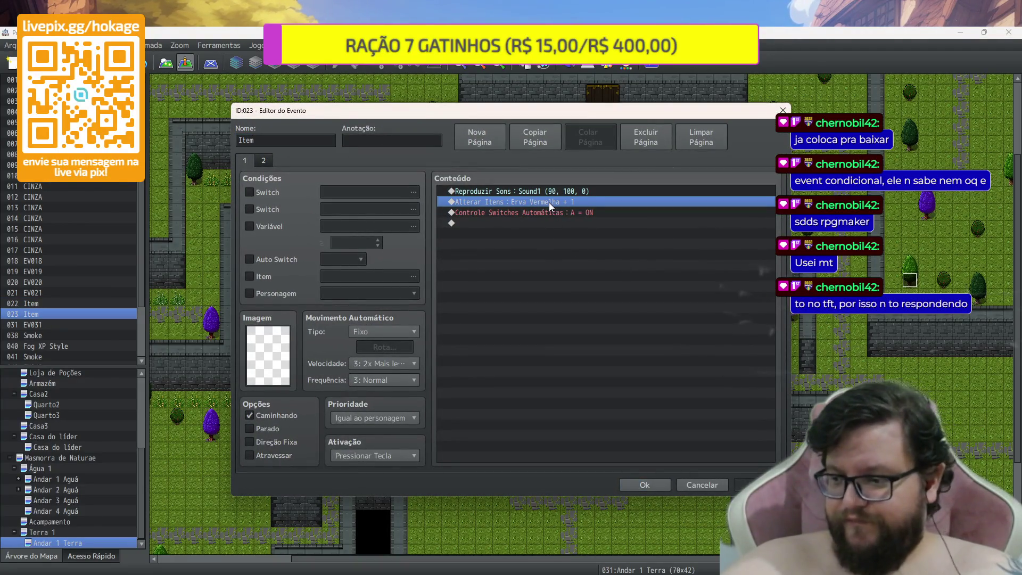
{"action": "double_click", "coordinate": [549, 203]}
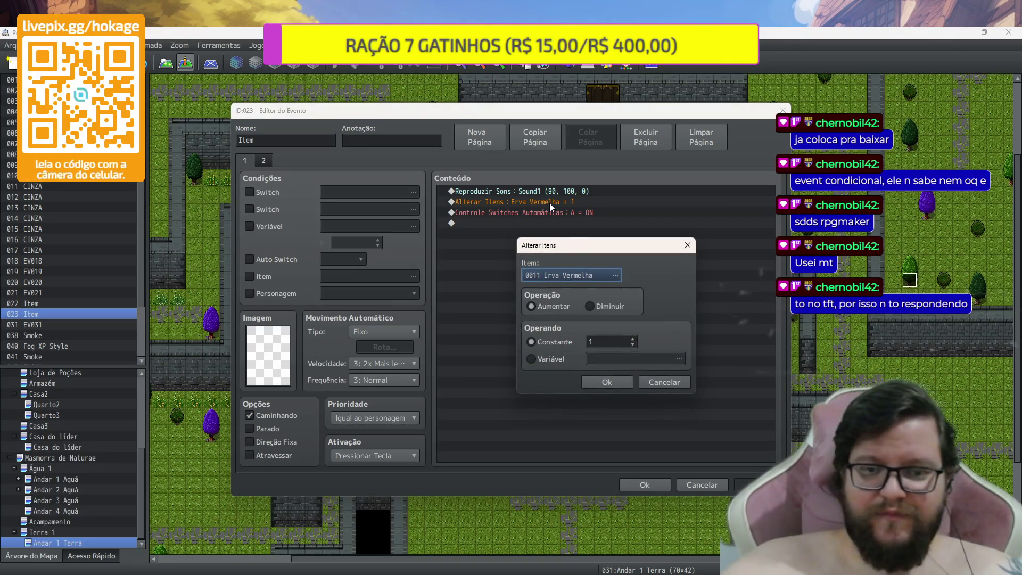
{"action": "left_click", "coordinate": [587, 277]}
{"action": "left_click", "coordinate": [646, 212]}
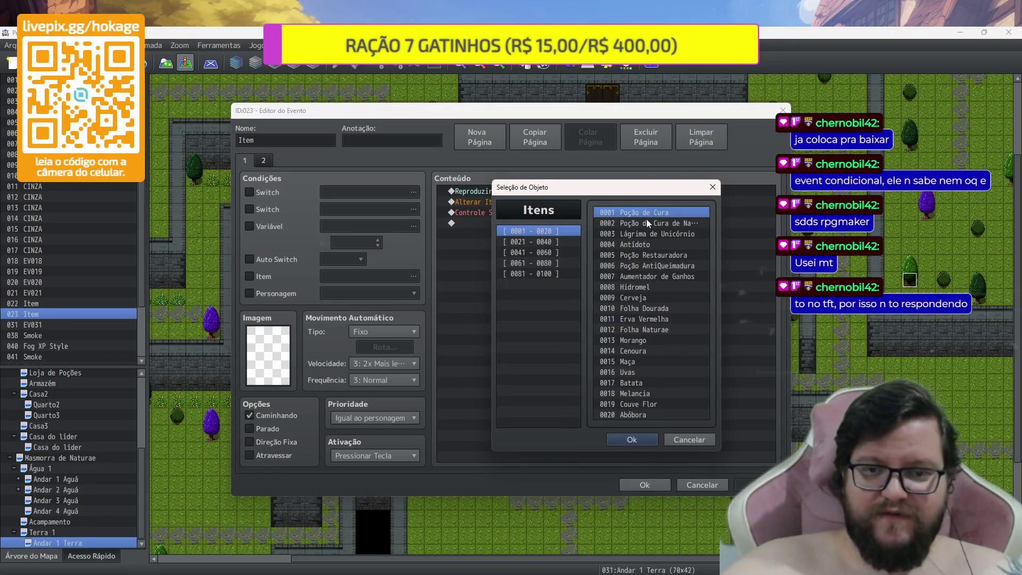
{"action": "left_click", "coordinate": [643, 436]}
{"action": "left_click", "coordinate": [629, 385]}
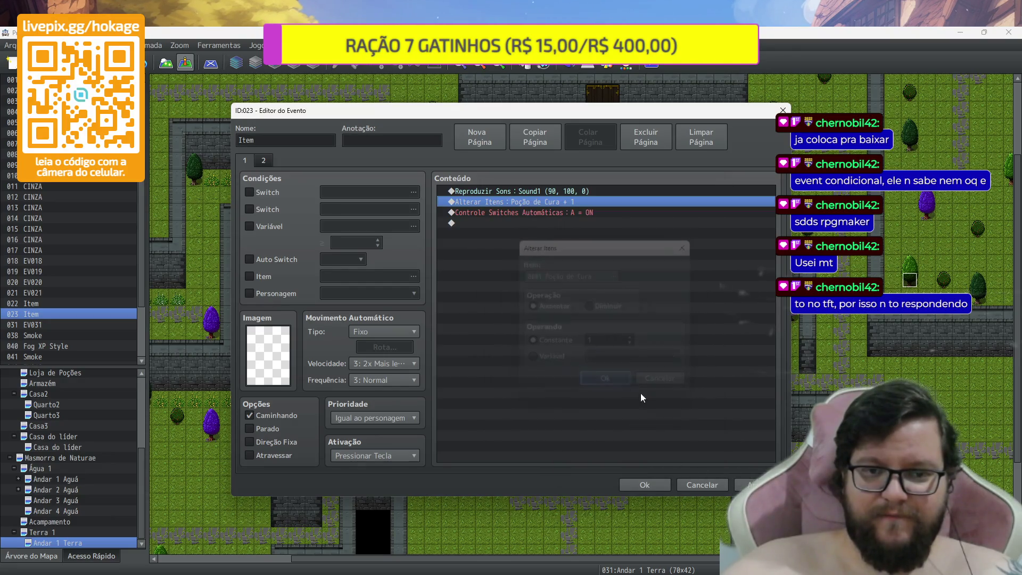
{"action": "left_click", "coordinate": [634, 488]}
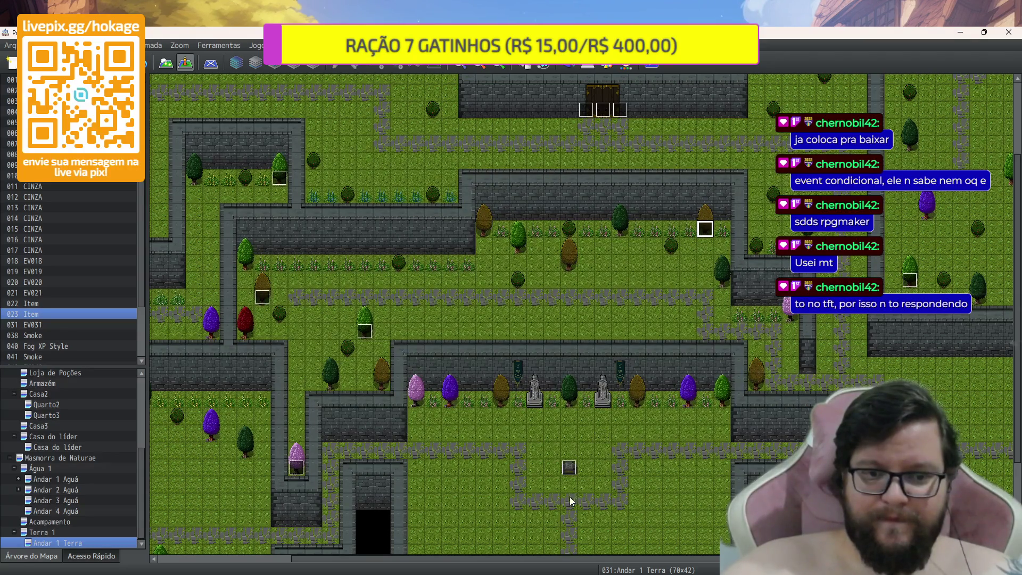
Paste another Item event copy in the upper-right part of the map and open it
{"action": "scroll", "coordinate": [822, 345], "scroll_direction": "right", "scroll_amount": 5}
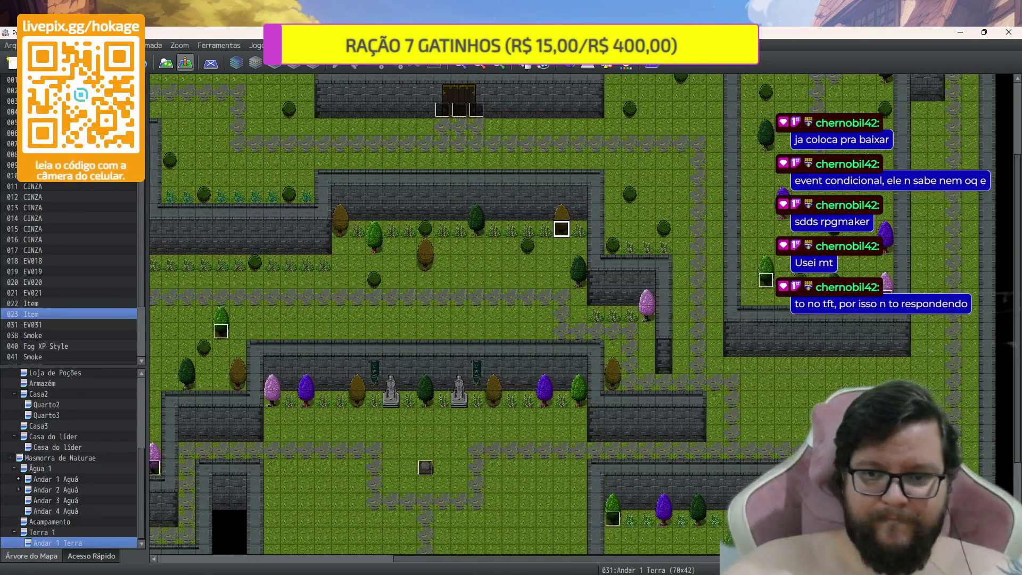
{"action": "scroll", "coordinate": [822, 345], "scroll_direction": "up", "scroll_amount": 3}
{"action": "scroll", "coordinate": [821, 350], "scroll_direction": "up", "scroll_amount": 3}
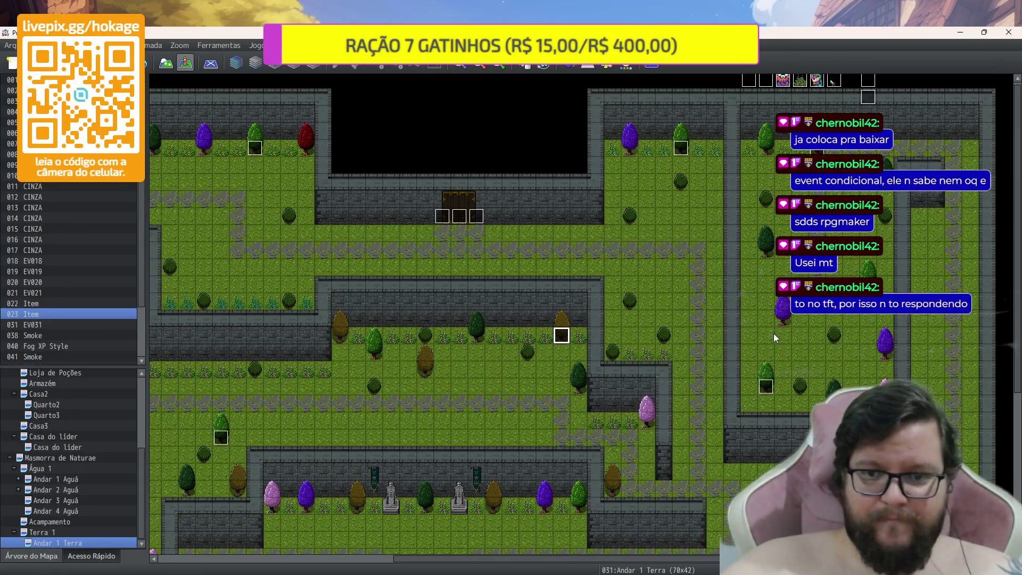
{"action": "left_click", "coordinate": [764, 253]}
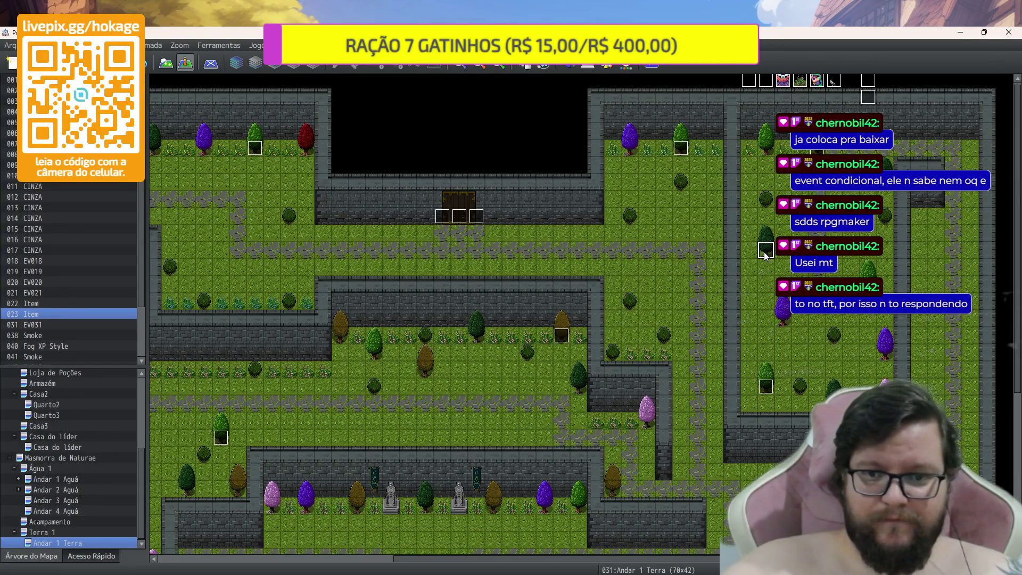
{"action": "key", "text": "ctrl+v"}
{"action": "double_click", "coordinate": [765, 252]}
Set the new event's reward to Uvas, save it, and move it three tiles up
{"action": "double_click", "coordinate": [551, 201]}
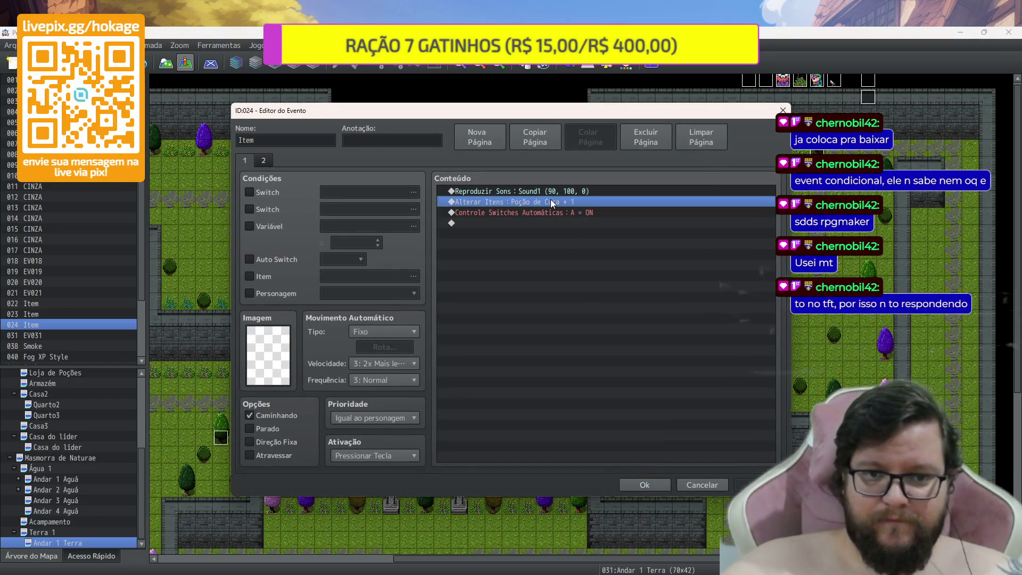
{"action": "left_click", "coordinate": [598, 271]}
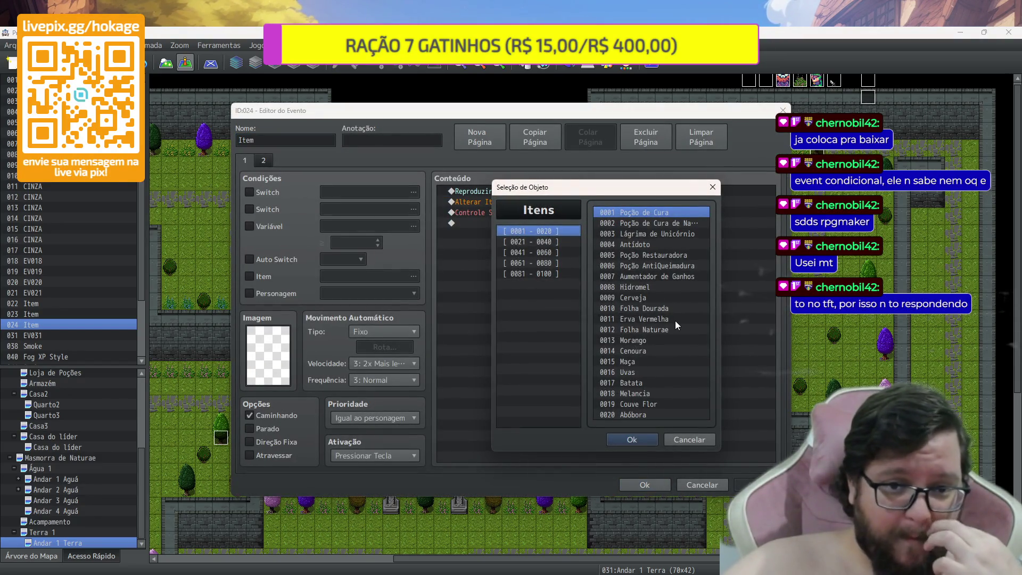
{"action": "left_click", "coordinate": [664, 379]}
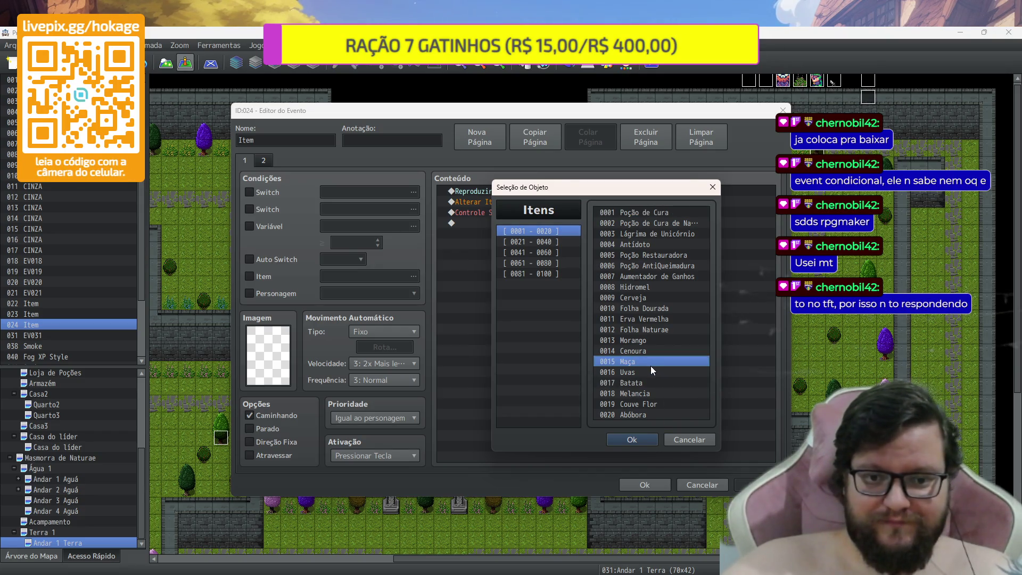
{"action": "double_click", "coordinate": [652, 368]}
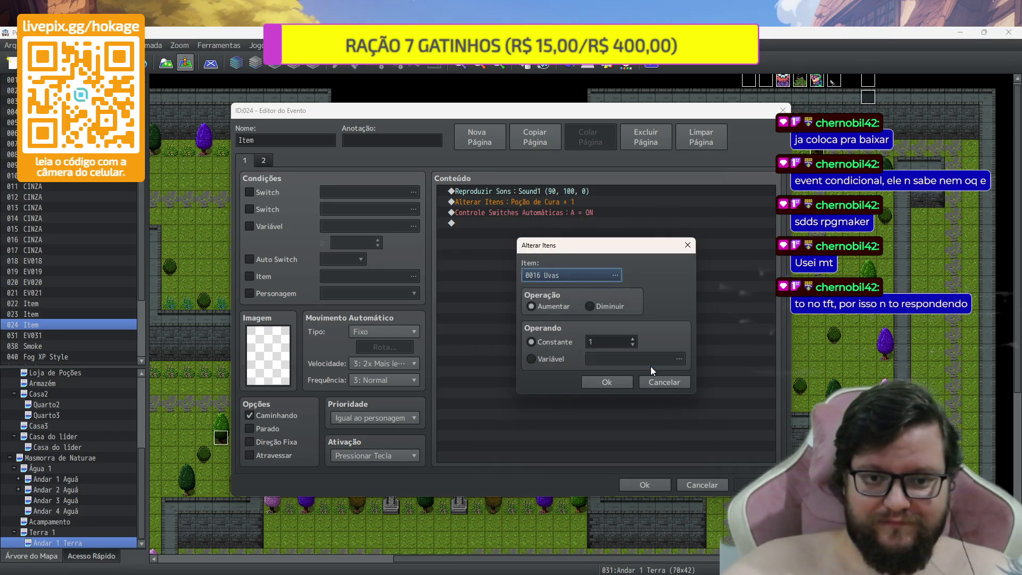
{"action": "left_click", "coordinate": [608, 382]}
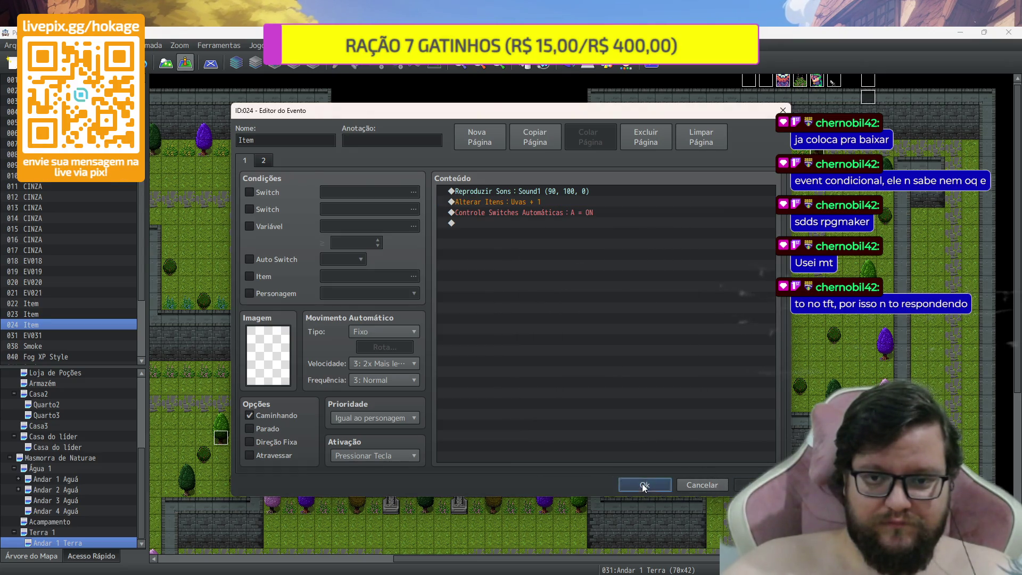
{"action": "left_click", "coordinate": [644, 485]}
{"action": "left_click_drag", "start_coordinate": [767, 253], "coordinate": [767, 202]}
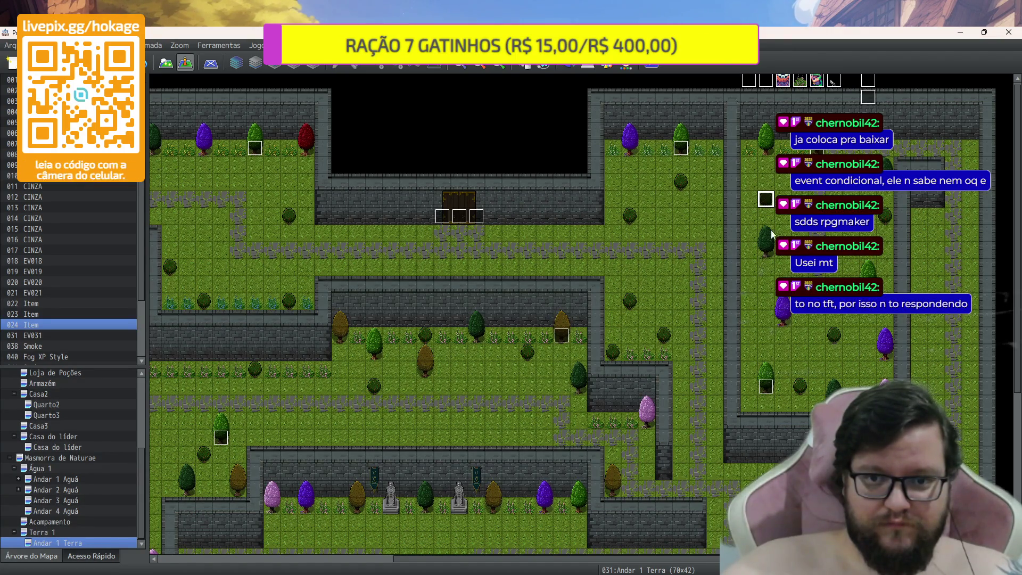
Change event 024's reward to Morango + 1 and save it
{"action": "double_click", "coordinate": [767, 199]}
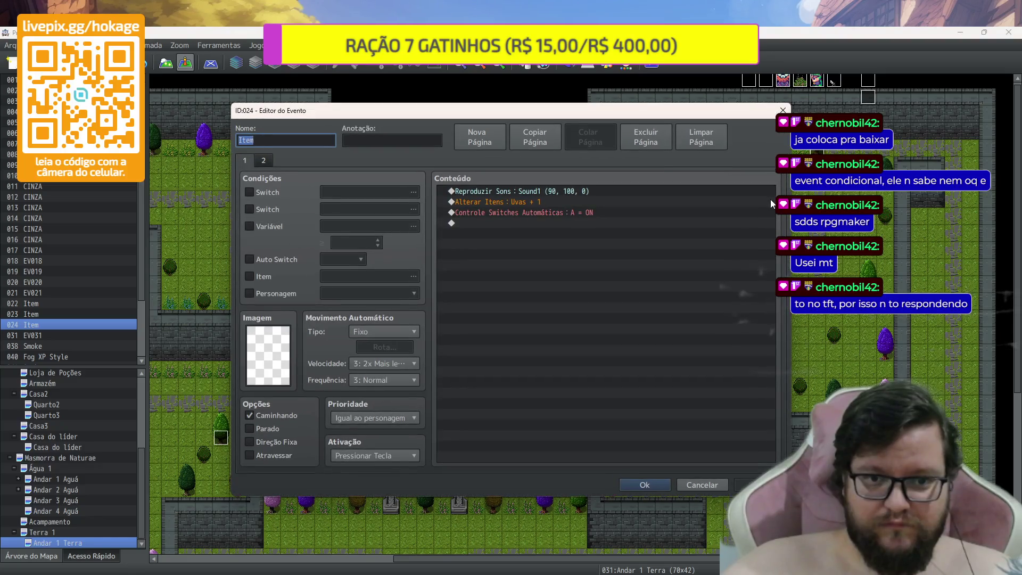
{"action": "left_click", "coordinate": [658, 202]}
{"action": "double_click", "coordinate": [657, 201]}
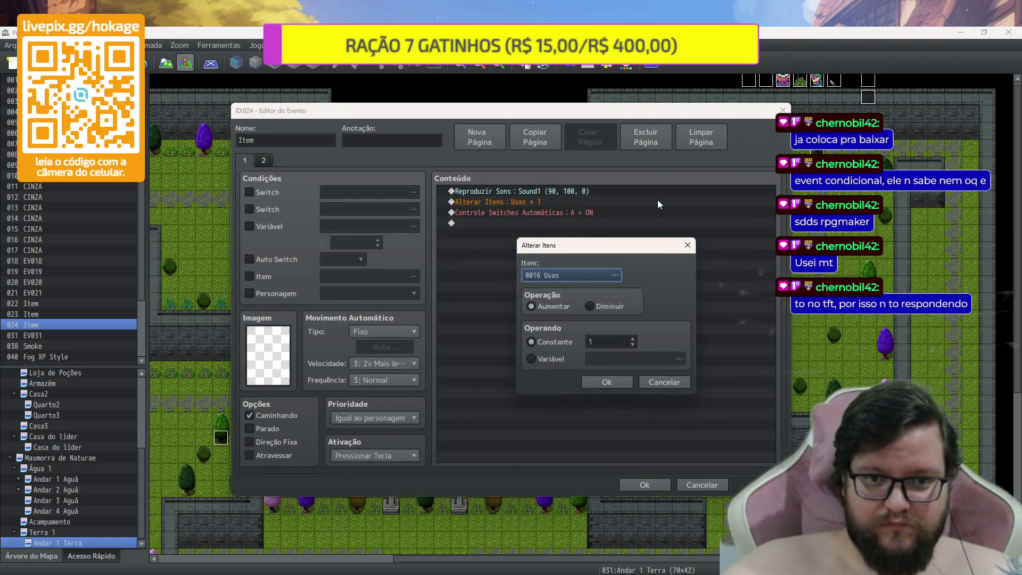
{"action": "left_click", "coordinate": [607, 268]}
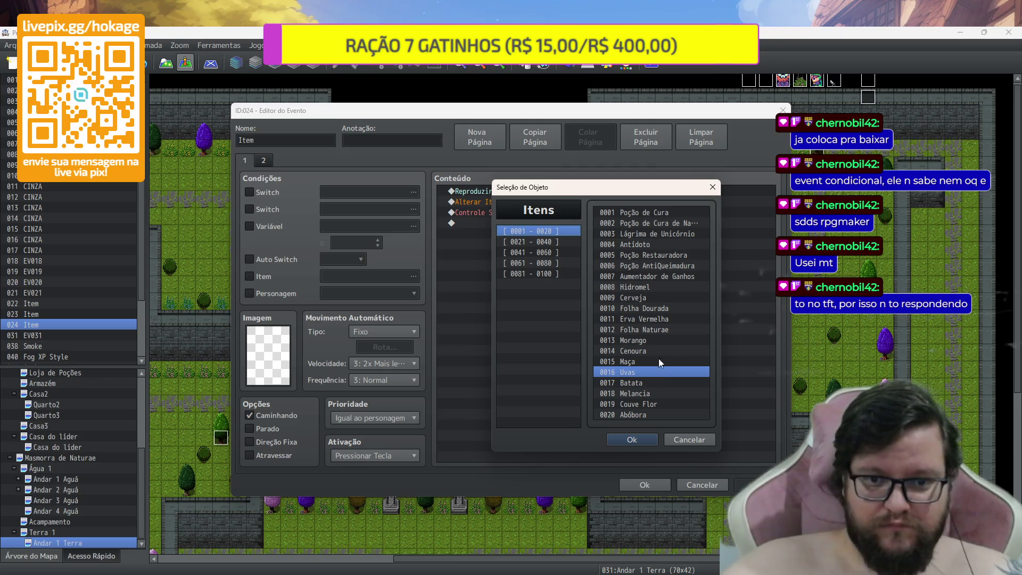
{"action": "left_click", "coordinate": [659, 342]}
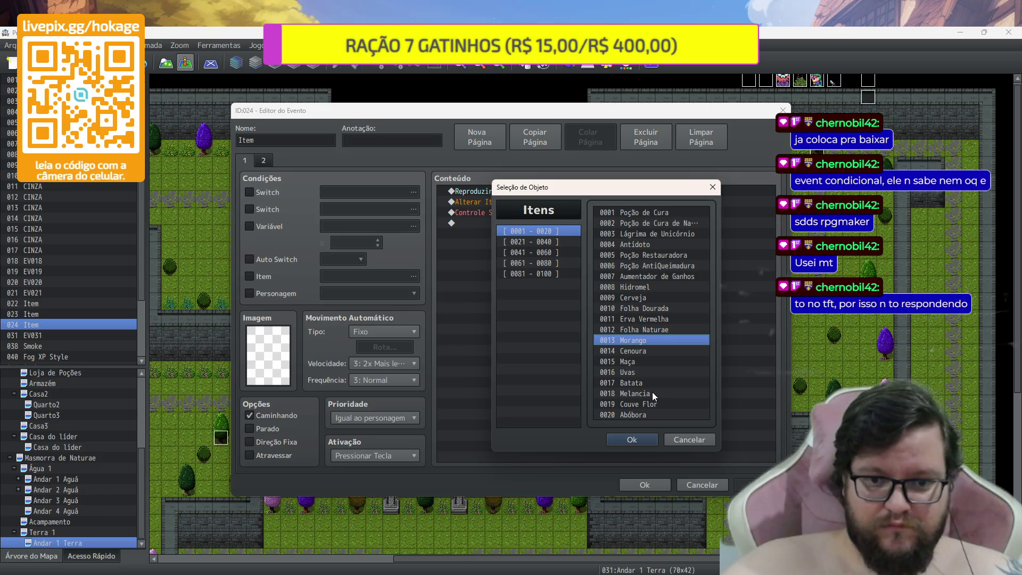
{"action": "left_click", "coordinate": [640, 436]}
{"action": "left_click", "coordinate": [601, 382]}
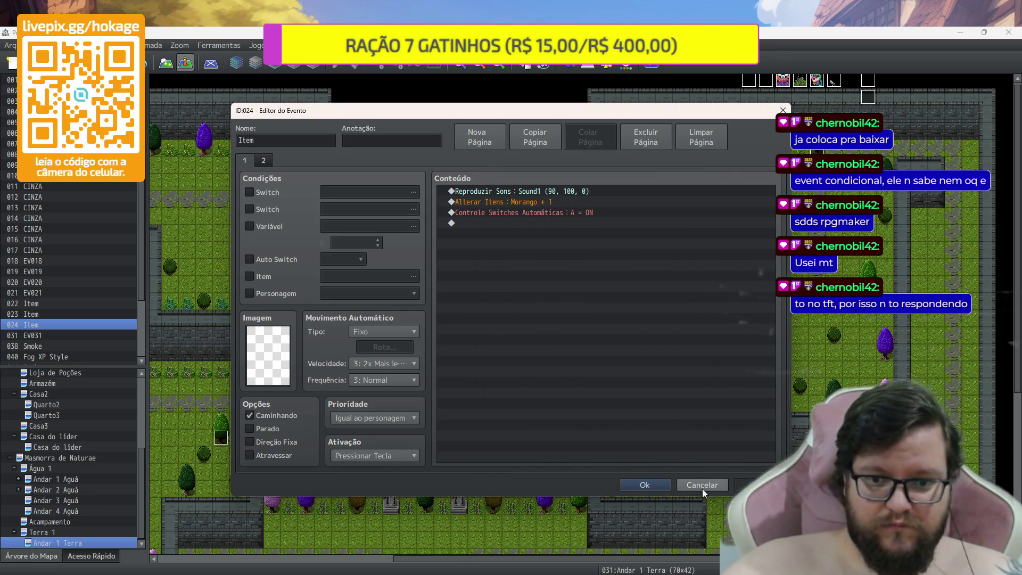
{"action": "left_click", "coordinate": [645, 484]}
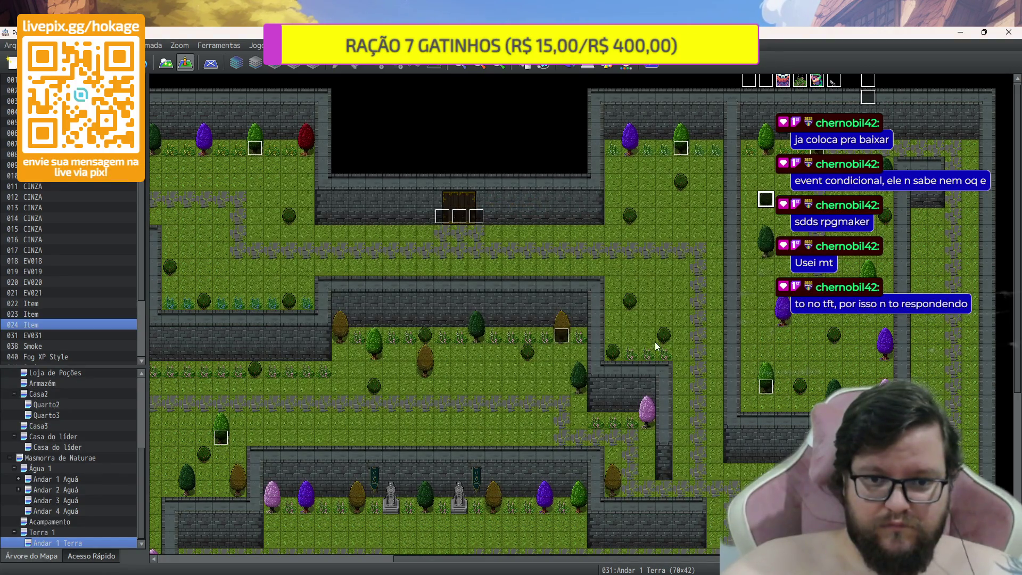
Paste Item event copies at one open spot and on two bushes
{"action": "left_click", "coordinate": [612, 355]}
{"action": "key", "text": "ctrl+v"}
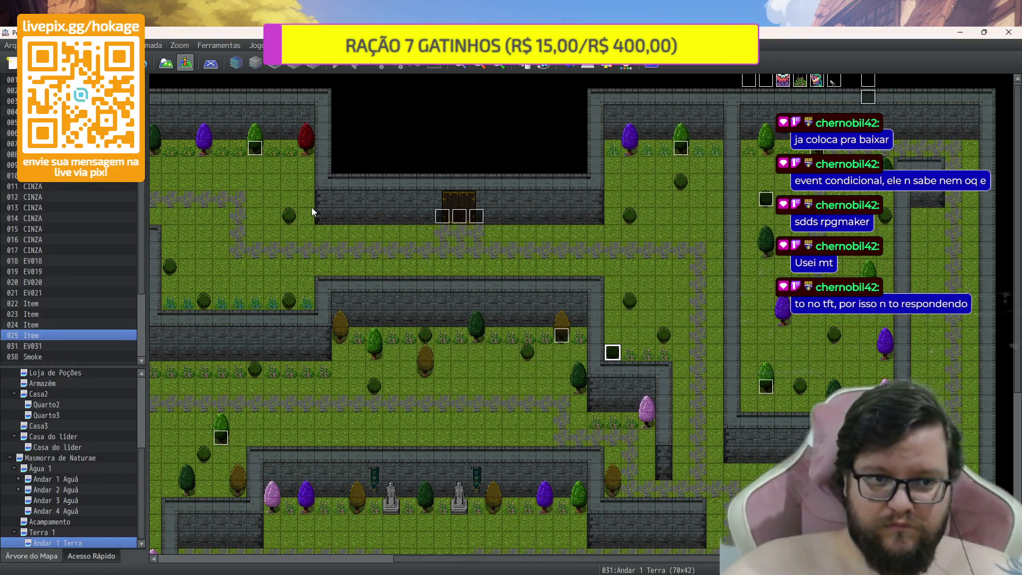
{"action": "left_click", "coordinate": [290, 215]}
{"action": "key", "text": "ctrl+v"}
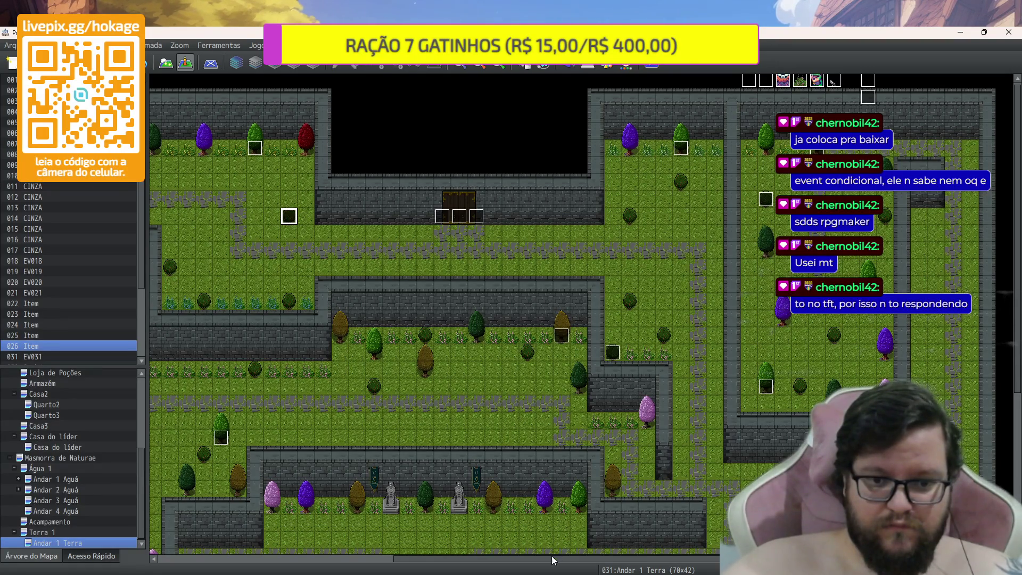
{"action": "left_click_drag", "start_coordinate": [551, 562], "coordinate": [255, 554]}
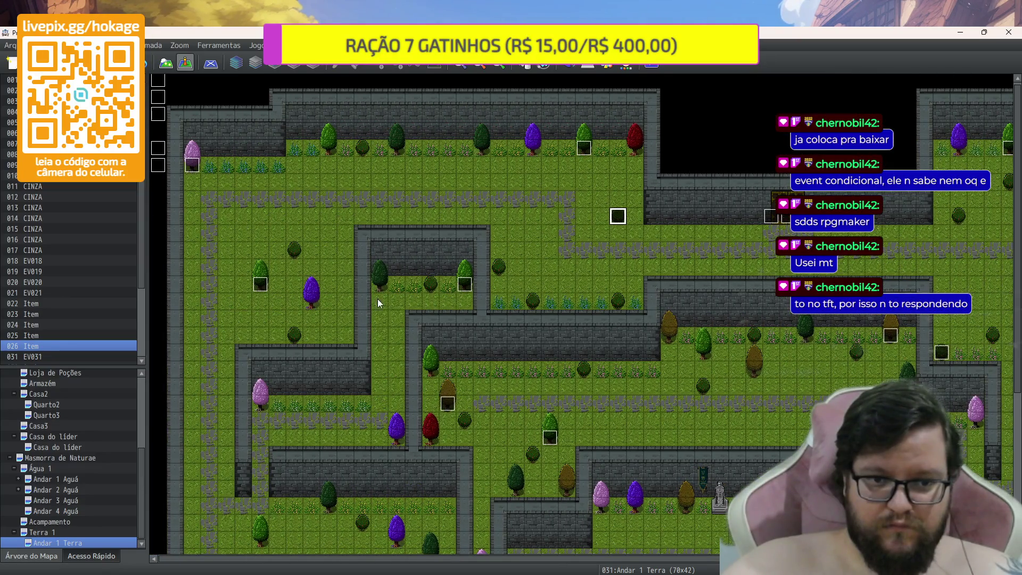
{"action": "left_click", "coordinate": [294, 334]}
{"action": "key", "text": "ctrl+v"}
Paste two more Item event copies further down the forest map
{"action": "scroll", "coordinate": [342, 330], "scroll_direction": "down", "scroll_amount": 5}
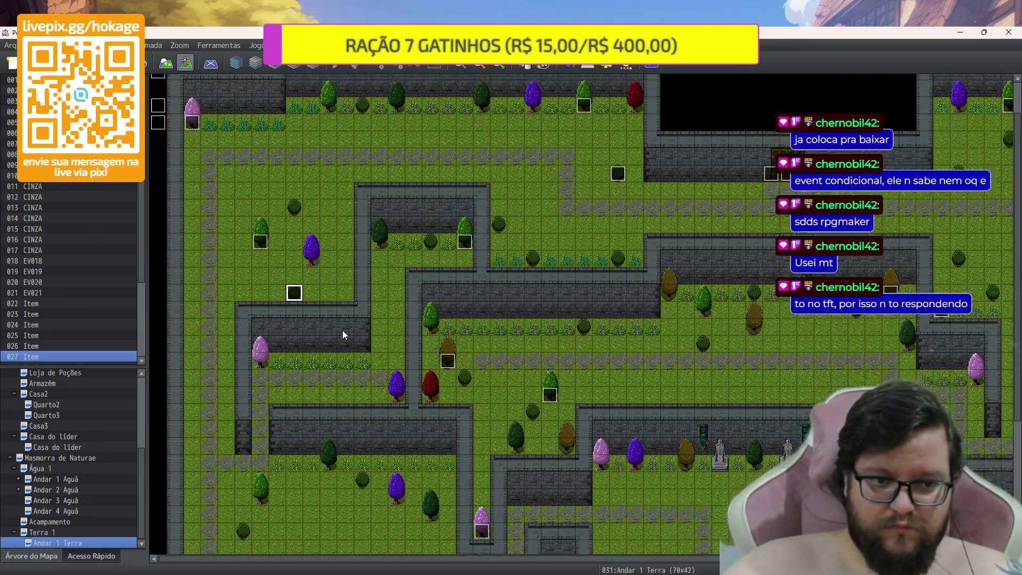
{"action": "scroll", "coordinate": [342, 331], "scroll_direction": "down", "scroll_amount": 2}
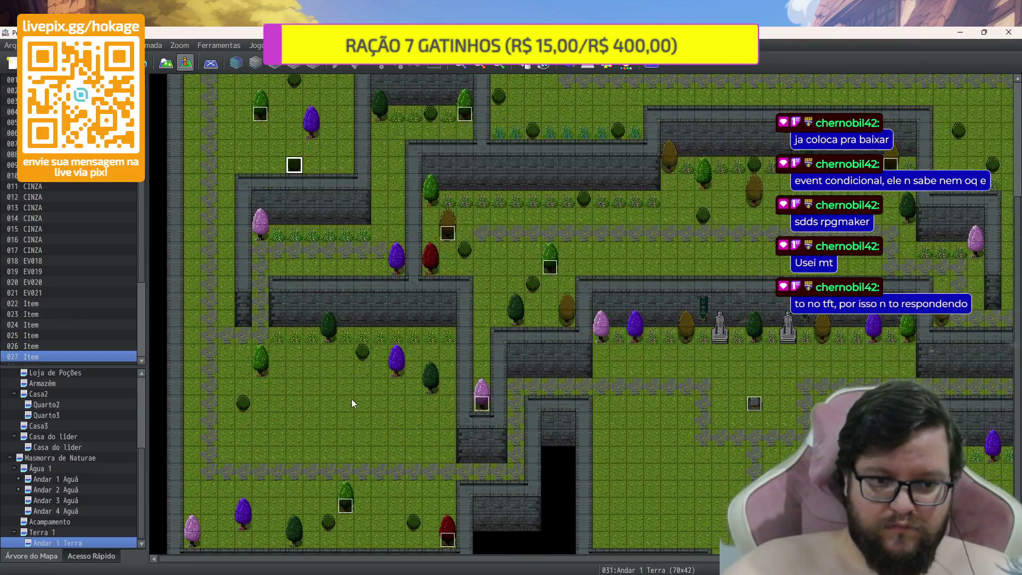
{"action": "left_click", "coordinate": [361, 353]}
{"action": "key", "text": "ctrl+v"}
{"action": "scroll", "coordinate": [726, 446], "scroll_direction": "up", "scroll_amount": 4}
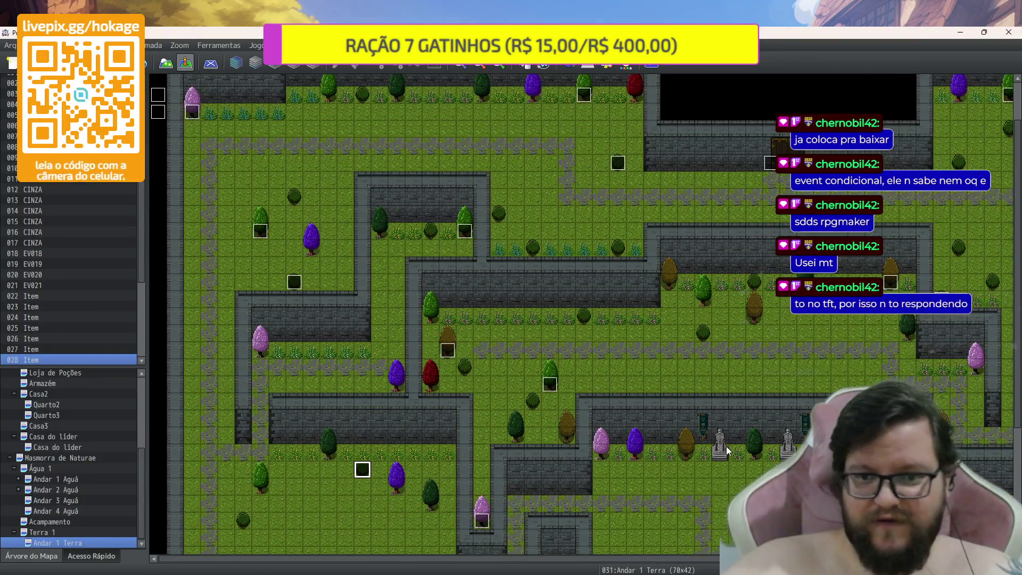
{"action": "scroll", "coordinate": [687, 447], "scroll_direction": "down", "scroll_amount": 5}
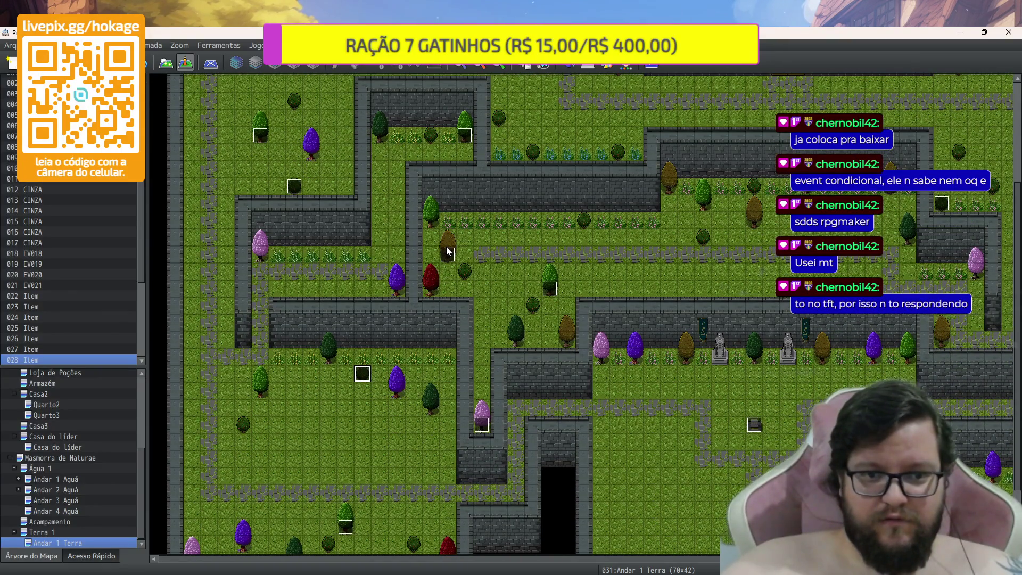
{"action": "left_click", "coordinate": [396, 391]}
{"action": "key", "text": "ctrl+v"}
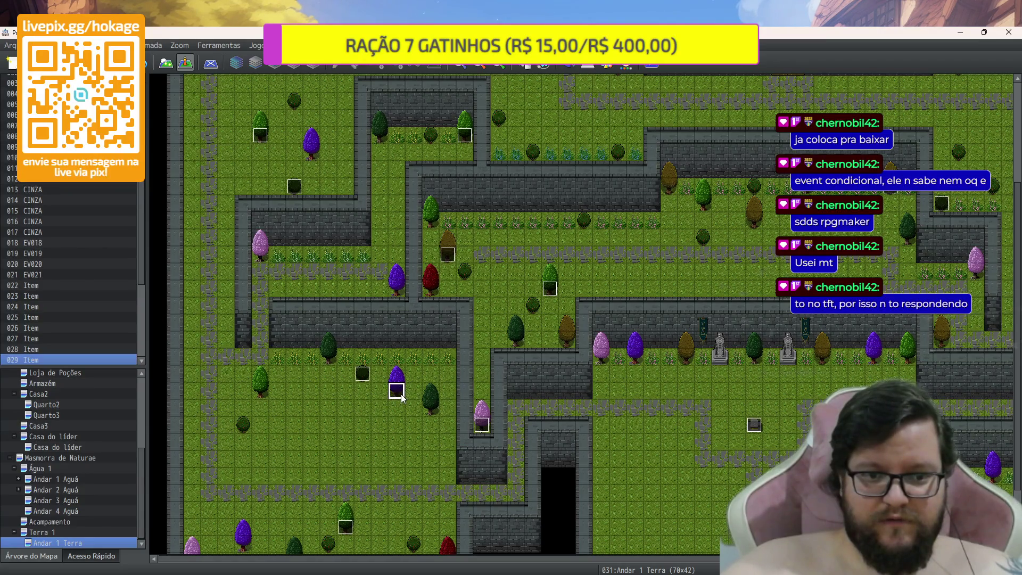
Set event 029's reward to item 0028 Gotas de Gelo + 1 and save the event
{"action": "double_click", "coordinate": [401, 394]}
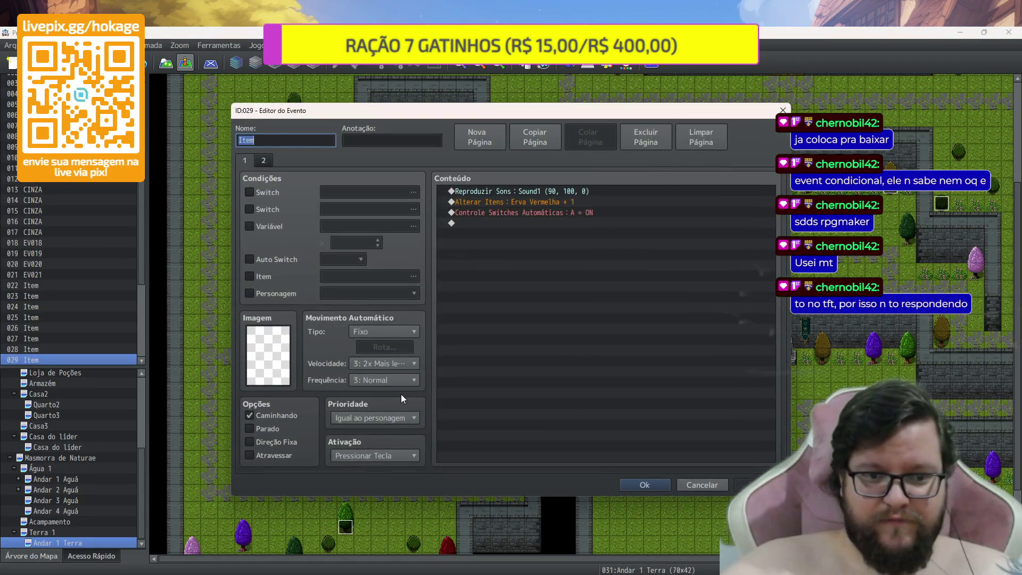
{"action": "double_click", "coordinate": [548, 202]}
{"action": "left_click", "coordinate": [574, 278]}
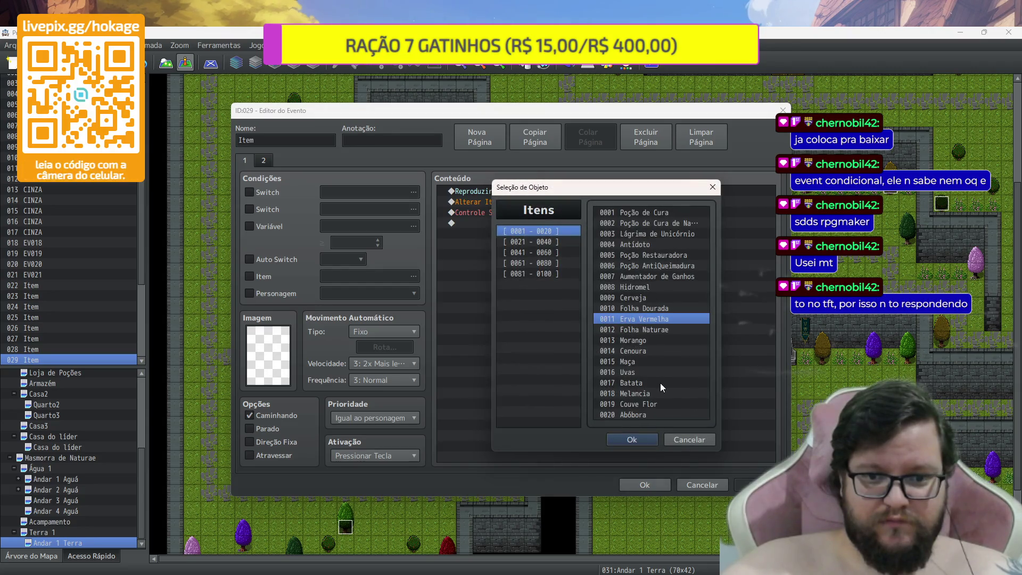
{"action": "left_click", "coordinate": [569, 244]}
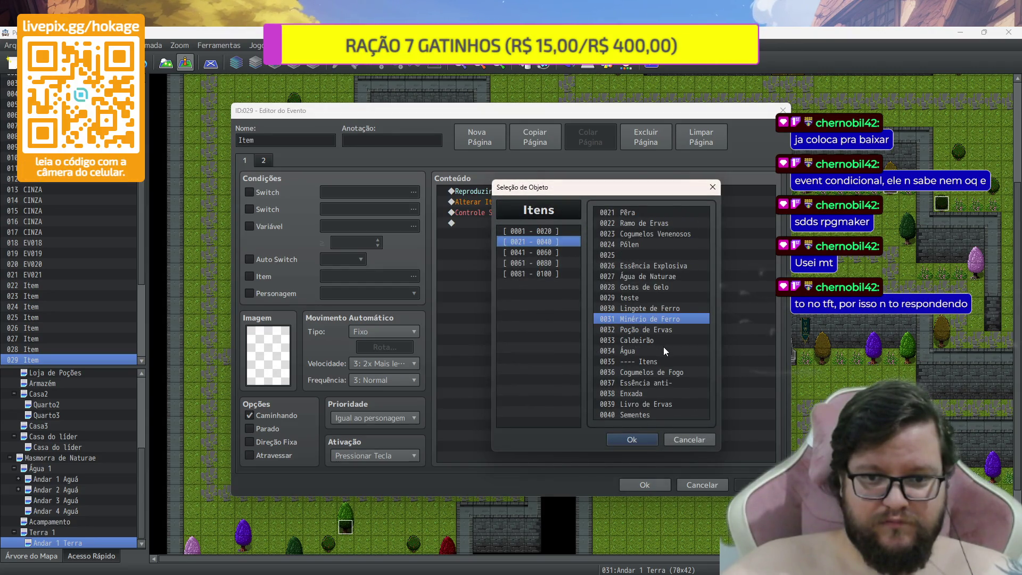
{"action": "left_click", "coordinate": [663, 245]}
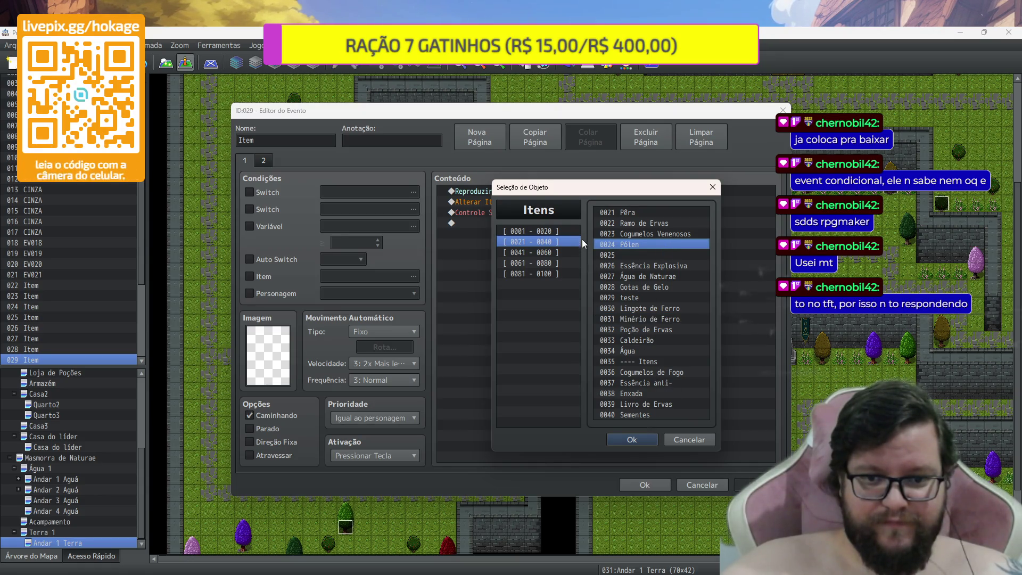
{"action": "left_click", "coordinate": [563, 253]}
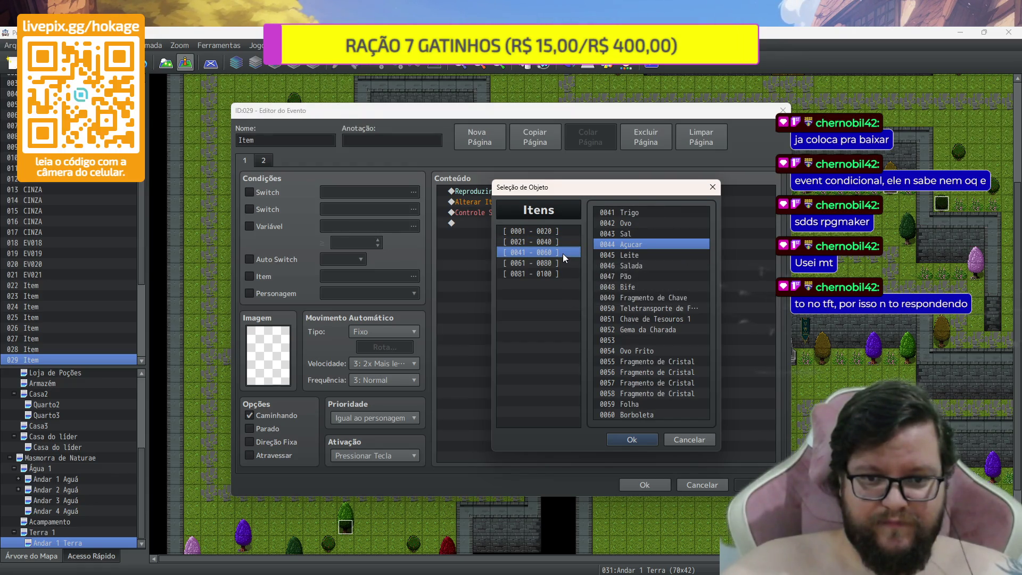
{"action": "left_click", "coordinate": [533, 231]}
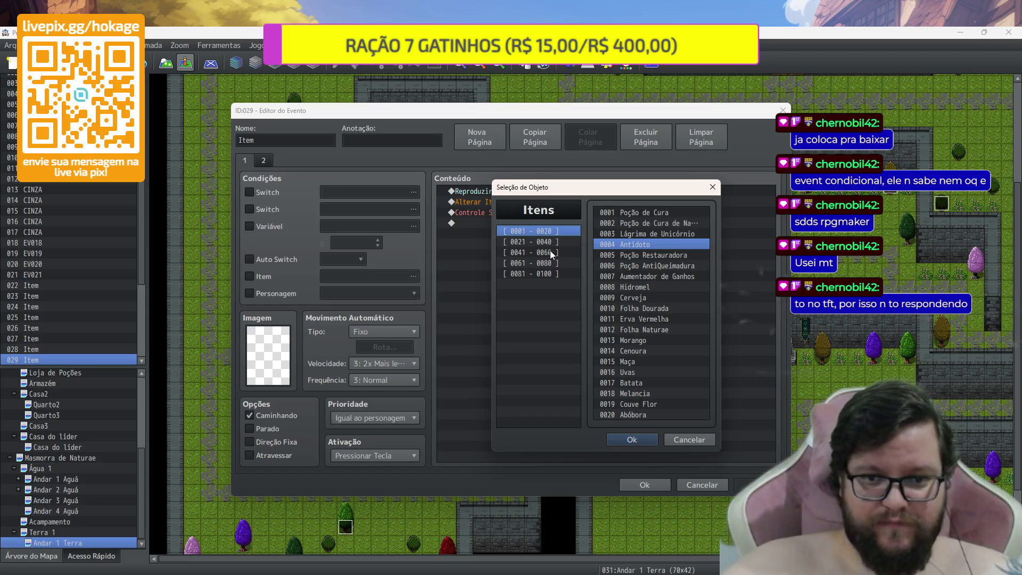
{"action": "left_click", "coordinate": [538, 245]}
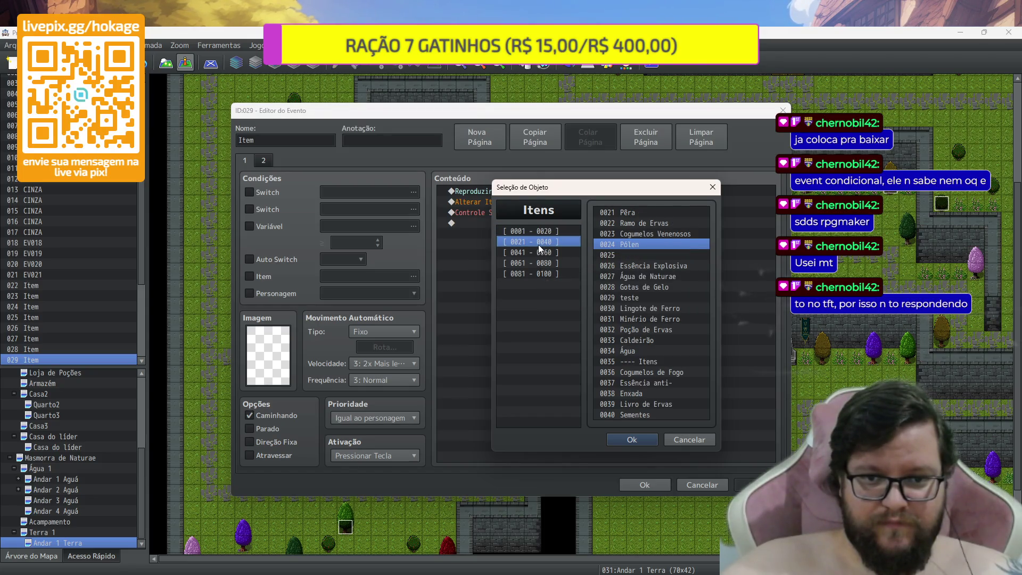
{"action": "left_click", "coordinate": [660, 288]}
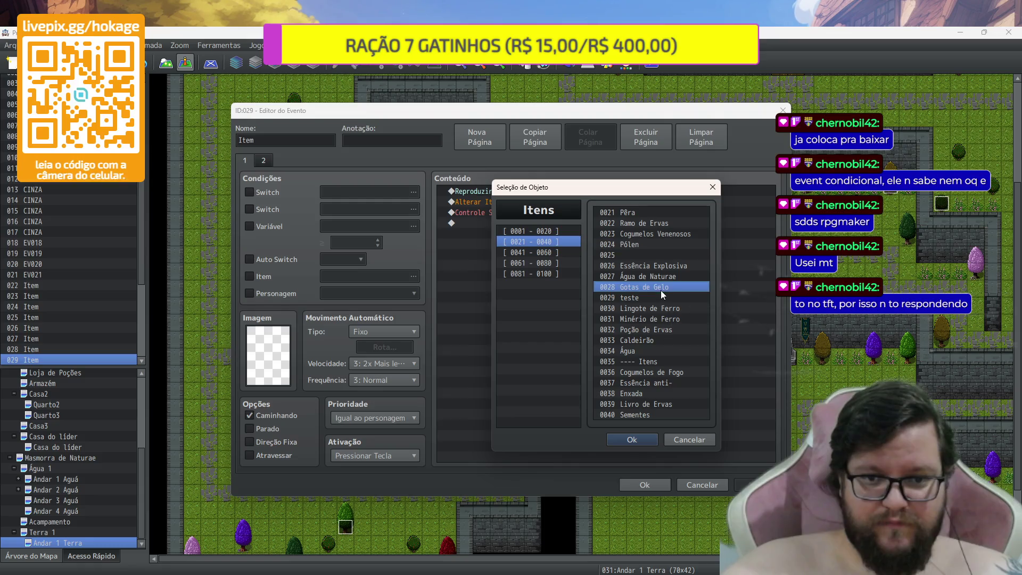
{"action": "left_click", "coordinate": [644, 442]}
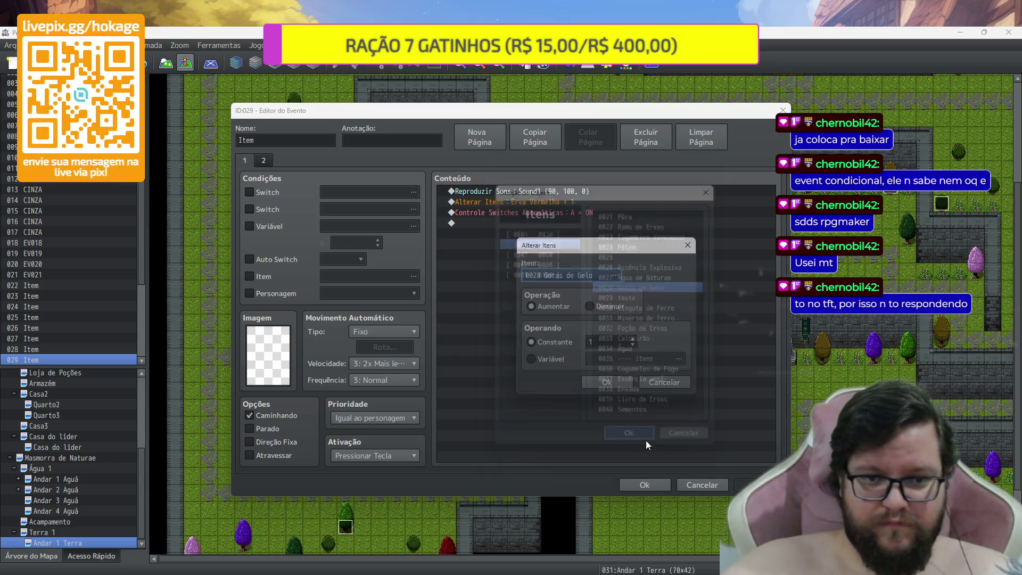
{"action": "left_click", "coordinate": [612, 385]}
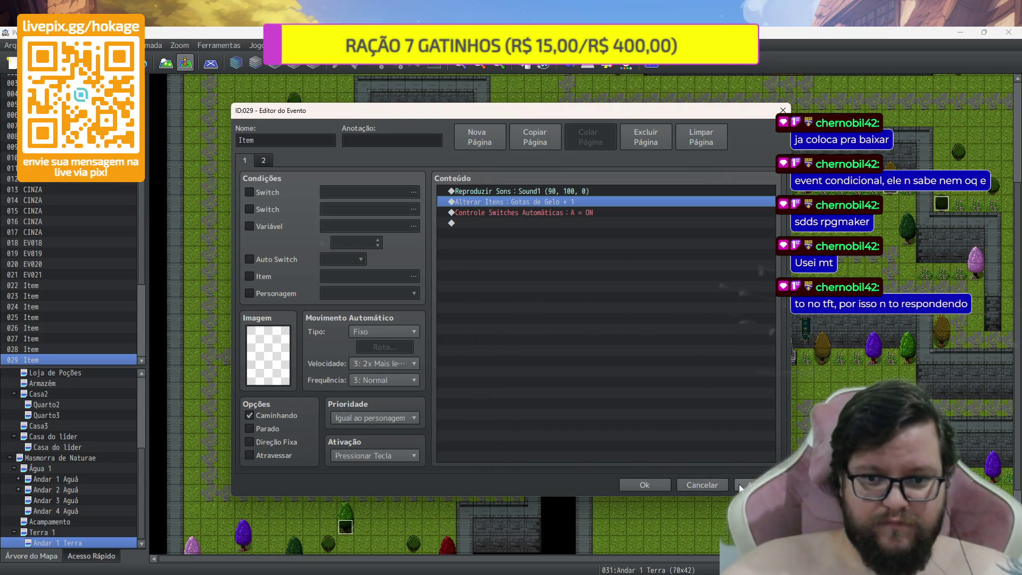
{"action": "left_click", "coordinate": [742, 488]}
{"action": "left_click", "coordinate": [660, 487]}
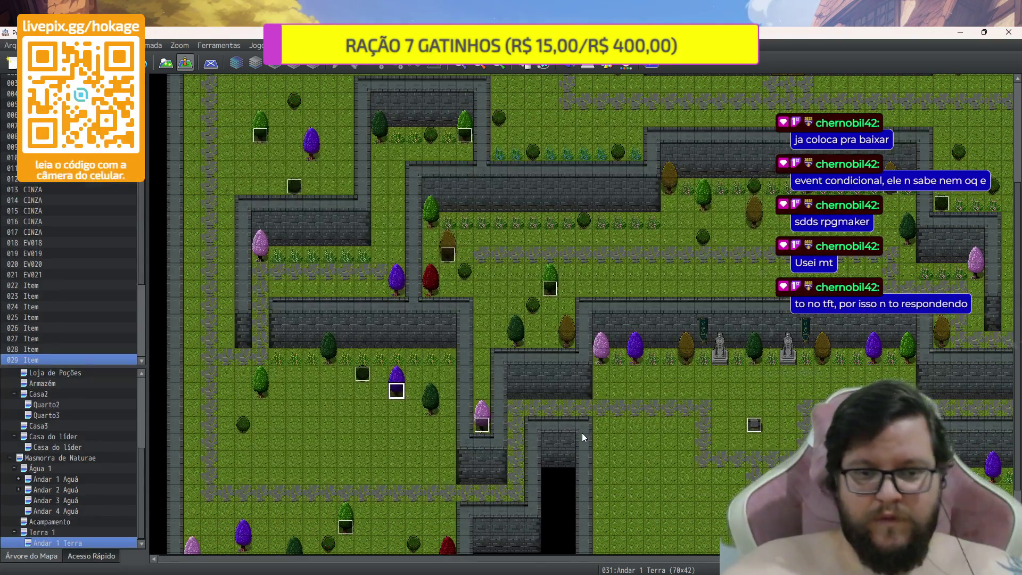
{"action": "scroll", "coordinate": [583, 434], "scroll_direction": "down", "scroll_amount": 3}
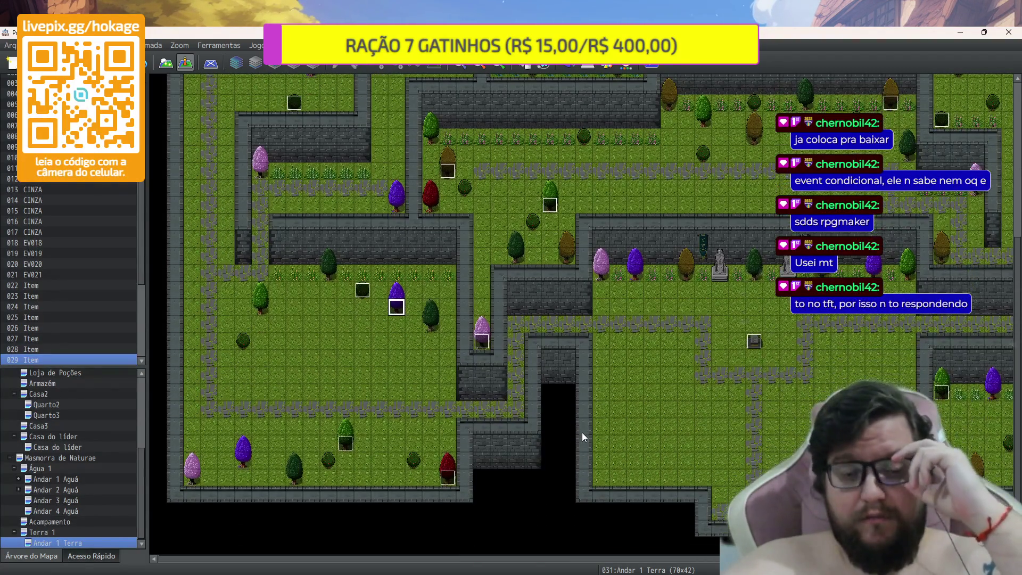
{"action": "scroll", "coordinate": [582, 434], "scroll_direction": "down", "scroll_amount": 2}
{"action": "scroll", "coordinate": [583, 437], "scroll_direction": "up", "scroll_amount": 3}
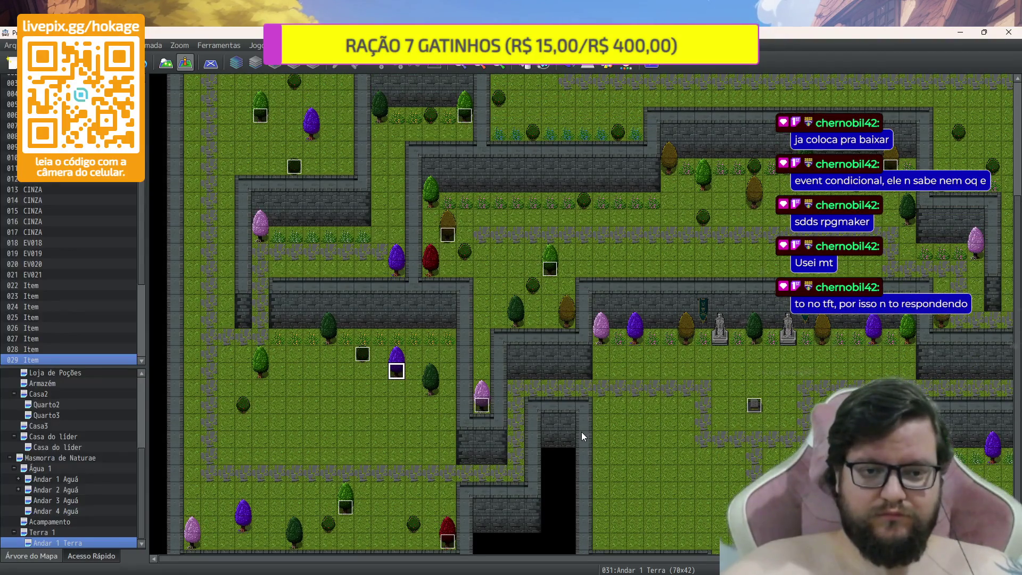
{"action": "scroll", "coordinate": [581, 432], "scroll_direction": "down", "scroll_amount": 3}
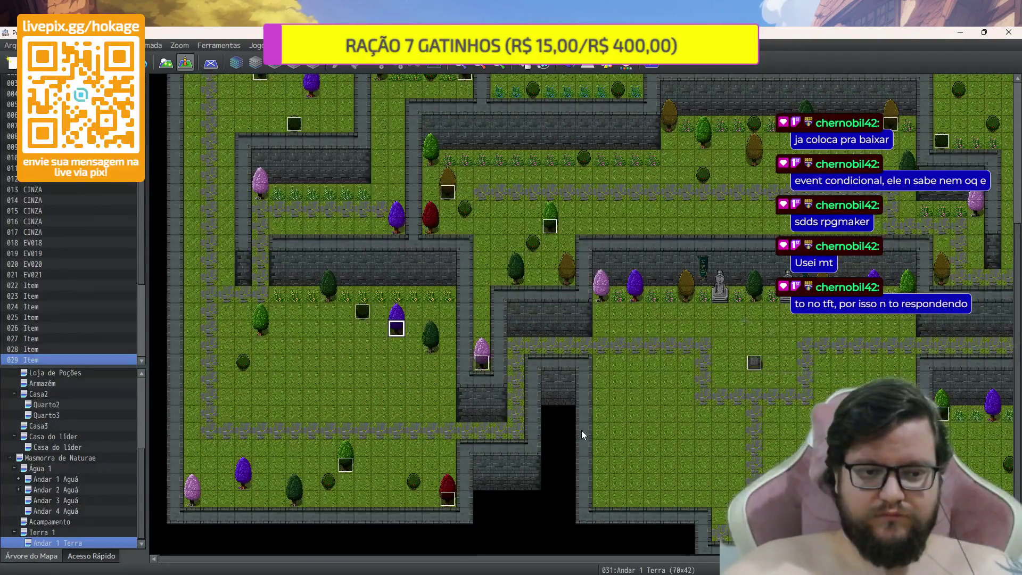
{"action": "scroll", "coordinate": [582, 434], "scroll_direction": "up", "scroll_amount": 10}
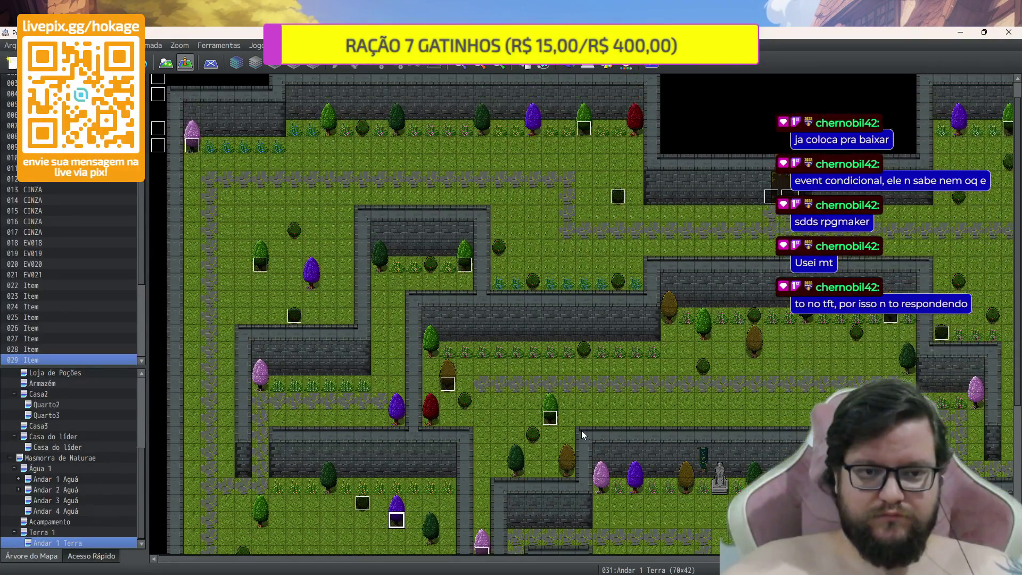
{"action": "scroll", "coordinate": [581, 430], "scroll_direction": "up", "scroll_amount": 1}
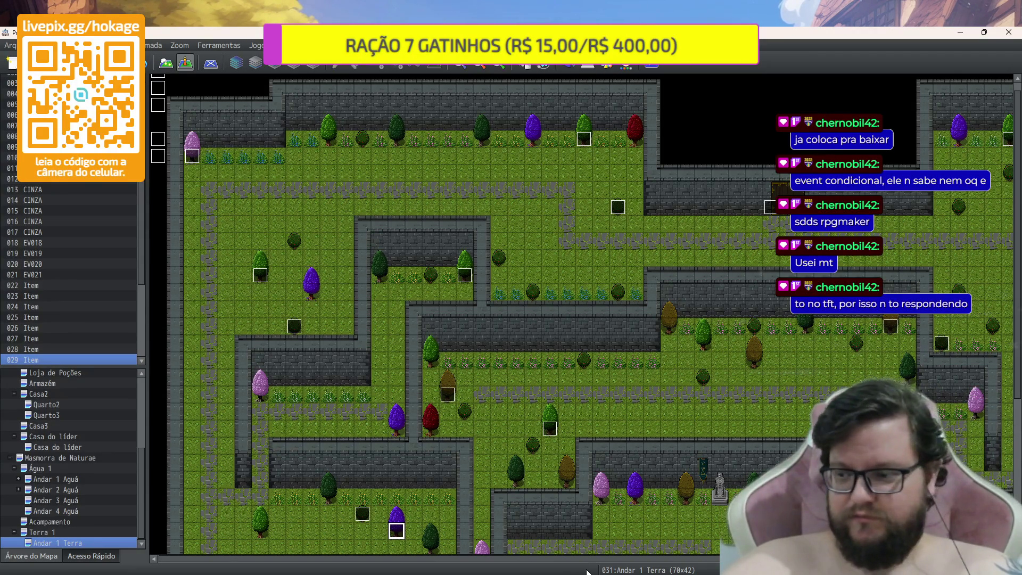
{"action": "scroll", "coordinate": [582, 319], "scroll_direction": "right", "scroll_amount": 5}
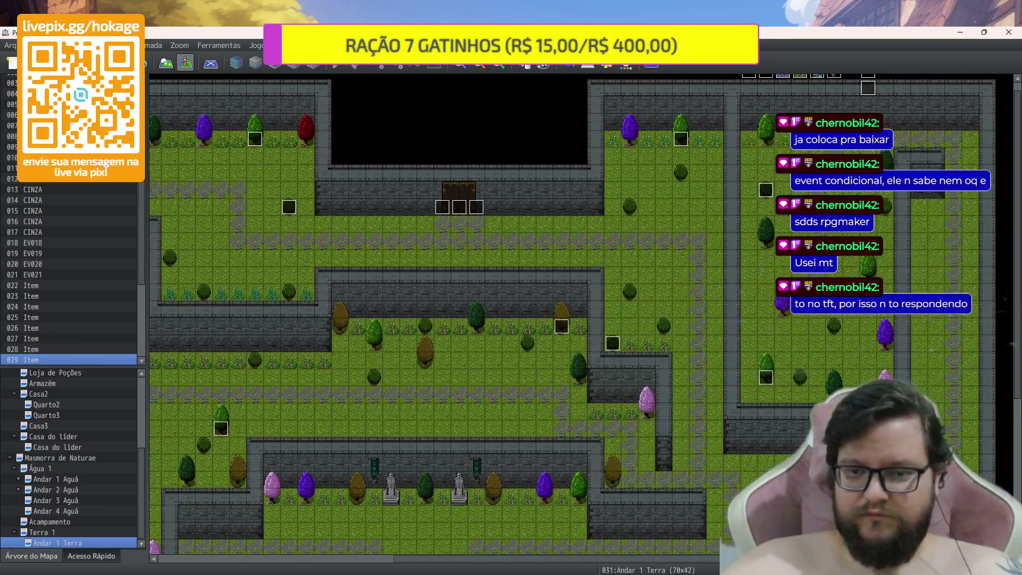
{"action": "scroll", "coordinate": [582, 319], "scroll_direction": "left", "scroll_amount": 2}
{"action": "scroll", "coordinate": [581, 319], "scroll_direction": "down", "scroll_amount": 3}
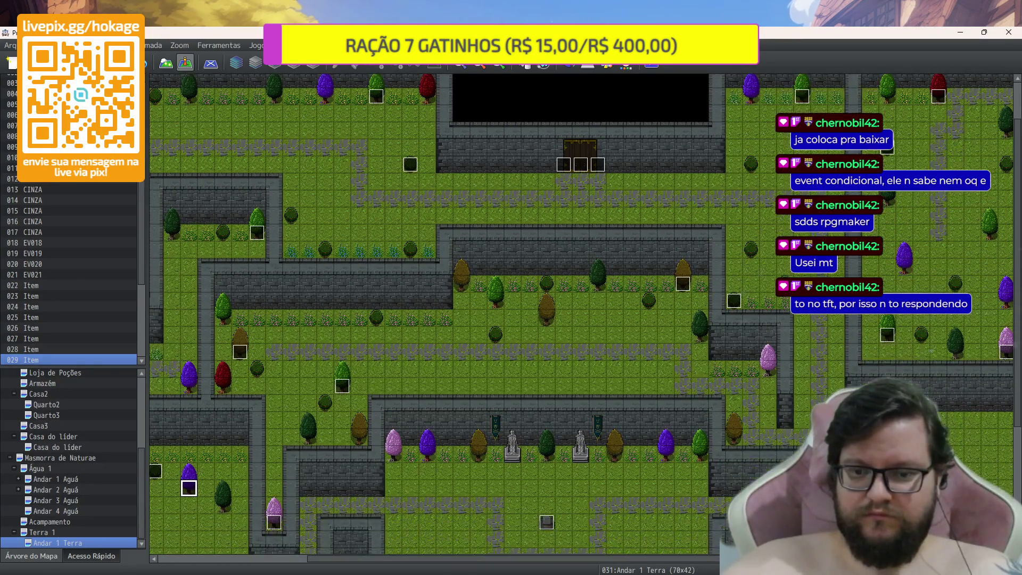
{"action": "scroll", "coordinate": [581, 320], "scroll_direction": "down", "scroll_amount": 2}
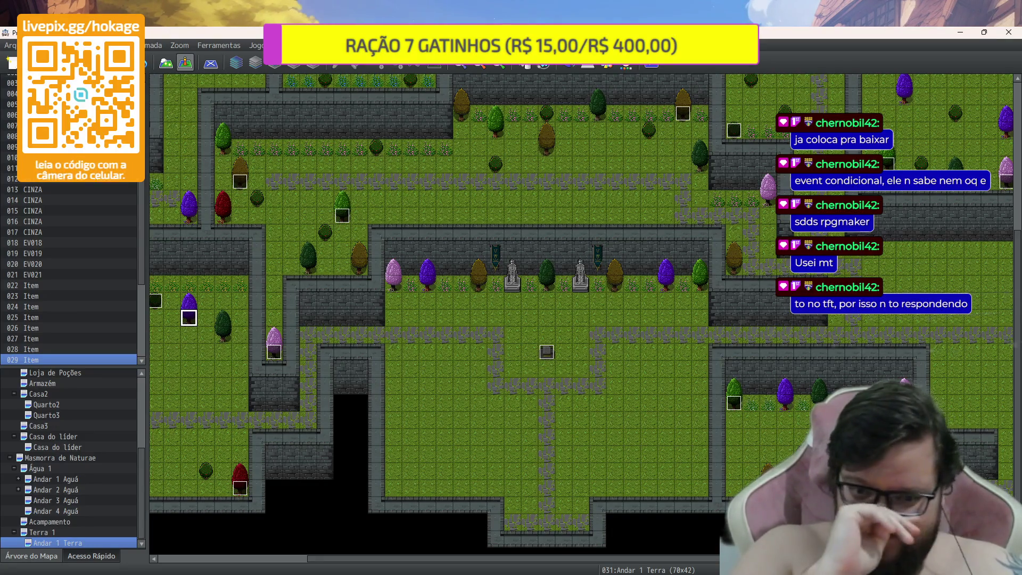
{"action": "scroll", "coordinate": [534, 272], "scroll_direction": "up", "scroll_amount": 5}
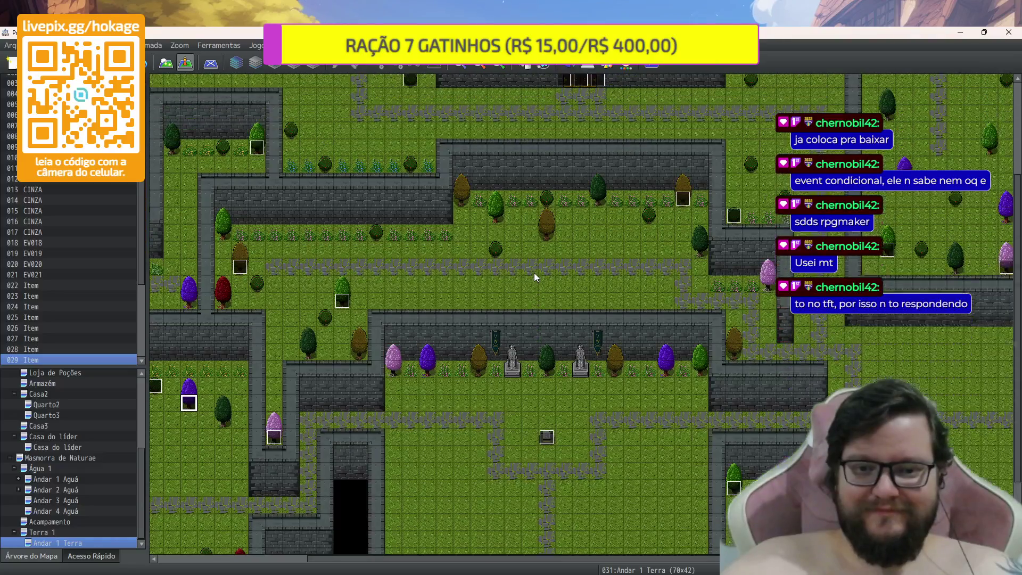
{"action": "mouse_move", "coordinate": [615, 555]}
{"action": "left_mouse_down"}
{"action": "mouse_move", "coordinate": [666, 557]}
{"action": "mouse_move", "coordinate": [652, 557]}
{"action": "left_mouse_up"}
{"action": "scroll", "coordinate": [556, 141], "scroll_direction": "up", "scroll_amount": 3}
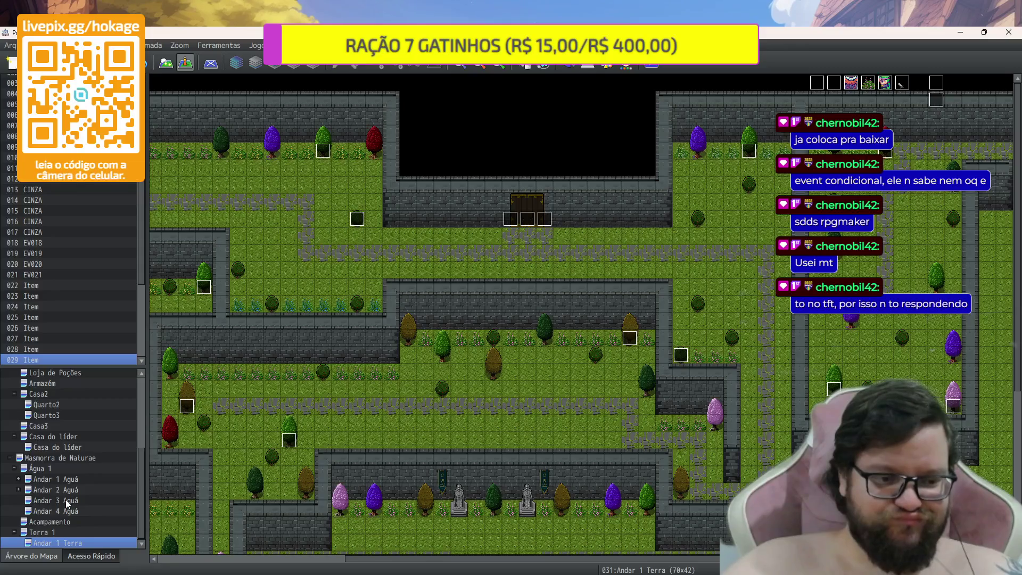
Select the Sala de combate map under Andar 1 Terra and open its Map Properties
{"action": "left_click", "coordinate": [19, 480]}
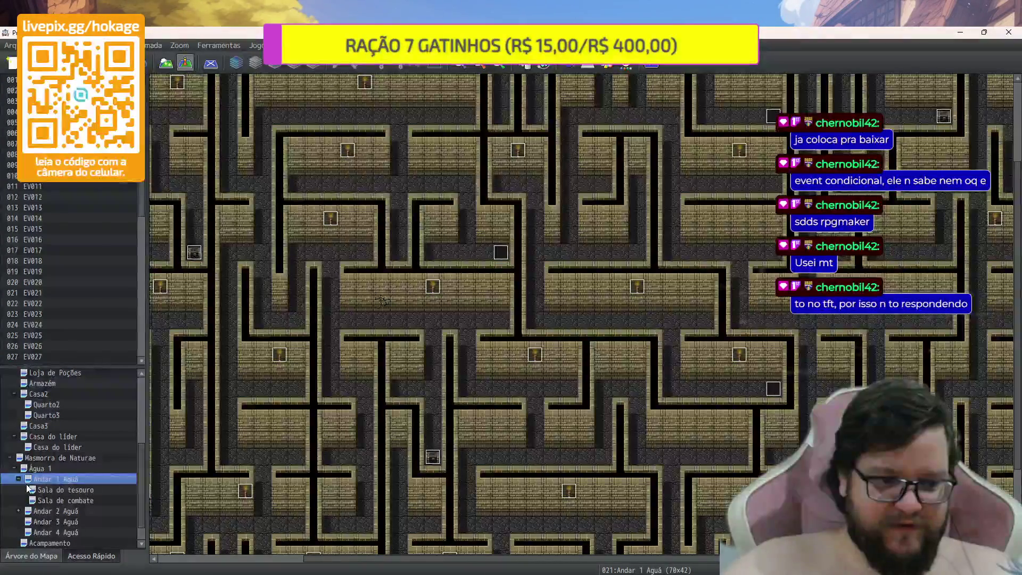
{"action": "left_click", "coordinate": [55, 500]}
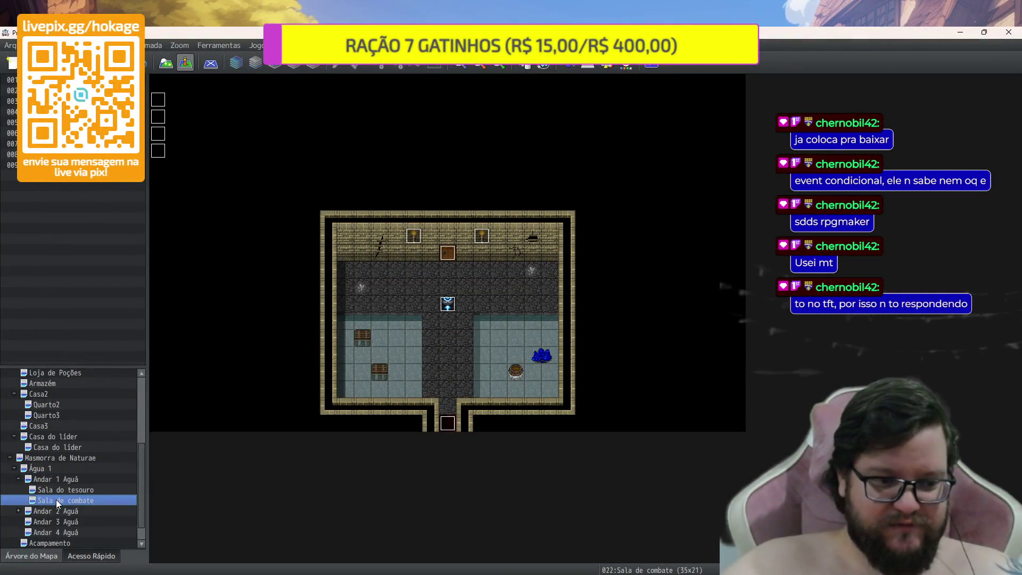
{"action": "scroll", "coordinate": [63, 484], "scroll_direction": "down", "scroll_amount": 1}
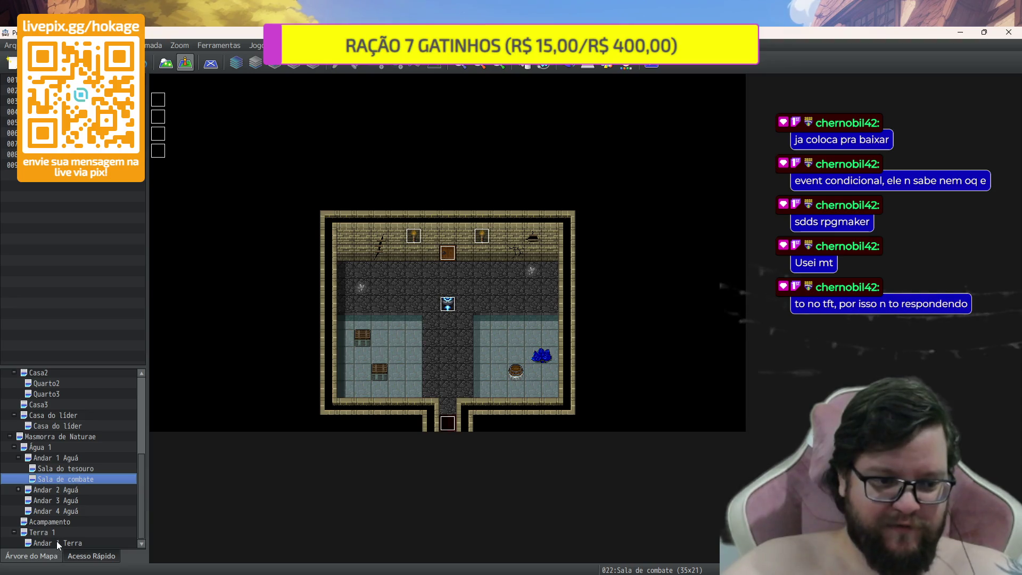
{"action": "left_click", "coordinate": [57, 541]}
{"action": "key", "text": "Down"}
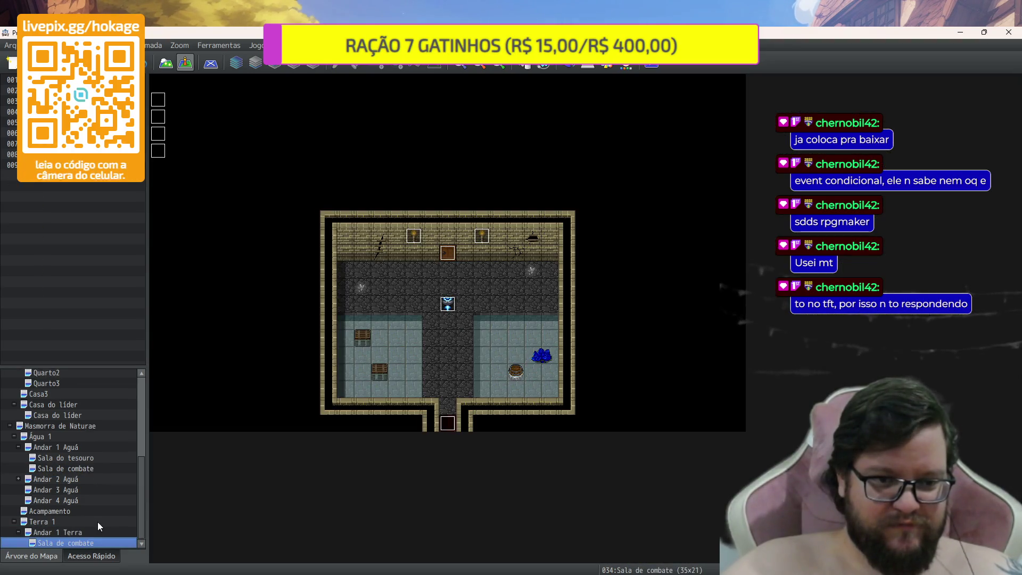
{"action": "right_click", "coordinate": [93, 544]}
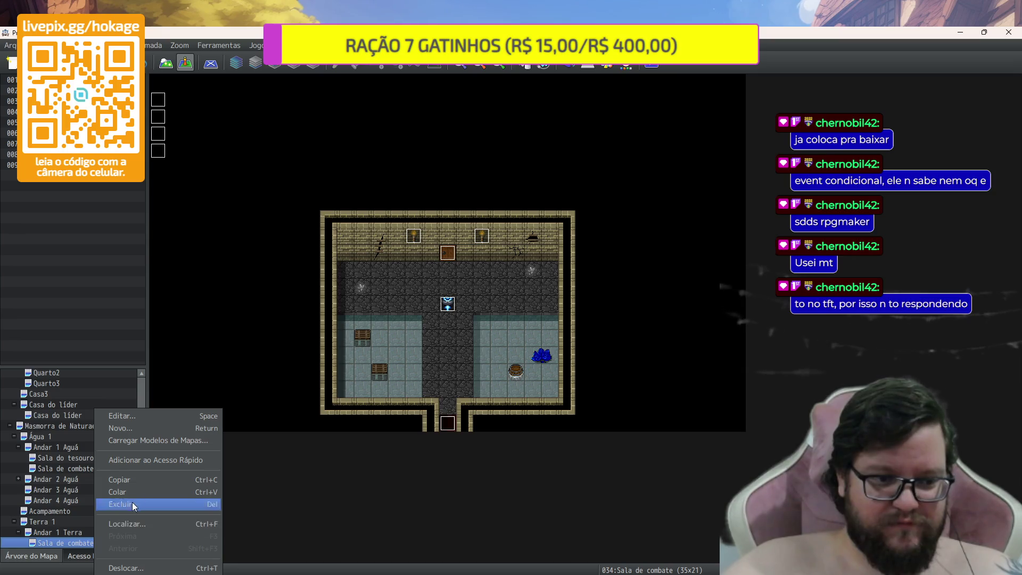
{"action": "left_click", "coordinate": [154, 417]}
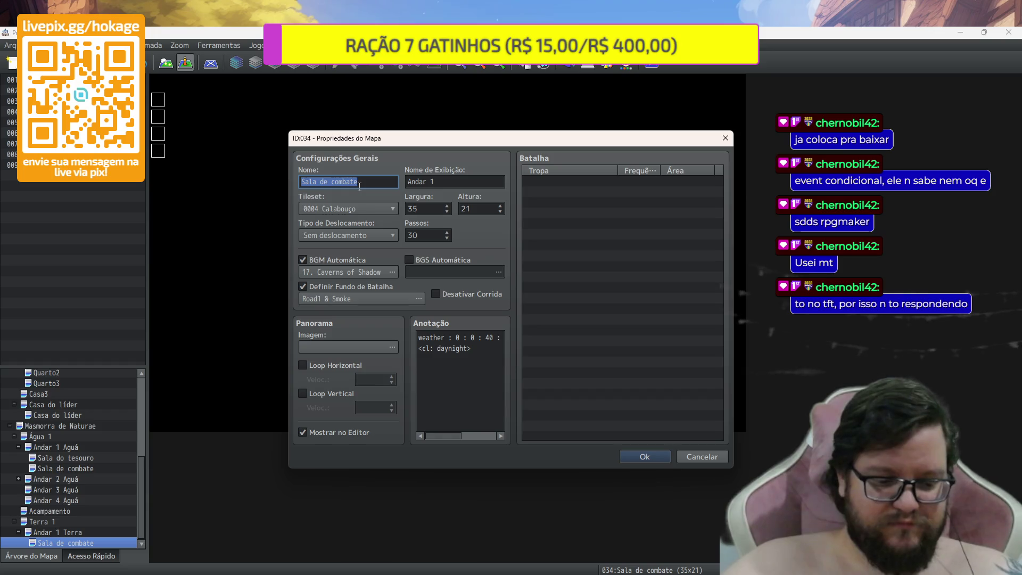
Rename the map 'Sala de combate terra 1' and set its tileset to 0002 Exterior
{"action": "left_click", "coordinate": [374, 180]}
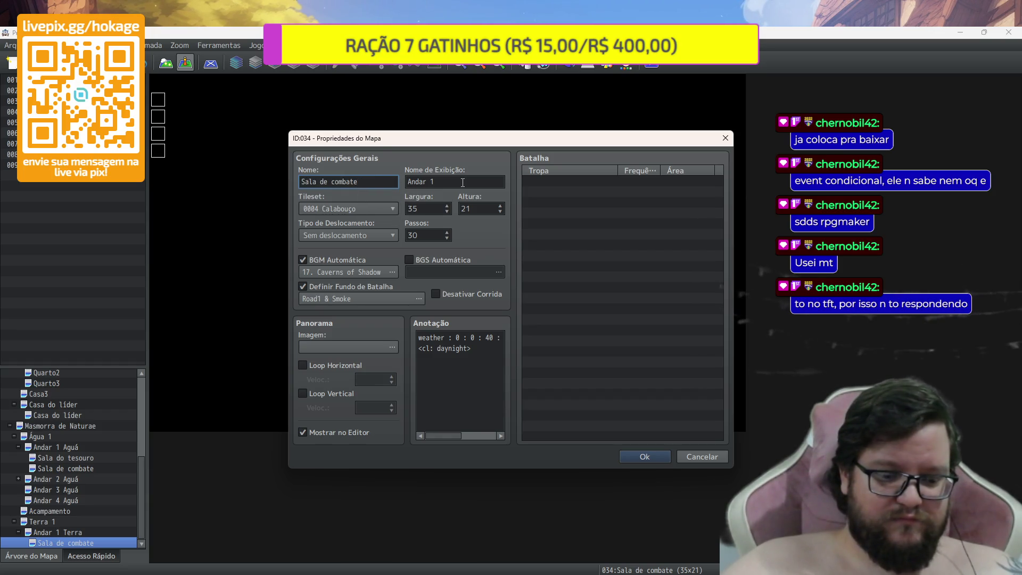
{"action": "type", "text": "terra 1"}
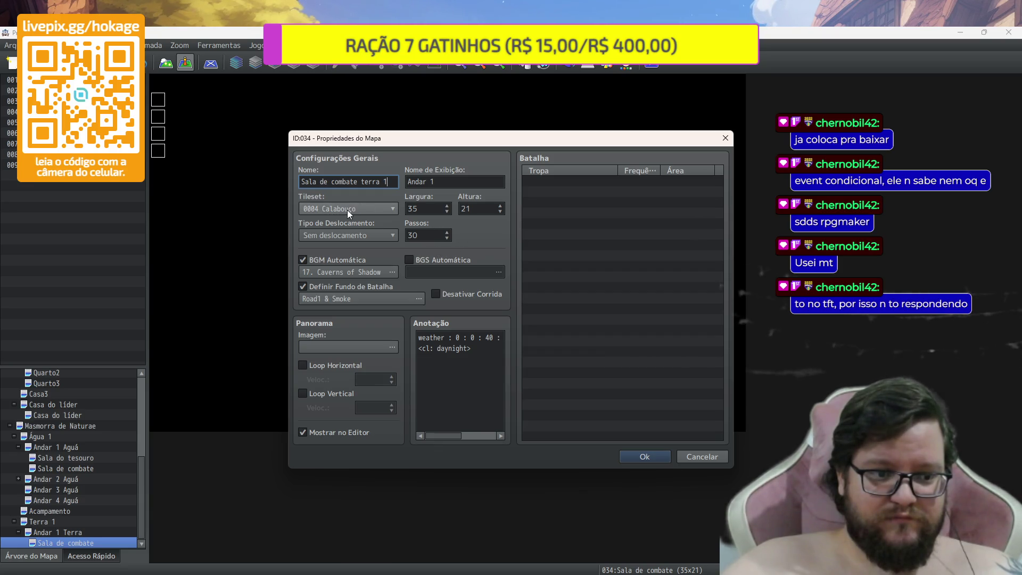
{"action": "left_click", "coordinate": [373, 207]}
{"action": "left_click", "coordinate": [365, 233]}
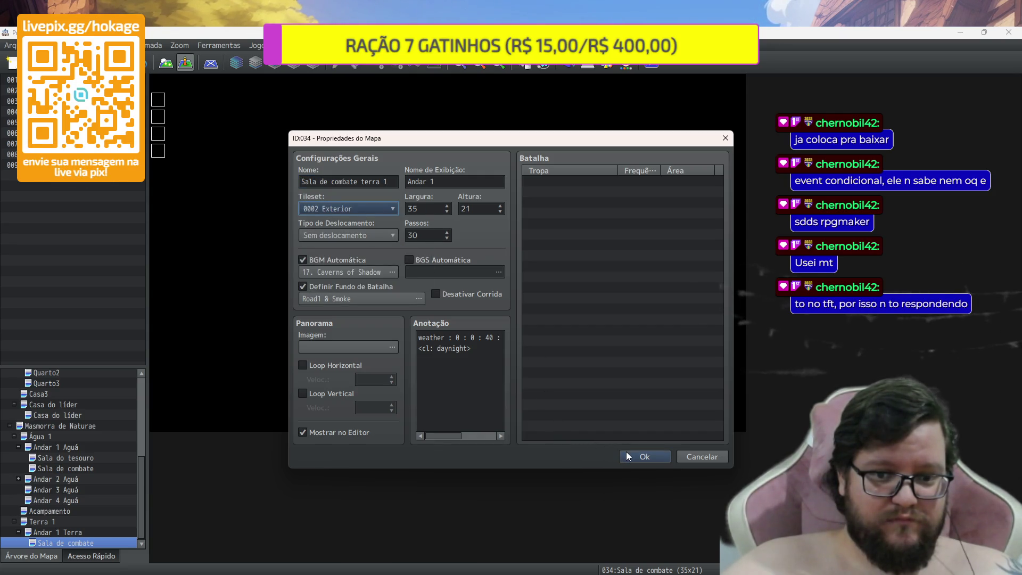
Set the battle background to Road3 & GrassMaze and save the map properties
{"action": "double_click", "coordinate": [366, 305]}
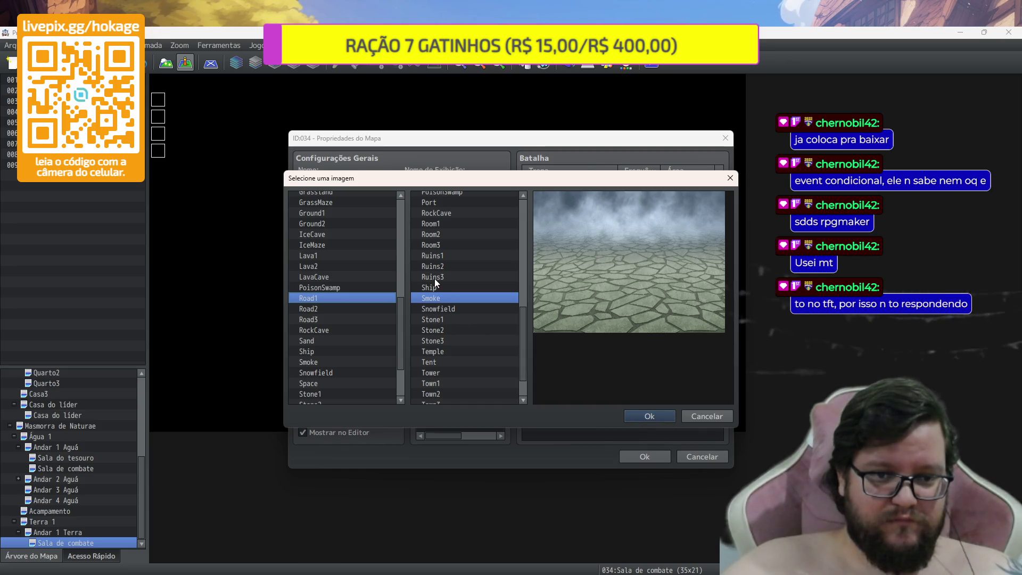
{"action": "scroll", "coordinate": [450, 264], "scroll_direction": "up", "scroll_amount": 2}
{"action": "scroll", "coordinate": [450, 264], "scroll_direction": "up", "scroll_amount": 4}
{"action": "left_click", "coordinate": [452, 319]}
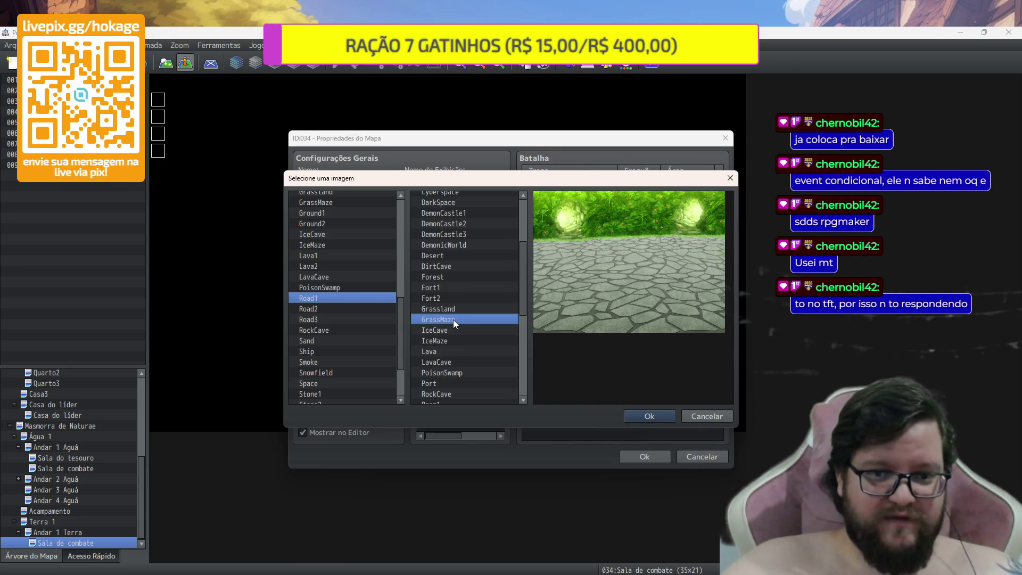
{"action": "left_click", "coordinate": [466, 310]}
{"action": "left_click", "coordinate": [464, 317]}
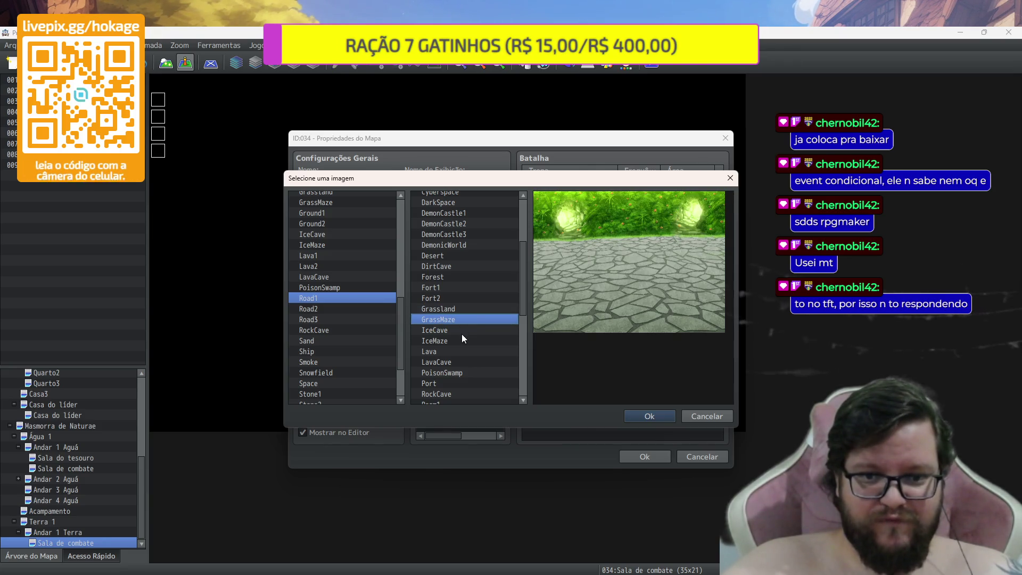
{"action": "key", "text": "Up"}
{"action": "key", "text": "Down"}
{"action": "key", "text": "Down"}
{"action": "key", "text": "Down"}
{"action": "key", "text": "Down"}
{"action": "key", "text": "Up"}
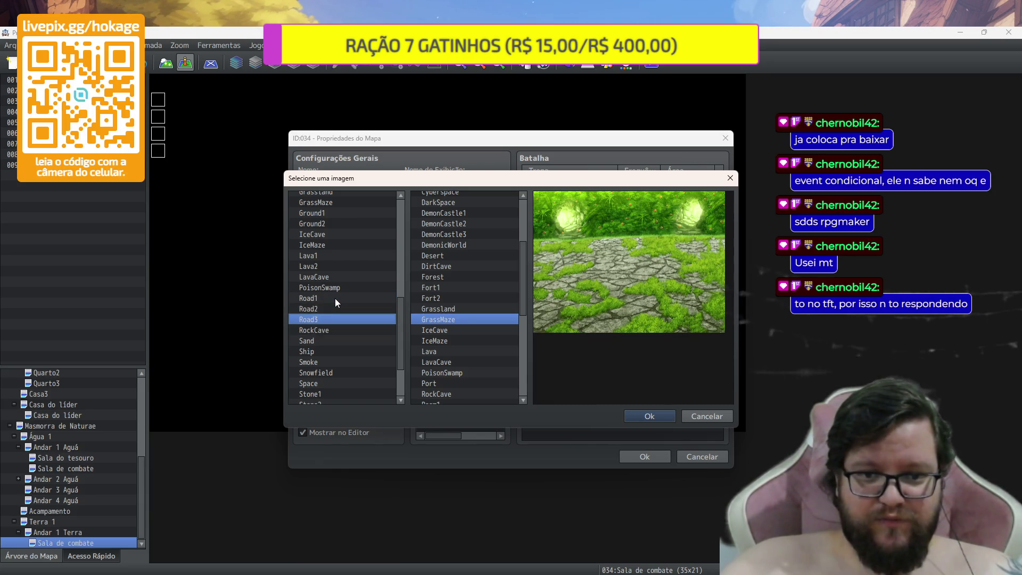
{"action": "left_click", "coordinate": [672, 419]}
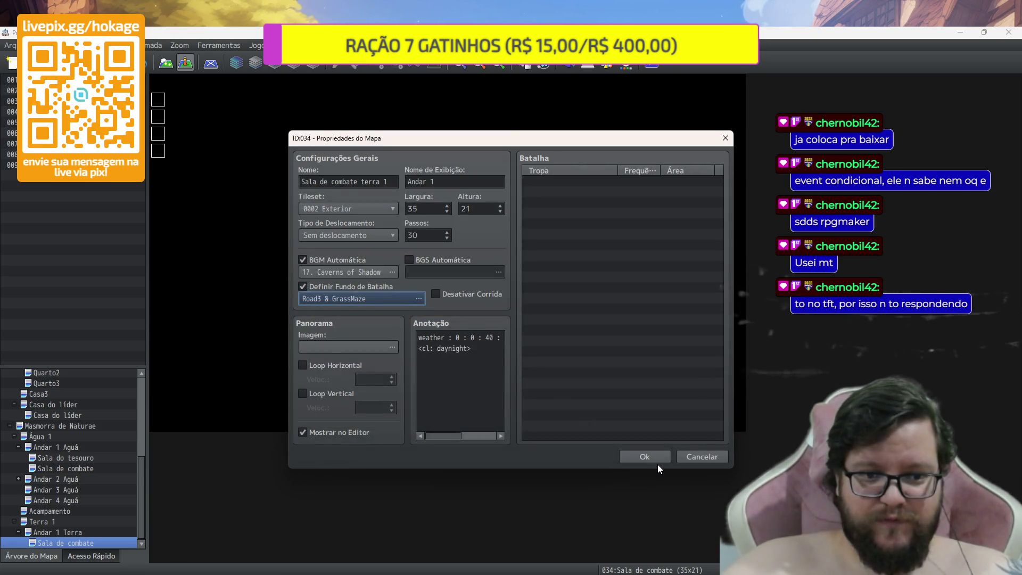
{"action": "left_click", "coordinate": [657, 462]}
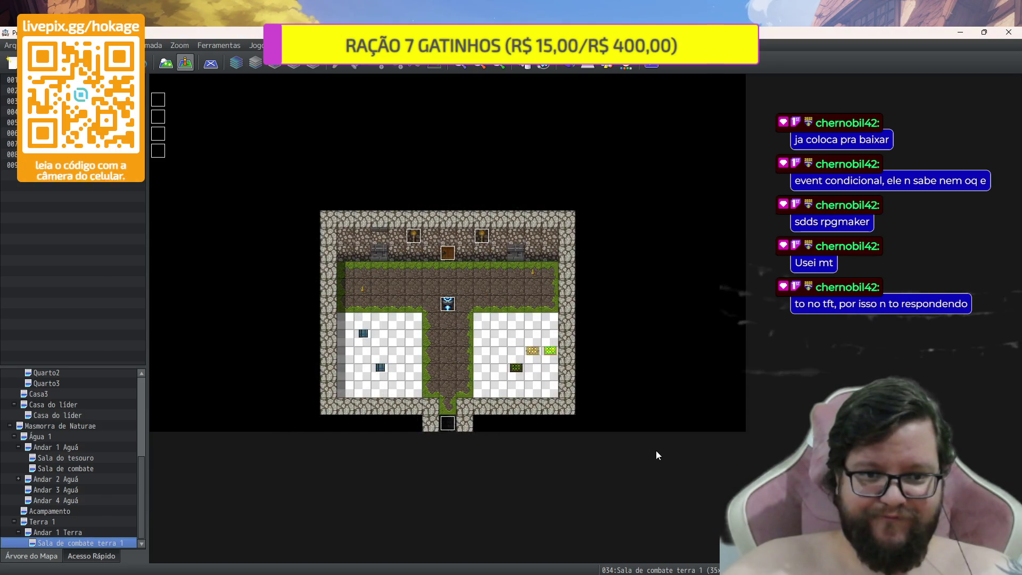
Copy the top corner event from Andar 1 Terra and clear extra corner events in the combat room
{"action": "scroll", "coordinate": [449, 311], "scroll_direction": "up", "scroll_amount": 2}
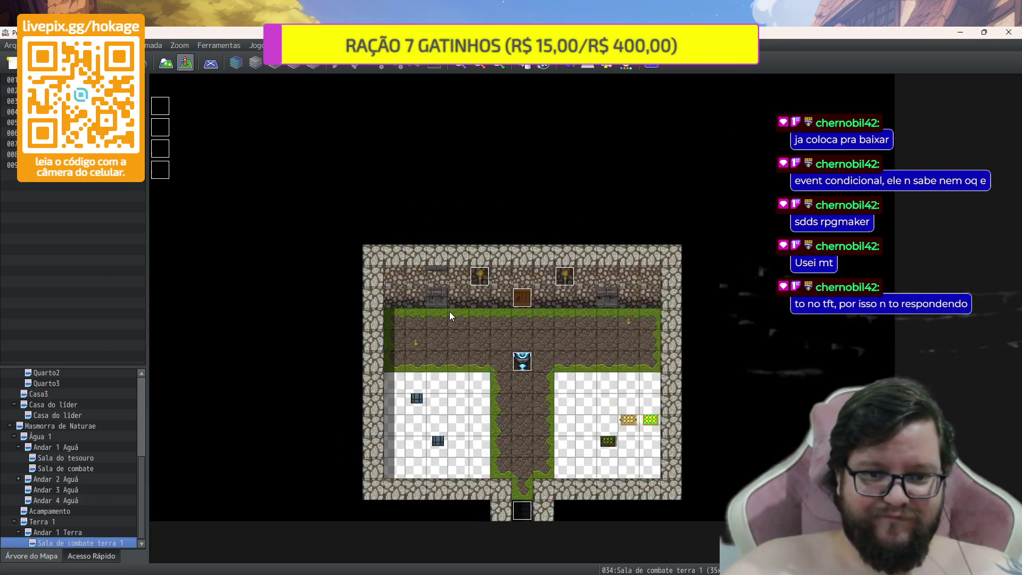
{"action": "scroll", "coordinate": [791, 340], "scroll_direction": "down", "scroll_amount": 2}
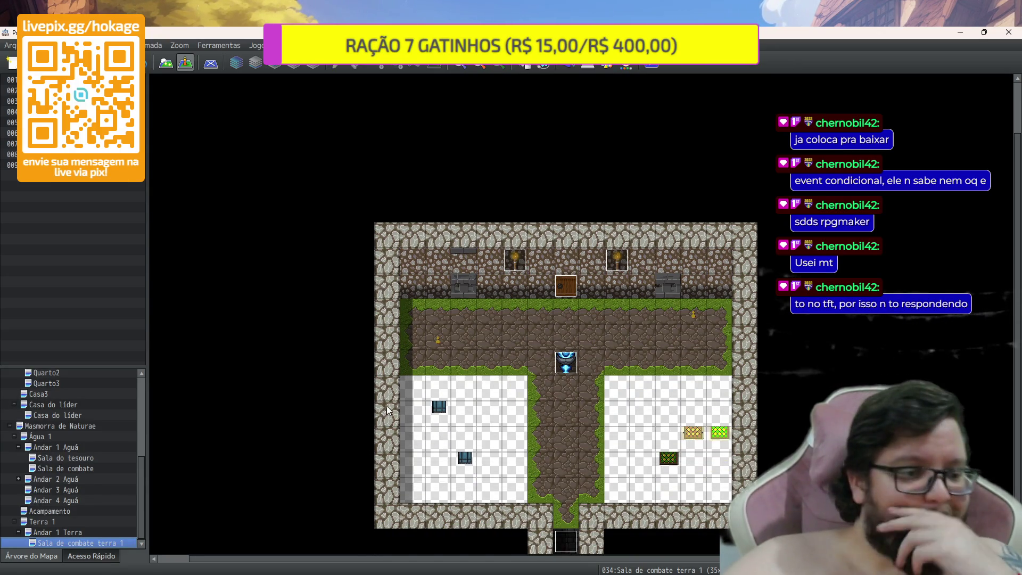
{"action": "scroll", "coordinate": [333, 353], "scroll_direction": "up", "scroll_amount": 3}
{"action": "left_click_drag", "start_coordinate": [290, 555], "coordinate": [229, 553]}
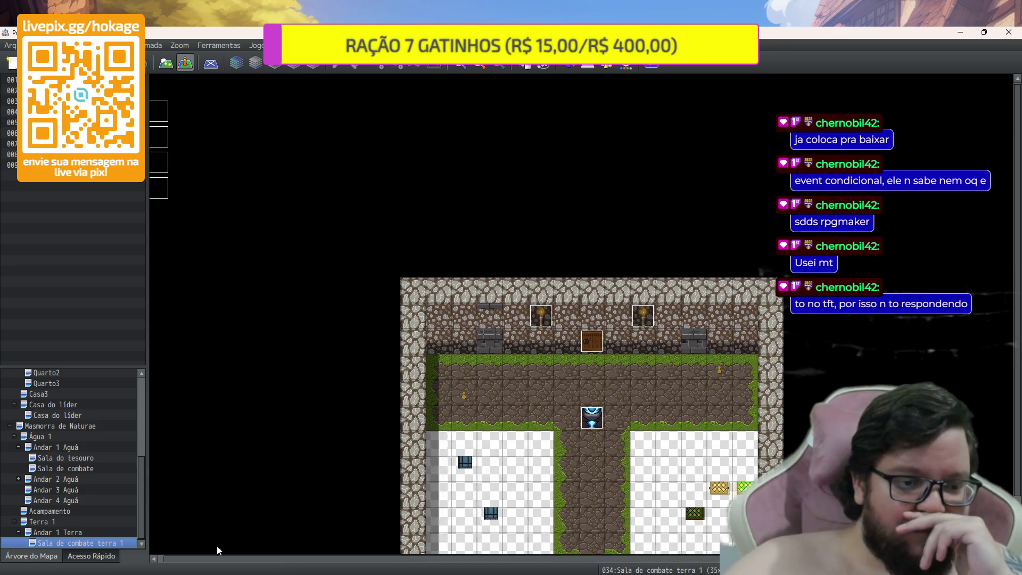
{"action": "left_click", "coordinate": [78, 528]}
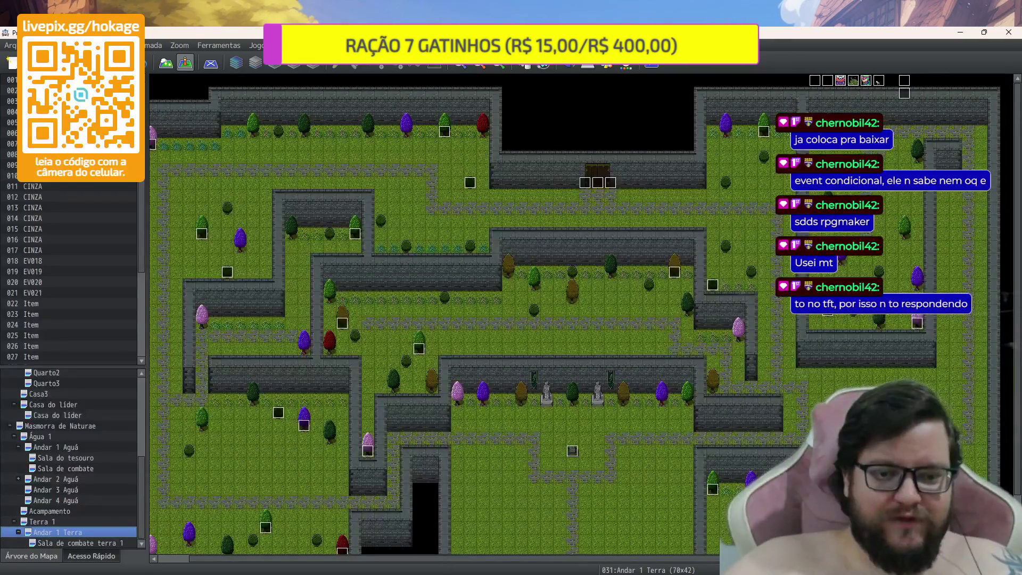
{"action": "scroll", "coordinate": [519, 562], "scroll_direction": "left", "scroll_amount": 2}
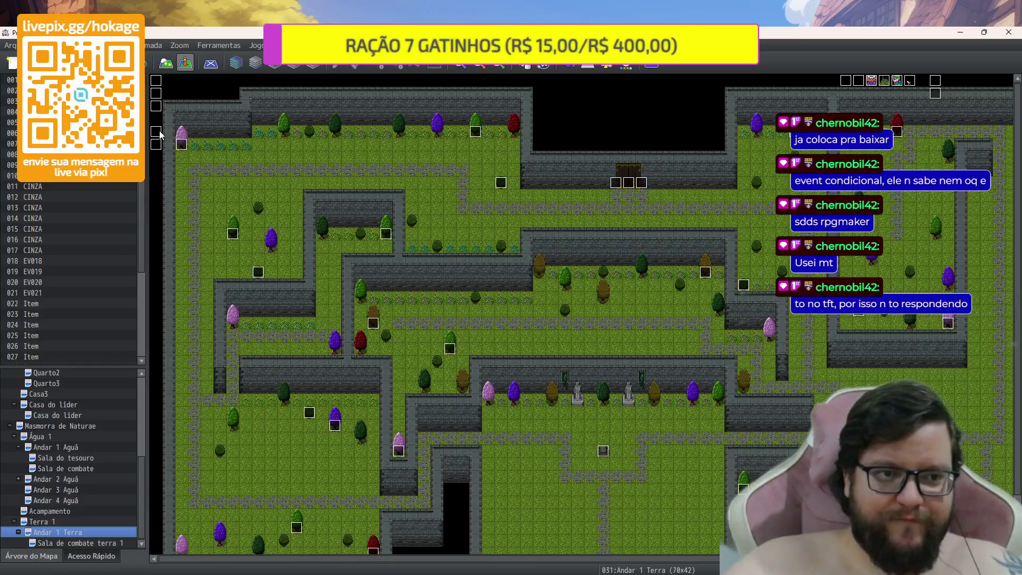
{"action": "left_click", "coordinate": [153, 85]}
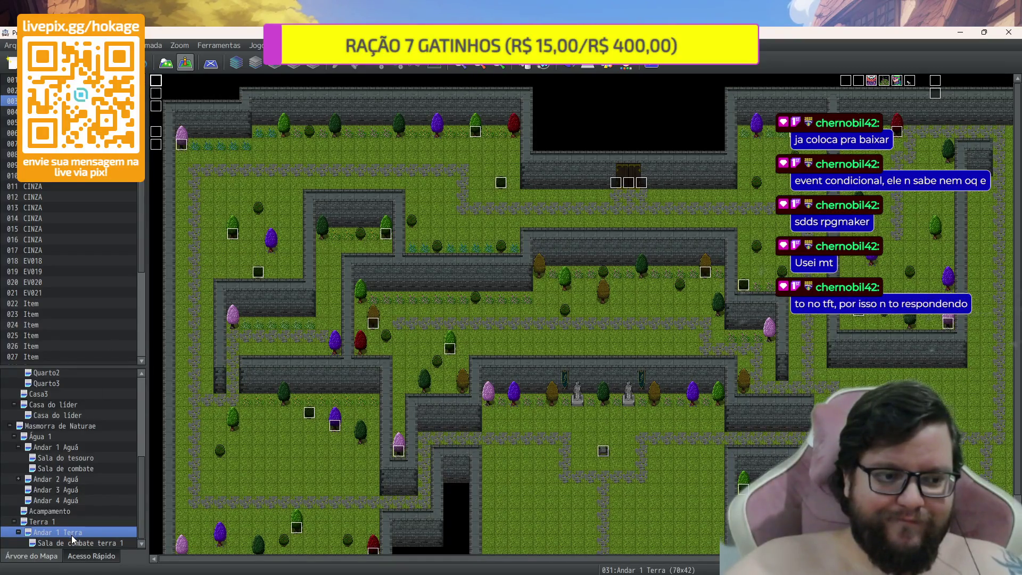
{"action": "left_click", "coordinate": [71, 540]}
{"action": "left_click", "coordinate": [155, 93]}
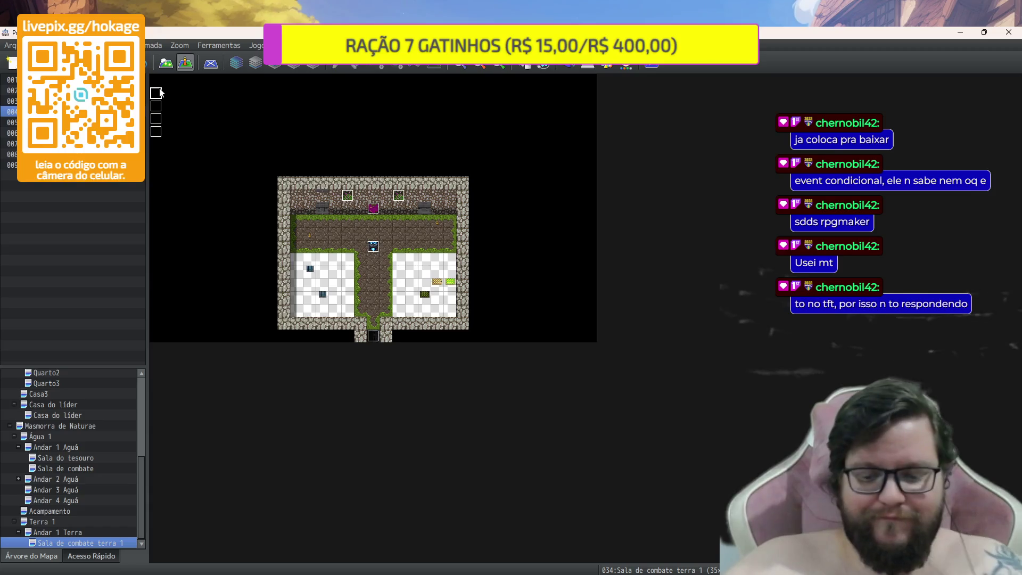
{"action": "key", "text": "Delete"}
{"action": "key", "text": "Delete"}
{"action": "key", "text": "Delete"}
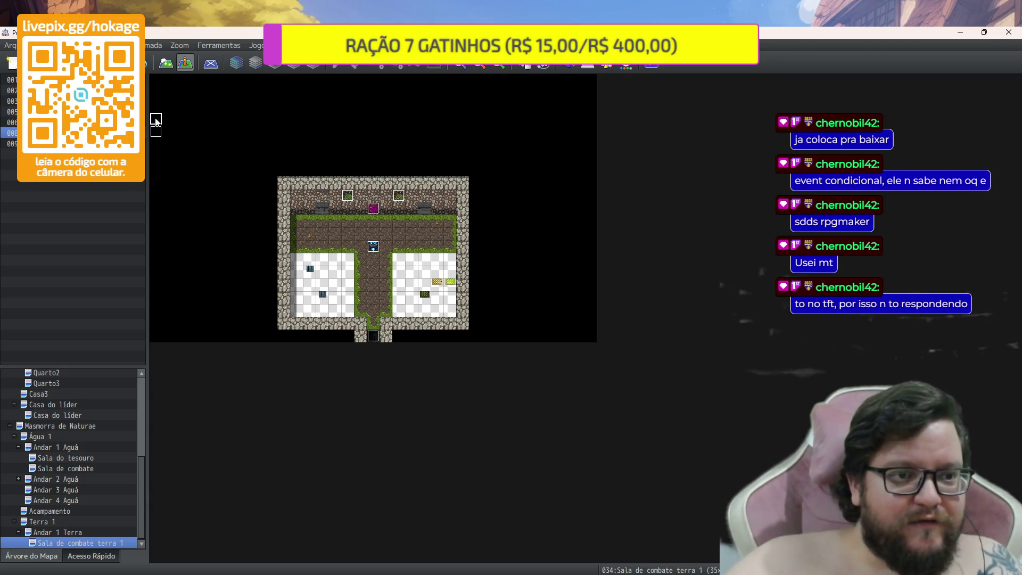
{"action": "key", "text": "ctrl+z"}
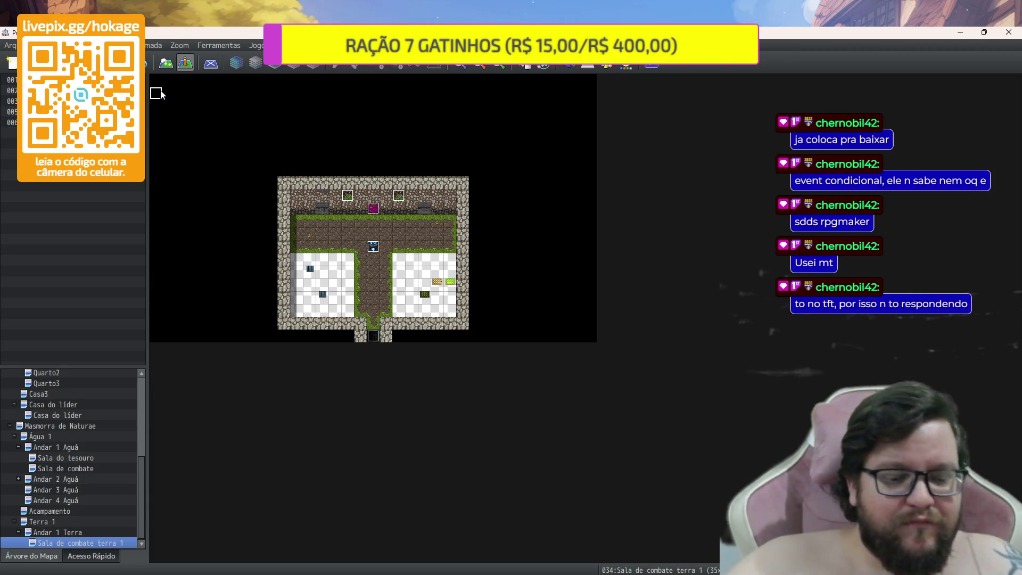
Copy the remaining stacked corner events from Andar 1 Terra into the combat room's top-left
{"action": "left_click", "coordinate": [82, 532]}
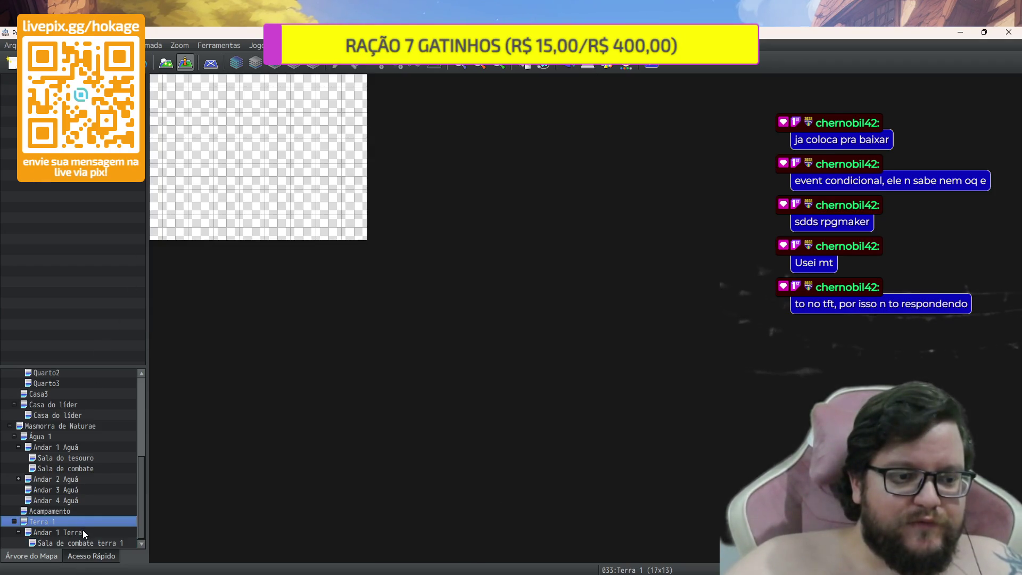
{"action": "left_click", "coordinate": [157, 94]}
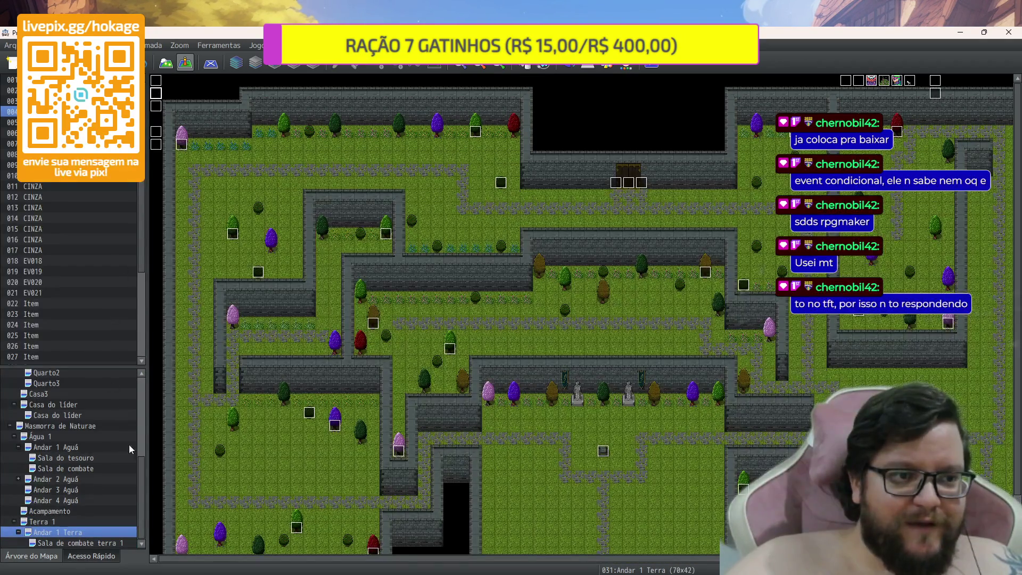
{"action": "left_click", "coordinate": [84, 546]}
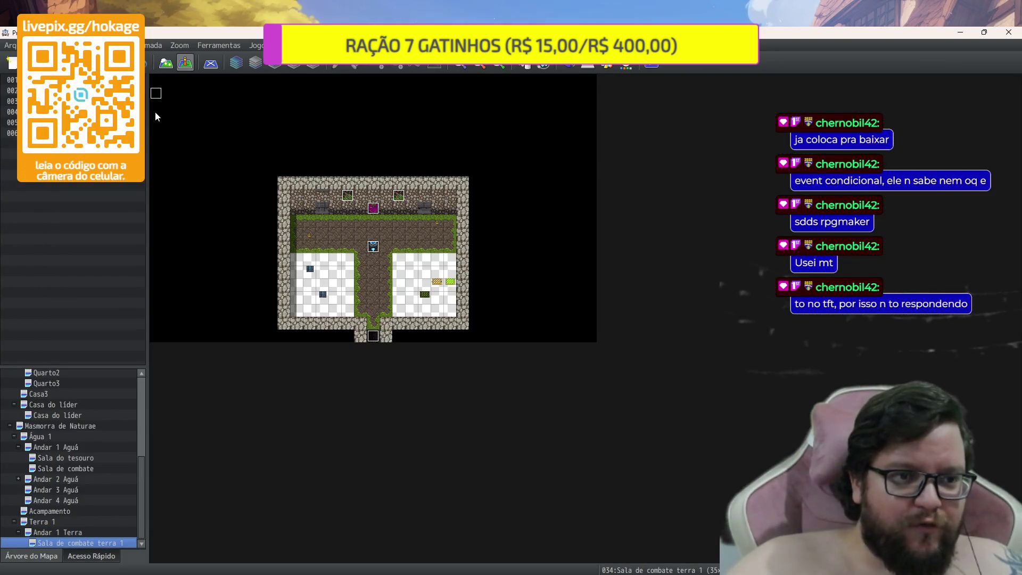
{"action": "left_click", "coordinate": [94, 534]}
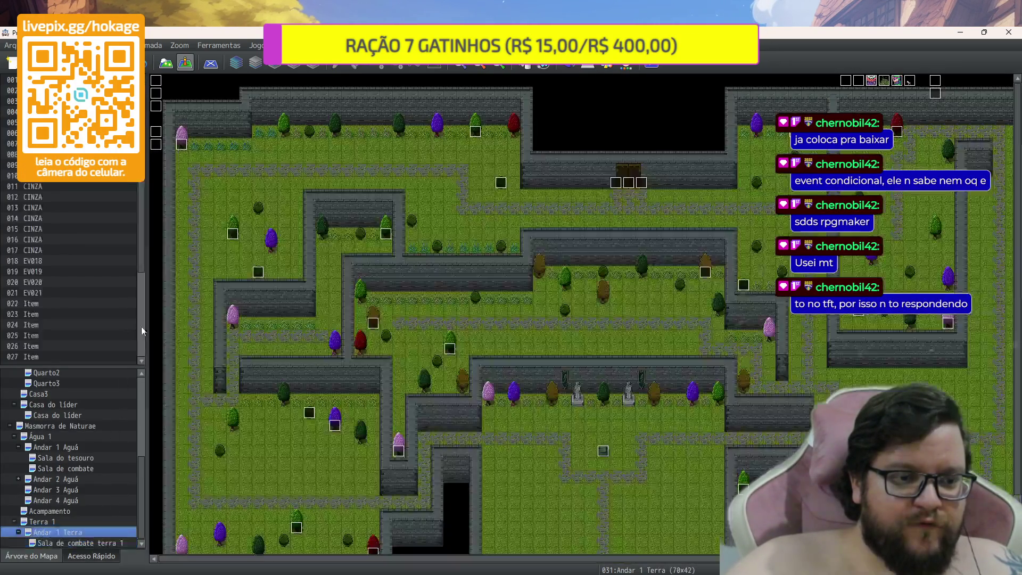
{"action": "left_click", "coordinate": [157, 109]}
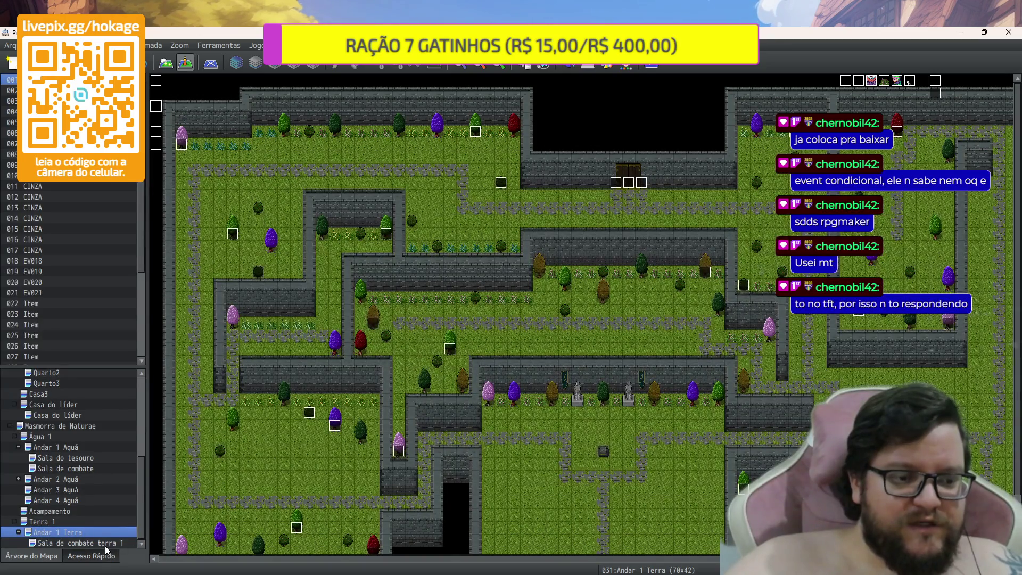
{"action": "left_click", "coordinate": [104, 544]}
{"action": "left_click", "coordinate": [155, 120]}
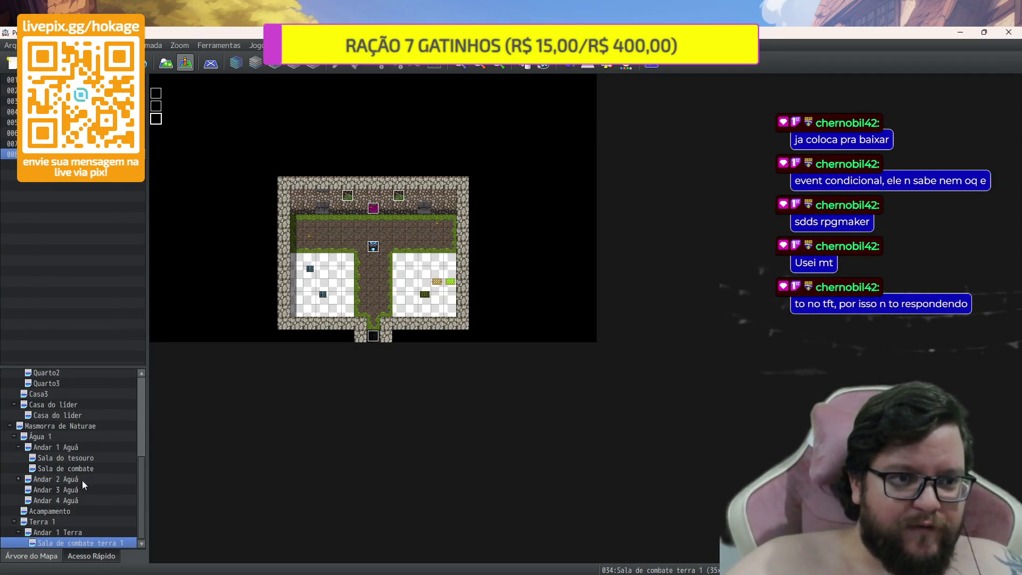
{"action": "left_click", "coordinate": [89, 534]}
{"action": "left_click", "coordinate": [155, 131]}
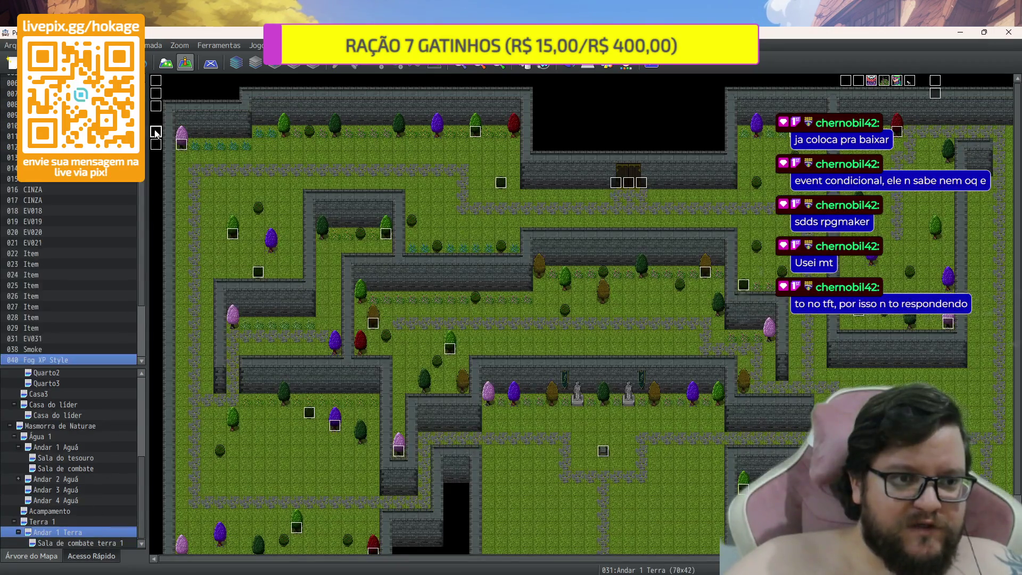
{"action": "left_click", "coordinate": [114, 540]}
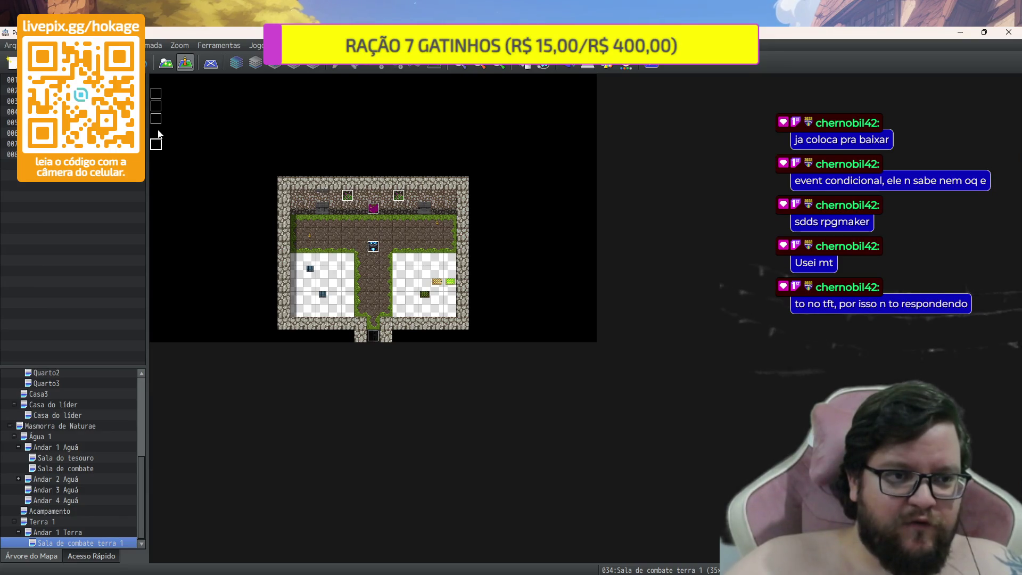
{"action": "left_click", "coordinate": [101, 531]}
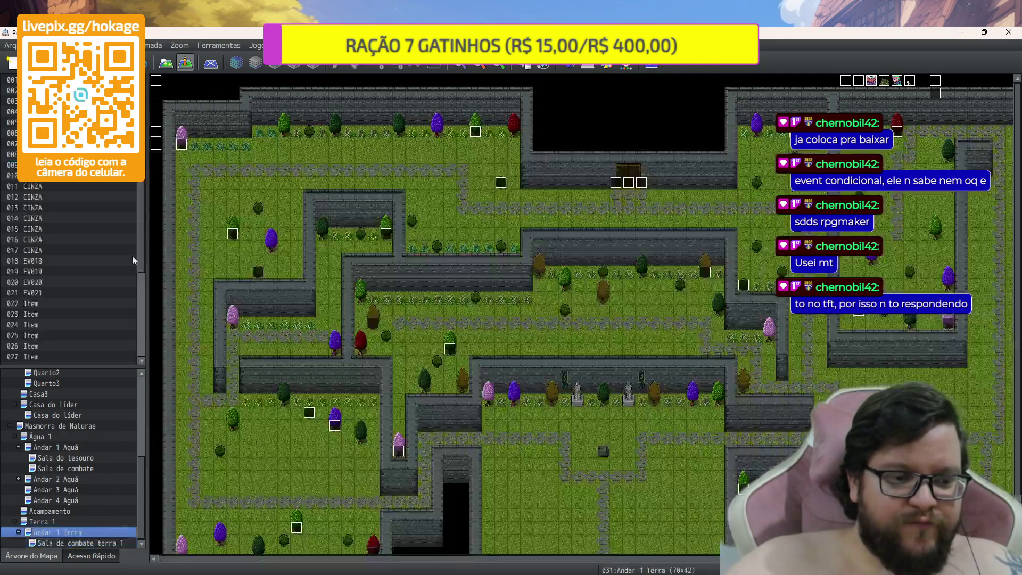
{"action": "left_click", "coordinate": [105, 541]}
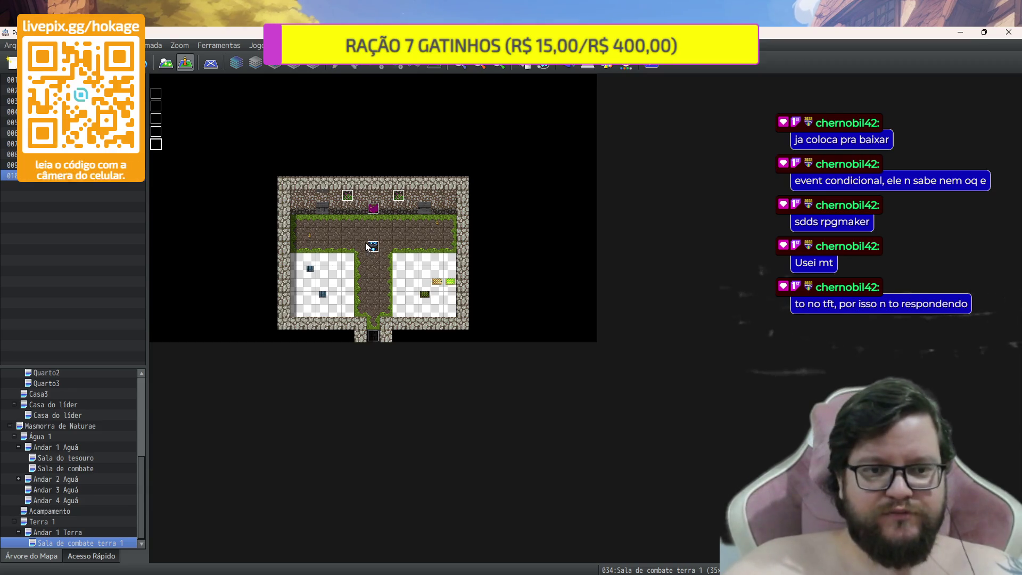
Switch to tile painting and place a green tree on the arena grass
{"action": "scroll", "coordinate": [366, 242], "scroll_direction": "up", "scroll_amount": 3}
{"action": "scroll", "coordinate": [841, 368], "scroll_direction": "down", "scroll_amount": 1}
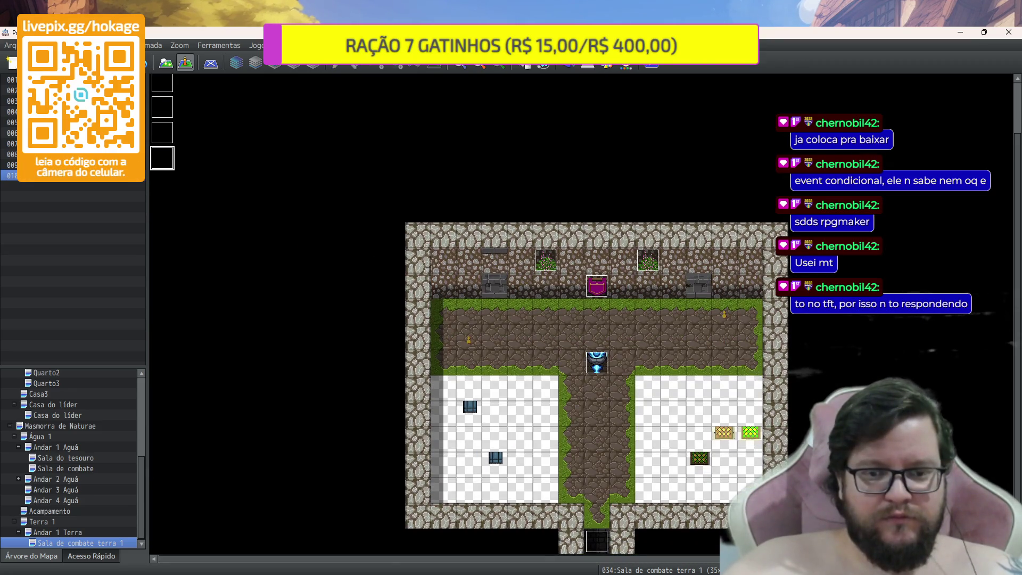
{"action": "scroll", "coordinate": [581, 373], "scroll_direction": "right", "scroll_amount": 3}
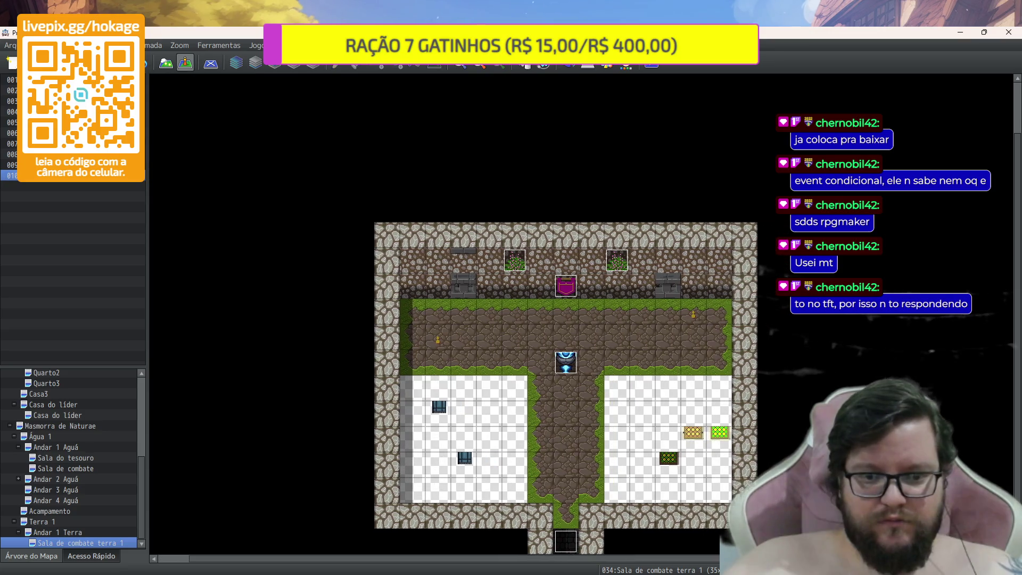
{"action": "left_click", "coordinate": [163, 60]}
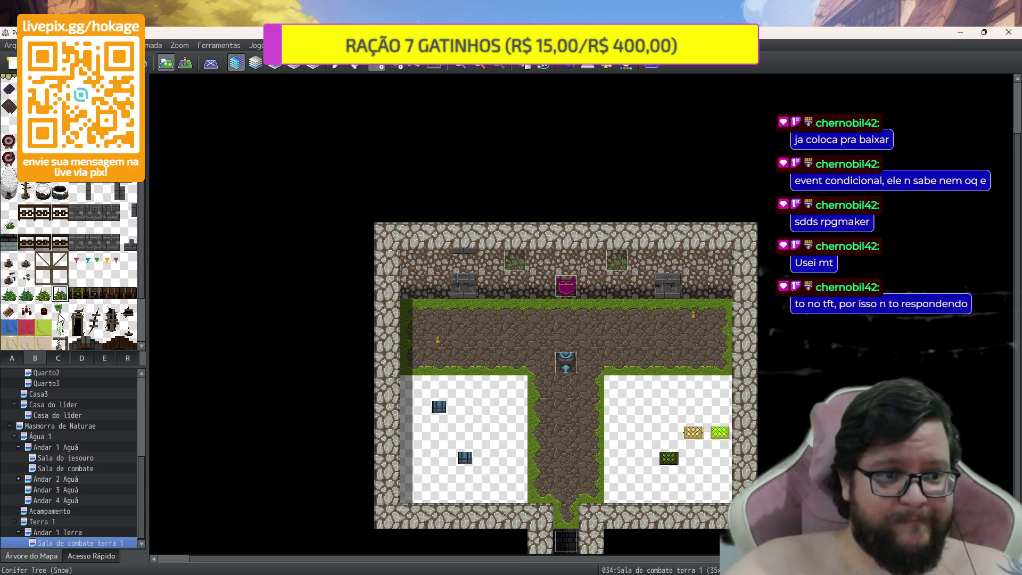
{"action": "scroll", "coordinate": [61, 318], "scroll_direction": "down", "scroll_amount": 3}
{"action": "scroll", "coordinate": [40, 303], "scroll_direction": "up", "scroll_amount": 5}
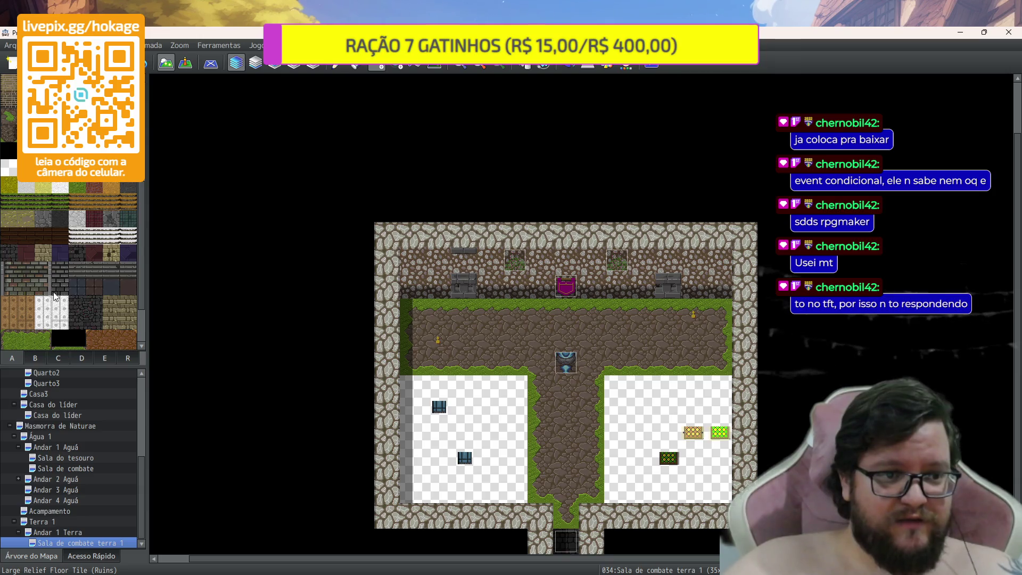
{"action": "scroll", "coordinate": [43, 306], "scroll_direction": "up", "scroll_amount": 4}
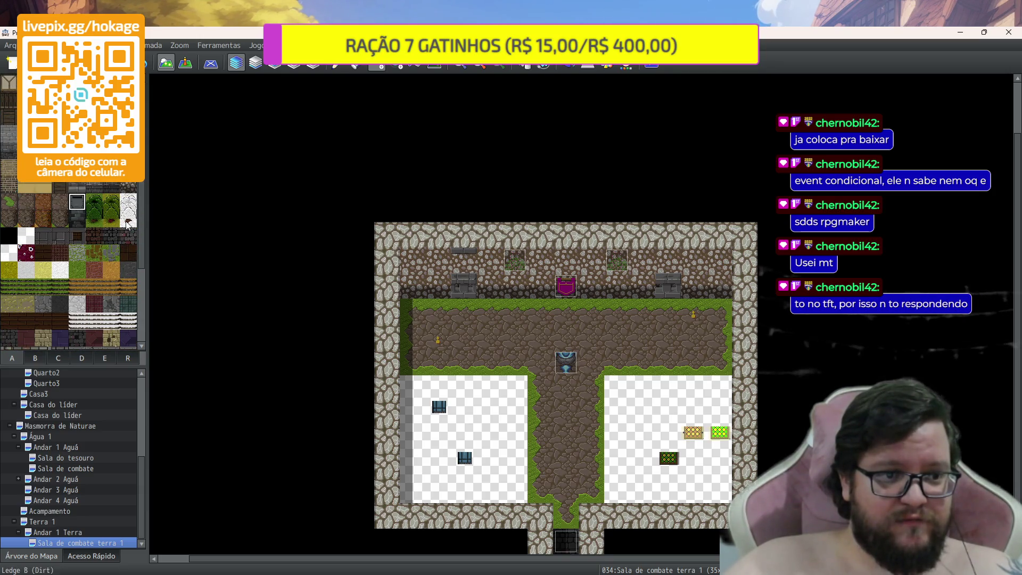
{"action": "left_click", "coordinate": [471, 339]}
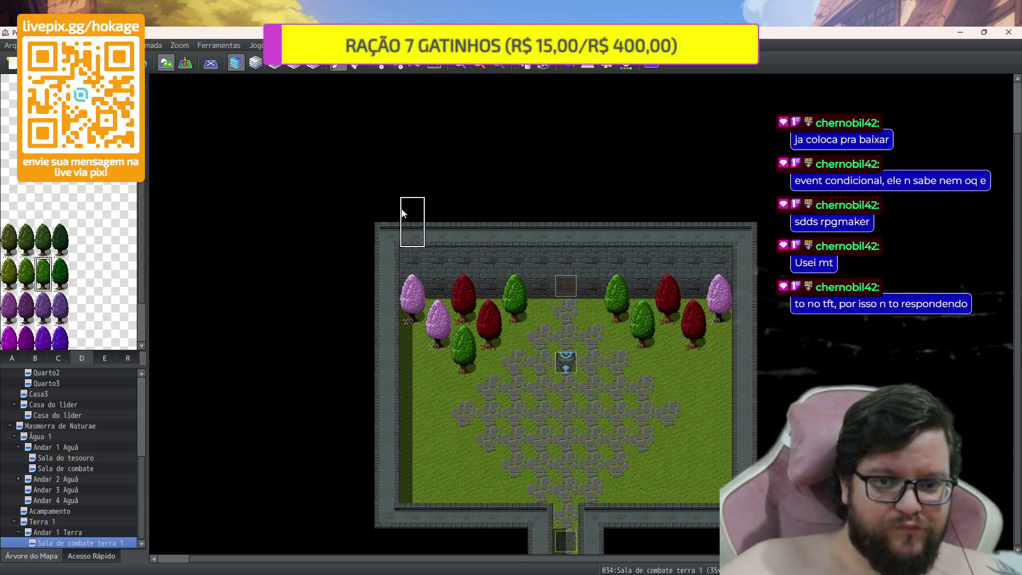
Paint grass over the shadow along the arena's left wall and bring up the bush decoration tiles
{"action": "scroll", "coordinate": [64, 214], "scroll_direction": "up", "scroll_amount": 3}
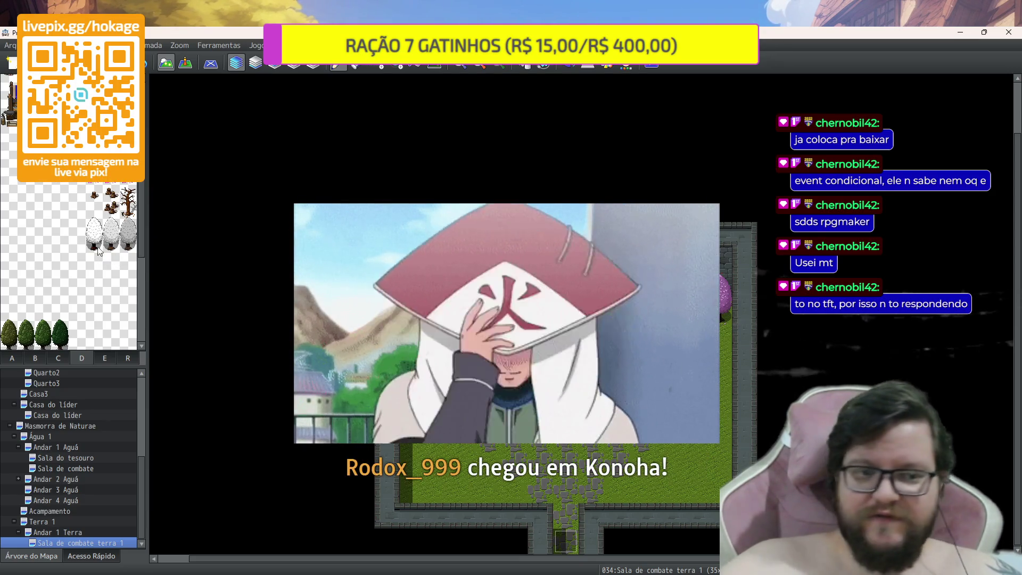
{"action": "scroll", "coordinate": [84, 290], "scroll_direction": "up", "scroll_amount": 1}
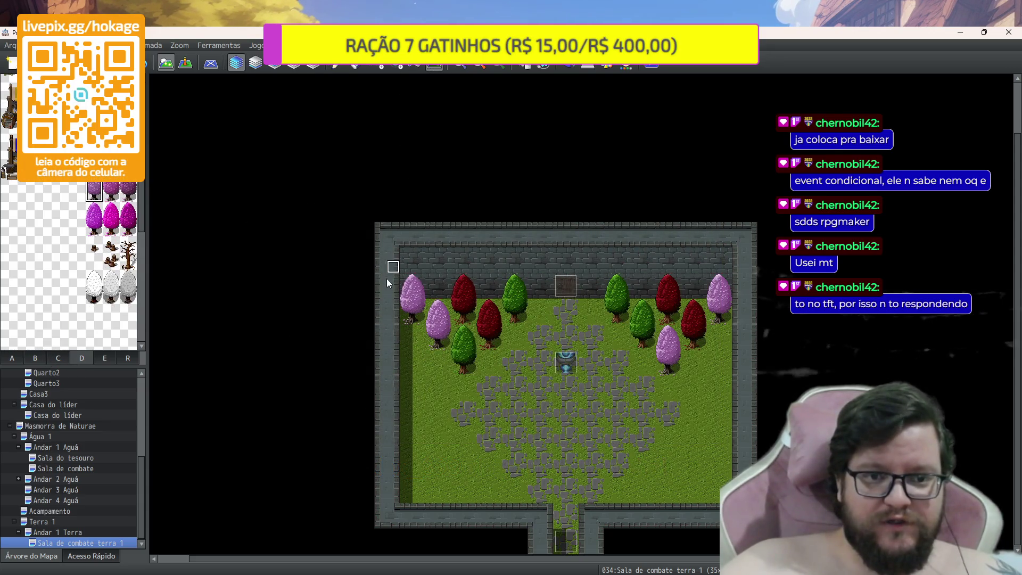
{"action": "left_click_drag", "start_coordinate": [404, 309], "coordinate": [411, 463]}
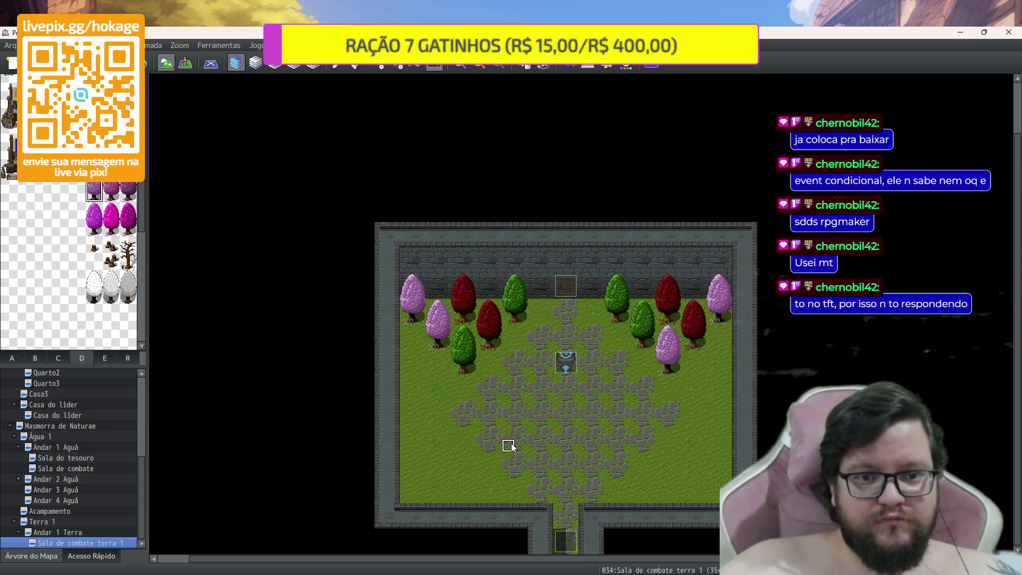
{"action": "left_click", "coordinate": [44, 359]}
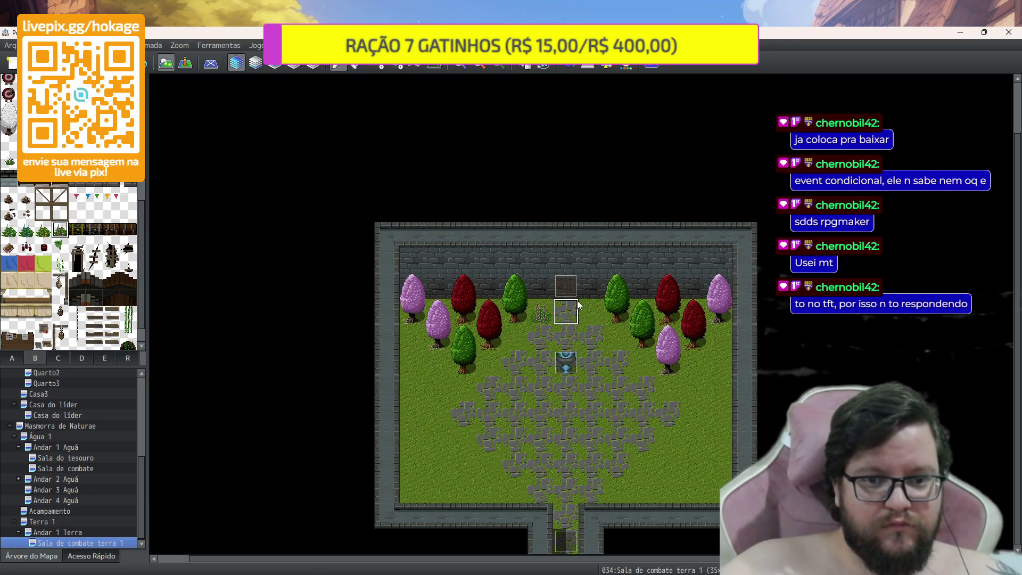
Place flowering bushes beside the path top, across the bottom grass row, and down both side walls
{"action": "left_click", "coordinate": [590, 312]}
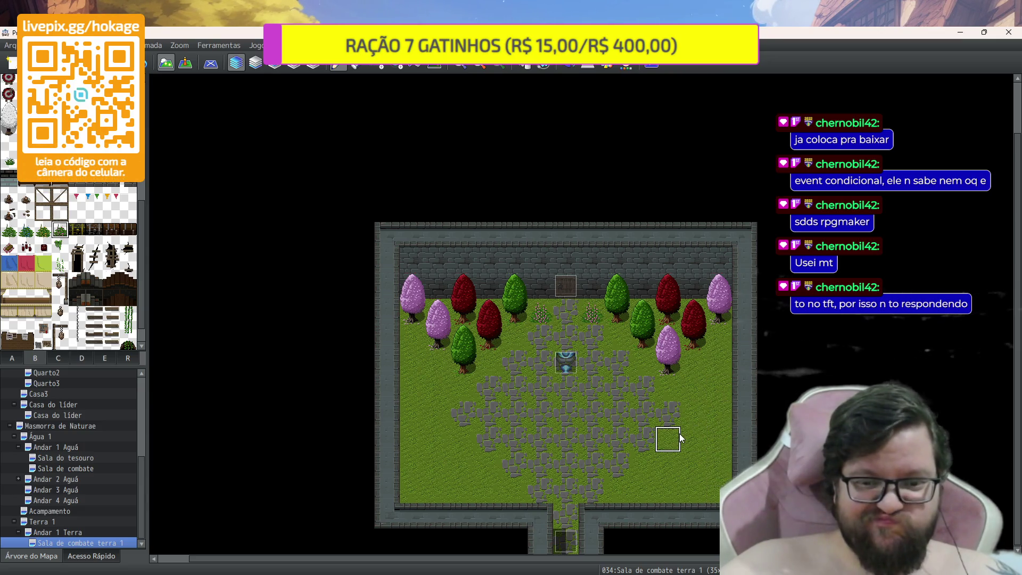
{"action": "left_click_drag", "start_coordinate": [620, 487], "coordinate": [715, 496]}
{"action": "left_click_drag", "start_coordinate": [511, 496], "coordinate": [412, 490]}
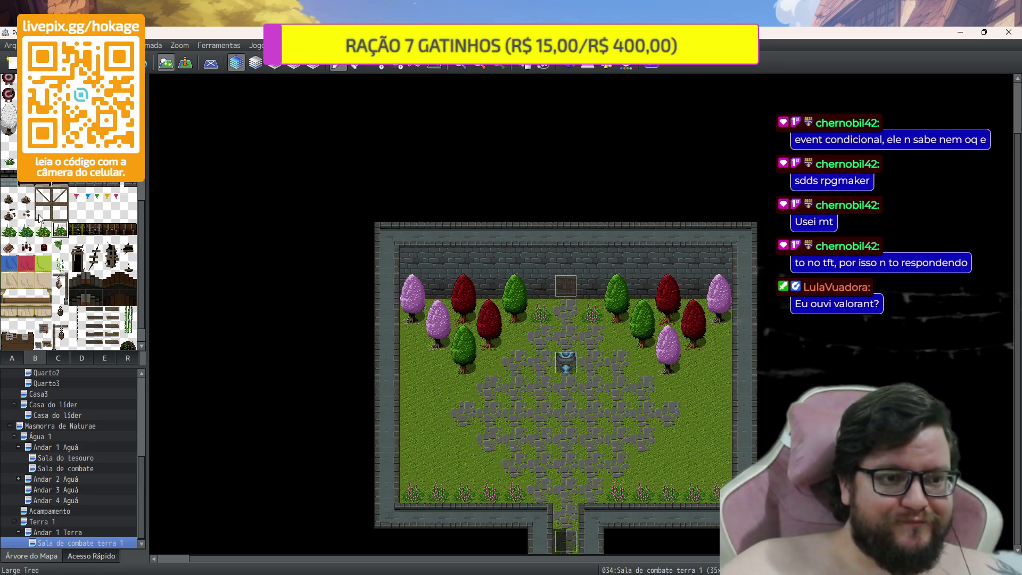
{"action": "scroll", "coordinate": [69, 253], "scroll_direction": "up", "scroll_amount": 3}
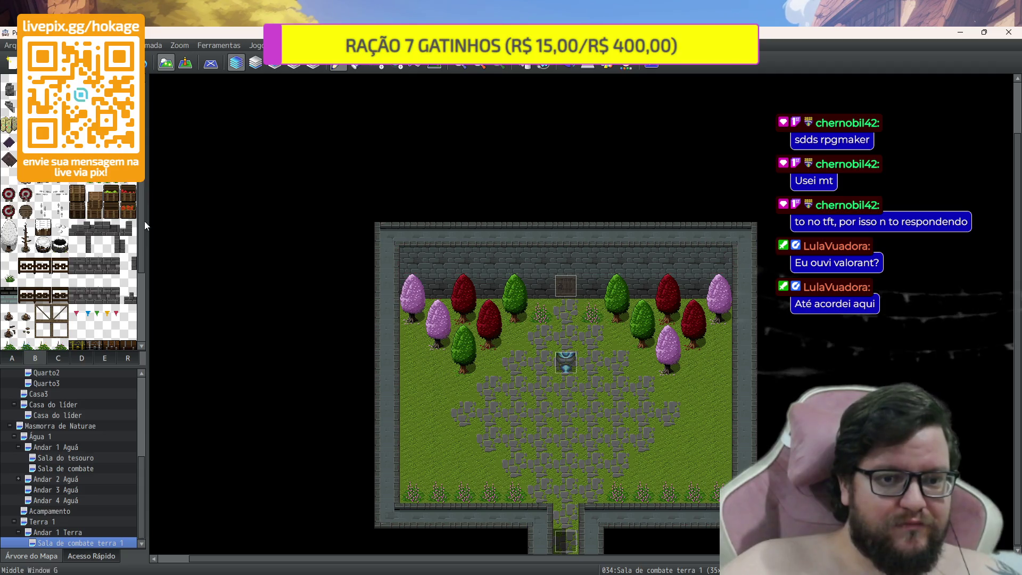
{"action": "left_click_drag", "start_coordinate": [416, 345], "coordinate": [419, 459]}
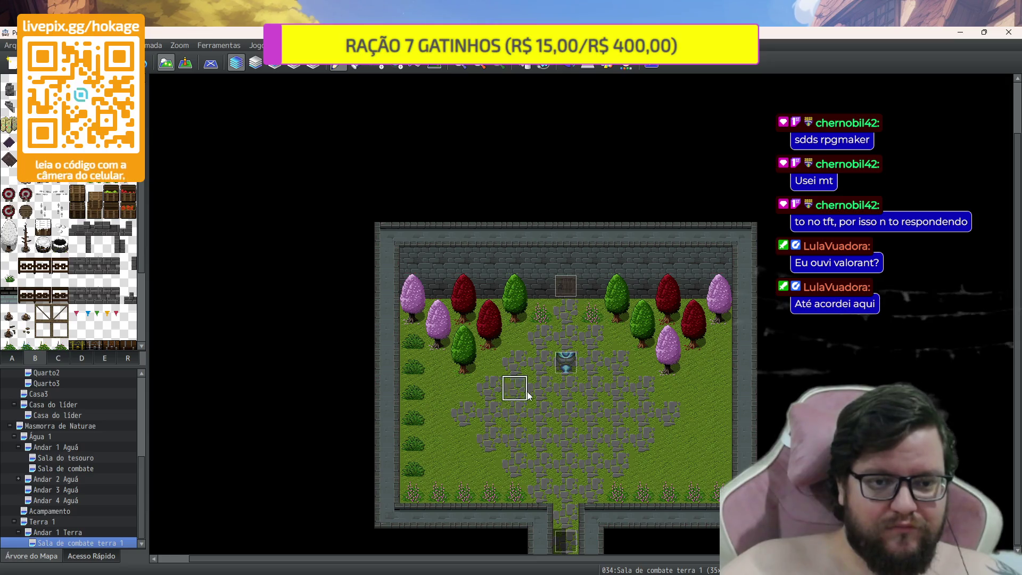
{"action": "left_click_drag", "start_coordinate": [712, 344], "coordinate": [722, 465]}
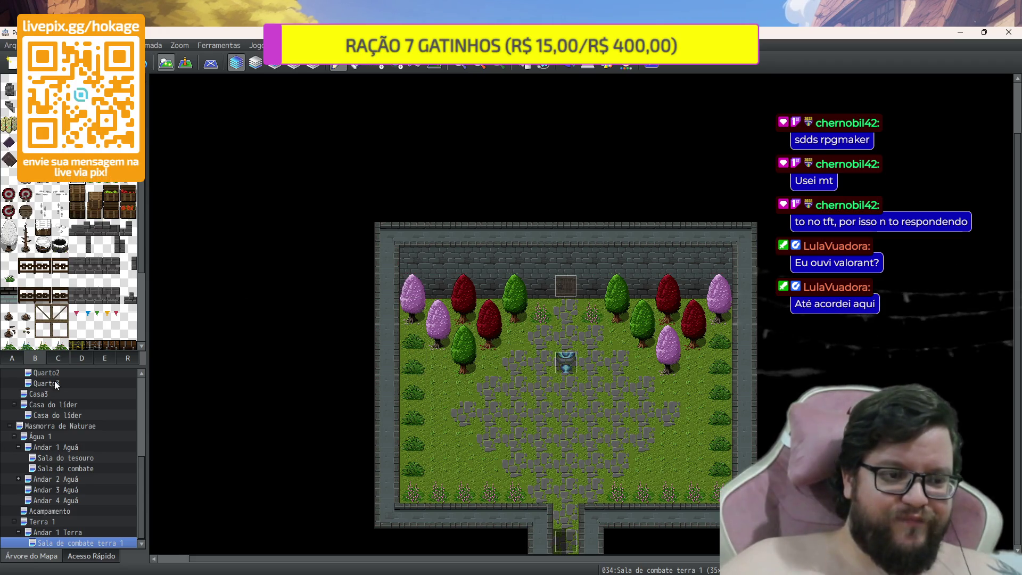
Open the Andar 1 Terra map in event mode and open EV018's event editor
{"action": "left_click", "coordinate": [85, 533]}
{"action": "scroll", "coordinate": [614, 249], "scroll_direction": "up", "scroll_amount": 5}
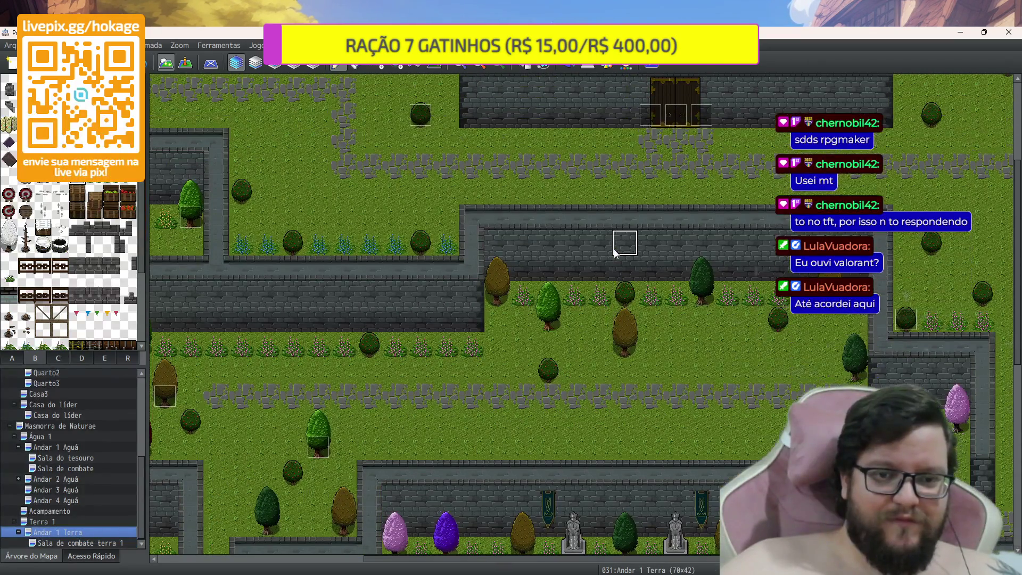
{"action": "scroll", "coordinate": [586, 177], "scroll_direction": "up", "scroll_amount": 2}
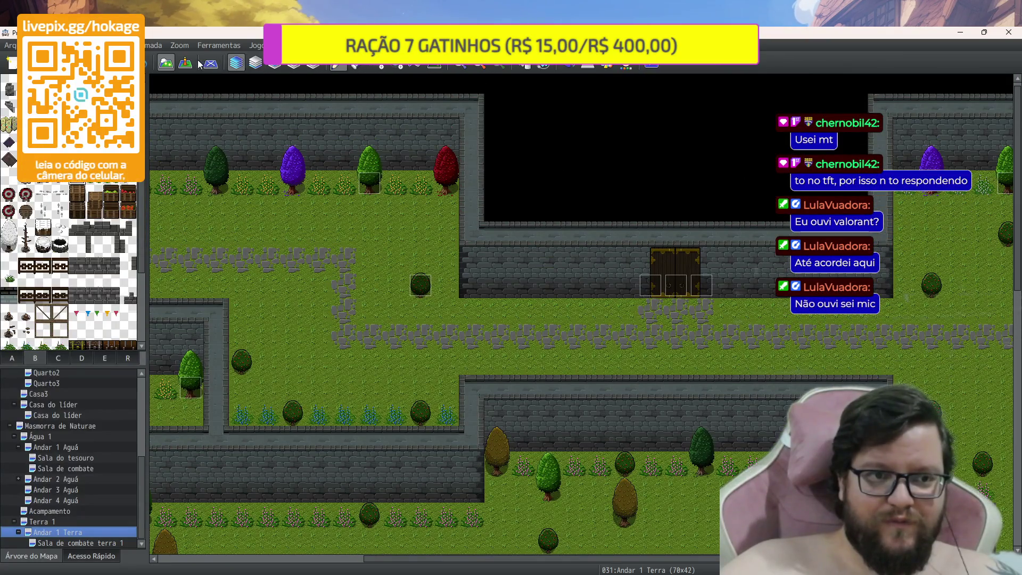
{"action": "key", "text": "F8"}
{"action": "double_click", "coordinate": [669, 288]}
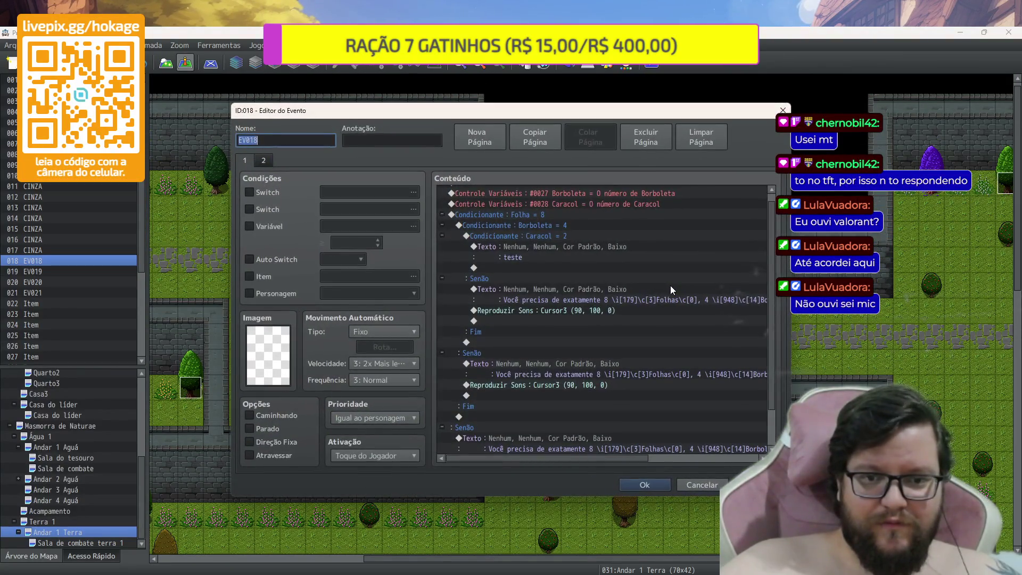
Select the line under EV018's 'teste' message and show the movement commands page
{"action": "scroll", "coordinate": [662, 280], "scroll_direction": "up", "scroll_amount": 2}
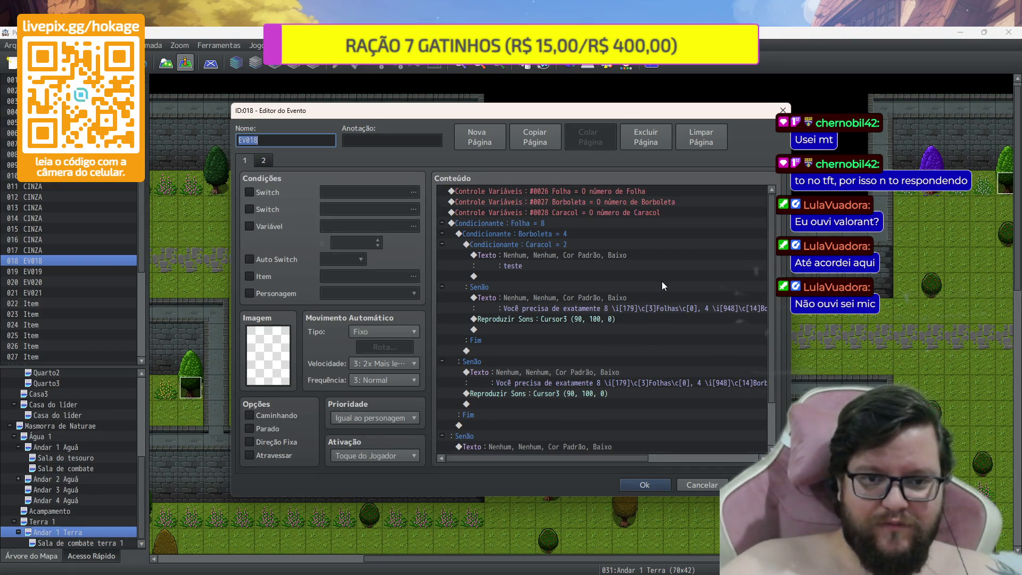
{"action": "left_click", "coordinate": [531, 274]}
{"action": "left_click", "coordinate": [529, 265]}
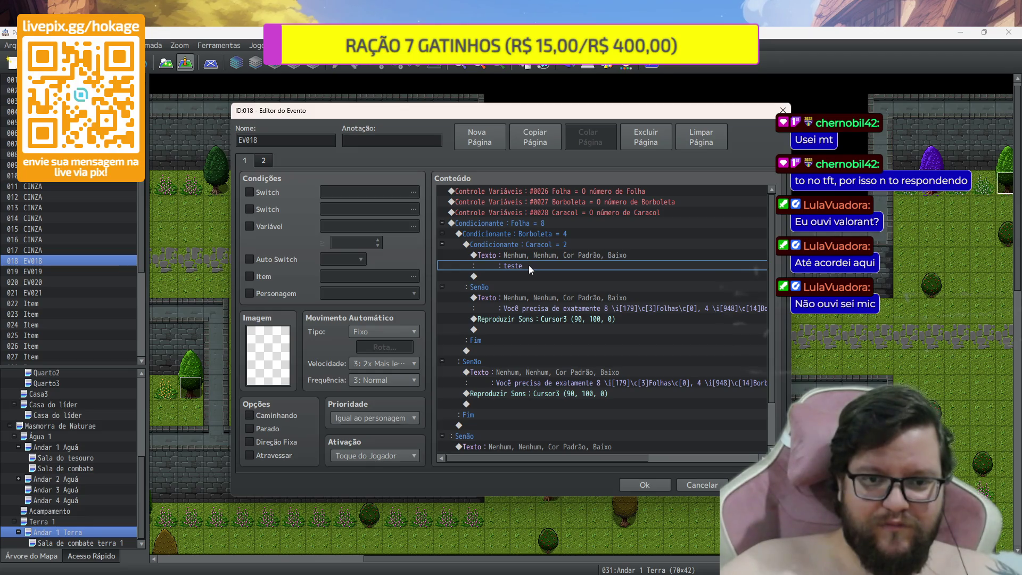
{"action": "double_click", "coordinate": [519, 273]}
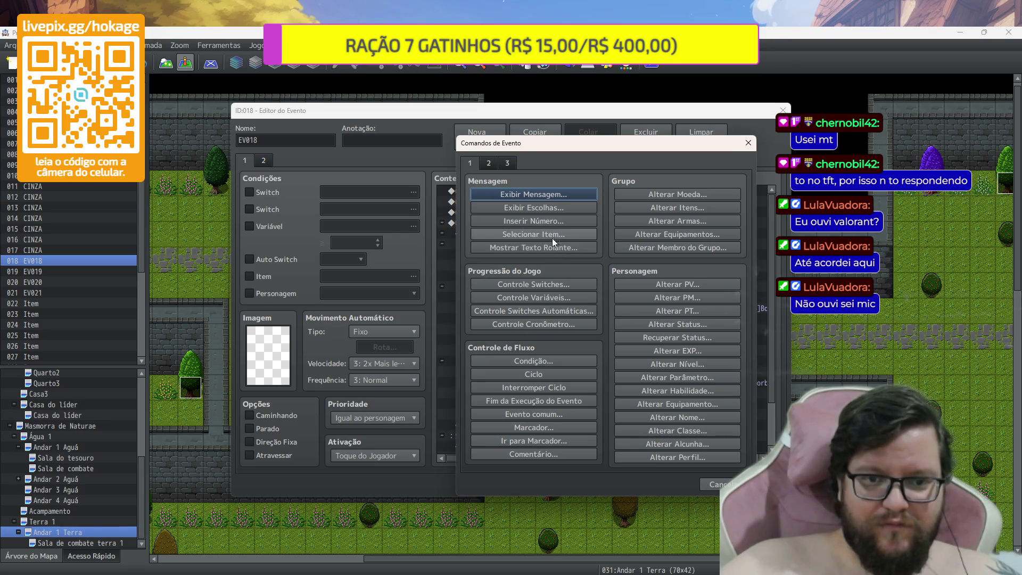
{"action": "left_click", "coordinate": [489, 164]}
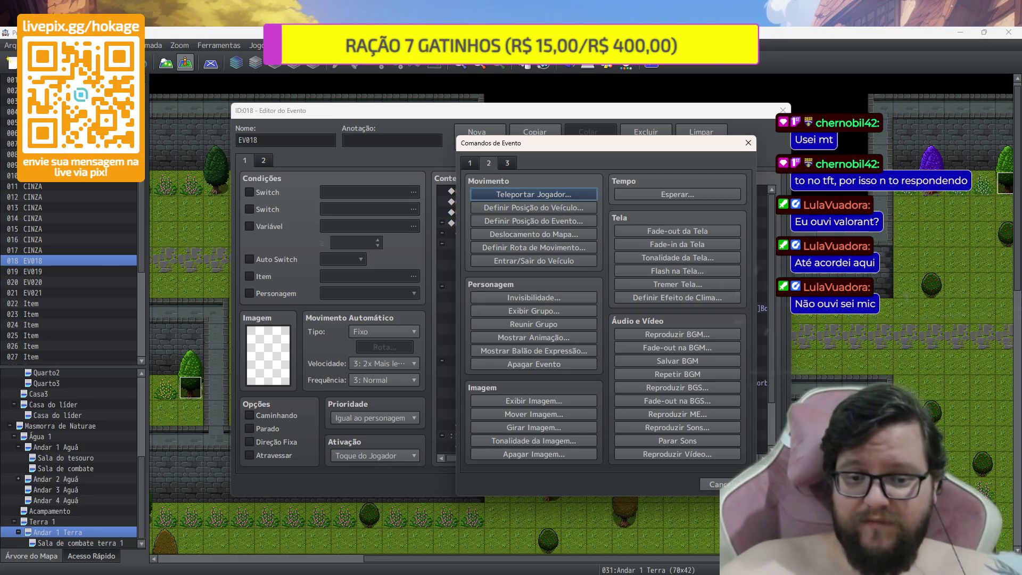
{"action": "key", "text": "alt+Tab"}
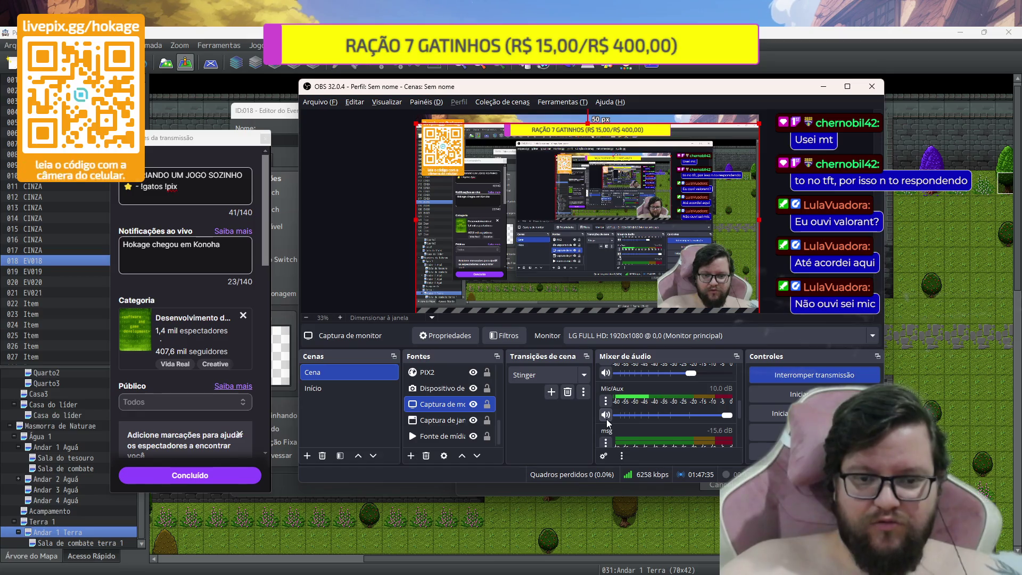
Add a player teleport to Sala de combate terra 1 (17,19) in EV018
{"action": "left_click", "coordinate": [916, 375]}
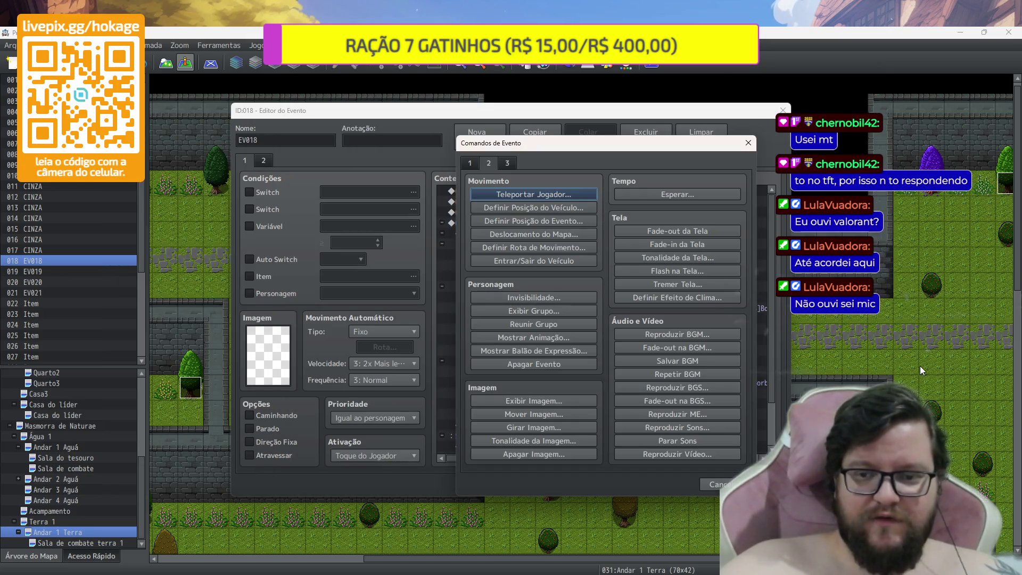
{"action": "left_click", "coordinate": [519, 197]}
{"action": "double_click", "coordinate": [627, 276]}
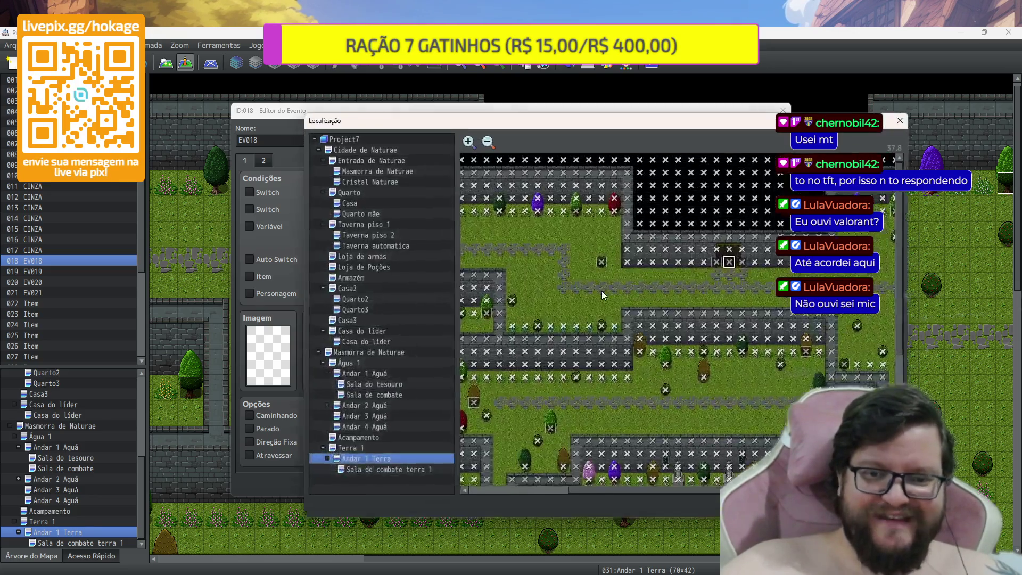
{"action": "left_click", "coordinate": [425, 467]}
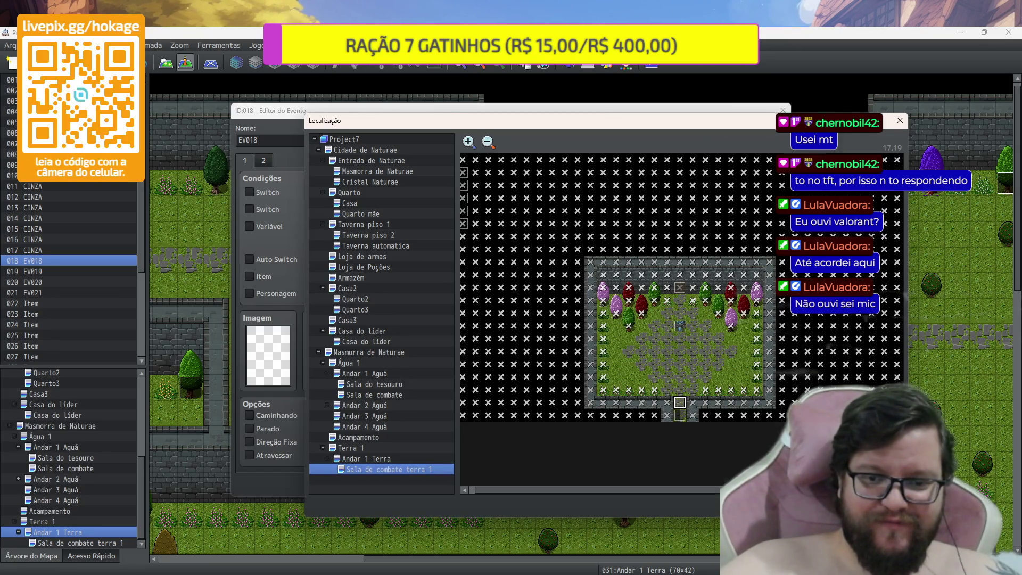
{"action": "key", "text": "Return"}
{"action": "left_click", "coordinate": [617, 396]}
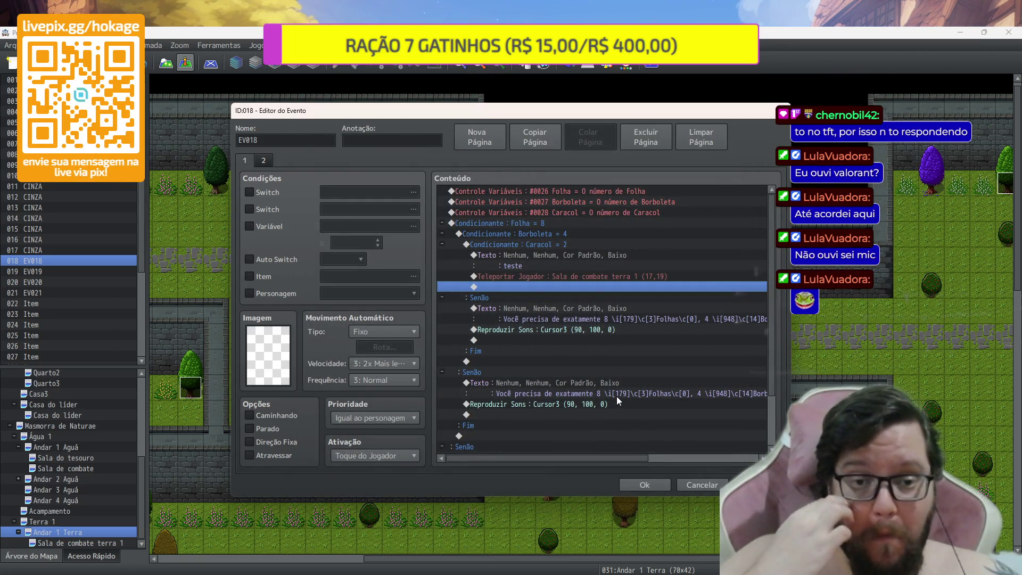
Delete EV018's 'teste' text command, leaving the teleport in its place
{"action": "left_click", "coordinate": [548, 260]}
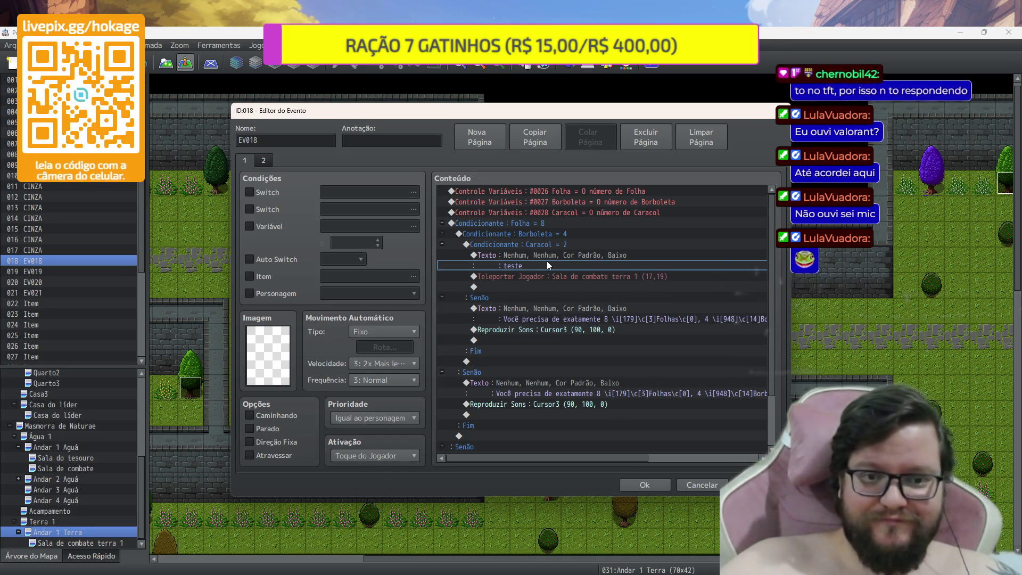
{"action": "left_click", "coordinate": [547, 260]}
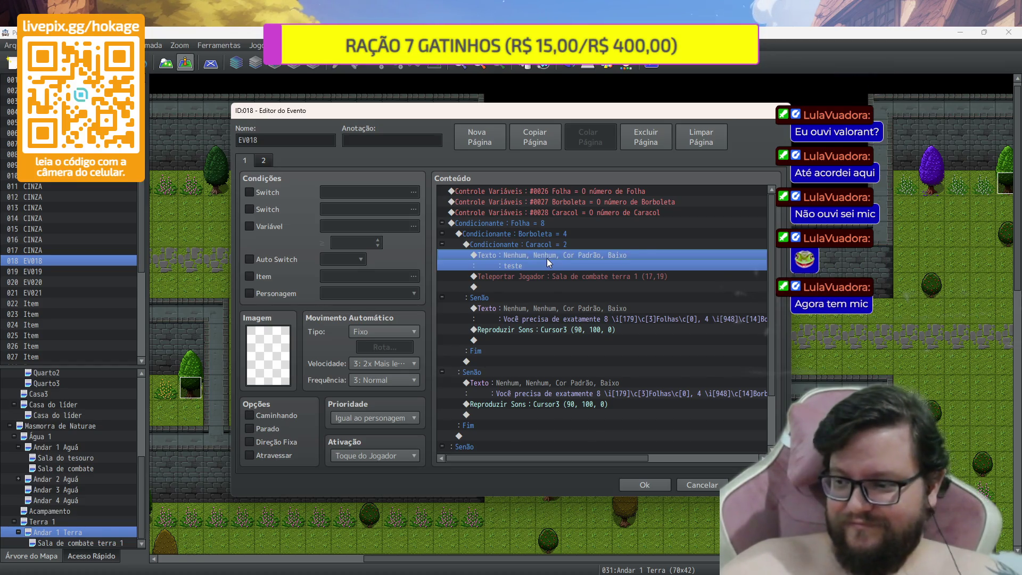
{"action": "key", "text": "Delete"}
{"action": "left_click", "coordinate": [541, 261]}
{"action": "double_click", "coordinate": [541, 261]}
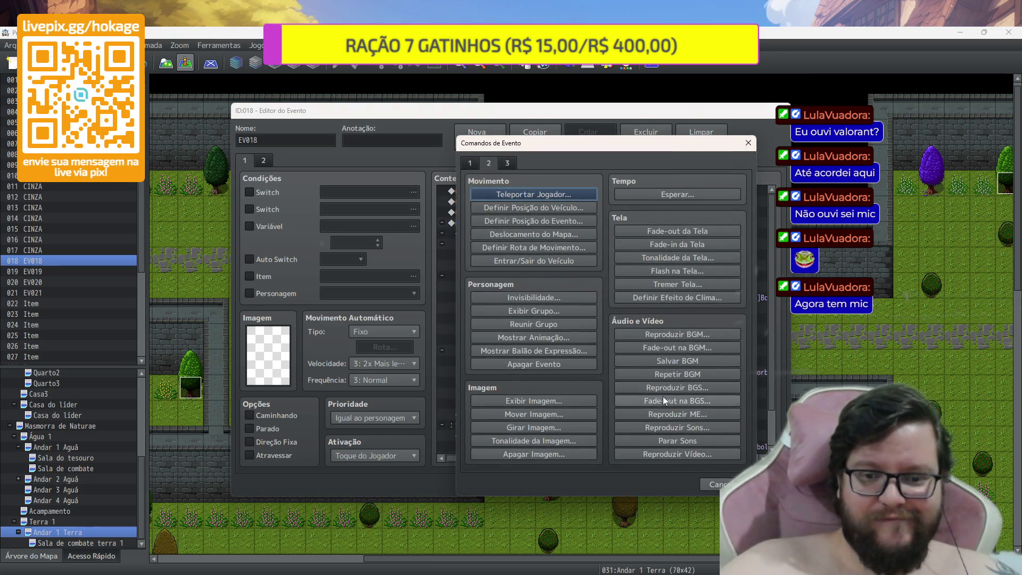
Preview the Door1, Door2 and Door3 sound effects for the teleport
{"action": "left_click", "coordinate": [677, 427]}
{"action": "mouse_move", "coordinate": [627, 223]}
{"action": "left_mouse_down"}
{"action": "mouse_move", "coordinate": [627, 363]}
{"action": "mouse_move", "coordinate": [624, 281]}
{"action": "left_mouse_up"}
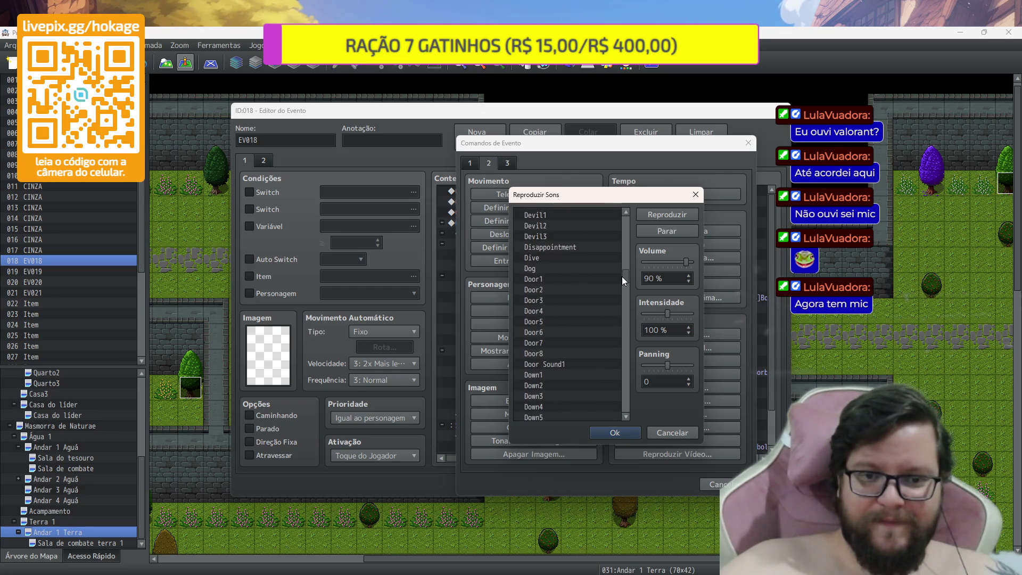
{"action": "left_click", "coordinate": [575, 279]}
{"action": "left_click", "coordinate": [681, 215]}
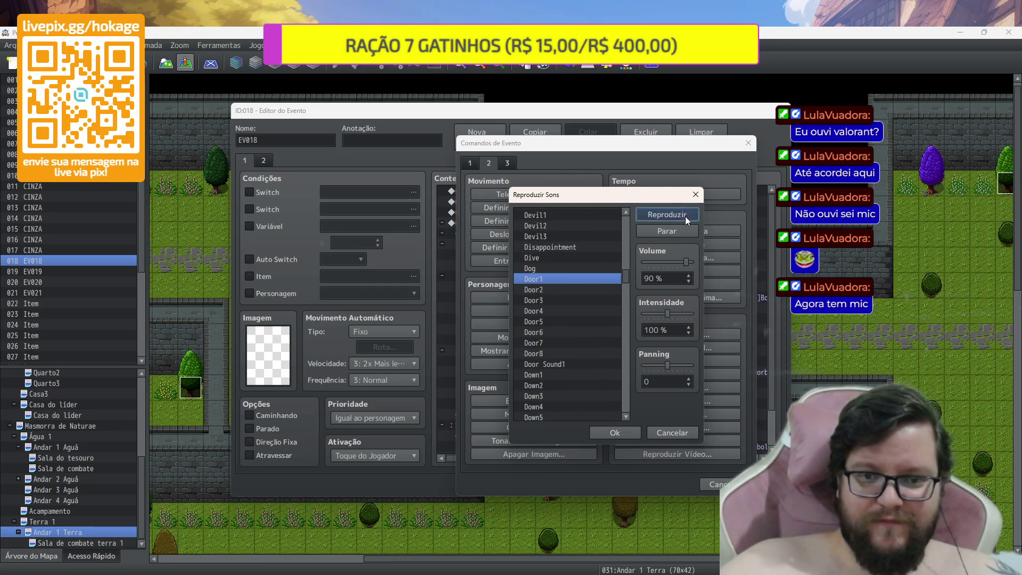
{"action": "left_click", "coordinate": [583, 299]}
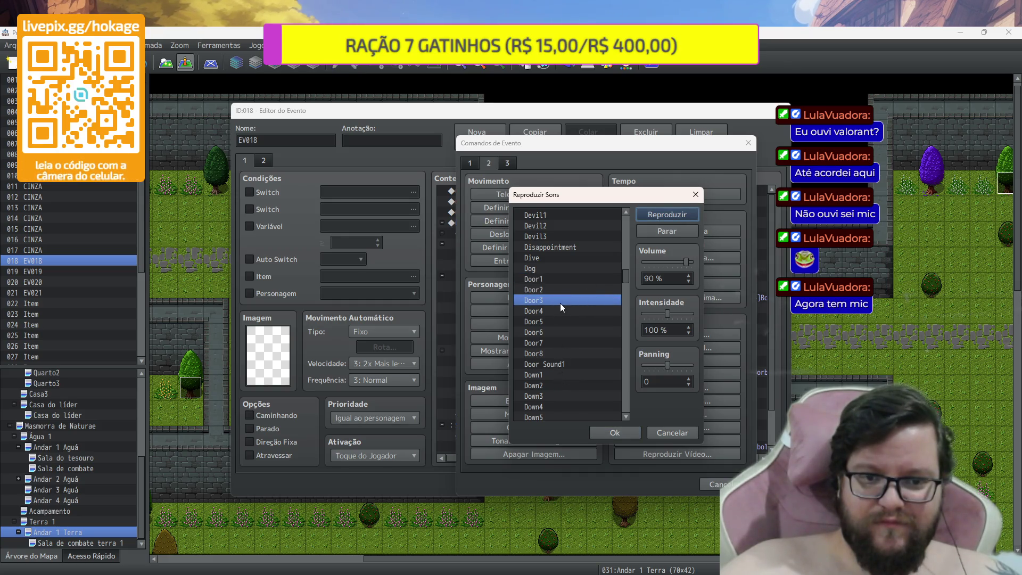
{"action": "left_click", "coordinate": [560, 280]}
{"action": "left_click", "coordinate": [557, 290]}
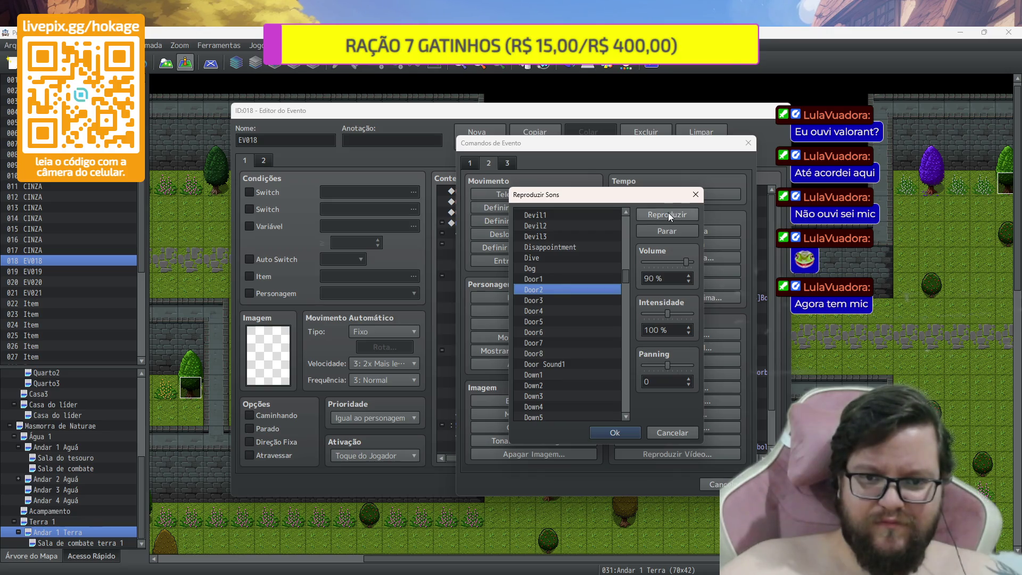
{"action": "left_click", "coordinate": [580, 279]}
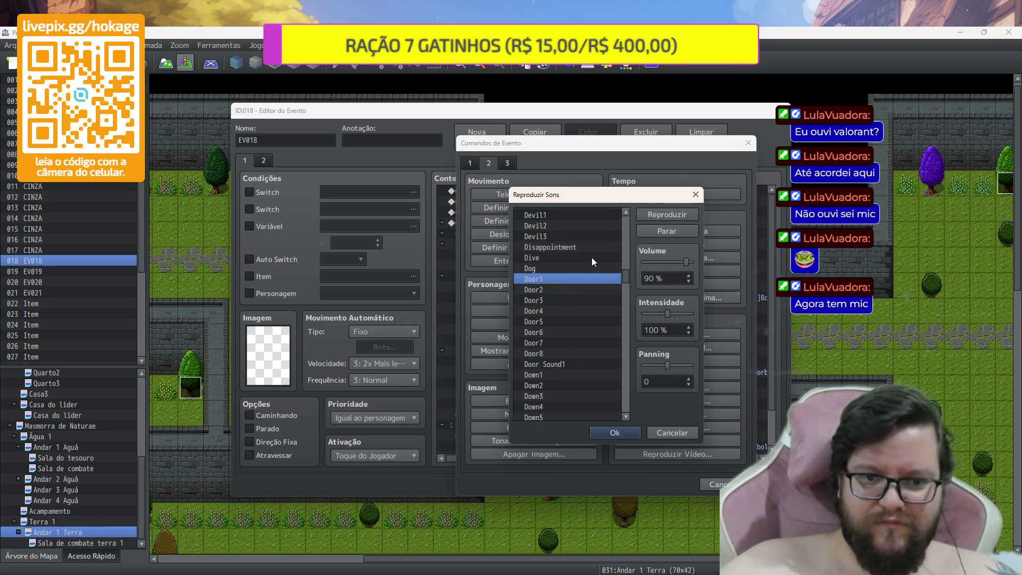
{"action": "left_click", "coordinate": [661, 219]}
{"action": "scroll", "coordinate": [586, 346], "scroll_direction": "down", "scroll_amount": 2}
{"action": "scroll", "coordinate": [585, 347], "scroll_direction": "up", "scroll_amount": 3}
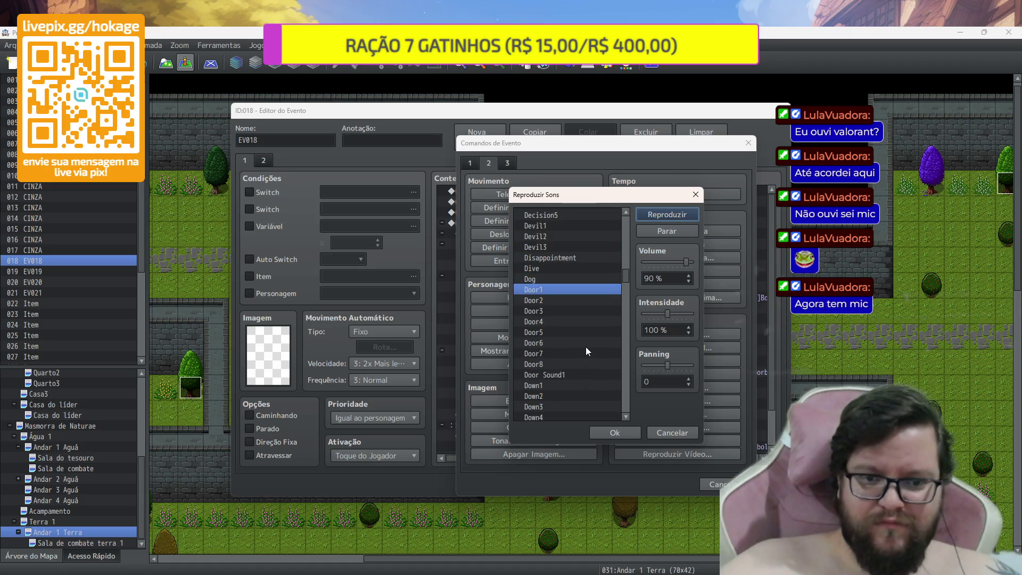
Cancel the sound, save EV018 without it, and open Sala de combate terra 1
{"action": "left_click", "coordinate": [665, 432]}
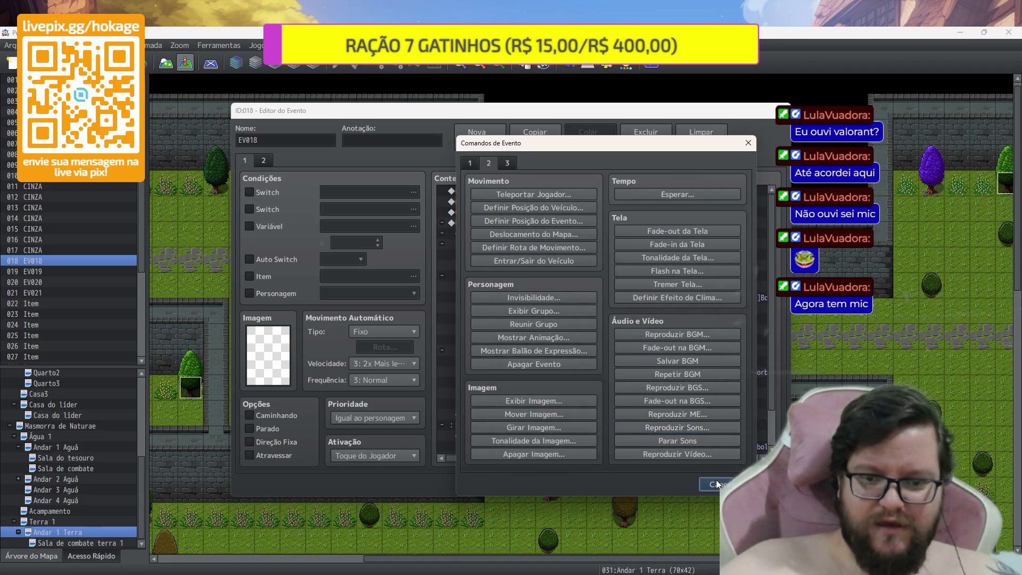
{"action": "left_click", "coordinate": [714, 483]}
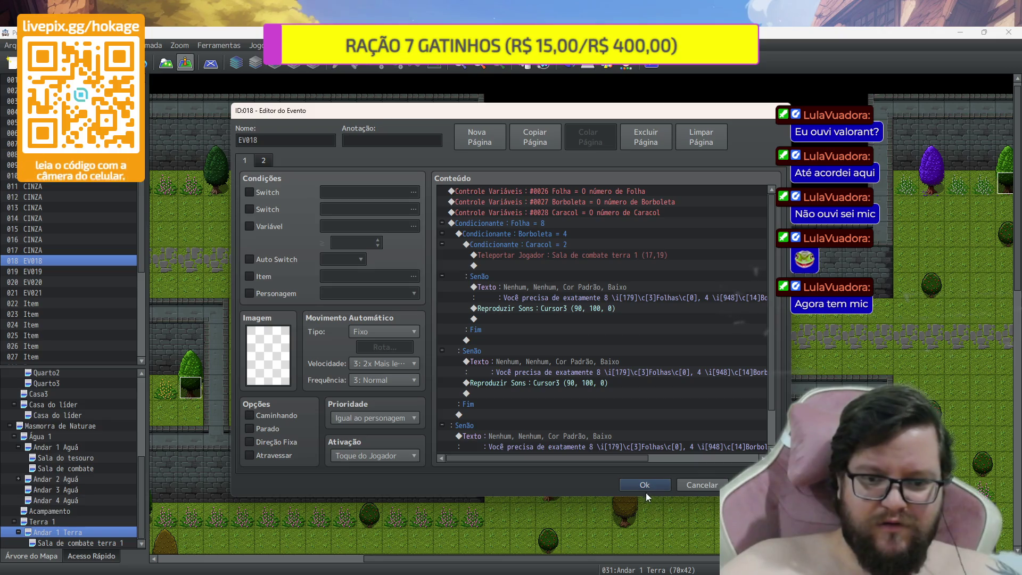
{"action": "left_click", "coordinate": [645, 487]}
{"action": "left_click", "coordinate": [85, 543]}
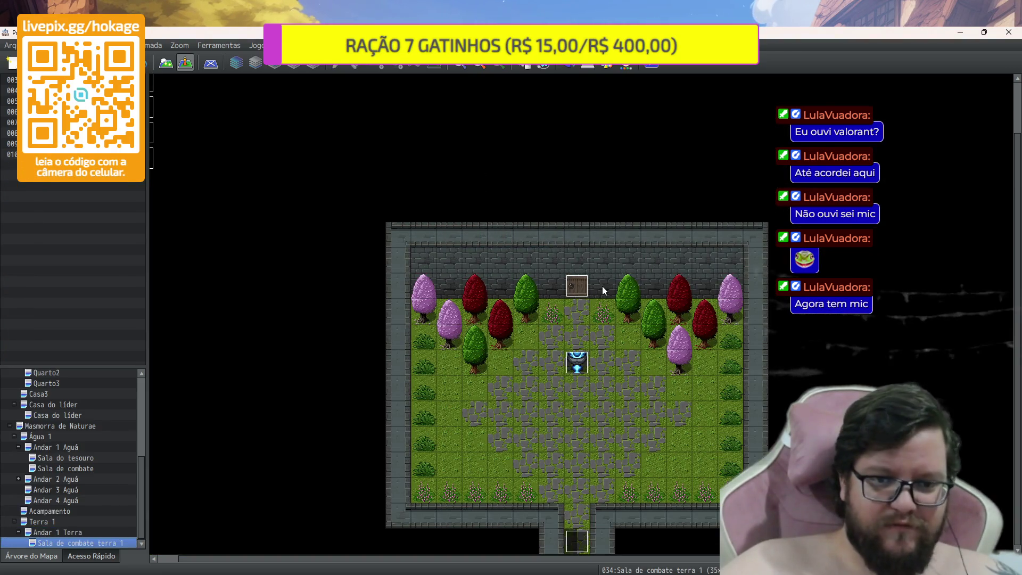
Copy the combat room door's Door Sound1 command into EV018 before its teleport
{"action": "double_click", "coordinate": [582, 281]}
{"action": "left_click", "coordinate": [581, 308]}
{"action": "key", "text": "Escape"}
{"action": "left_click", "coordinate": [94, 532]}
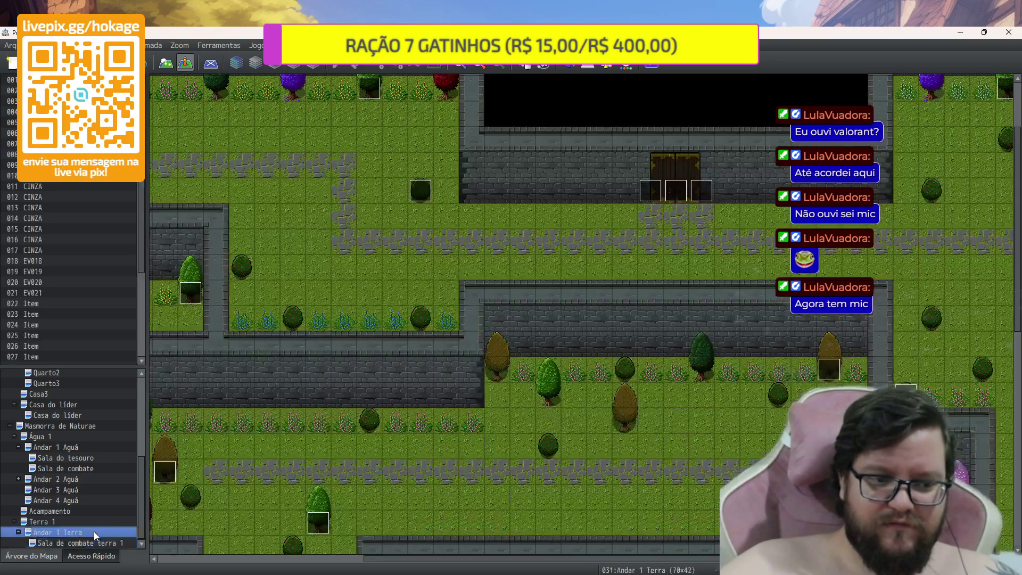
{"action": "double_click", "coordinate": [678, 193]}
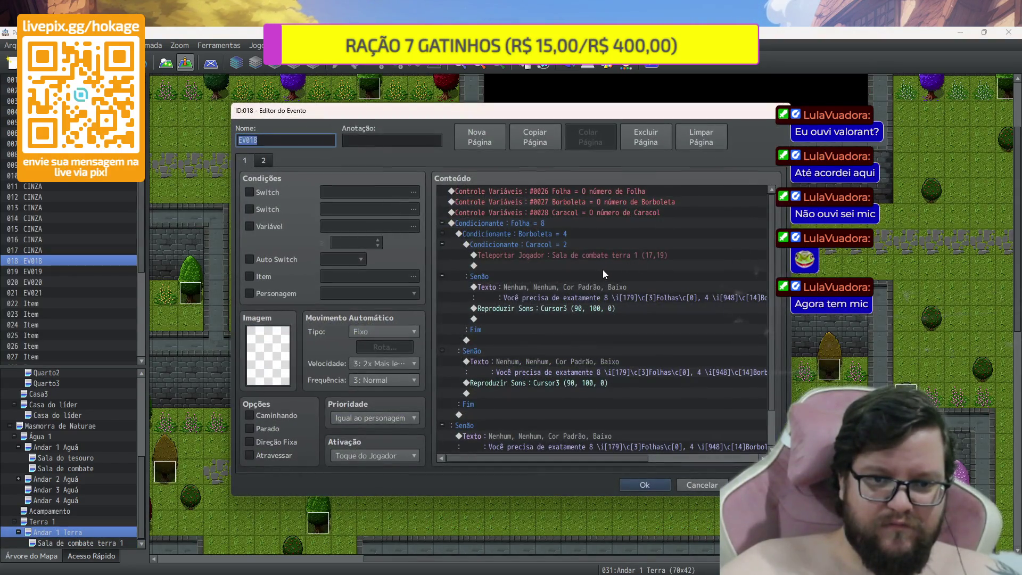
{"action": "left_click", "coordinate": [586, 254]}
{"action": "key", "text": "ctrl+v"}
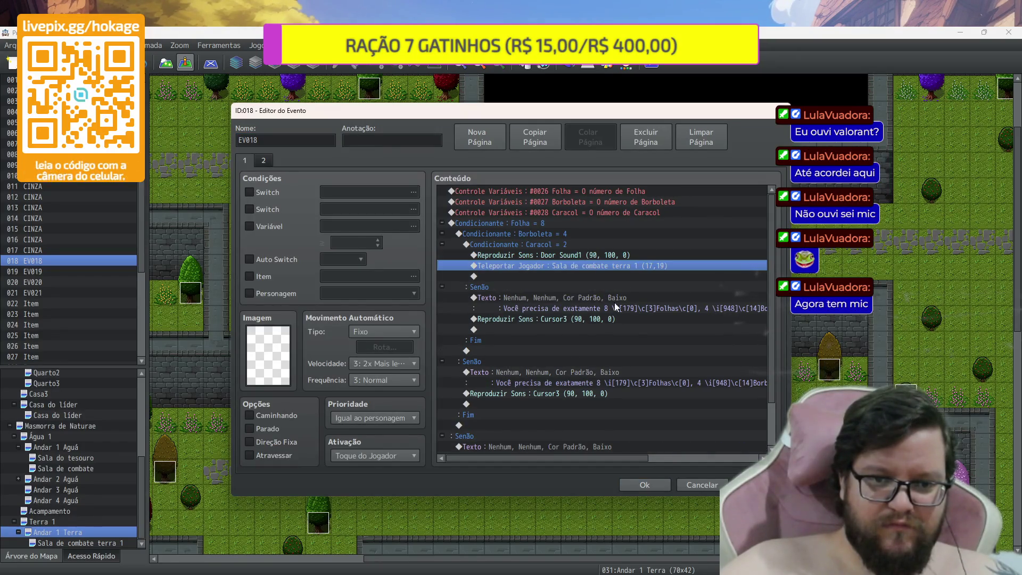
{"action": "left_click", "coordinate": [664, 487]}
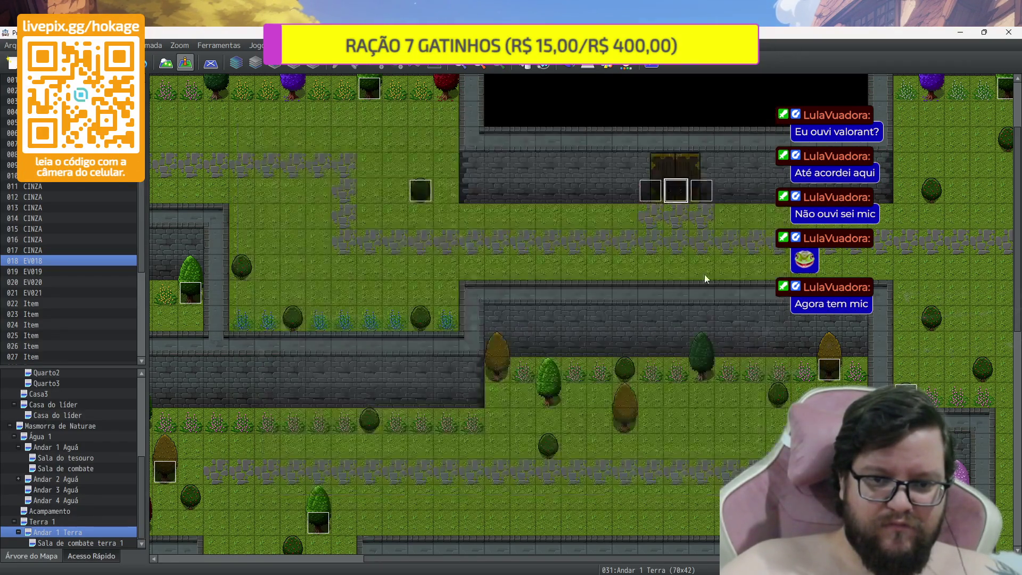
Delete door events EV019 and EV020, undo both deletions, and open Sala de combate terra 1
{"action": "left_click", "coordinate": [708, 190]}
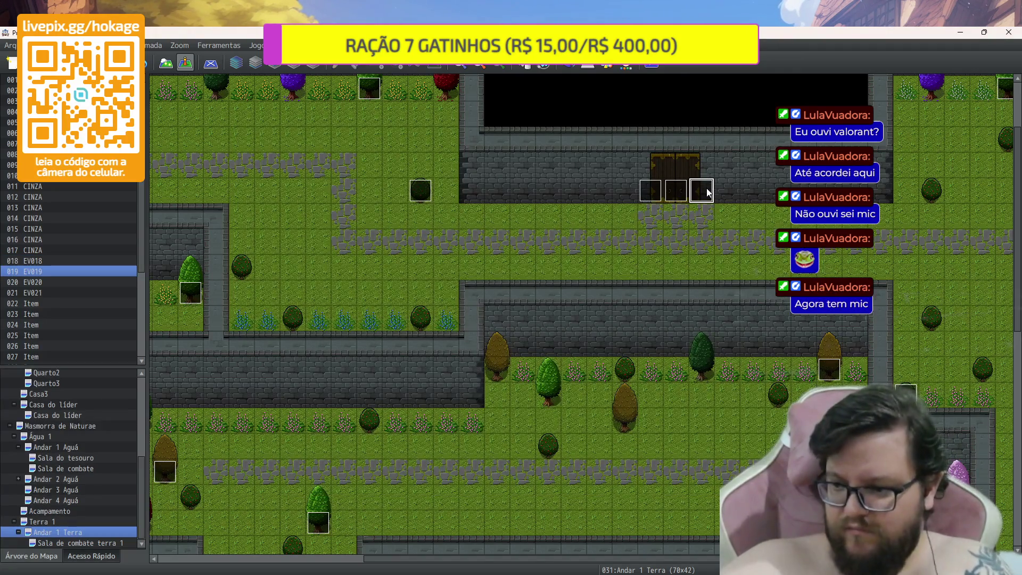
{"action": "key", "text": "Delete"}
{"action": "left_click", "coordinate": [656, 195]}
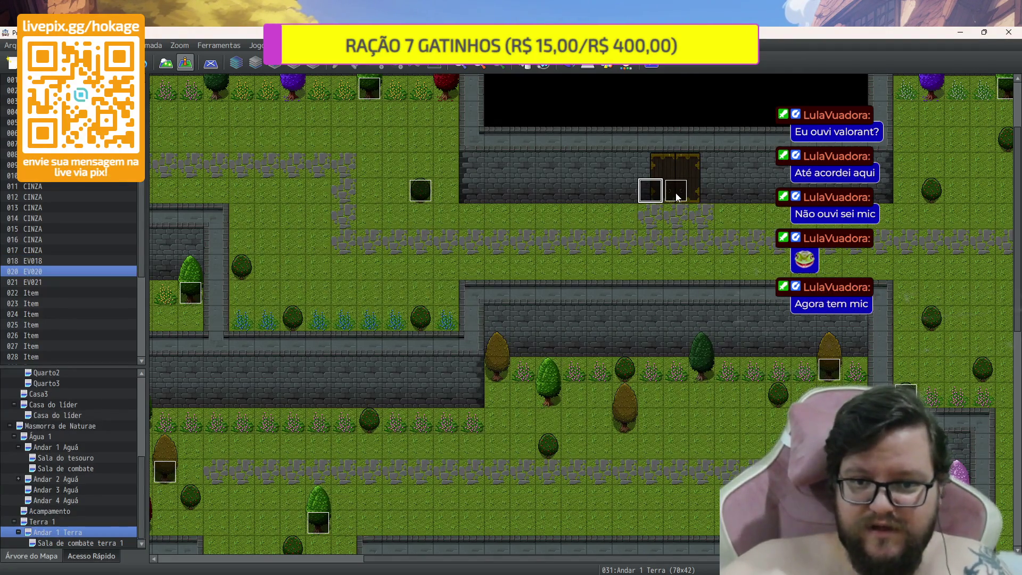
{"action": "key", "text": "Delete"}
{"action": "left_click", "coordinate": [677, 193]}
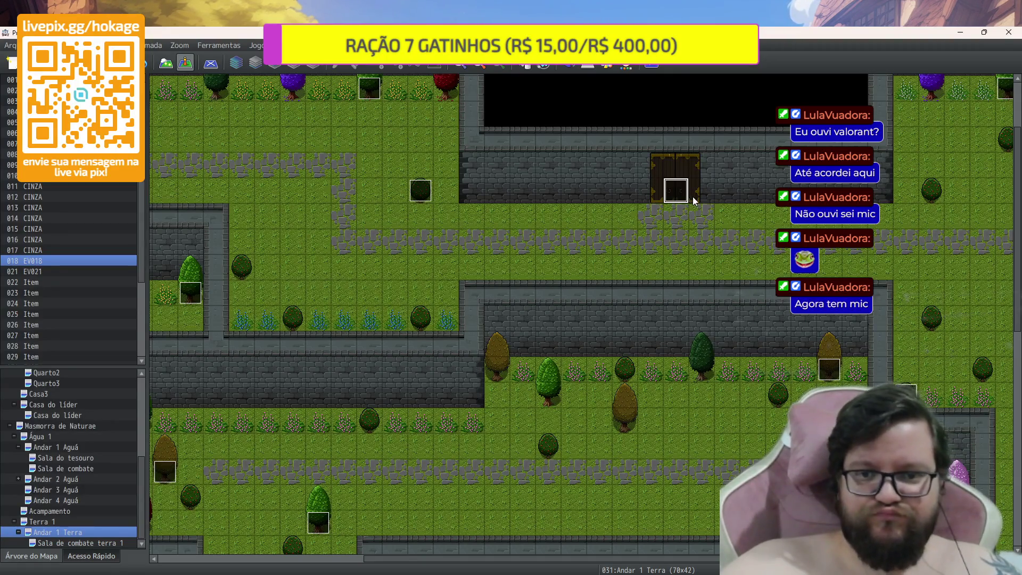
{"action": "key", "text": "ctrl+z"}
{"action": "key", "text": "ctrl+z"}
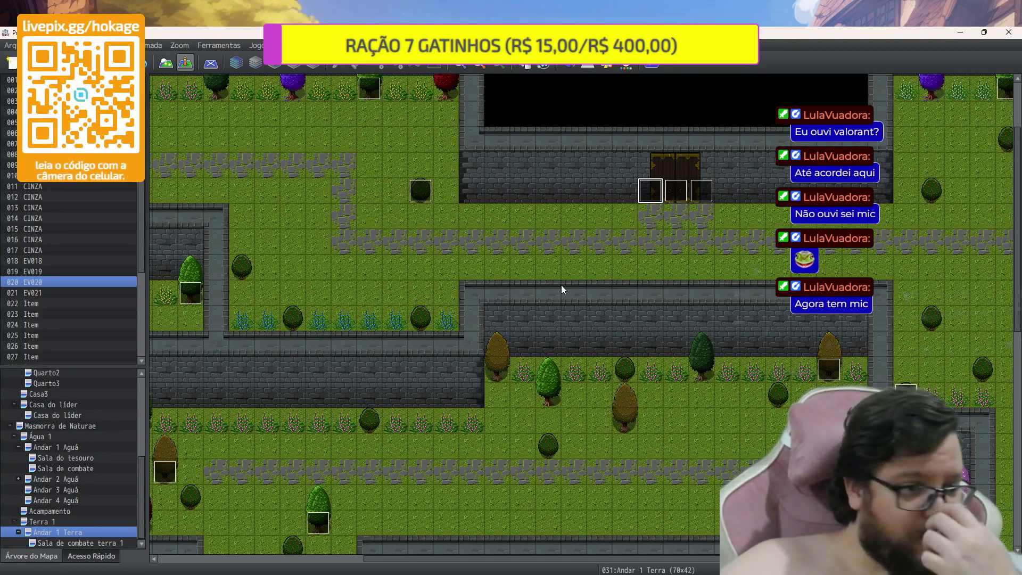
{"action": "left_click", "coordinate": [120, 544]}
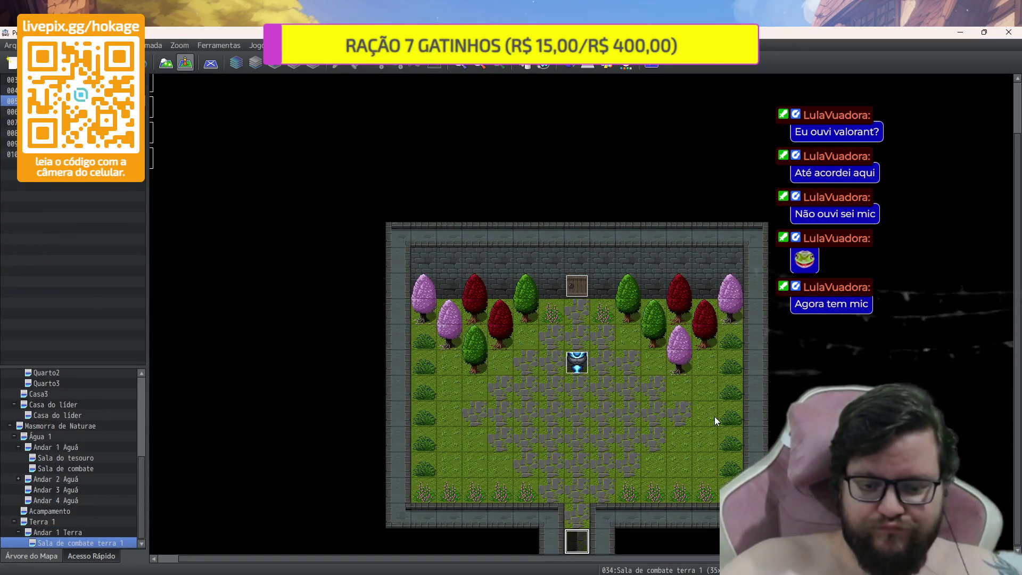
Delete the bottom-entrance event, select the Rectangle painting tool, and return to Andar 1 Terra
{"action": "key", "text": "Delete"}
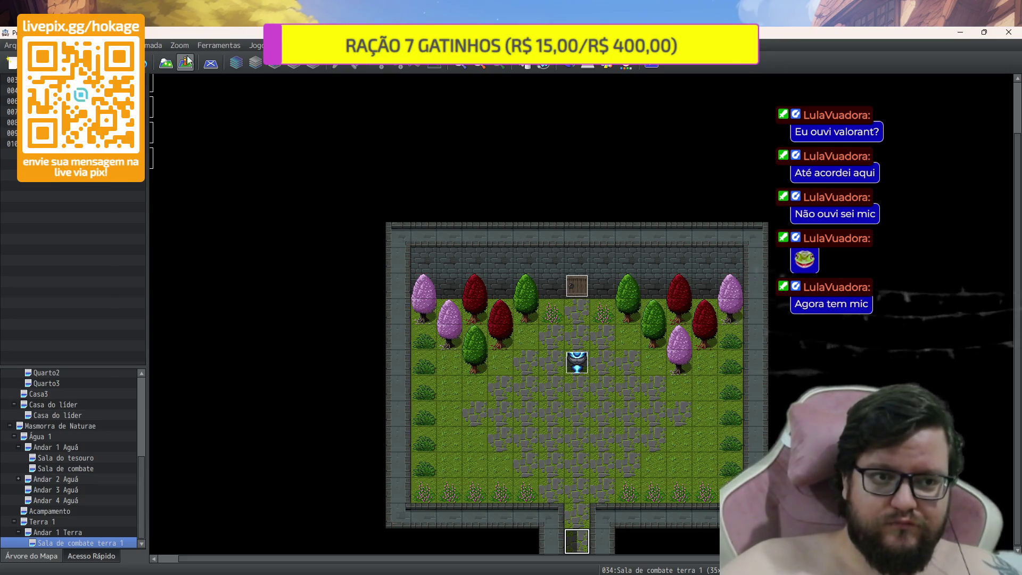
{"action": "left_click", "coordinate": [166, 62]}
{"action": "left_click", "coordinate": [429, 67]}
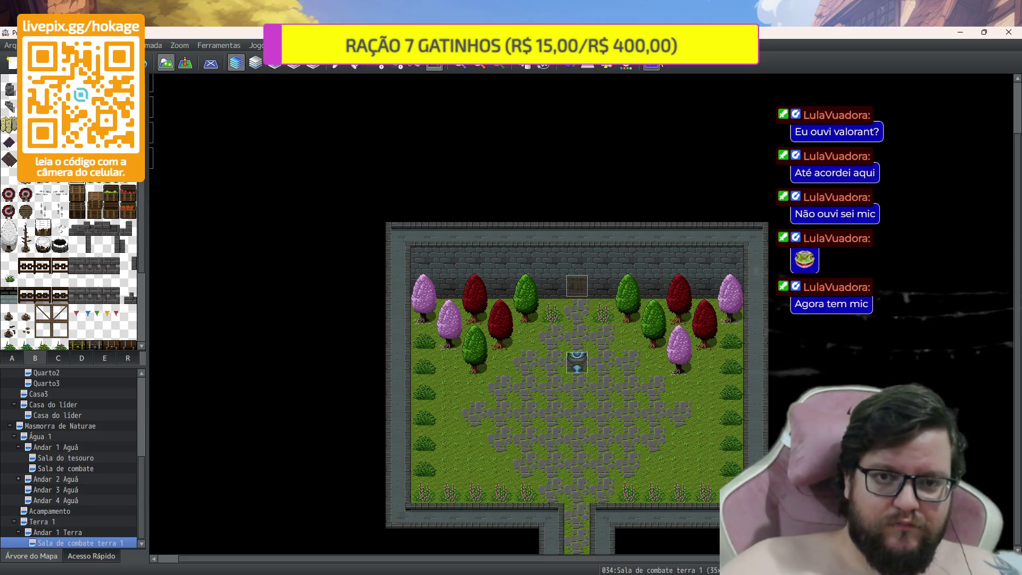
{"action": "left_click", "coordinate": [127, 530]}
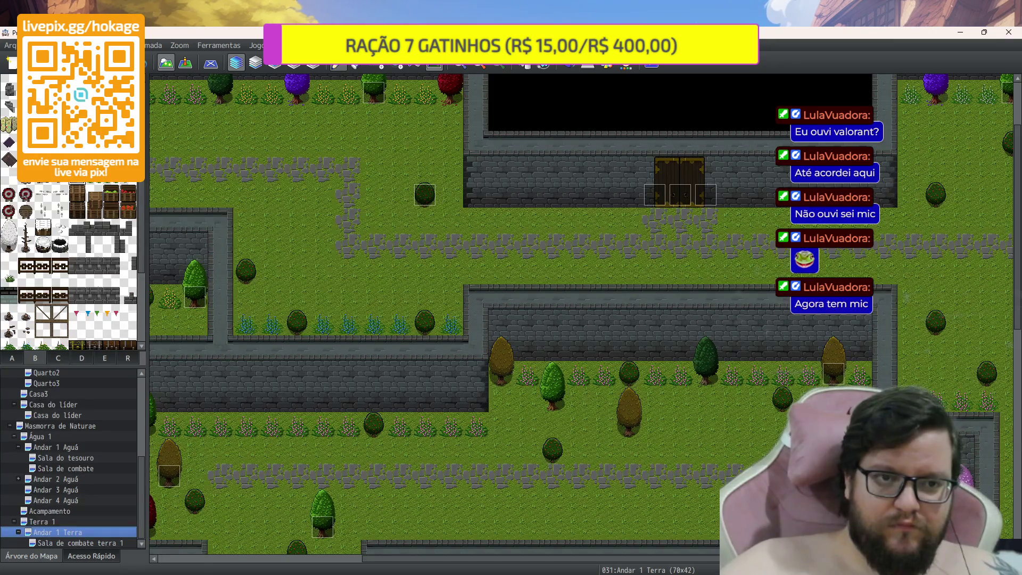
Set the player's starting position on the tile just below the Andar 1 Terra doors
{"action": "left_click", "coordinate": [185, 63]}
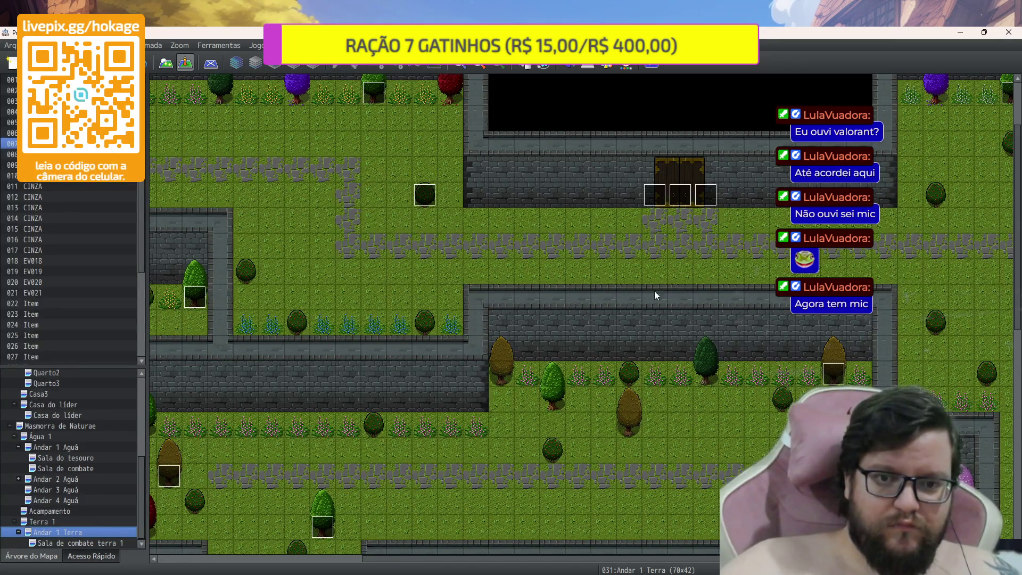
{"action": "right_click", "coordinate": [680, 270]}
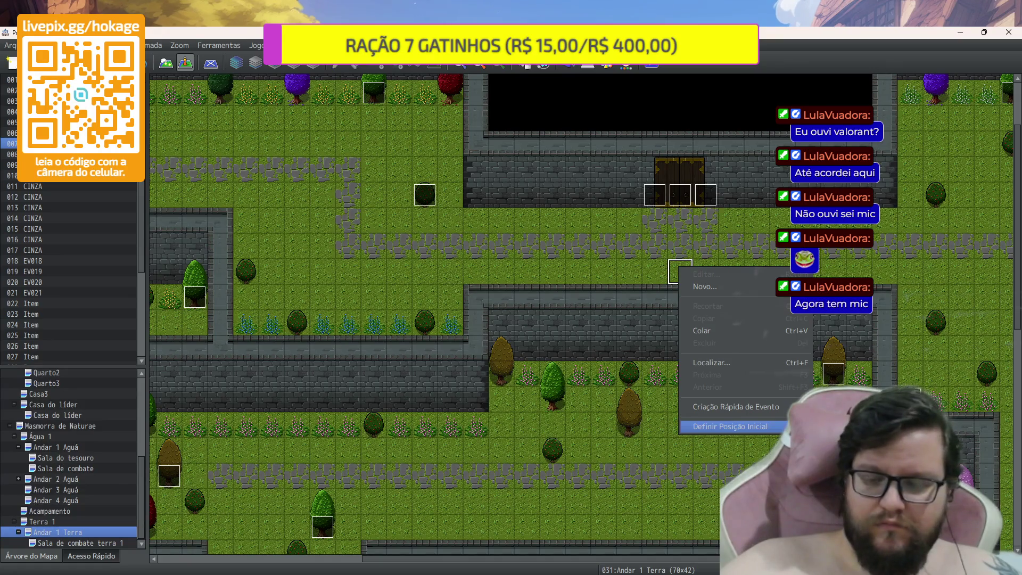
{"action": "left_click", "coordinate": [772, 426]}
Save and playtest a new game from the start position, then close the playtest window
{"action": "left_click", "coordinate": [652, 63]}
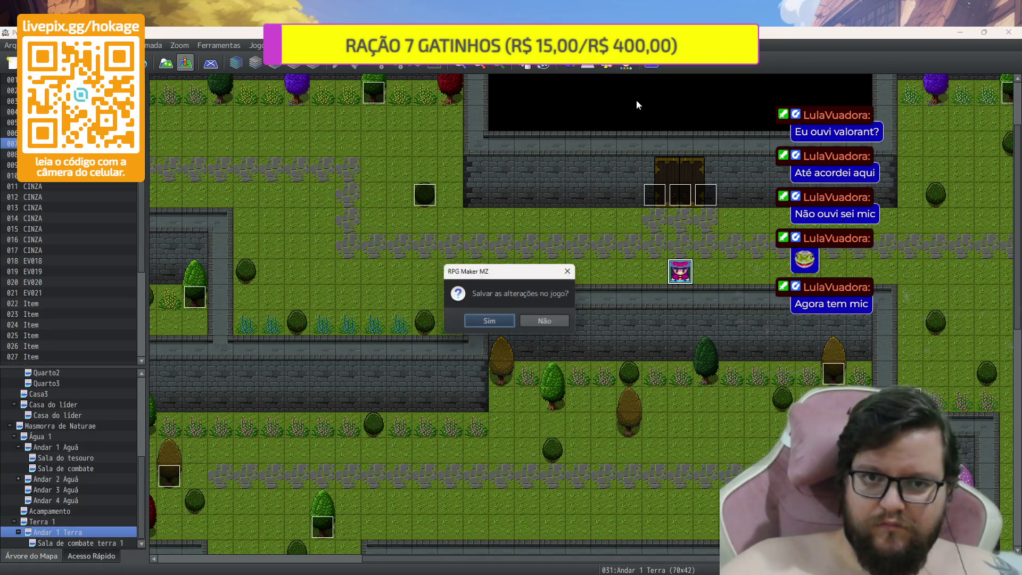
{"action": "left_click", "coordinate": [490, 320]}
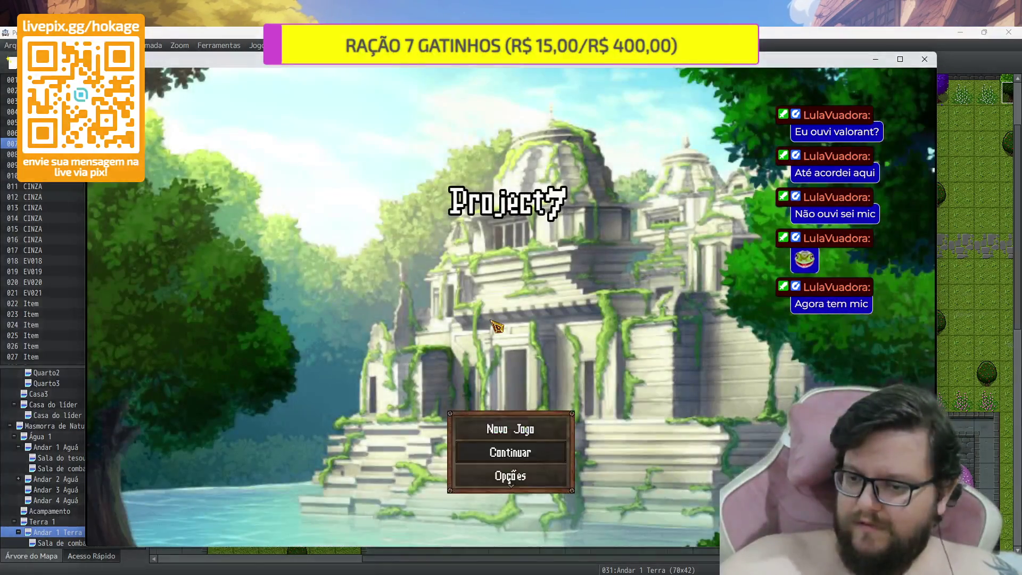
{"action": "key", "text": "Return"}
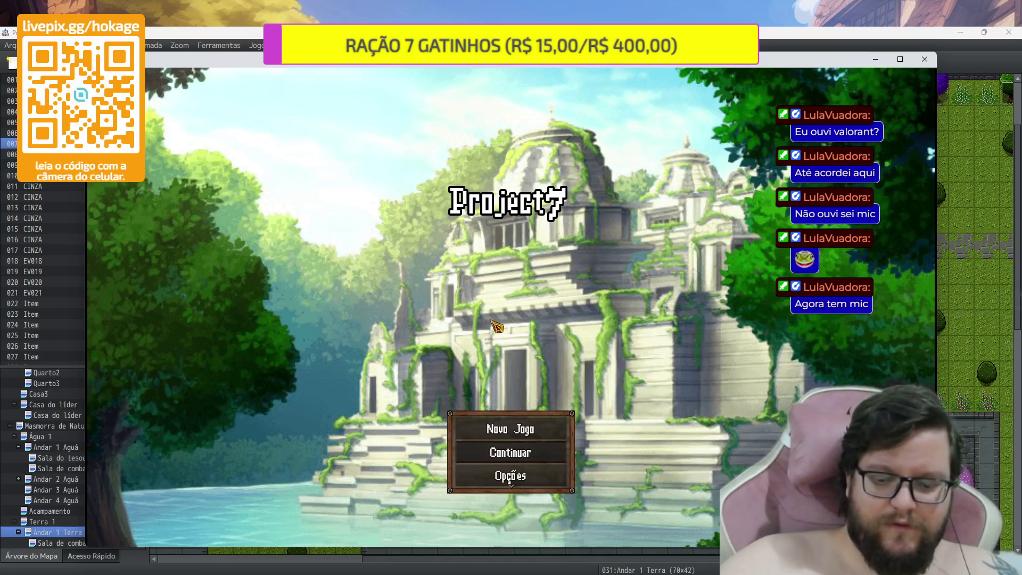
{"action": "key", "text": "Return"}
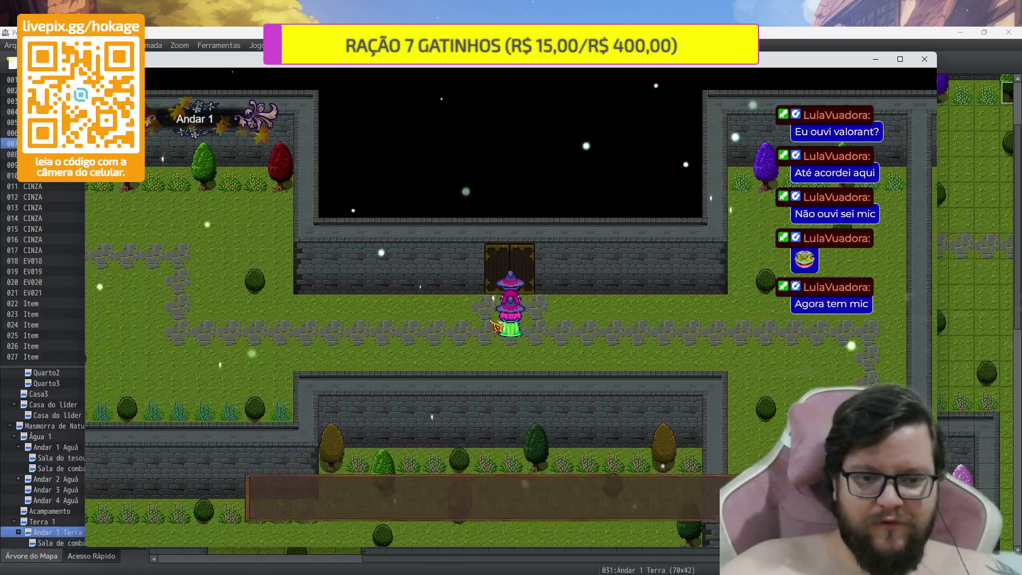
{"action": "key", "text": "Return"}
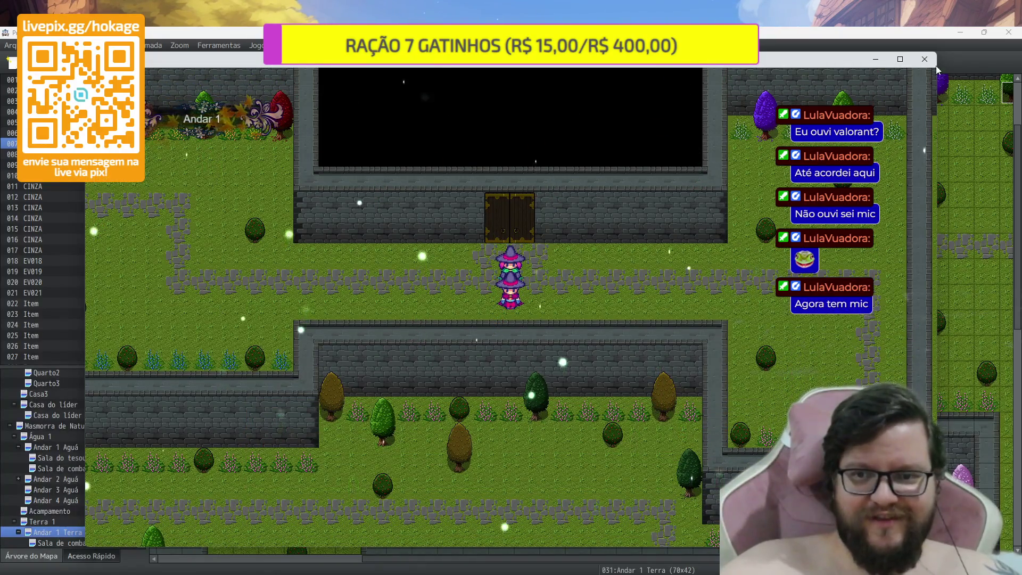
{"action": "left_click", "coordinate": [924, 59]}
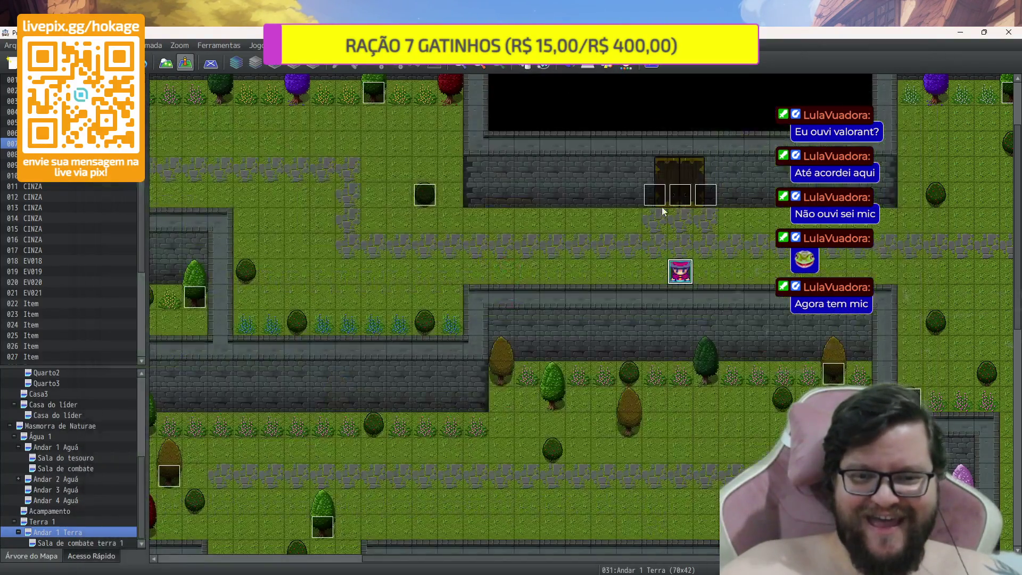
Create a quick Tesouro chest event beside the path that gives Folha
{"action": "right_click", "coordinate": [749, 214]}
{"action": "mouse_move", "coordinate": [799, 374]}
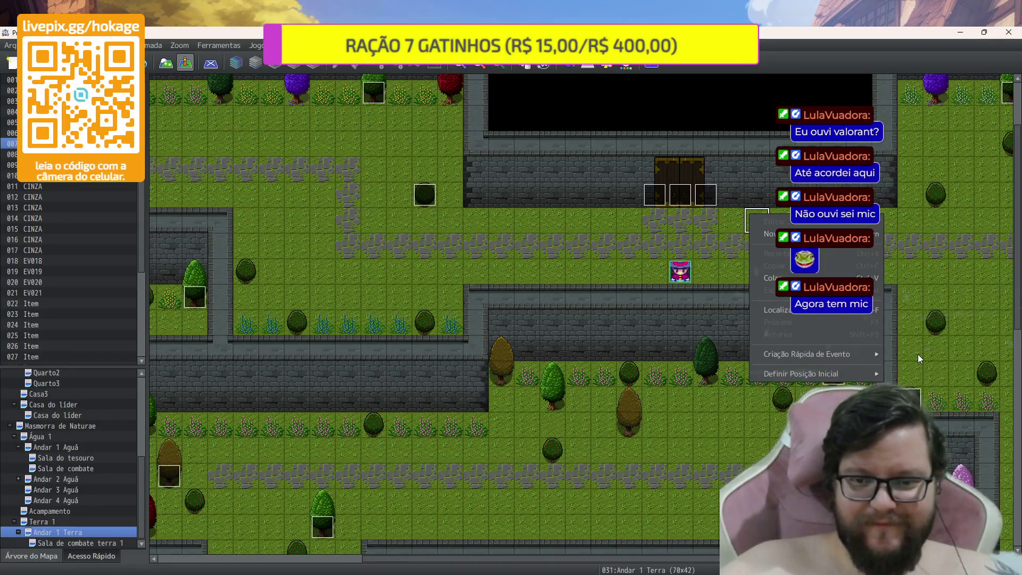
{"action": "mouse_move", "coordinate": [852, 354]}
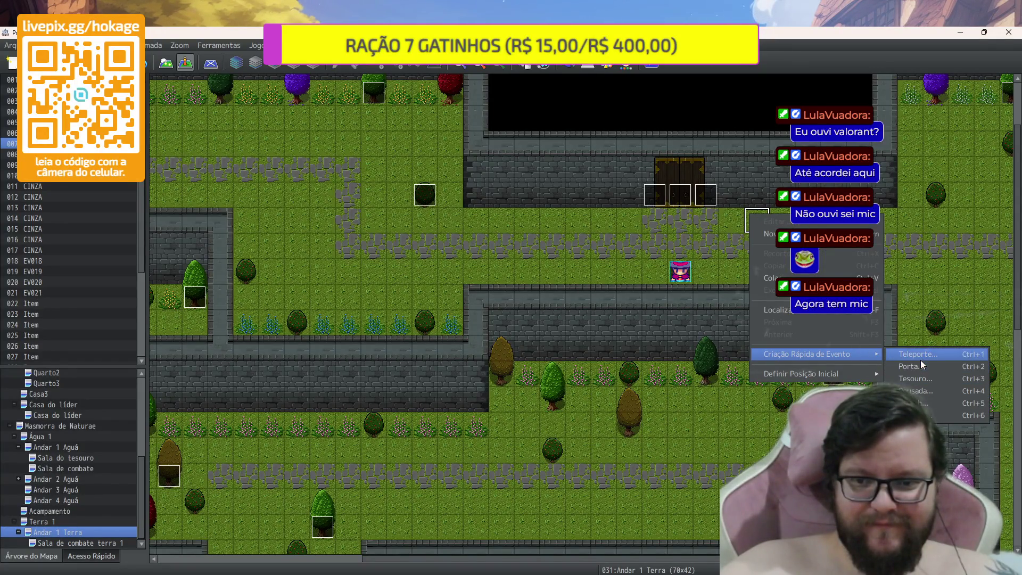
{"action": "left_click", "coordinate": [923, 379]}
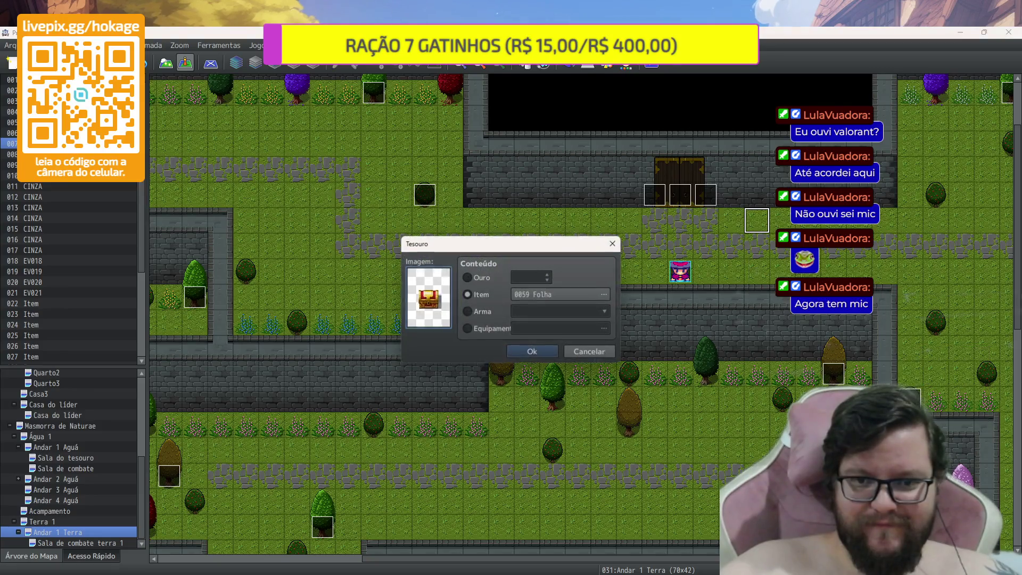
{"action": "left_click", "coordinate": [544, 345]}
Duplicate the chest's Folha item command so it gives eight Folha
{"action": "double_click", "coordinate": [758, 228]}
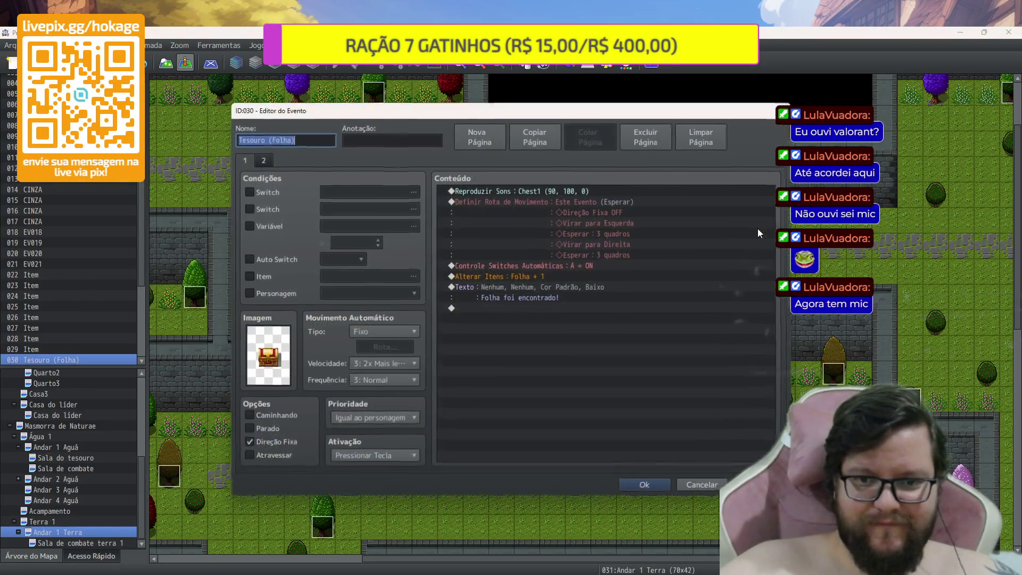
{"action": "left_click", "coordinate": [568, 278]}
{"action": "key", "text": "ctrl+c"}
{"action": "key", "text": "ctrl+v"}
{"action": "key", "text": "ctrl+v"}
{"action": "key", "text": "ctrl+v"}
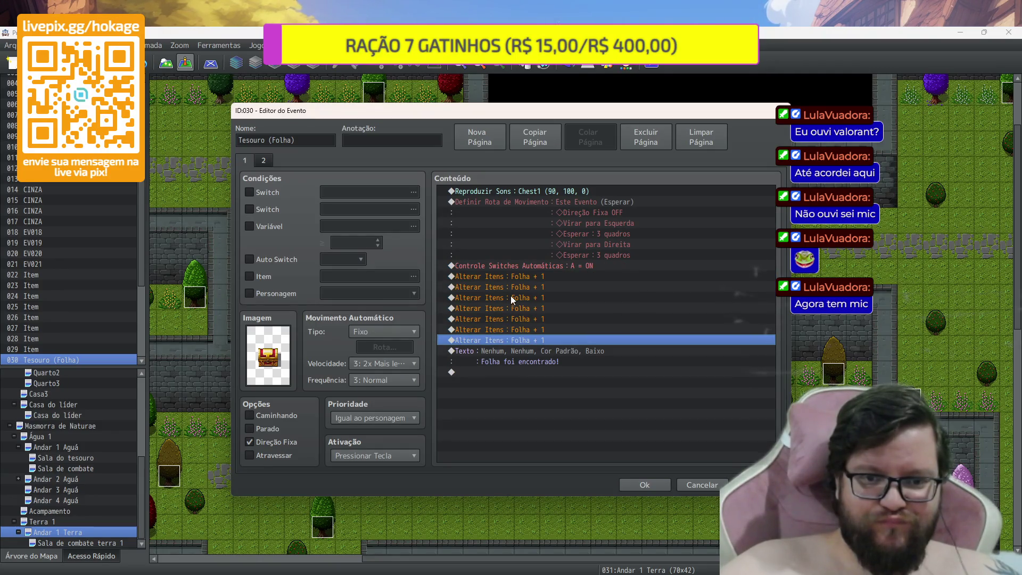
{"action": "left_click", "coordinate": [503, 287]}
{"action": "left_click_drag", "start_coordinate": [526, 278], "coordinate": [530, 336]}
{"action": "key", "text": "ctrl+v"}
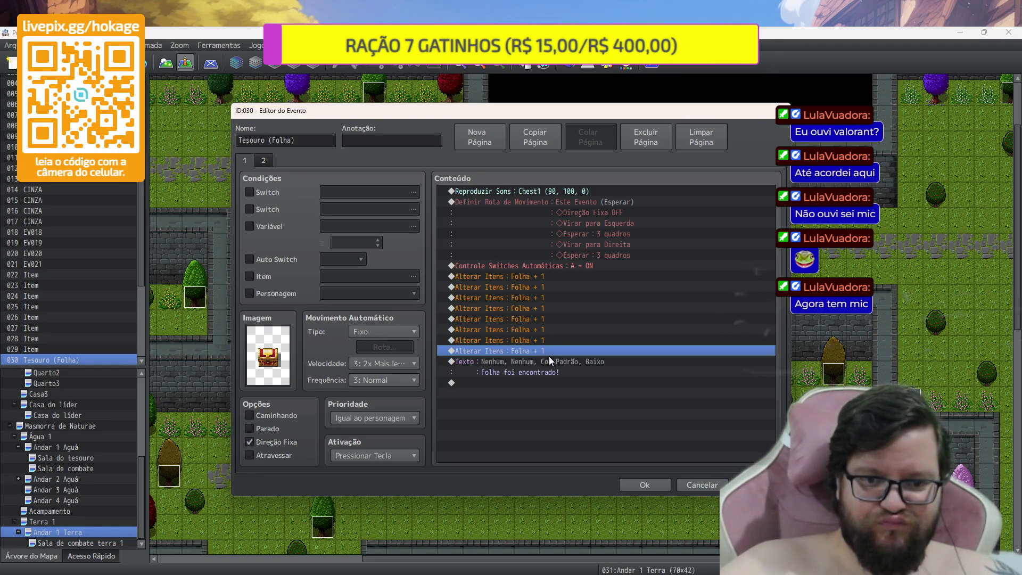
{"action": "key", "text": "ctrl+v"}
Change the last item command to Borboleta + 1 and duplicate it for four Borboleta
{"action": "double_click", "coordinate": [548, 356]}
{"action": "left_click", "coordinate": [572, 279]}
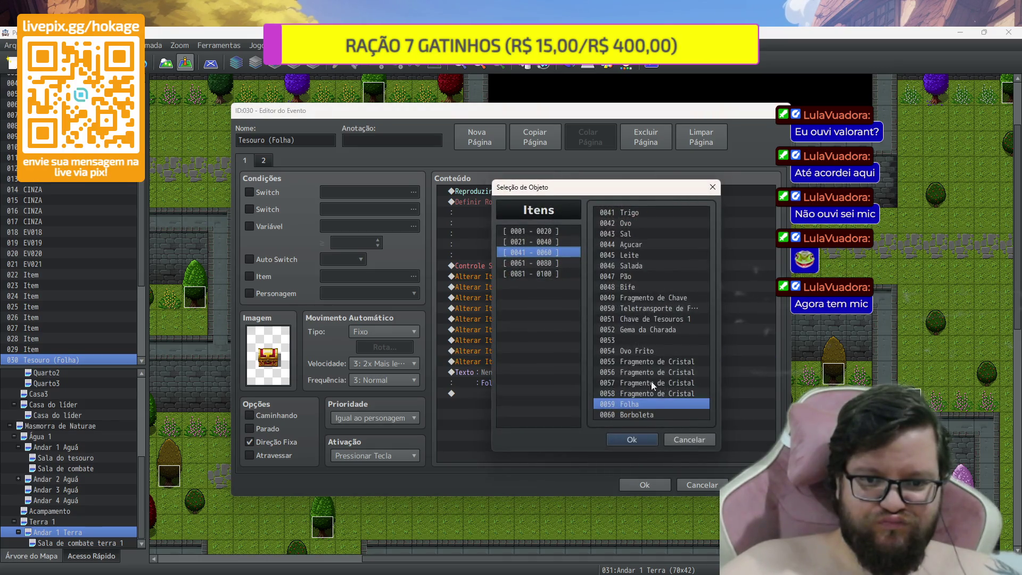
{"action": "left_click", "coordinate": [642, 416]}
{"action": "left_click", "coordinate": [631, 439]}
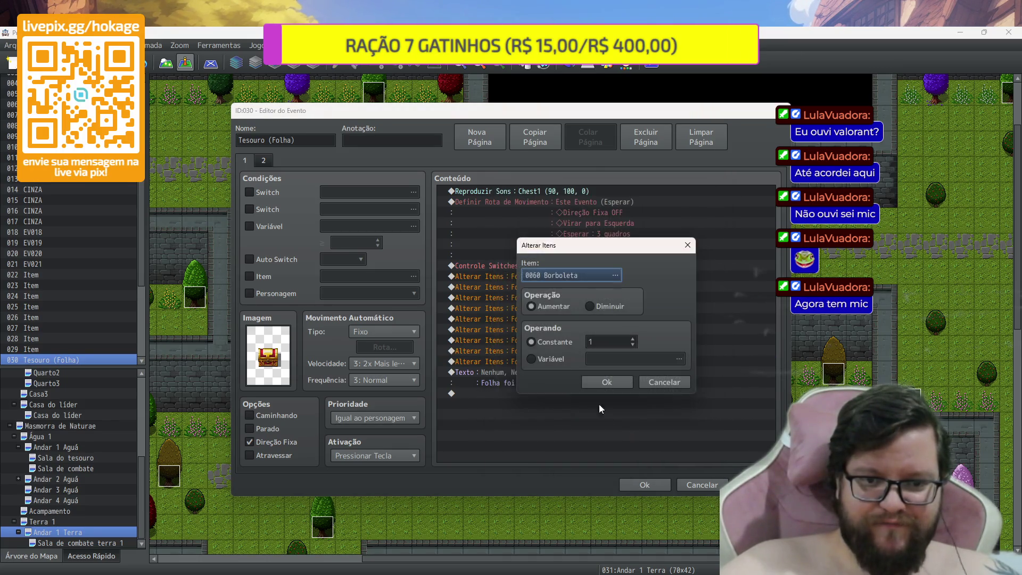
{"action": "left_click", "coordinate": [598, 383]}
{"action": "key", "text": "ctrl+c"}
{"action": "key", "text": "ctrl+v"}
{"action": "key", "text": "ctrl+v"}
{"action": "key", "text": "ctrl+v"}
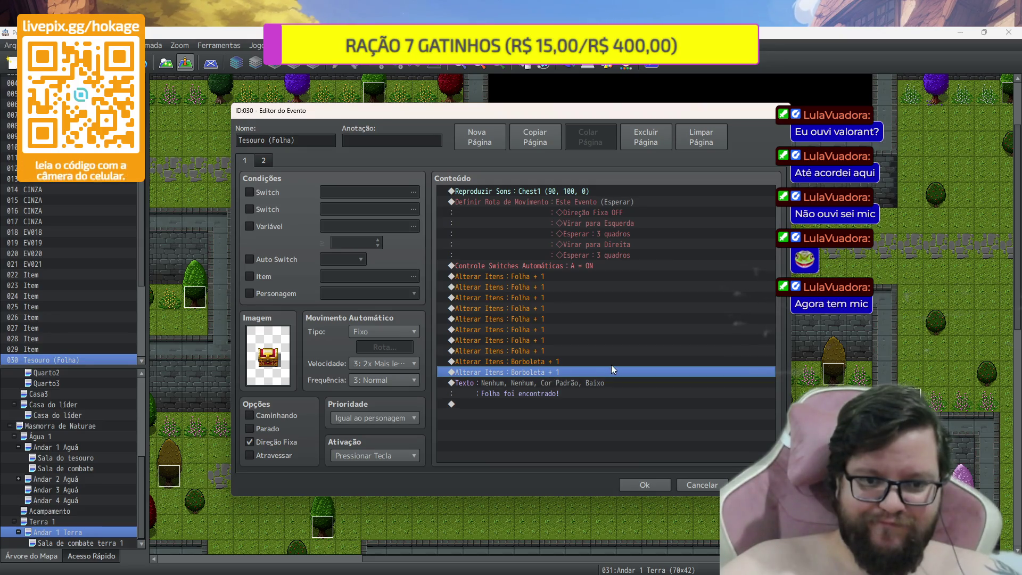
{"action": "key", "text": "ctrl+v"}
Change the last Borboleta line to Caracol, duplicate it for two Caracol, and save the chest
{"action": "double_click", "coordinate": [556, 399]}
{"action": "key", "text": "Escape"}
{"action": "double_click", "coordinate": [560, 394]}
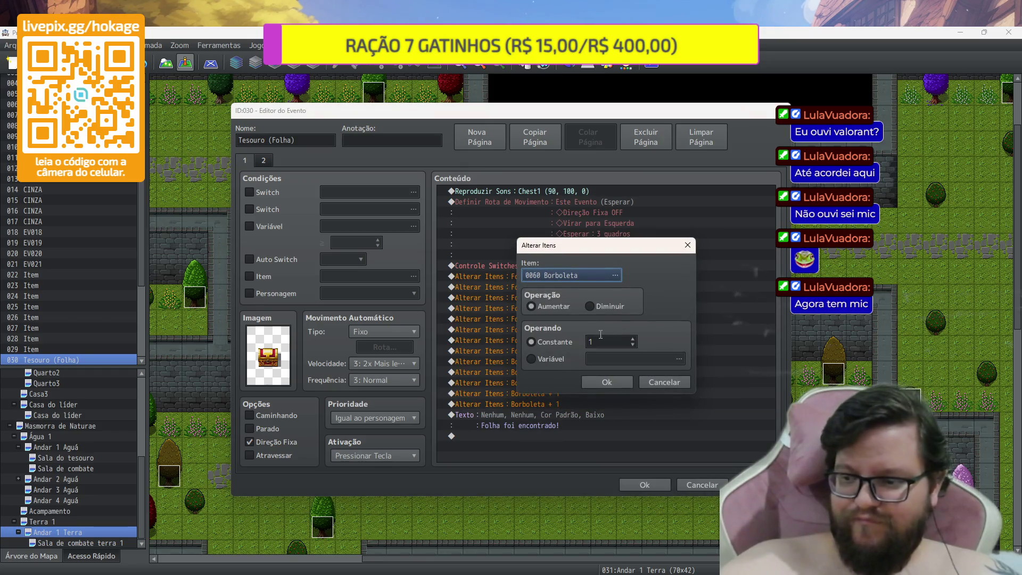
{"action": "left_click", "coordinate": [614, 275]}
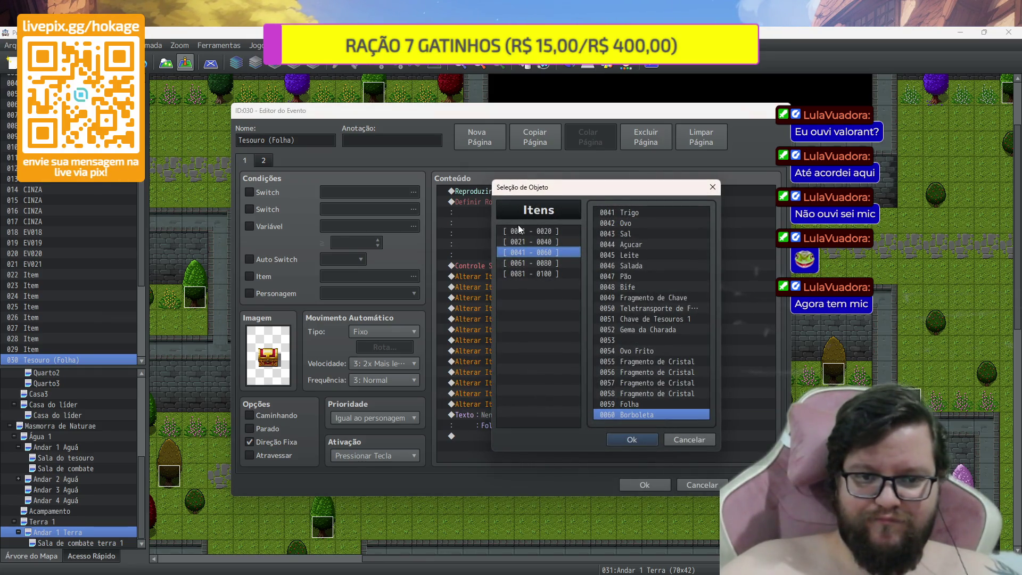
{"action": "left_click", "coordinate": [533, 263]}
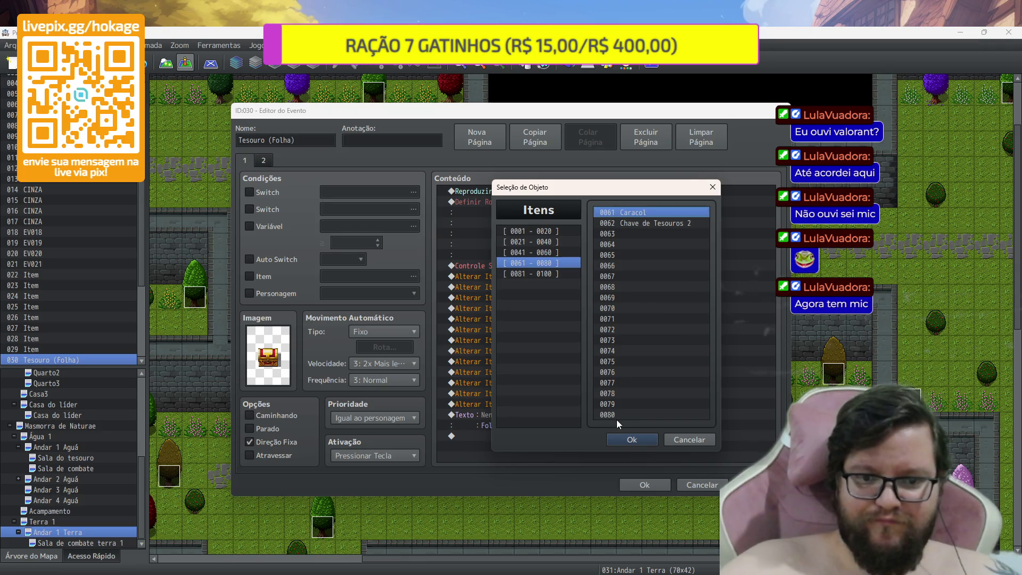
{"action": "left_click", "coordinate": [642, 442]}
{"action": "left_click", "coordinate": [607, 382]}
{"action": "key", "text": "ctrl+c"}
{"action": "key", "text": "ctrl+v"}
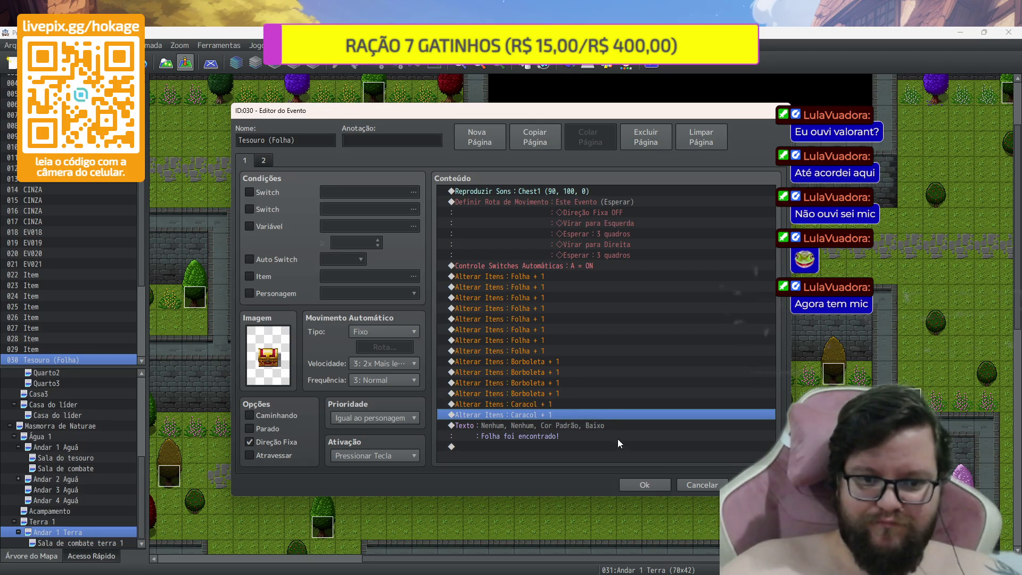
{"action": "left_click", "coordinate": [645, 485]}
{"action": "key", "text": "F5"}
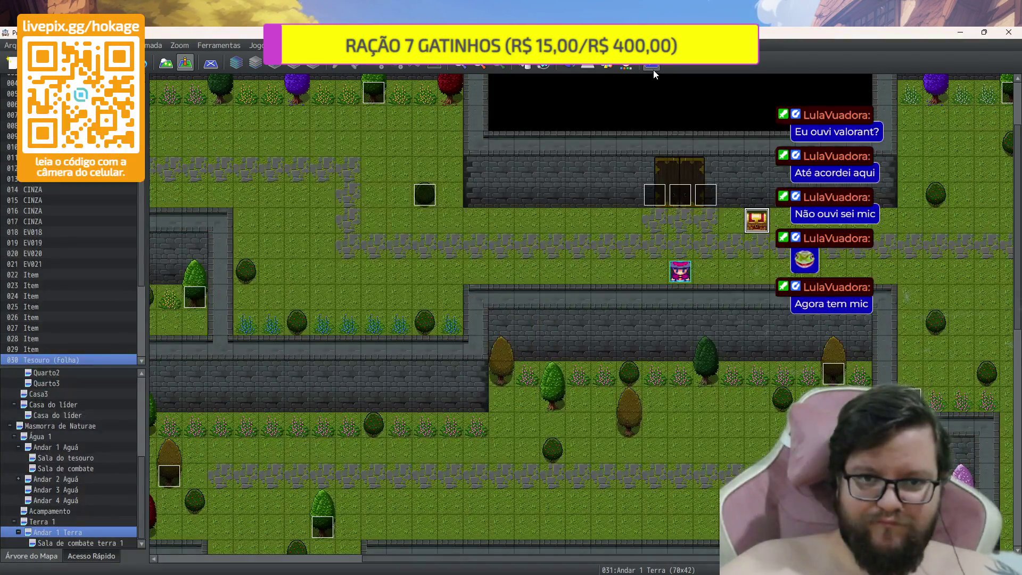
Launch a playtest as a new game and loot the treasure chest
{"action": "left_click", "coordinate": [486, 319]}
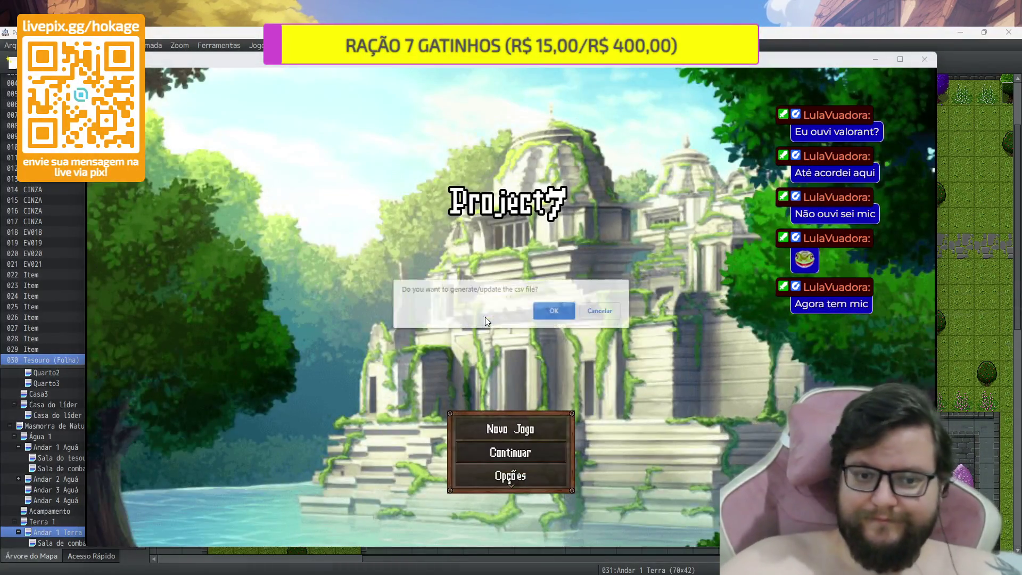
{"action": "key", "text": "Return"}
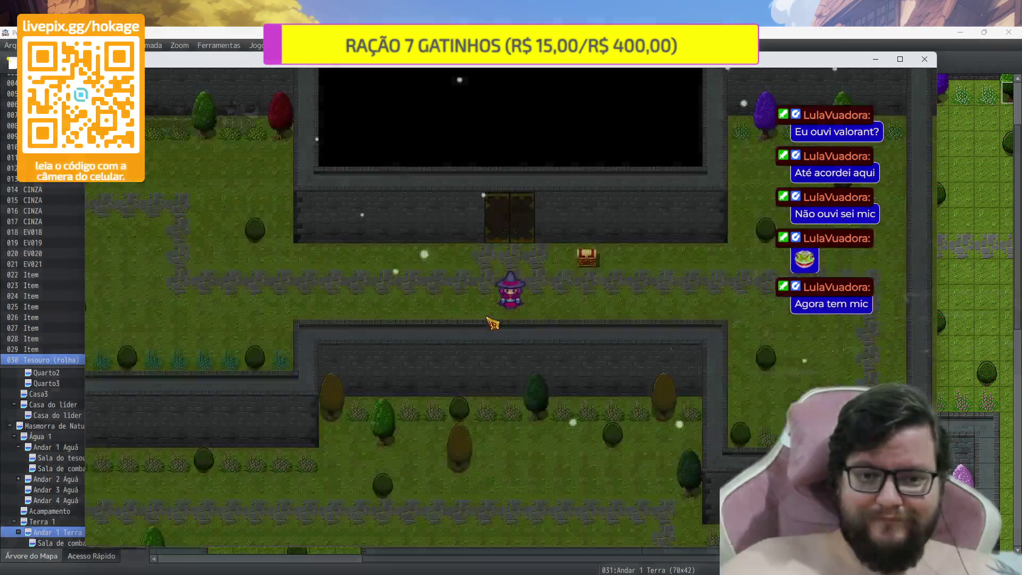
{"action": "key", "text": "Up"}
{"action": "key", "text": "Up"}
{"action": "key", "text": "Return"}
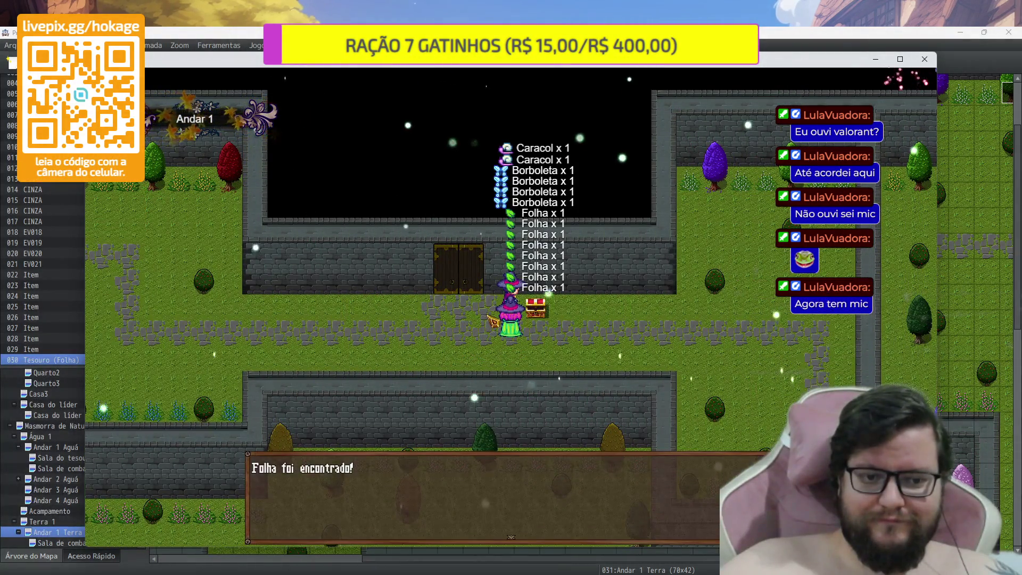
{"action": "key", "text": "Return"}
Walk the party through the combat garden, past the blue monster and pink trees
{"action": "key", "text": "Up"}
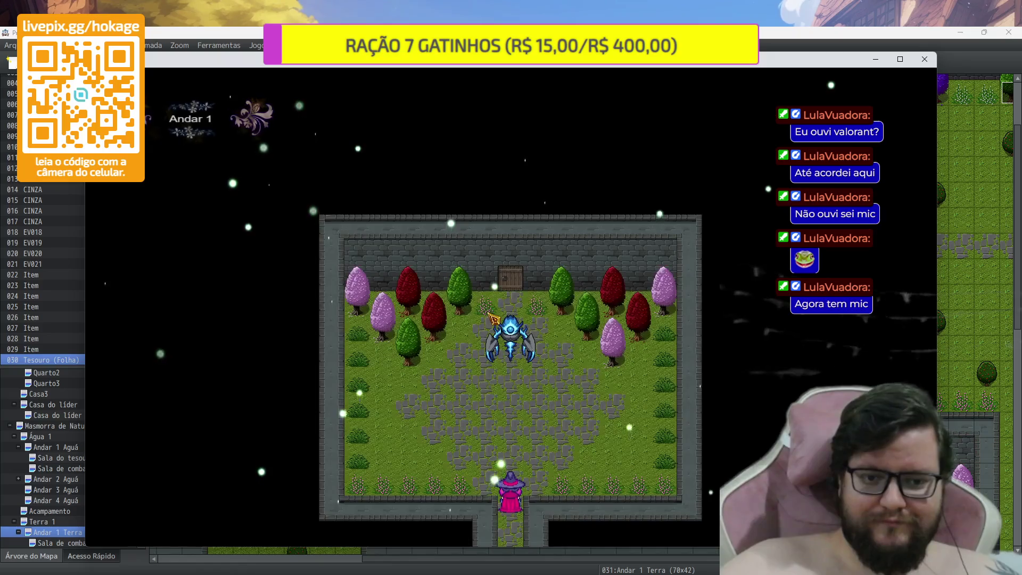
{"action": "key", "text": "Up"}
{"action": "key", "text": "Up"}
{"action": "key", "text": "Left"}
{"action": "key", "text": "Left"}
{"action": "key", "text": "Left"}
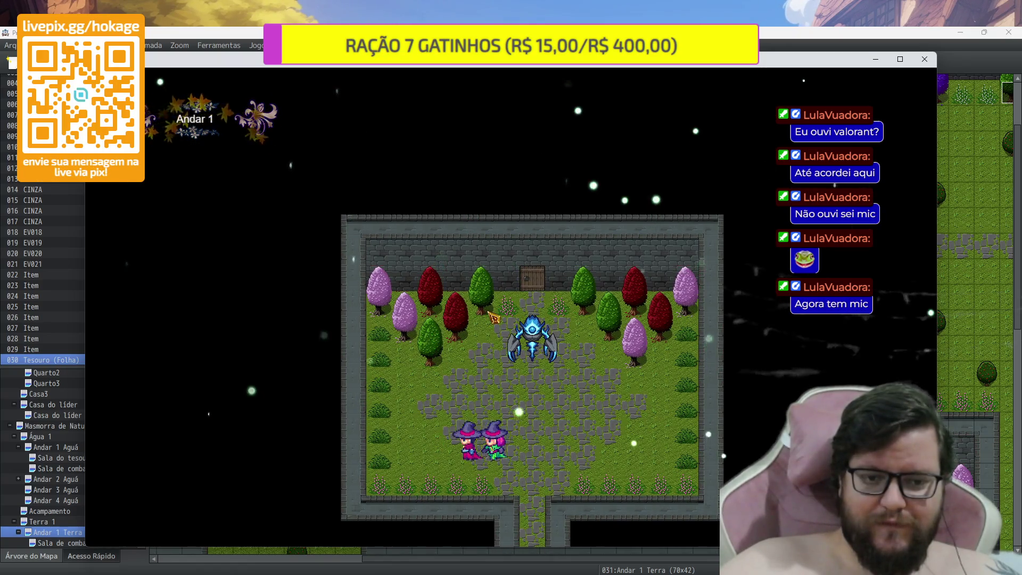
{"action": "key", "text": "Up"}
{"action": "key", "text": "Up"}
{"action": "key", "text": "Up"}
{"action": "key", "text": "Right"}
{"action": "key", "text": "Right"}
{"action": "key", "text": "Right"}
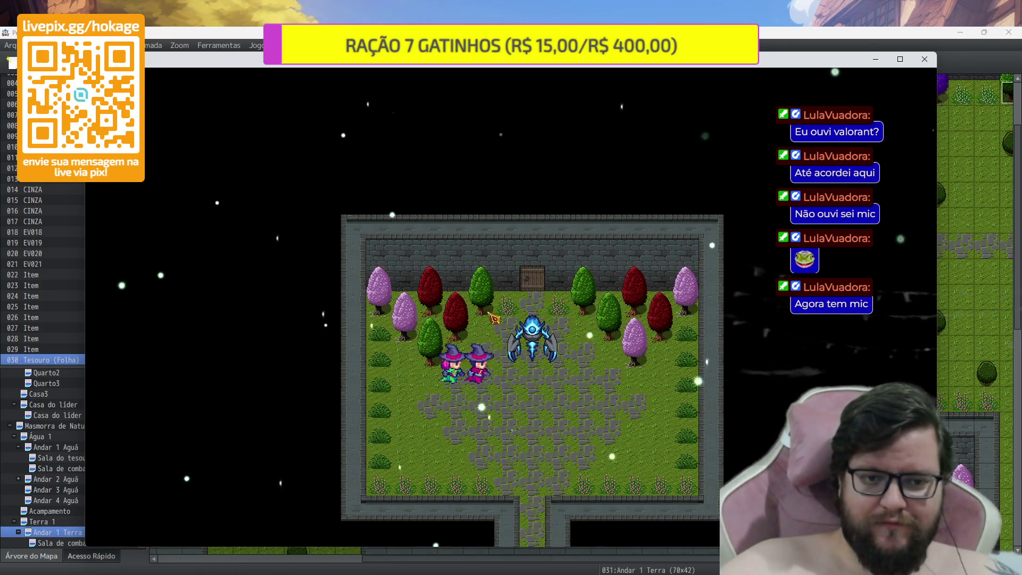
{"action": "key", "text": "Up"}
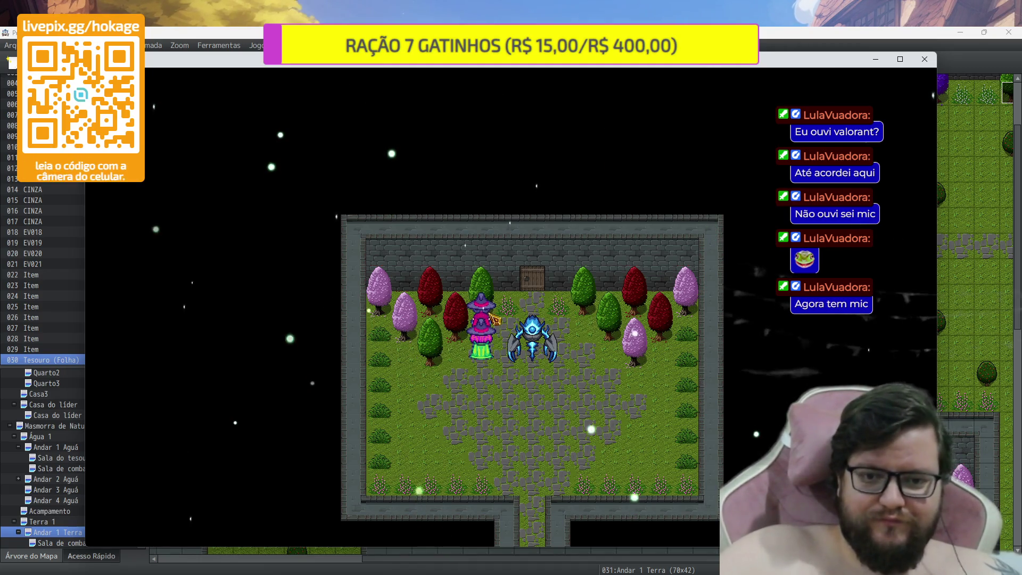
{"action": "key", "text": "Down"}
{"action": "key", "text": "Down"}
{"action": "key", "text": "Down"}
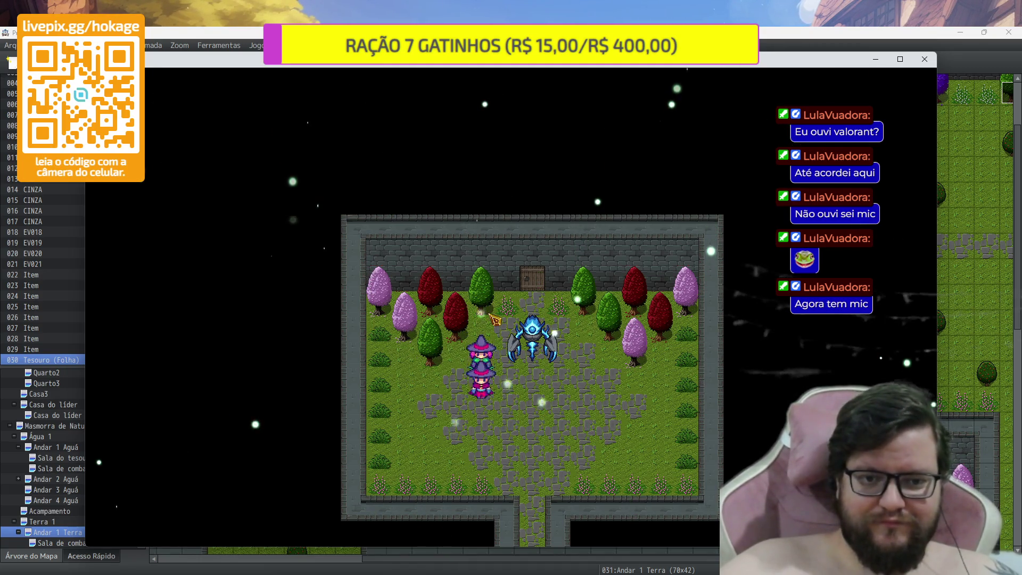
{"action": "key", "text": "Right"}
{"action": "key", "text": "Right"}
{"action": "key", "text": "Right"}
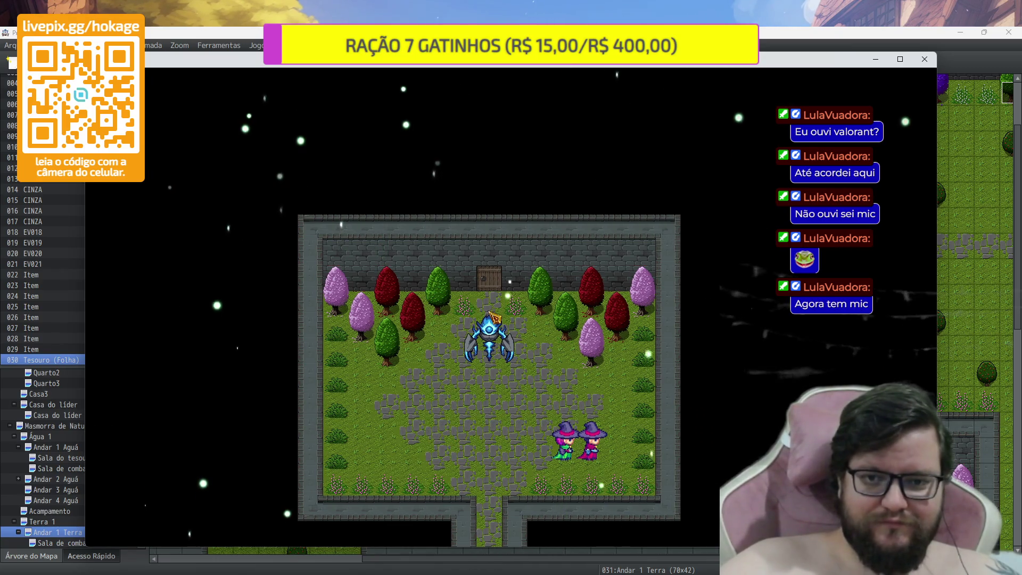
{"action": "key", "text": "Right"}
{"action": "key", "text": "Up"}
{"action": "key", "text": "Up"}
{"action": "key", "text": "Up"}
{"action": "key", "text": "Down"}
{"action": "key", "text": "Down"}
{"action": "key", "text": "Down"}
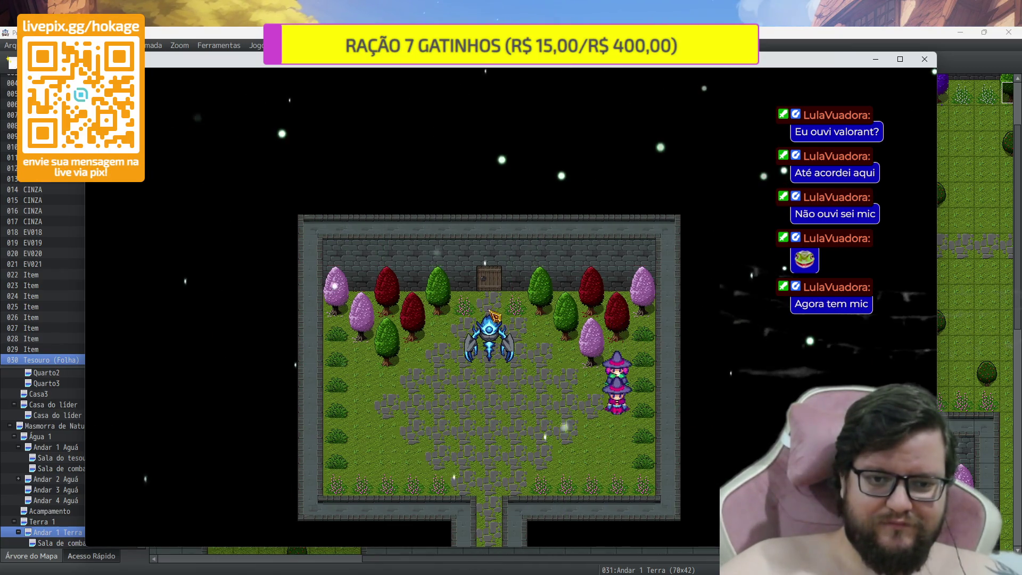
{"action": "key", "text": "Left"}
{"action": "key", "text": "Left"}
{"action": "key", "text": "Left"}
{"action": "key", "text": "Up"}
{"action": "key", "text": "Up"}
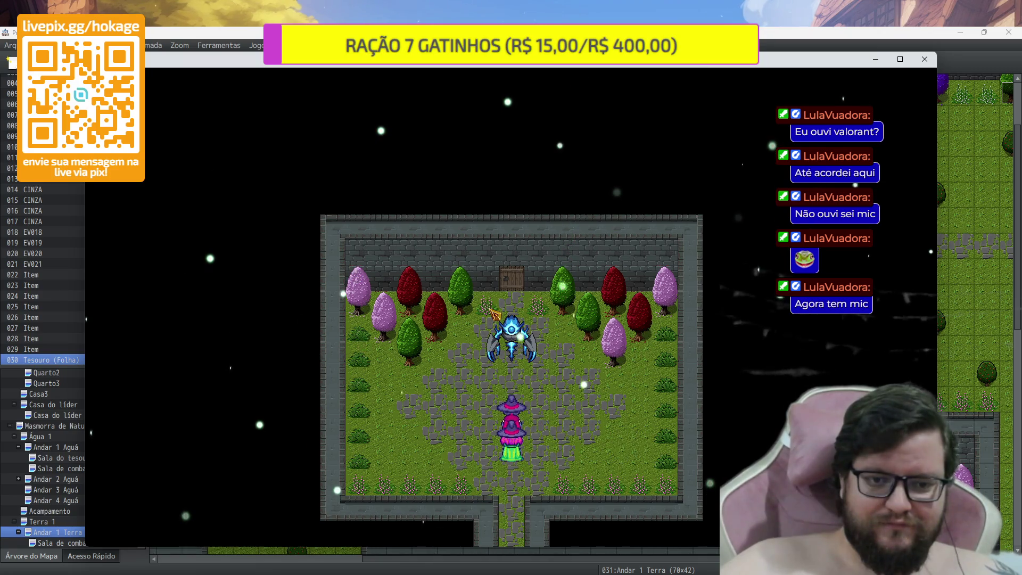
Try the arena door, confirm it requires Chave de Tesouros 2, then close the playtest
{"action": "key", "text": "Up"}
{"action": "key", "text": "Up"}
{"action": "key", "text": "Up"}
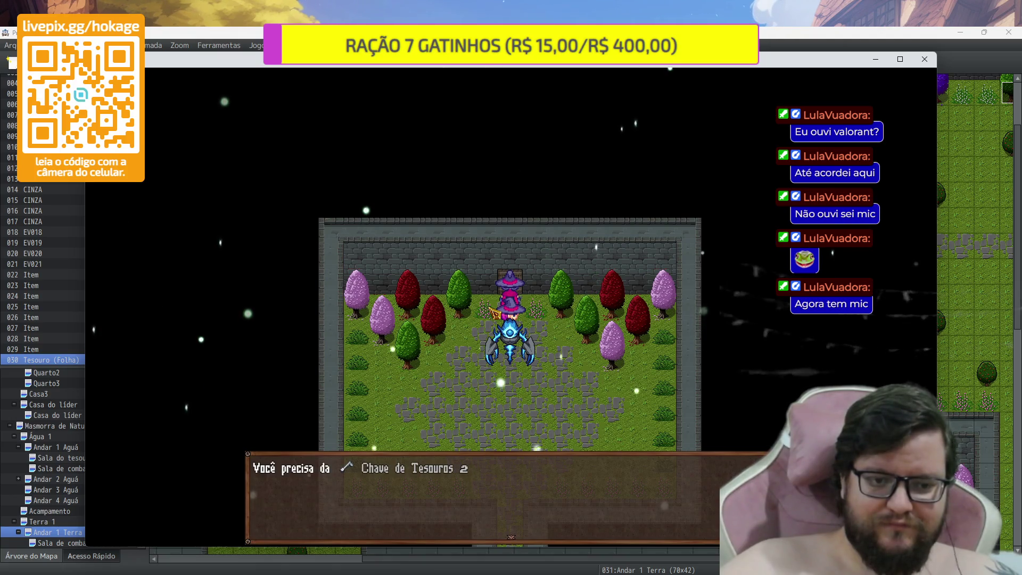
{"action": "key", "text": "Return"}
{"action": "key", "text": "Down"}
{"action": "key", "text": "Right"}
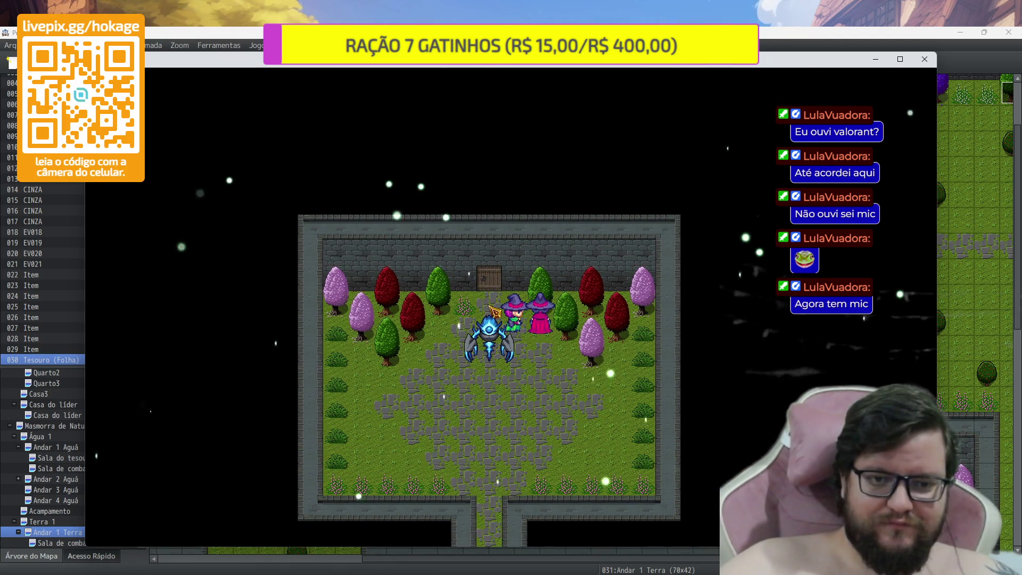
{"action": "key", "text": "Left"}
{"action": "key", "text": "Down"}
{"action": "key", "text": "Down"}
{"action": "key", "text": "Down"}
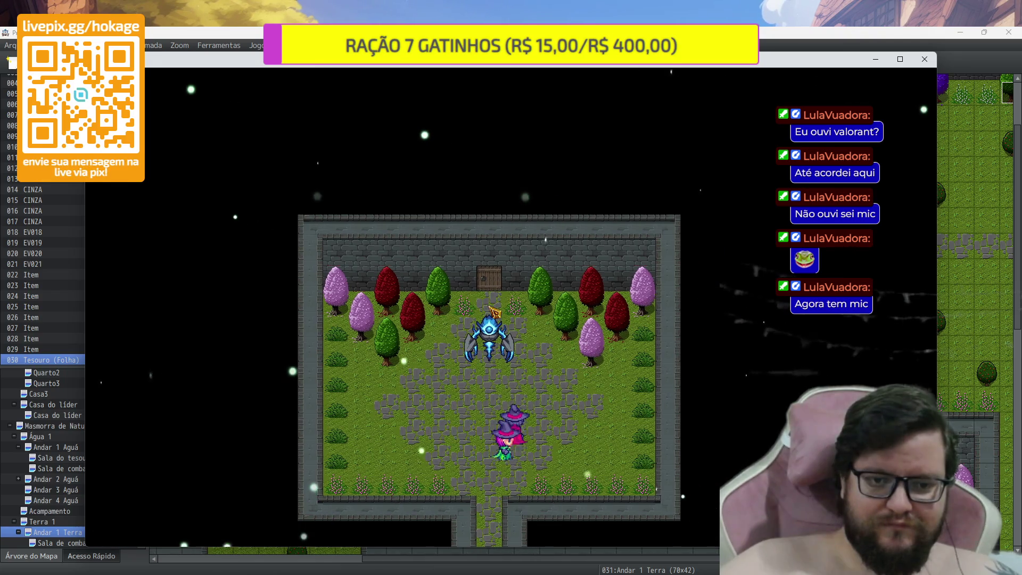
{"action": "key", "text": "Right"}
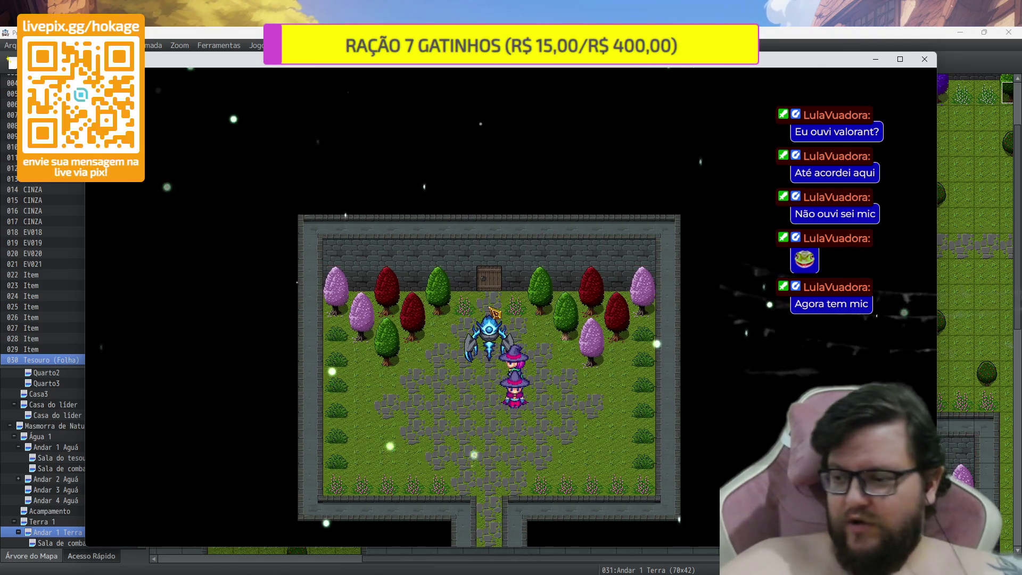
{"action": "key", "text": "Down"}
{"action": "key", "text": "Down"}
{"action": "key", "text": "Left"}
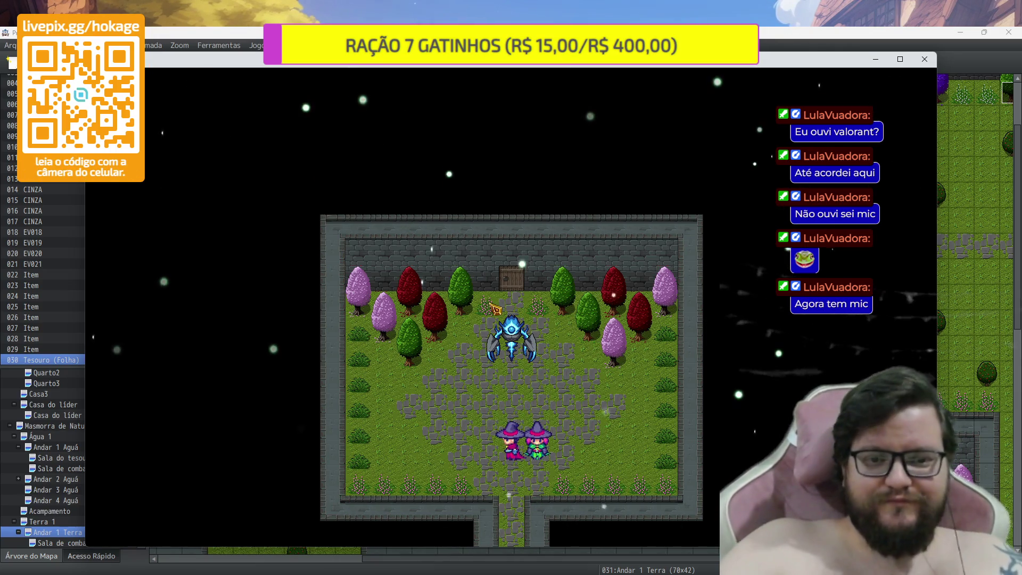
{"action": "key", "text": "Left"}
{"action": "key", "text": "Down"}
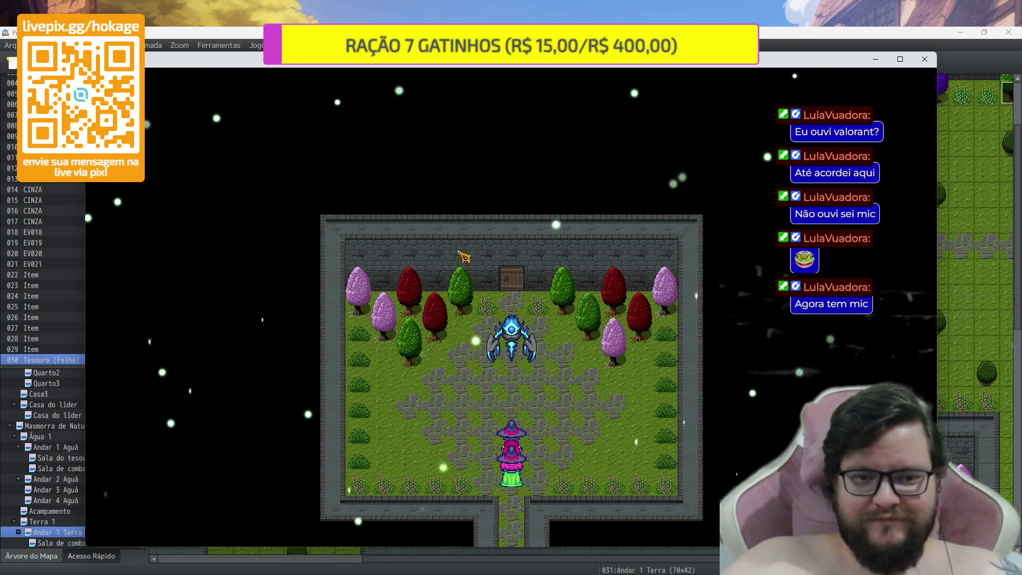
{"action": "left_click", "coordinate": [925, 60]}
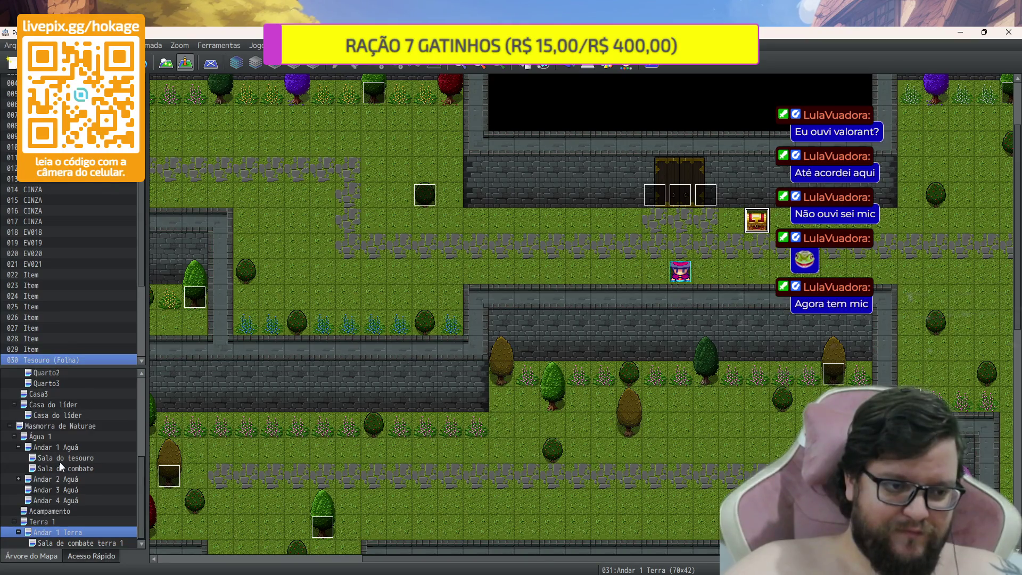
Copy the water floor's Sala do tesouro map and paste it under Andar 1 Terra
{"action": "left_click", "coordinate": [72, 456]}
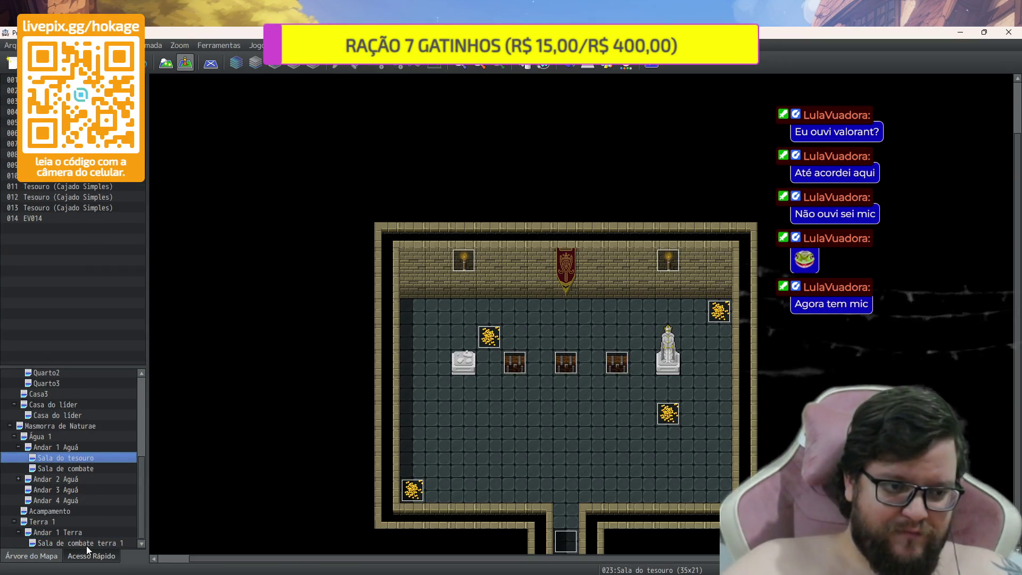
{"action": "left_click", "coordinate": [74, 533]}
{"action": "key", "text": "ctrl+v"}
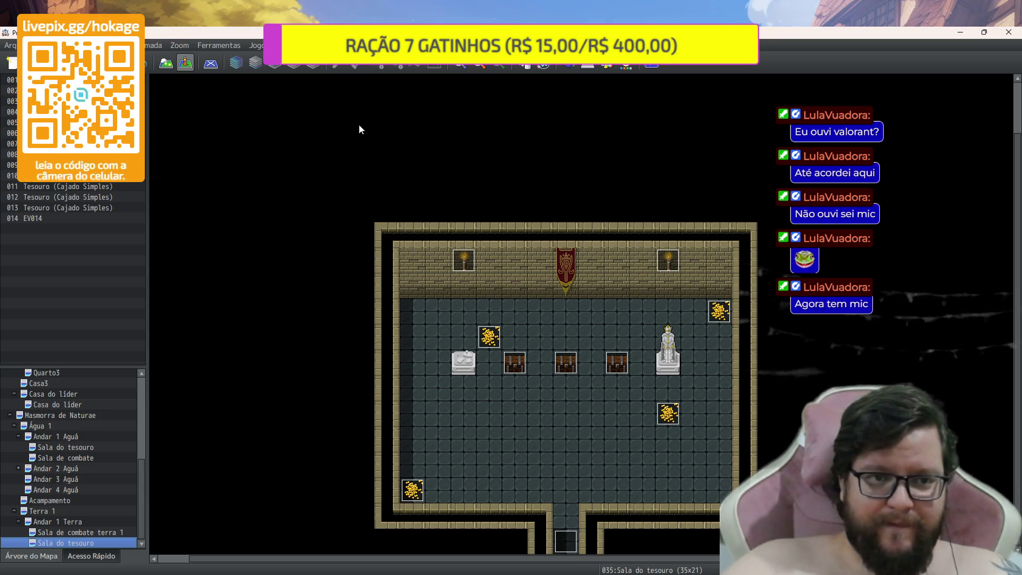
Paint a statue from tab B over the room's left altar
{"action": "left_click", "coordinate": [169, 59]}
{"action": "scroll", "coordinate": [58, 282], "scroll_direction": "down", "scroll_amount": 5}
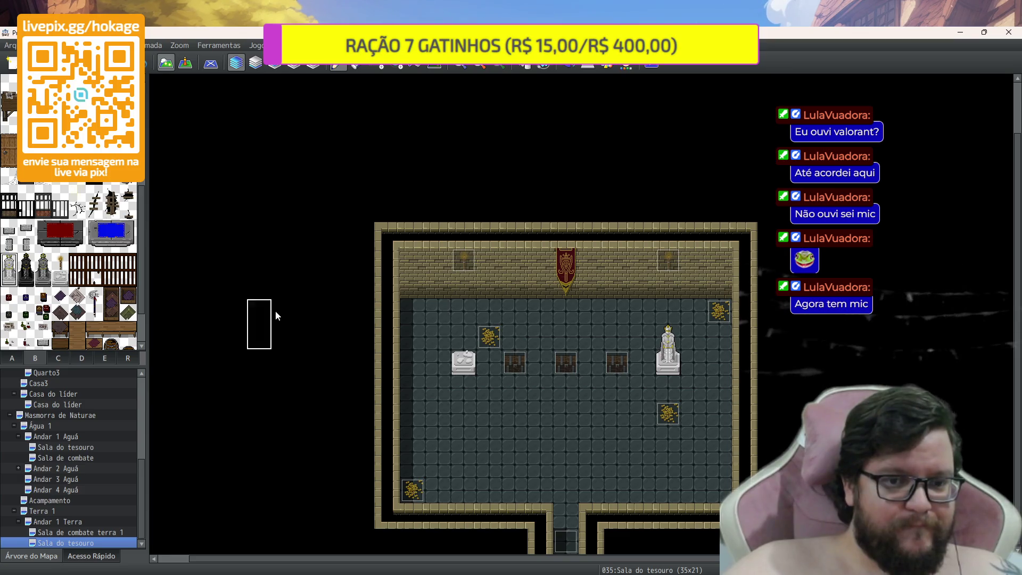
{"action": "left_click", "coordinate": [456, 339]}
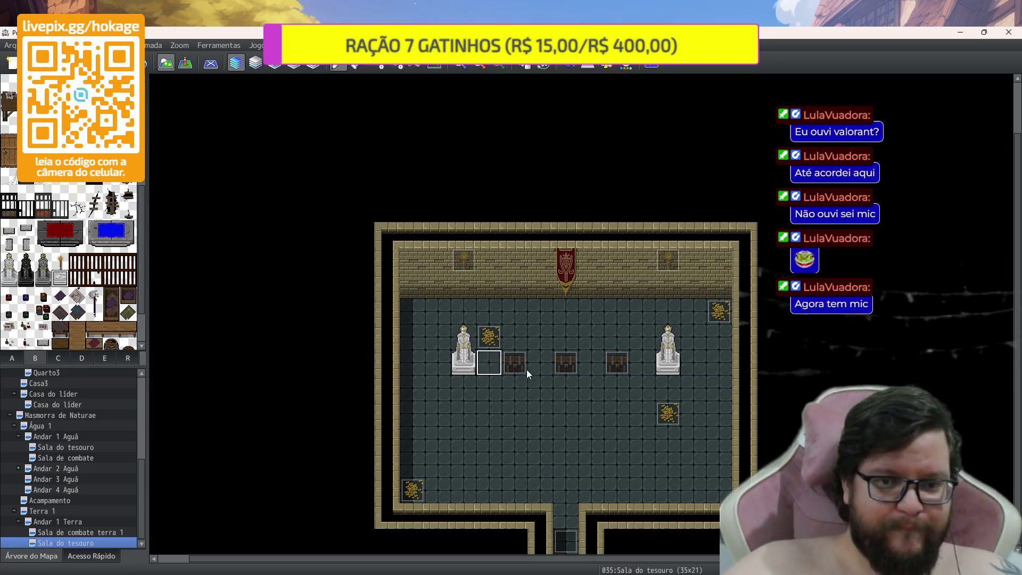
{"action": "left_click", "coordinate": [670, 364]}
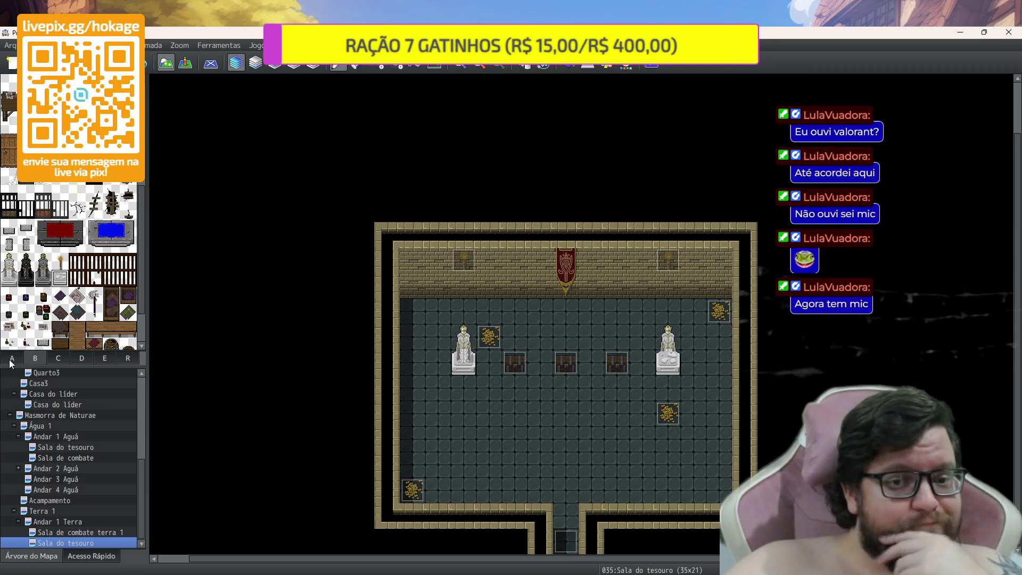
{"action": "left_click", "coordinate": [12, 359]}
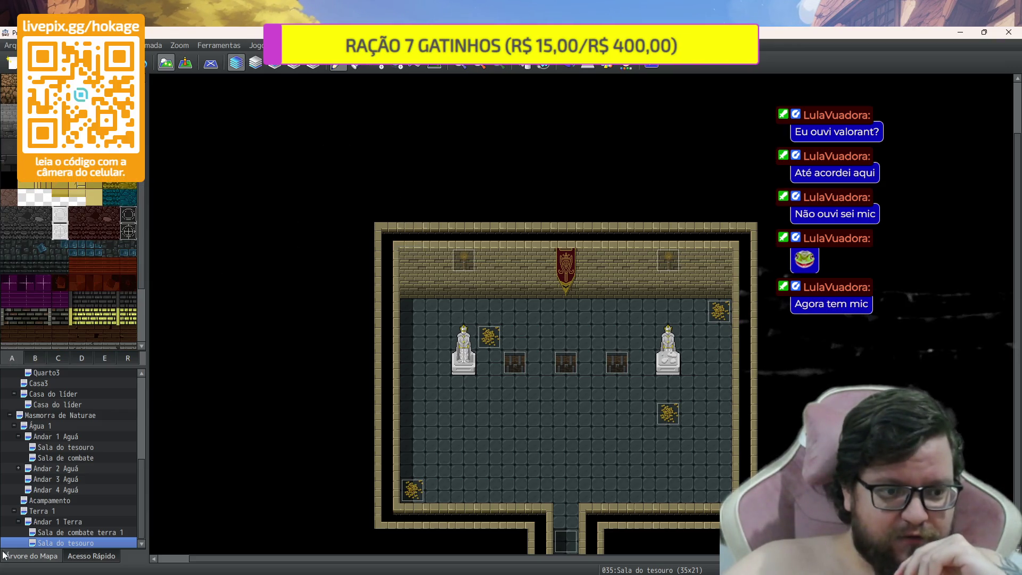
Set the copied Sala do tesouro's tileset to 0002 Exterior, keeping Caverns of Shadow as BGM
{"action": "right_click", "coordinate": [45, 543]}
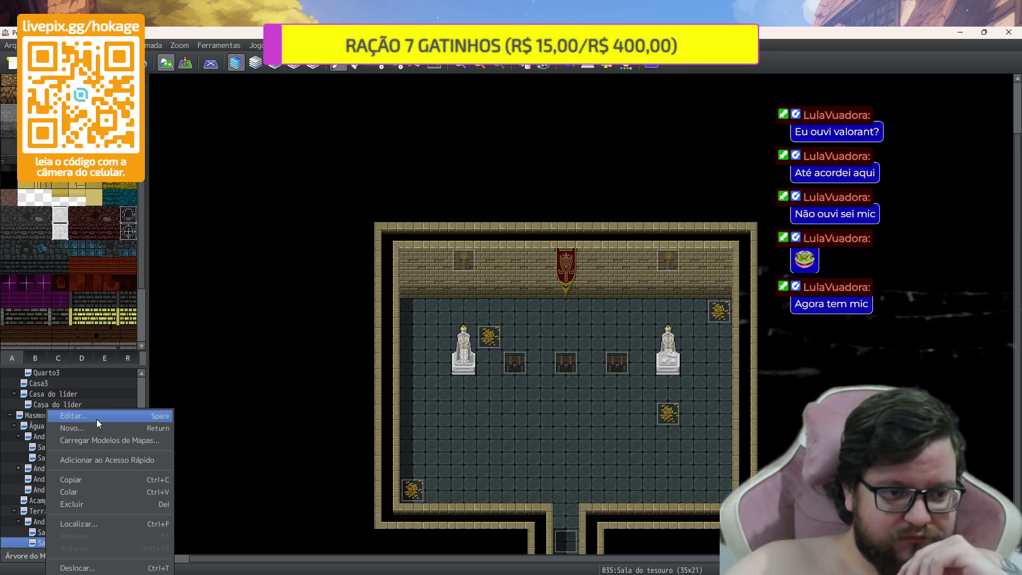
{"action": "left_click", "coordinate": [97, 421]}
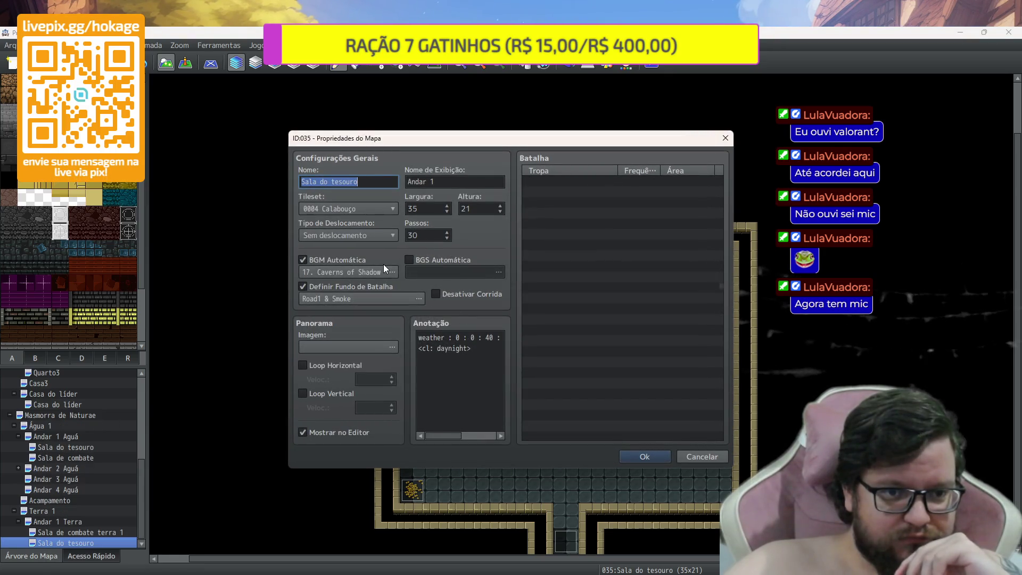
{"action": "left_click", "coordinate": [377, 274]}
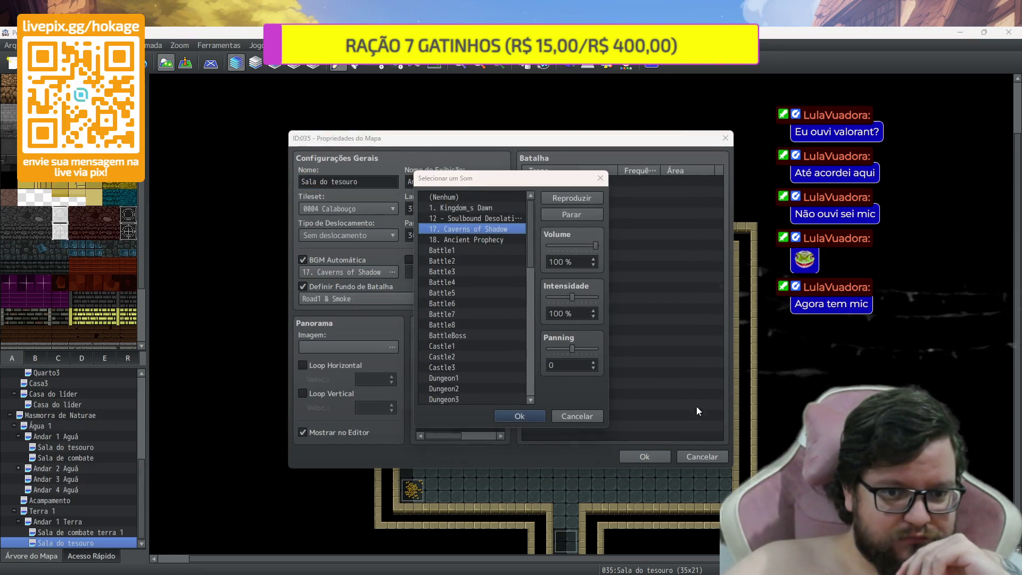
{"action": "left_click", "coordinate": [577, 416]}
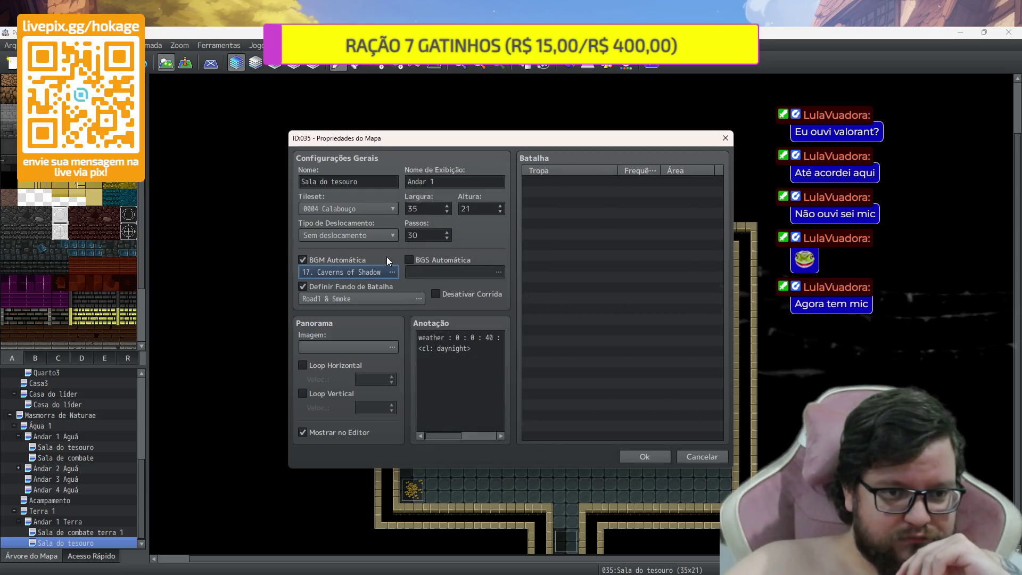
{"action": "left_click", "coordinate": [372, 212]}
{"action": "left_click", "coordinate": [371, 231]}
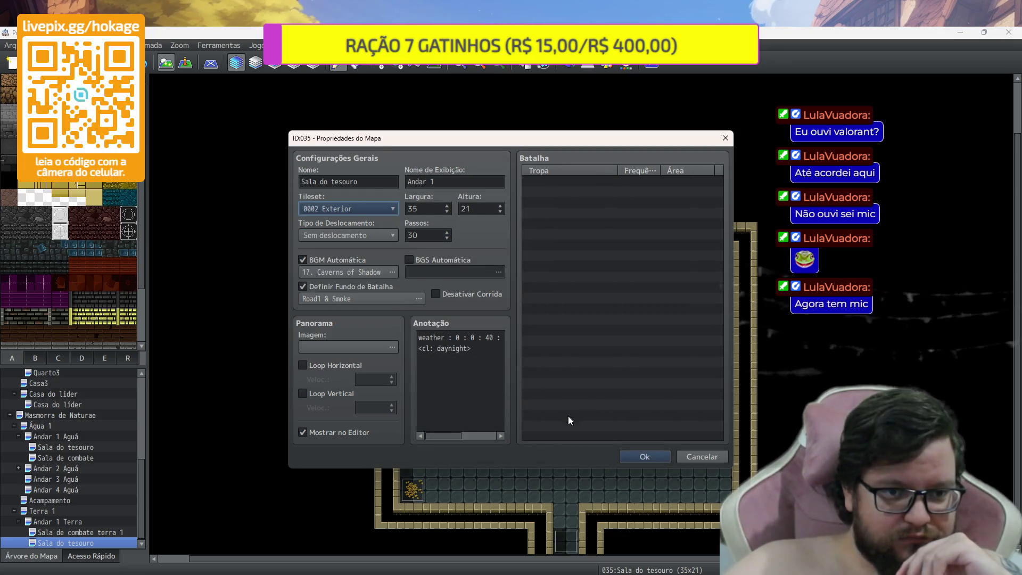
{"action": "left_click", "coordinate": [642, 456]}
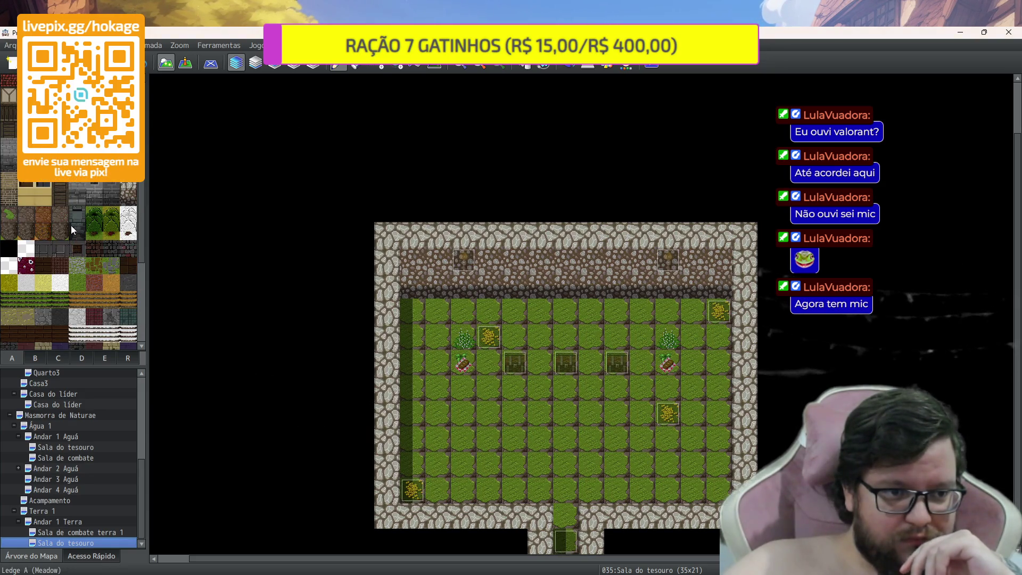
Paint grey stone wall along the room's top, right, bottom and left edges, undoing an overshoot
{"action": "left_click_drag", "start_coordinate": [397, 239], "coordinate": [629, 230]}
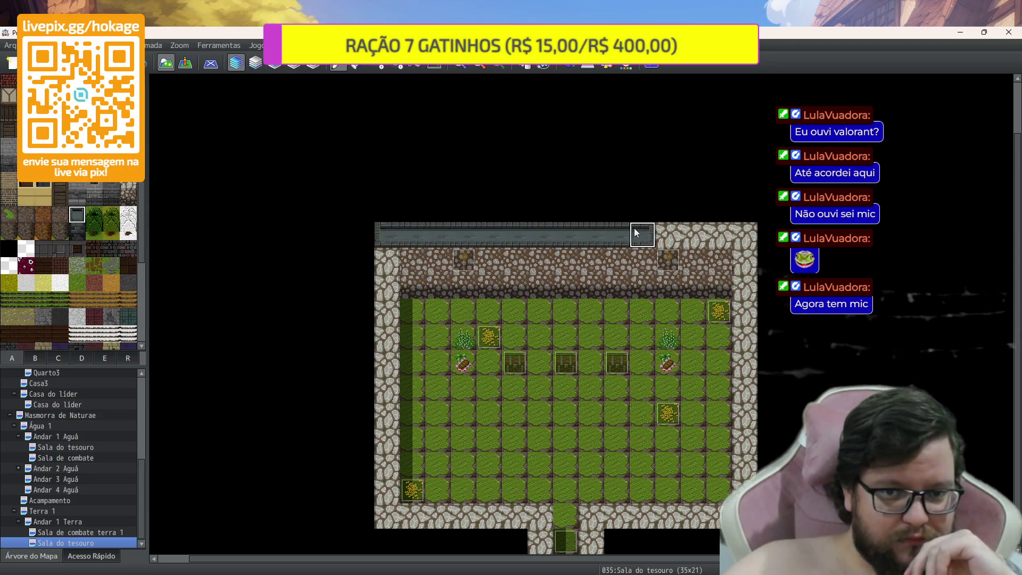
{"action": "mouse_move", "coordinate": [724, 234]}
{"action": "left_mouse_down"}
{"action": "mouse_move", "coordinate": [739, 230]}
{"action": "mouse_move", "coordinate": [774, 431]}
{"action": "left_mouse_up"}
{"action": "key", "text": "ctrl+z"}
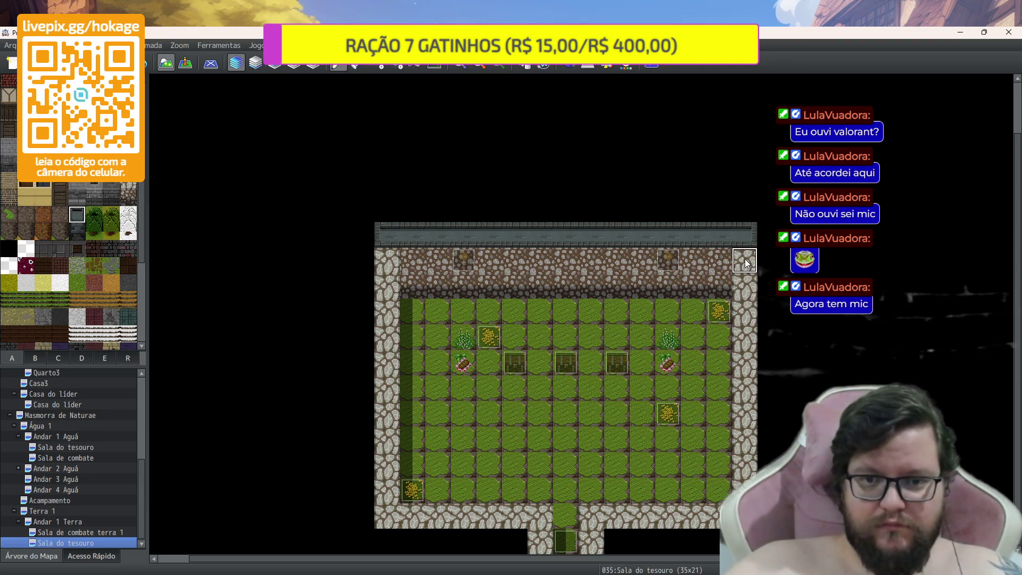
{"action": "key", "text": "ctrl+z"}
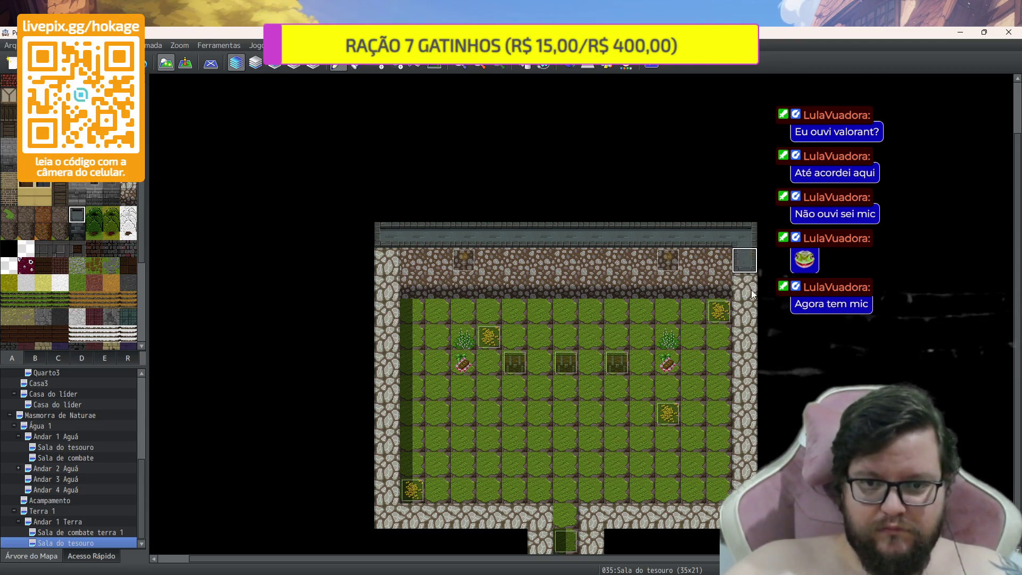
{"action": "left_click_drag", "start_coordinate": [753, 405], "coordinate": [746, 473]}
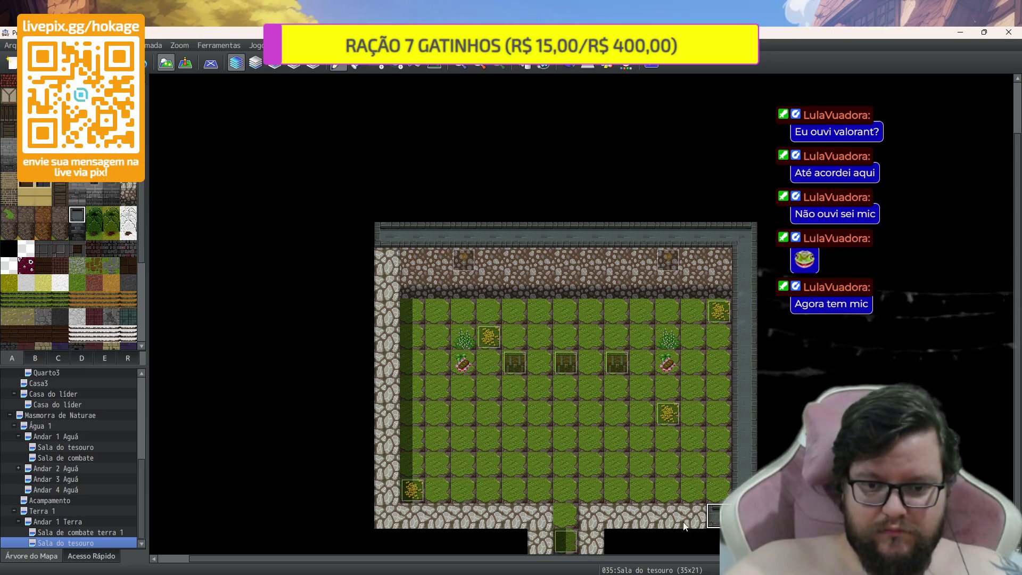
{"action": "left_click_drag", "start_coordinate": [698, 523], "coordinate": [623, 527]}
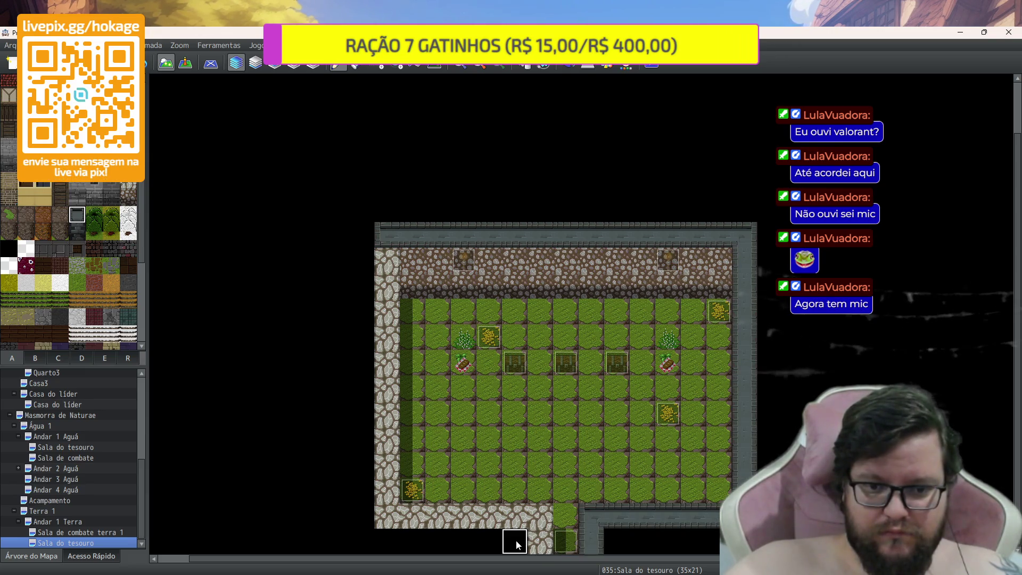
{"action": "left_click_drag", "start_coordinate": [538, 520], "coordinate": [404, 514]}
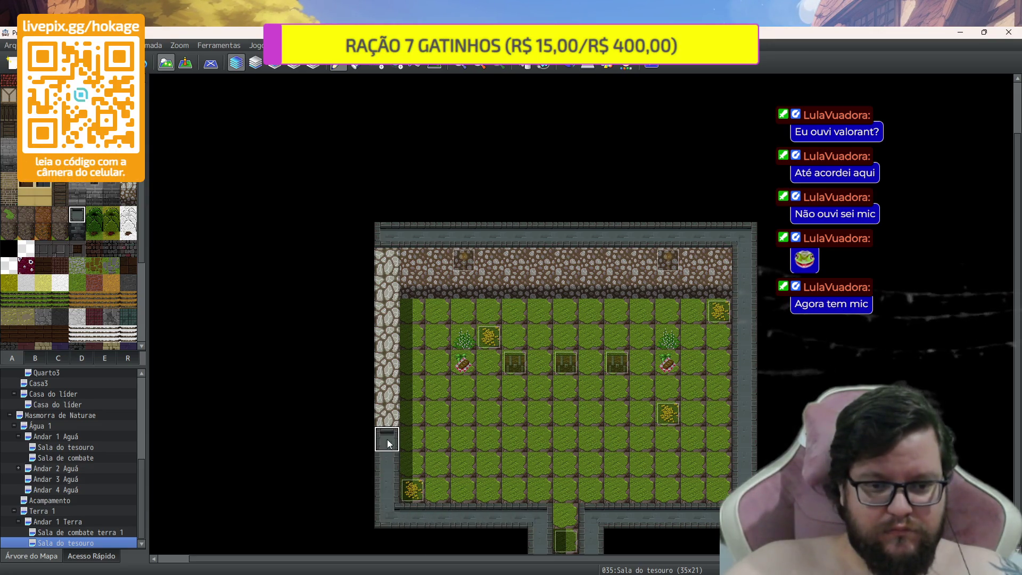
{"action": "left_click_drag", "start_coordinate": [387, 445], "coordinate": [387, 364]}
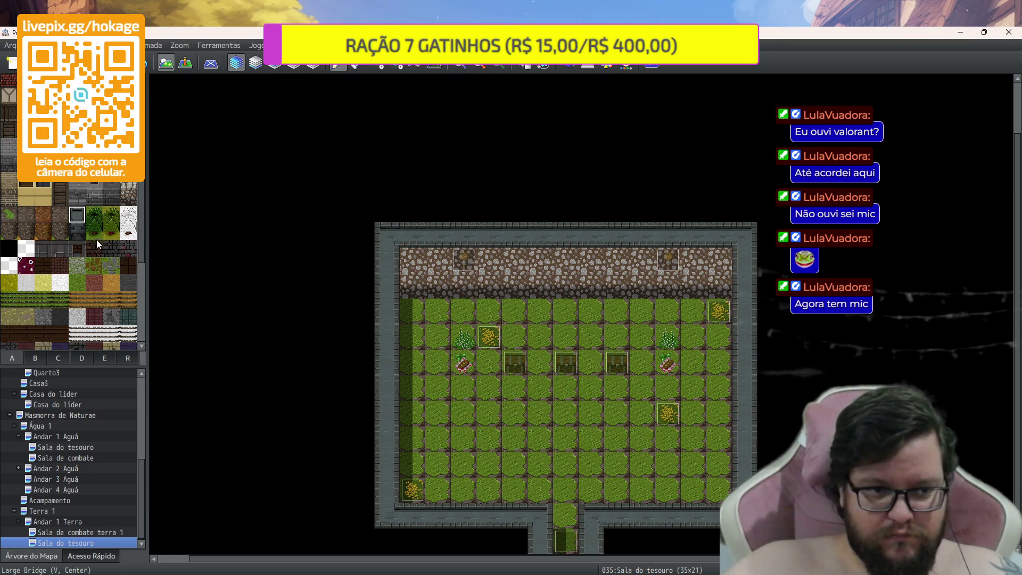
Cover the upper cobblestone strip with stone wall and make the grass floor mossy stone
{"action": "left_click", "coordinate": [78, 233]}
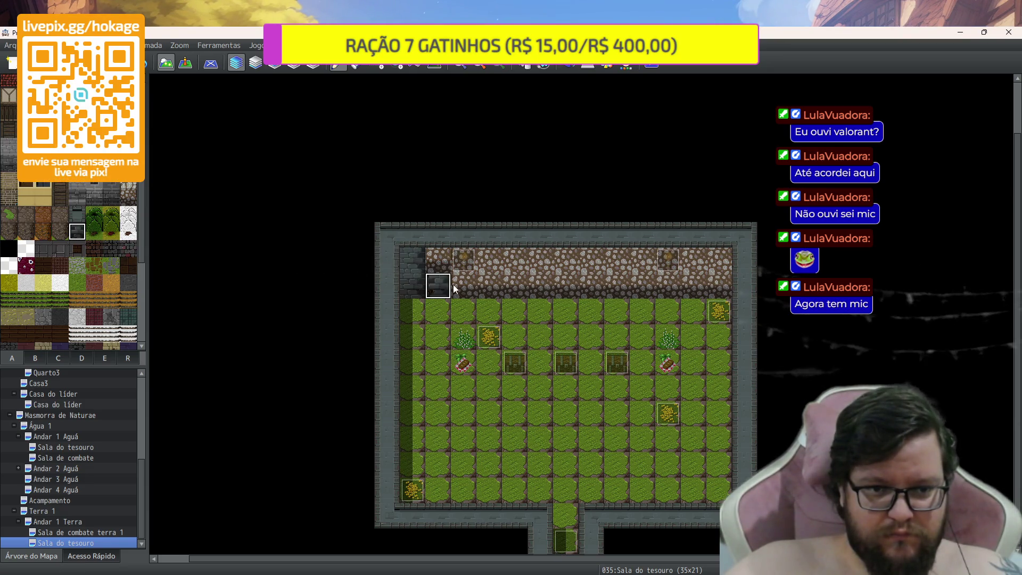
{"action": "left_click_drag", "start_coordinate": [445, 288], "coordinate": [677, 292]}
{"action": "left_click_drag", "start_coordinate": [621, 270], "coordinate": [431, 261]}
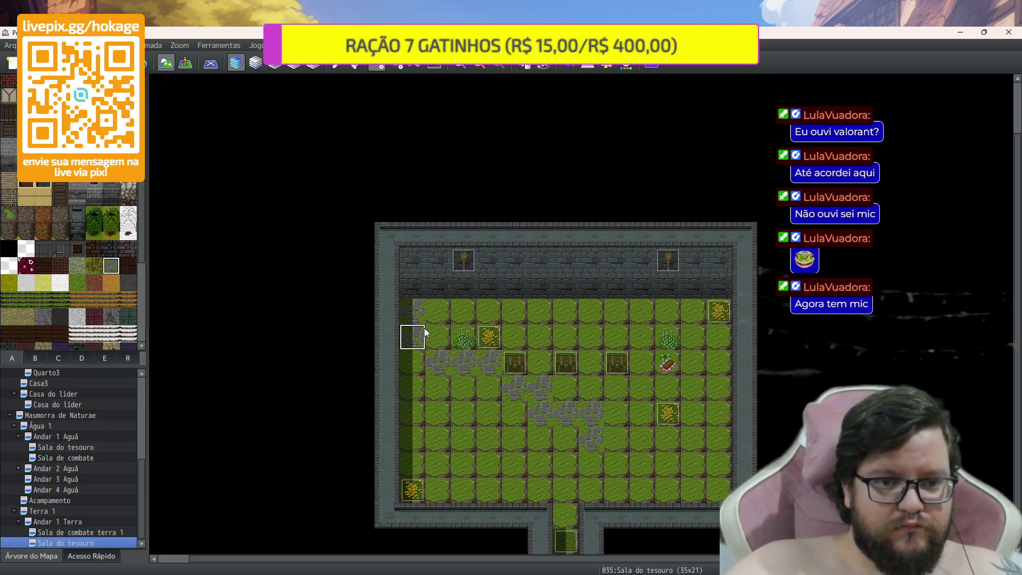
{"action": "mouse_move", "coordinate": [421, 317]}
{"action": "left_mouse_down"}
{"action": "mouse_move", "coordinate": [580, 448]}
{"action": "mouse_move", "coordinate": [714, 485]}
{"action": "left_mouse_up"}
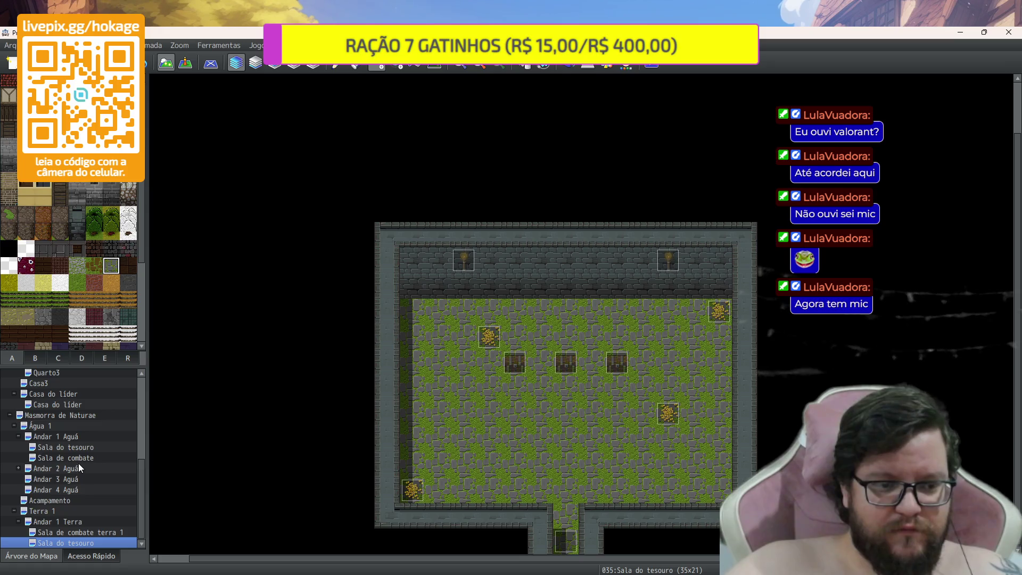
Check the Andar 1 Aguá treasure room, then paint the Terra room floor and corridor dark red
{"action": "left_click", "coordinate": [76, 449]}
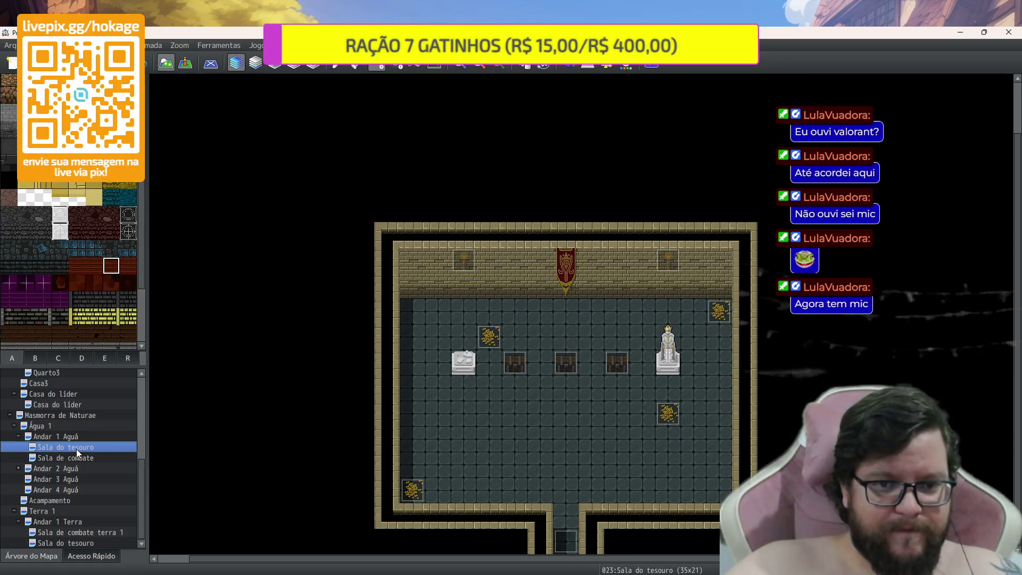
{"action": "left_click", "coordinate": [86, 543]}
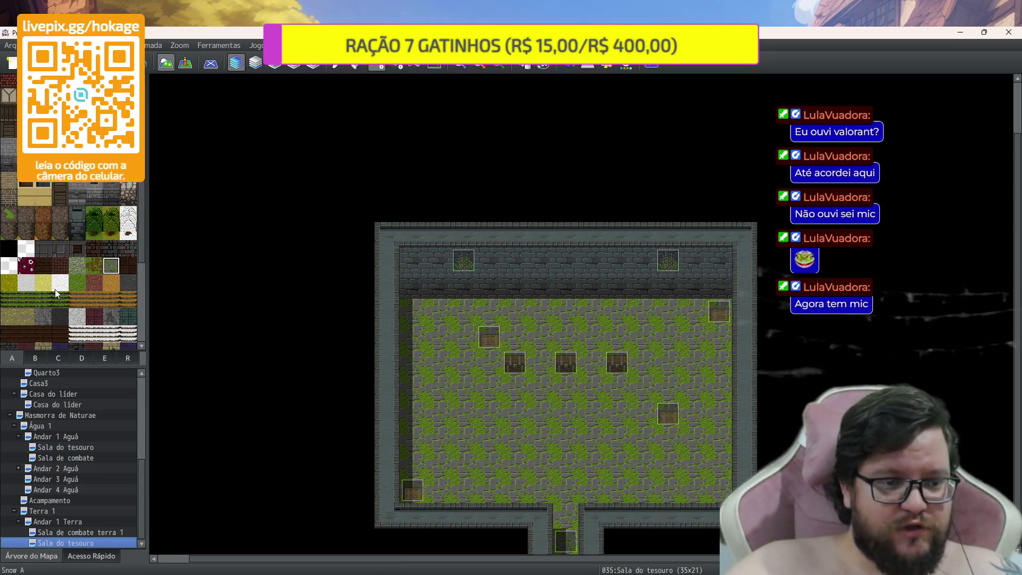
{"action": "scroll", "coordinate": [50, 315], "scroll_direction": "down", "scroll_amount": 3}
{"action": "scroll", "coordinate": [50, 309], "scroll_direction": "down", "scroll_amount": 1}
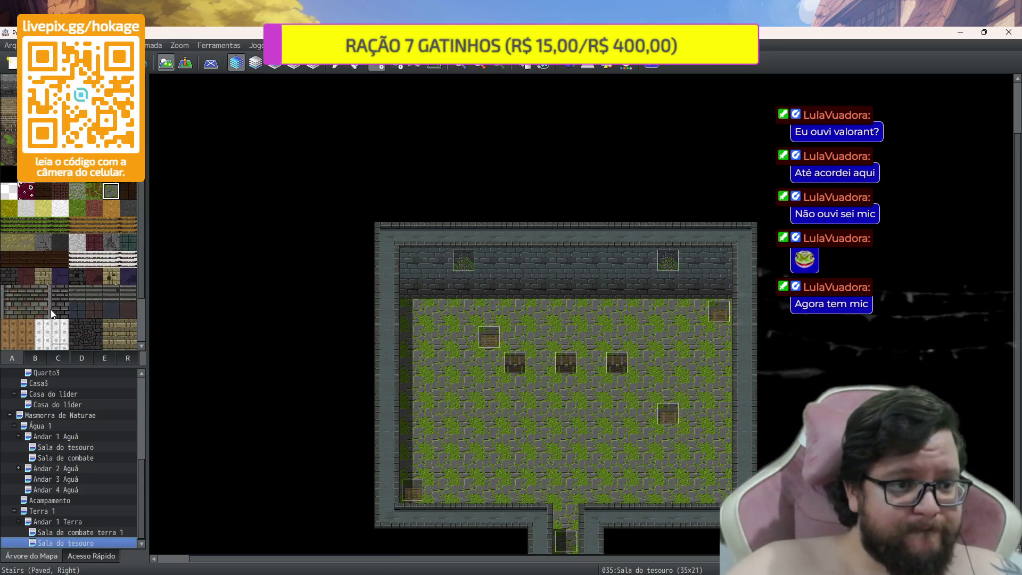
{"action": "left_click", "coordinate": [31, 276]}
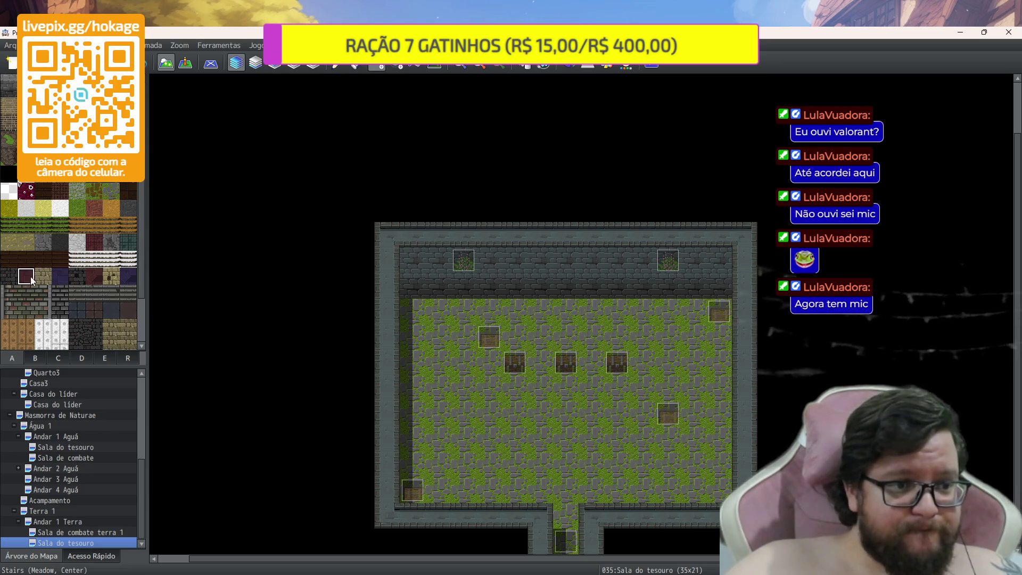
{"action": "mouse_move", "coordinate": [419, 309]}
{"action": "left_mouse_down"}
{"action": "mouse_move", "coordinate": [467, 349]}
{"action": "mouse_move", "coordinate": [646, 444]}
{"action": "mouse_move", "coordinate": [640, 470]}
{"action": "mouse_move", "coordinate": [727, 543]}
{"action": "mouse_move", "coordinate": [727, 495]}
{"action": "left_mouse_up"}
{"action": "left_click", "coordinate": [561, 520]}
{"action": "left_click", "coordinate": [563, 538]}
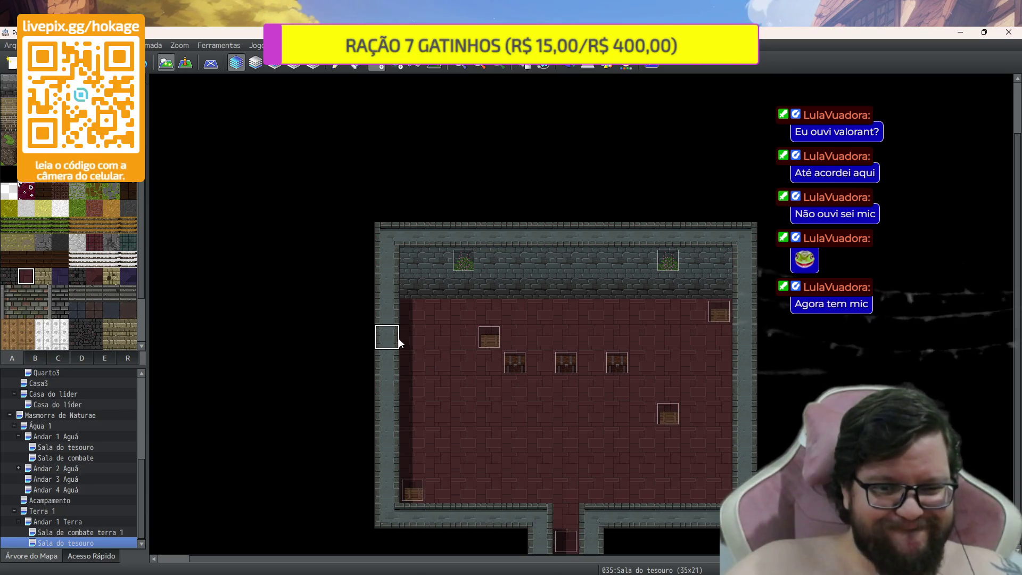
Repaint the floor with the dark brown tiled pattern, extending it into the doorway
{"action": "scroll", "coordinate": [94, 294], "scroll_direction": "down", "scroll_amount": 3}
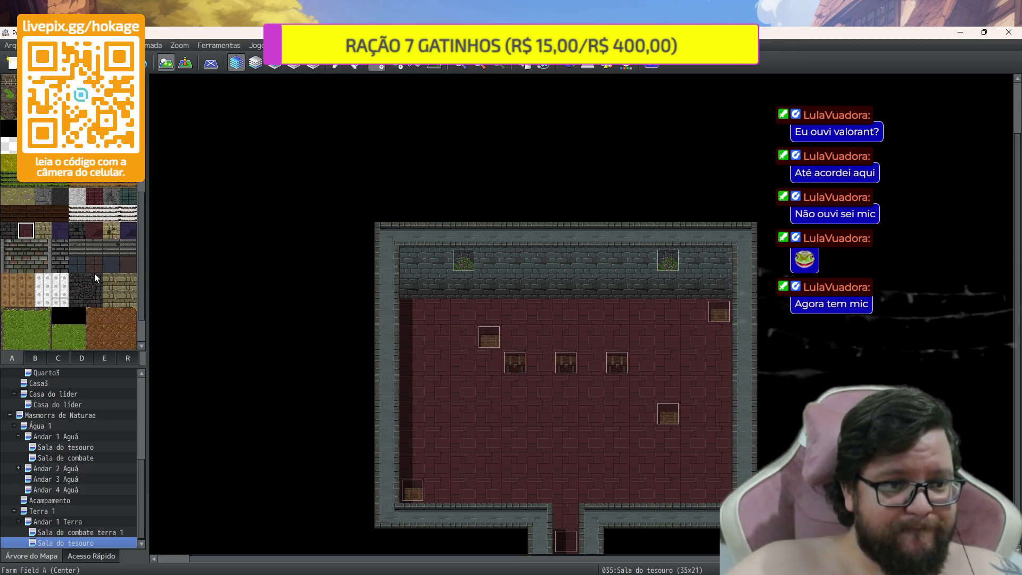
{"action": "left_click", "coordinate": [80, 265]}
{"action": "left_click_drag", "start_coordinate": [414, 312], "coordinate": [727, 494]}
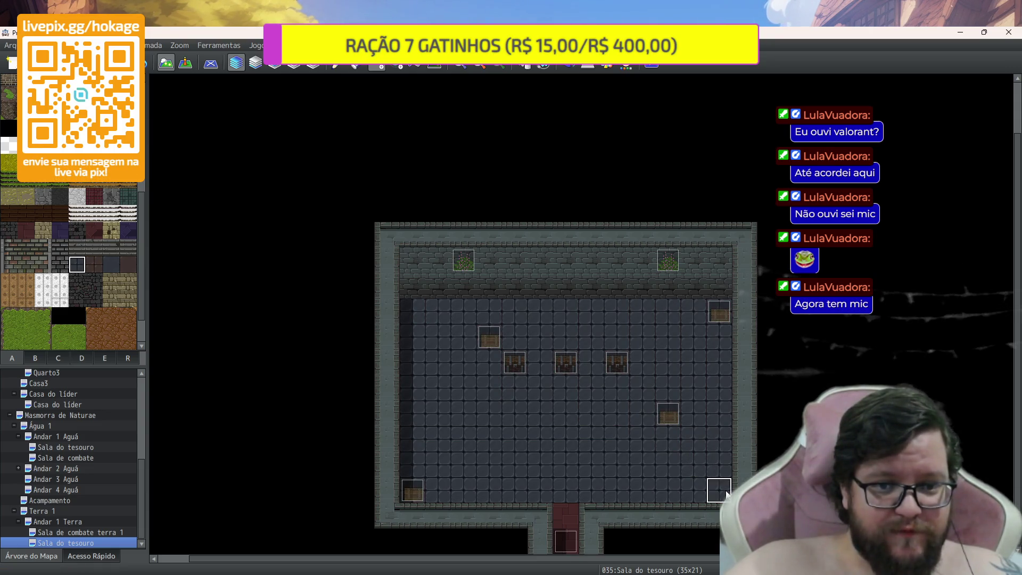
{"action": "key", "text": "ctrl+z"}
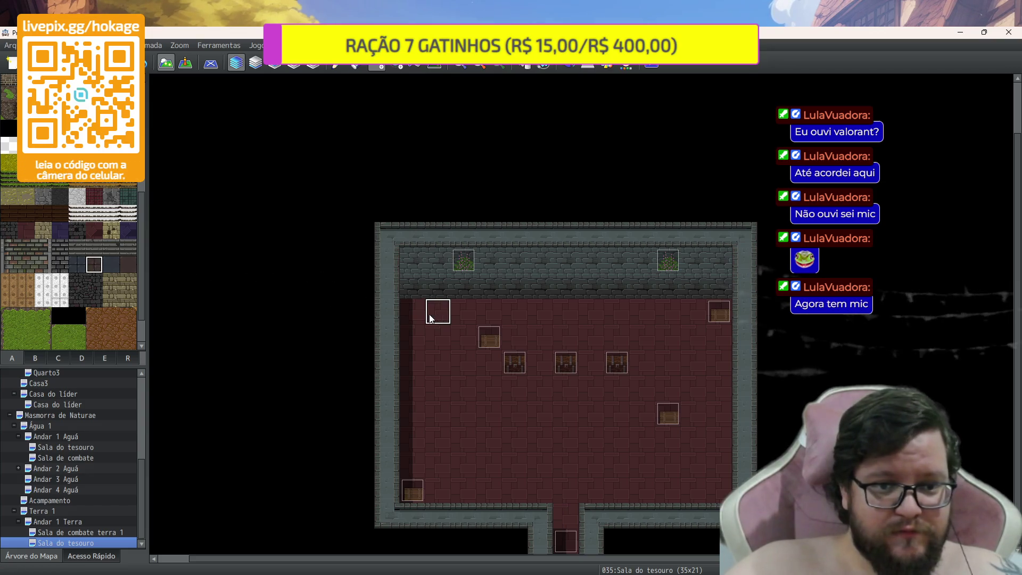
{"action": "left_click_drag", "start_coordinate": [455, 334], "coordinate": [724, 481]}
{"action": "left_click", "coordinate": [566, 515]}
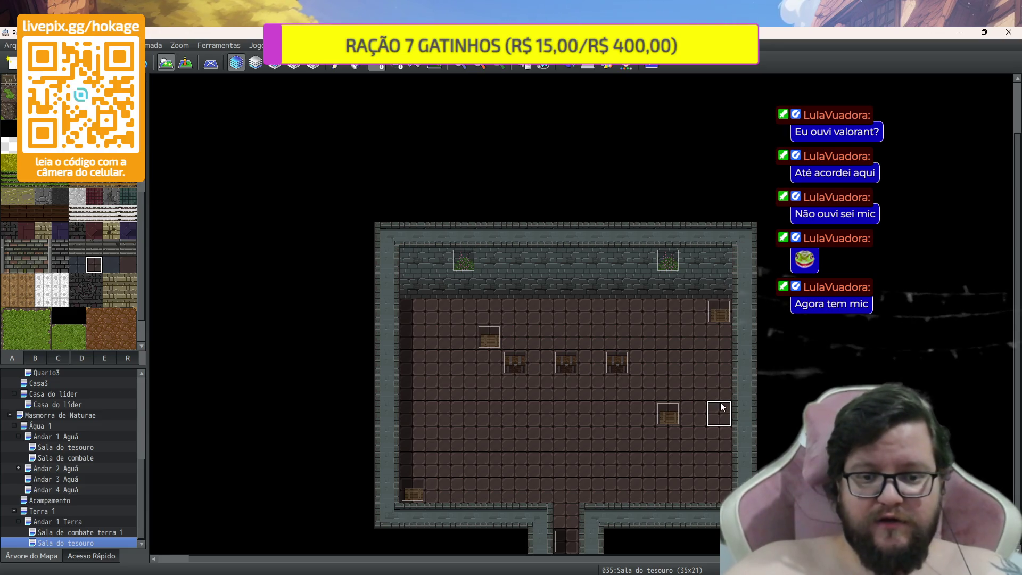
{"action": "left_click", "coordinate": [187, 62]}
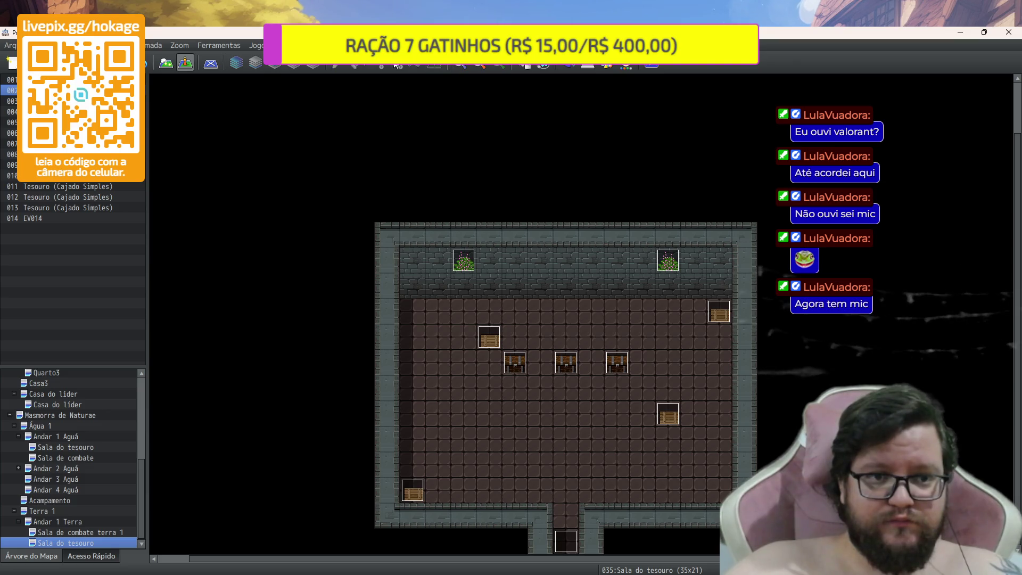
{"action": "key", "text": "F5"}
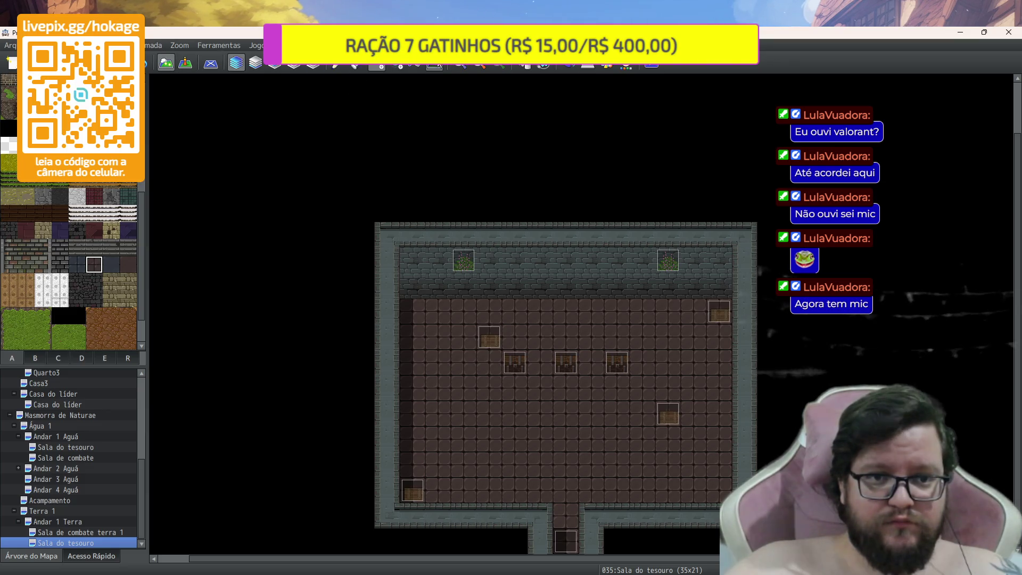
Fill the room's left floor column with the dark tiled floor
{"action": "left_click_drag", "start_coordinate": [411, 299], "coordinate": [418, 433]}
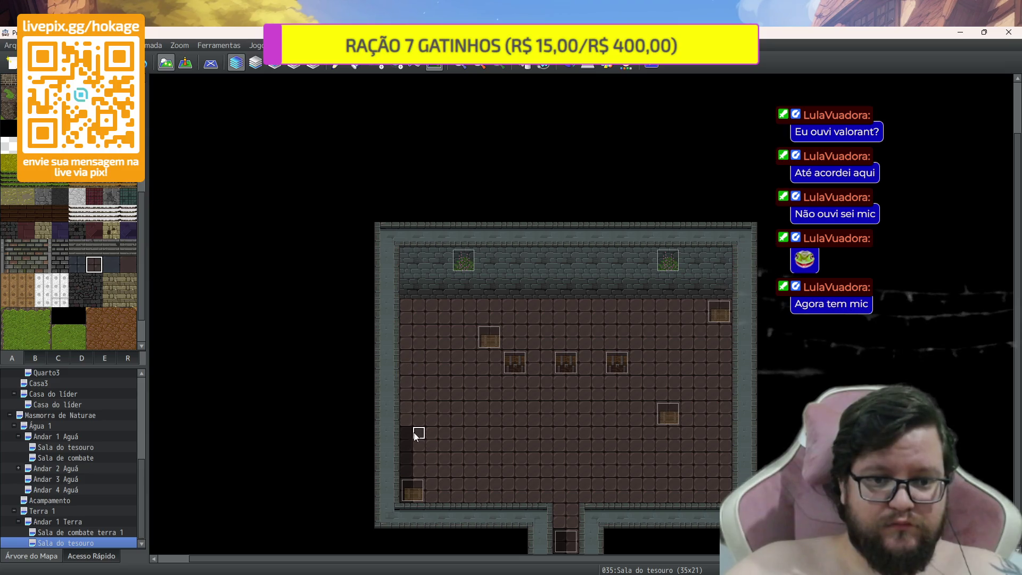
{"action": "left_click_drag", "start_coordinate": [408, 500], "coordinate": [400, 420]}
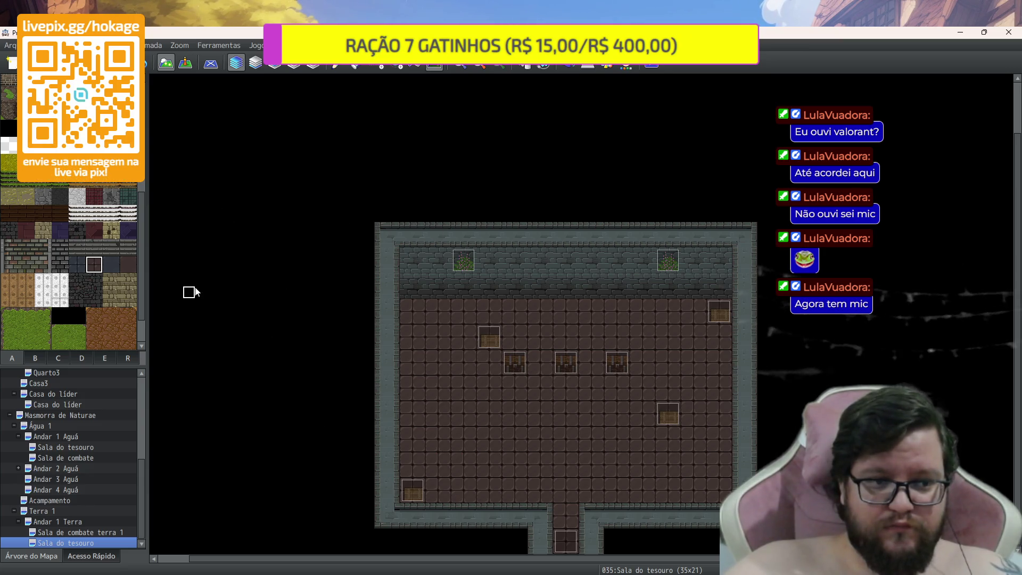
{"action": "left_click", "coordinate": [179, 64]}
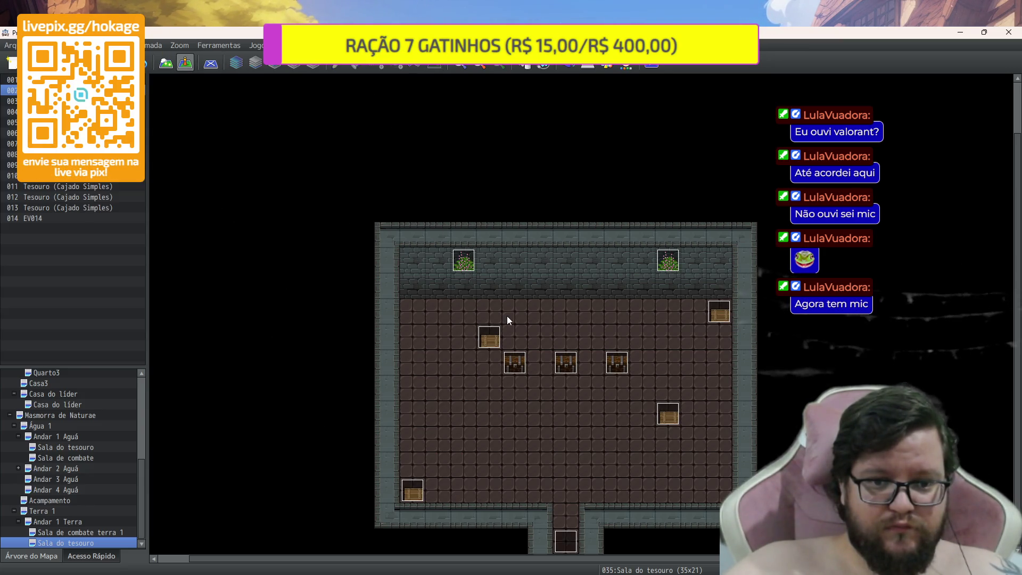
Change the top-left bush event EV001's graphic to the Tileset B wall lantern
{"action": "double_click", "coordinate": [463, 260]}
{"action": "double_click", "coordinate": [273, 356]}
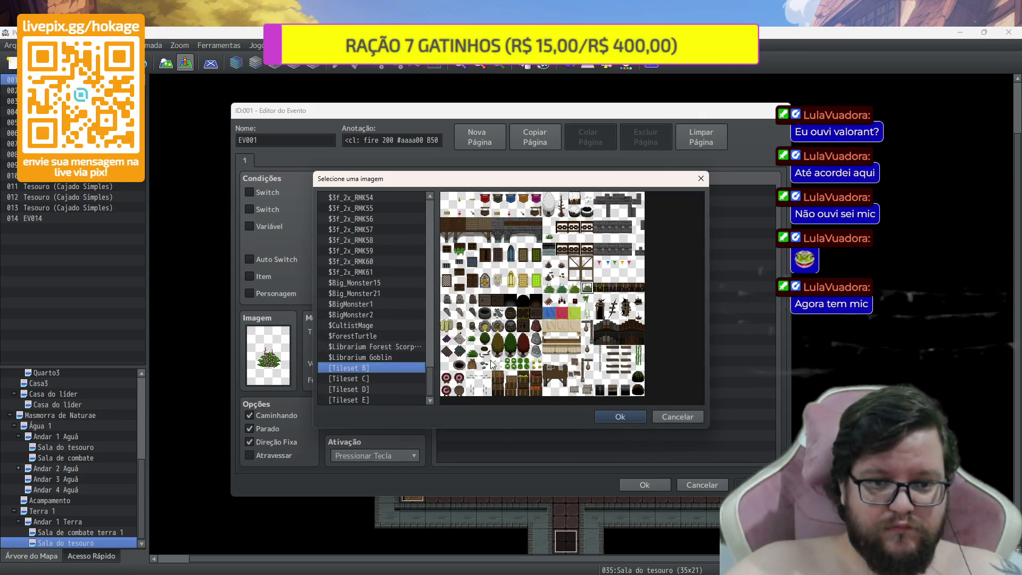
{"action": "left_click", "coordinate": [401, 378]}
{"action": "left_click", "coordinate": [398, 388]}
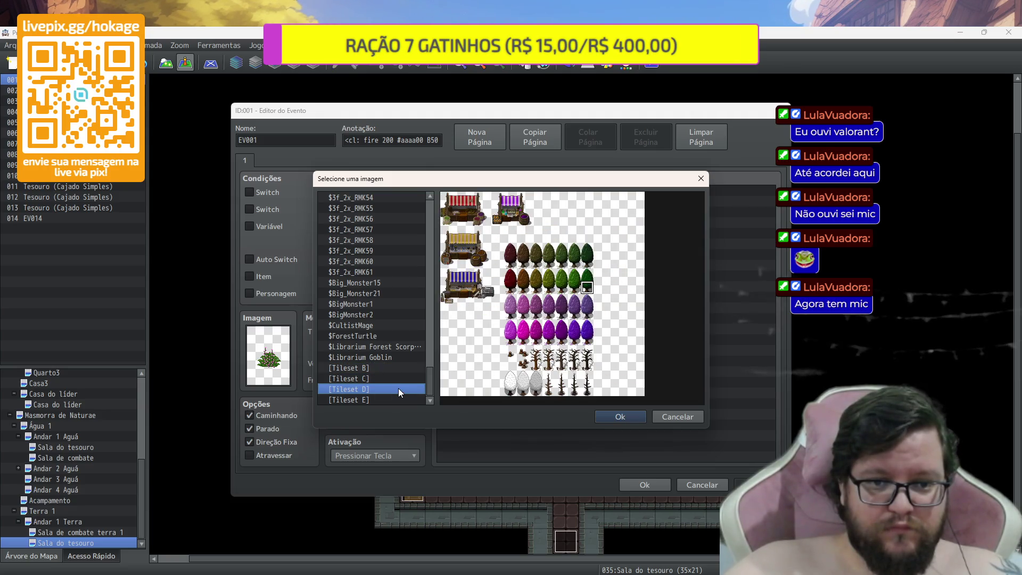
{"action": "left_click", "coordinate": [394, 397]}
{"action": "left_click", "coordinate": [404, 368]}
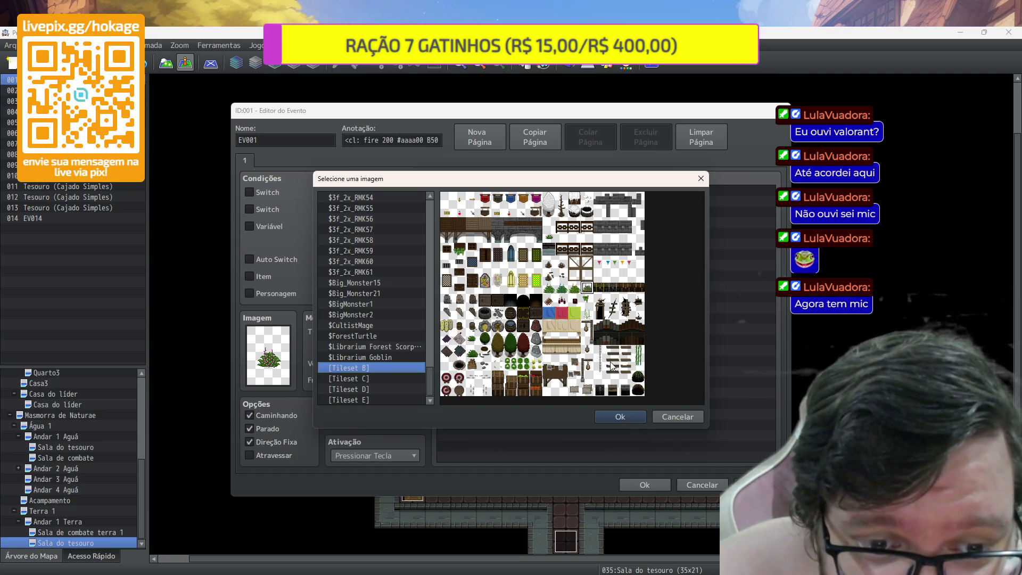
{"action": "left_click", "coordinate": [587, 351]}
{"action": "left_click", "coordinate": [605, 416]}
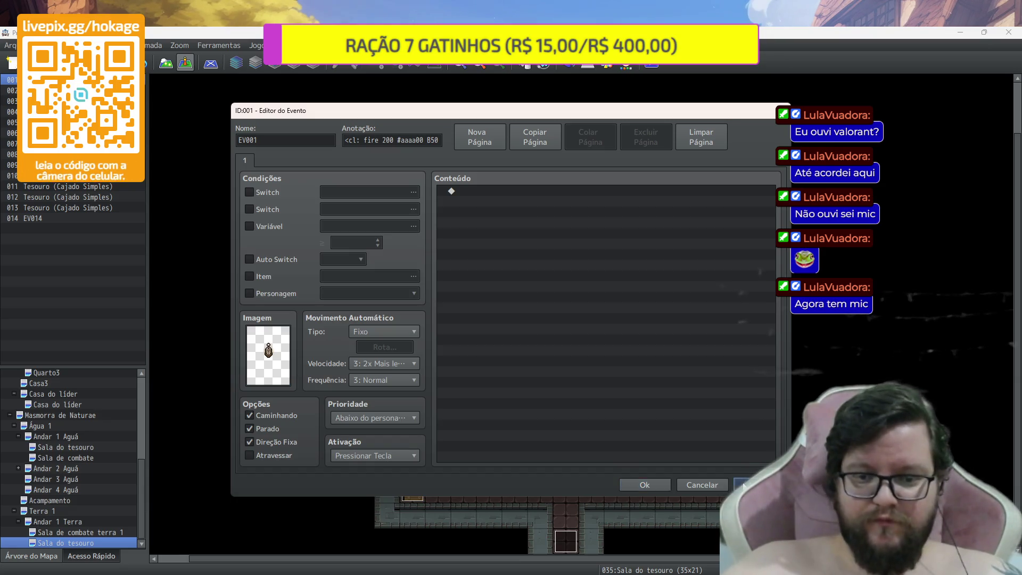
{"action": "left_click", "coordinate": [669, 482]}
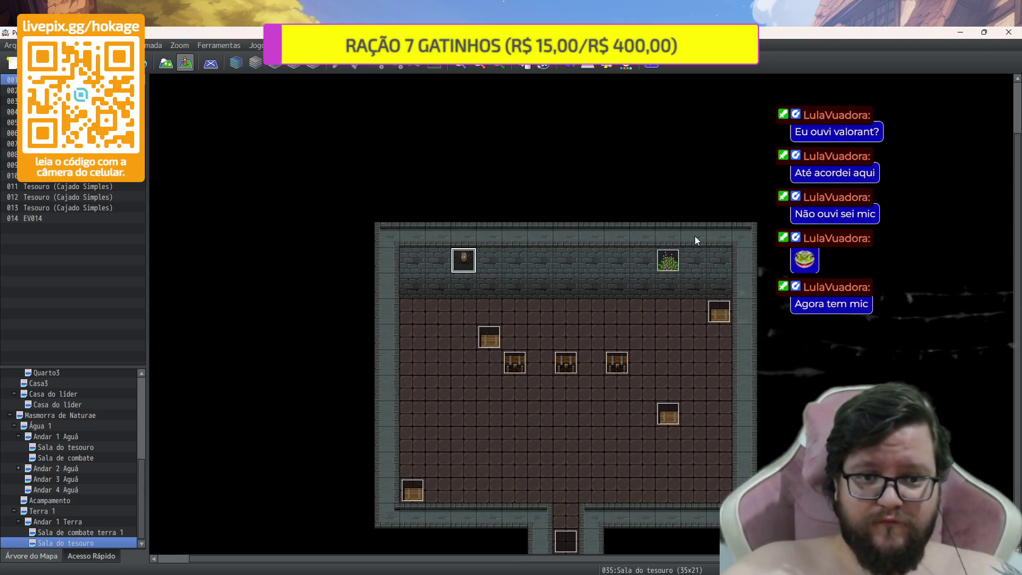
Replace the right back-wall plant with a pasted copy of the lantern event
{"action": "left_click", "coordinate": [669, 264]}
{"action": "key", "text": "Delete"}
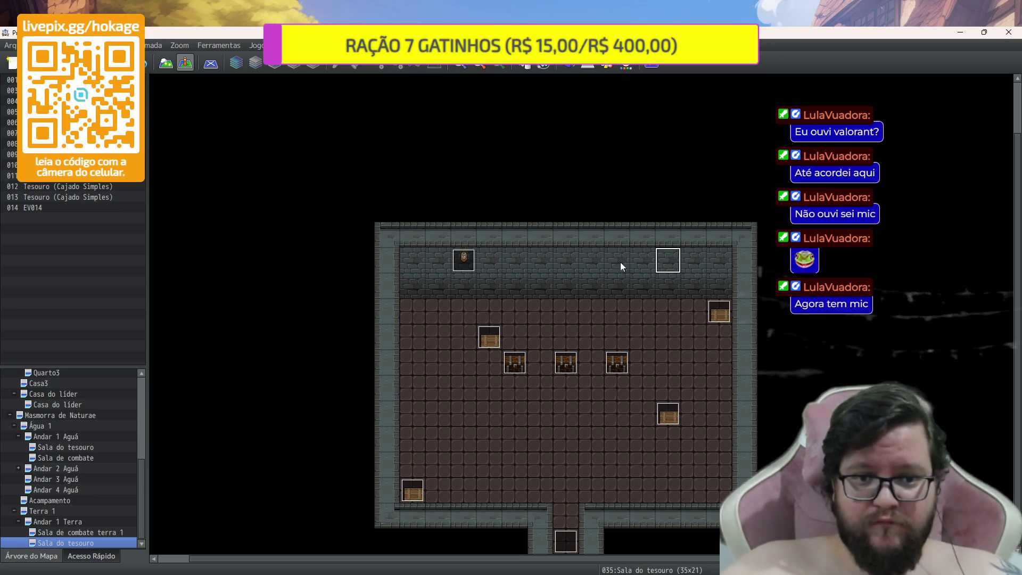
{"action": "left_click", "coordinate": [667, 256]}
{"action": "key", "text": "ctrl+v"}
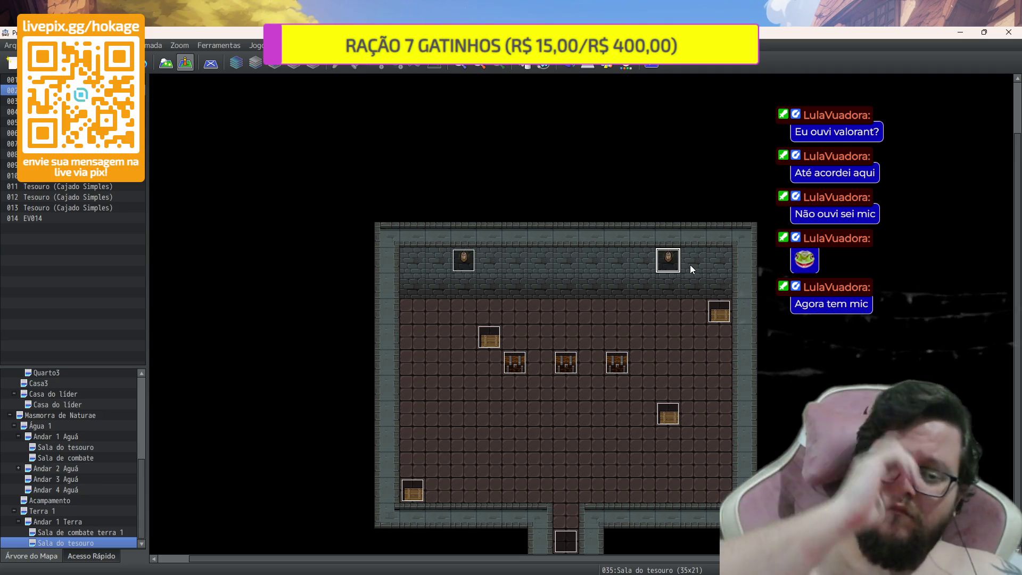
Inspect the three middle-row chest events and the lone chest left of them
{"action": "double_click", "coordinate": [523, 360]}
{"action": "key", "text": "Escape"}
{"action": "double_click", "coordinate": [563, 361]}
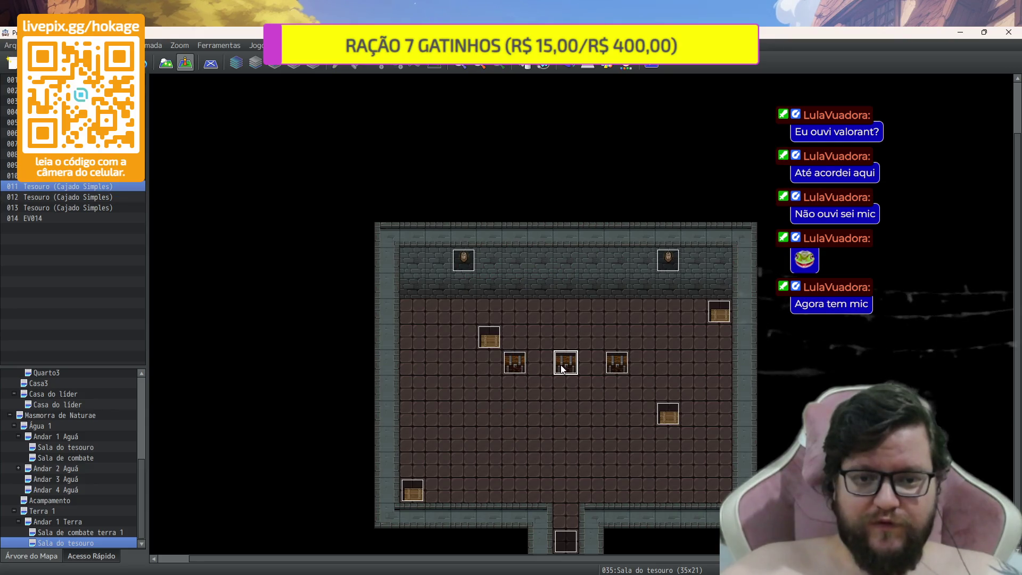
{"action": "key", "text": "Escape"}
{"action": "double_click", "coordinate": [627, 369]}
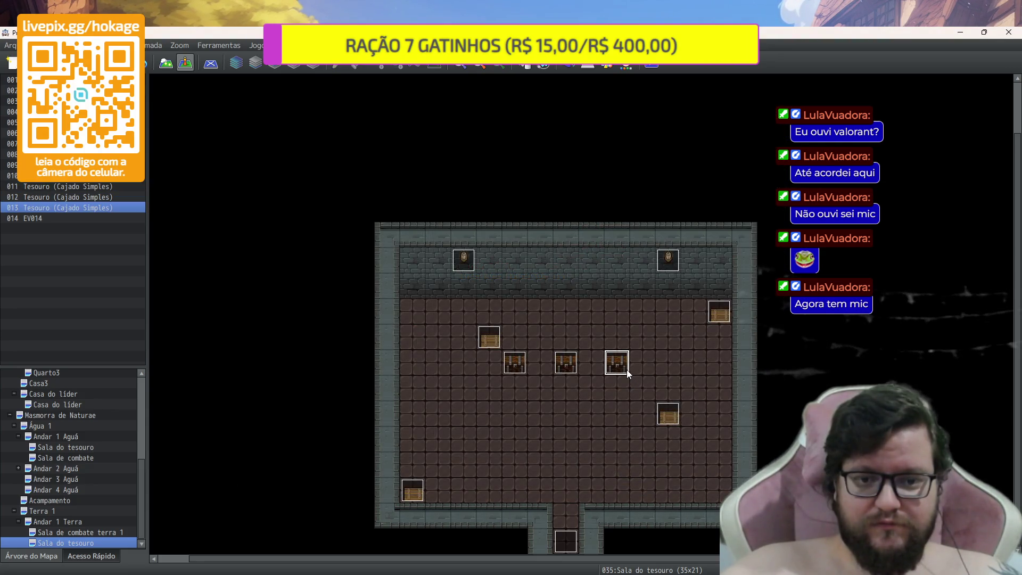
{"action": "key", "text": "Escape"}
{"action": "left_click", "coordinate": [495, 367]}
{"action": "left_click", "coordinate": [492, 341]}
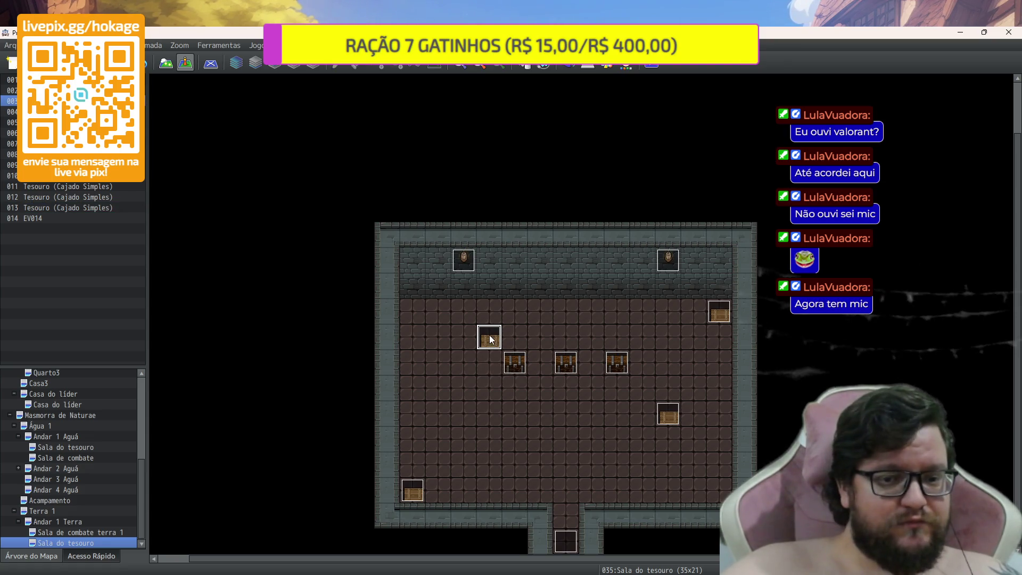
{"action": "double_click", "coordinate": [490, 339]}
{"action": "double_click", "coordinate": [282, 371]}
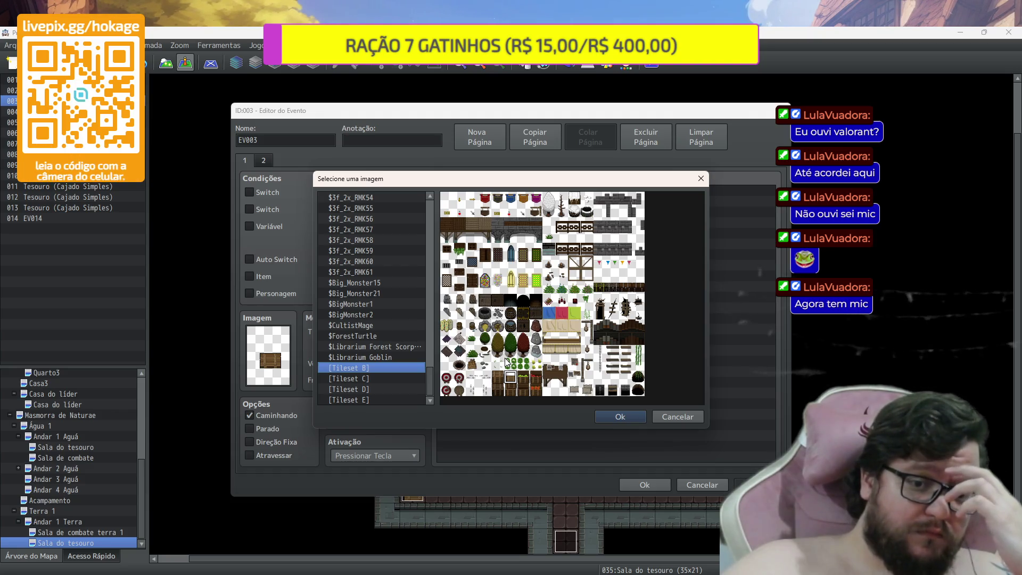
{"action": "key", "text": "Return"}
{"action": "key", "text": "Return"}
Delete the lone left, lower-left, lower-right and upper-right chest events
{"action": "key", "text": "Delete"}
{"action": "left_click", "coordinate": [409, 489]}
{"action": "key", "text": "Delete"}
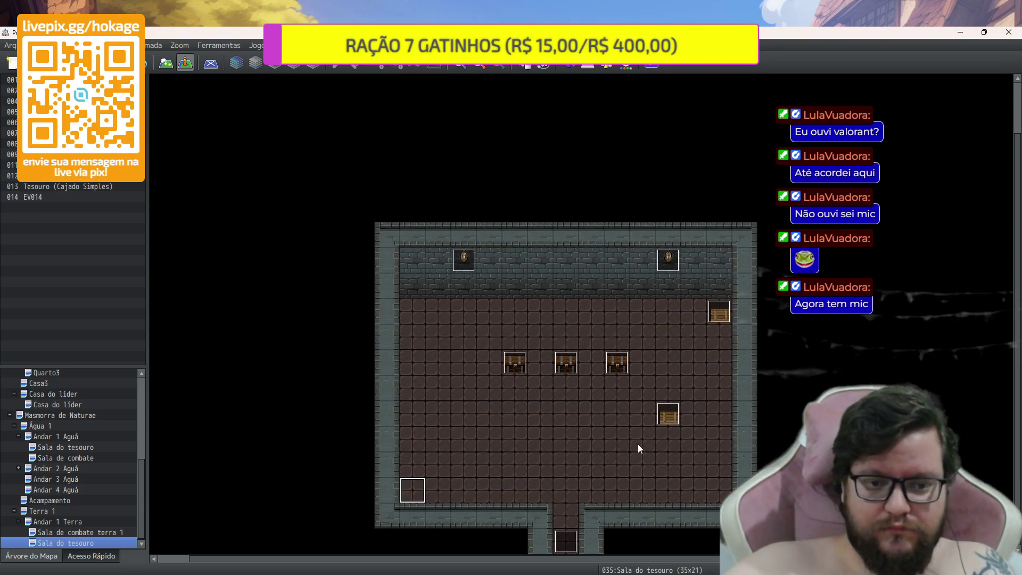
{"action": "left_click", "coordinate": [672, 409]}
{"action": "key", "text": "Delete"}
{"action": "left_click", "coordinate": [717, 311]}
{"action": "key", "text": "Delete"}
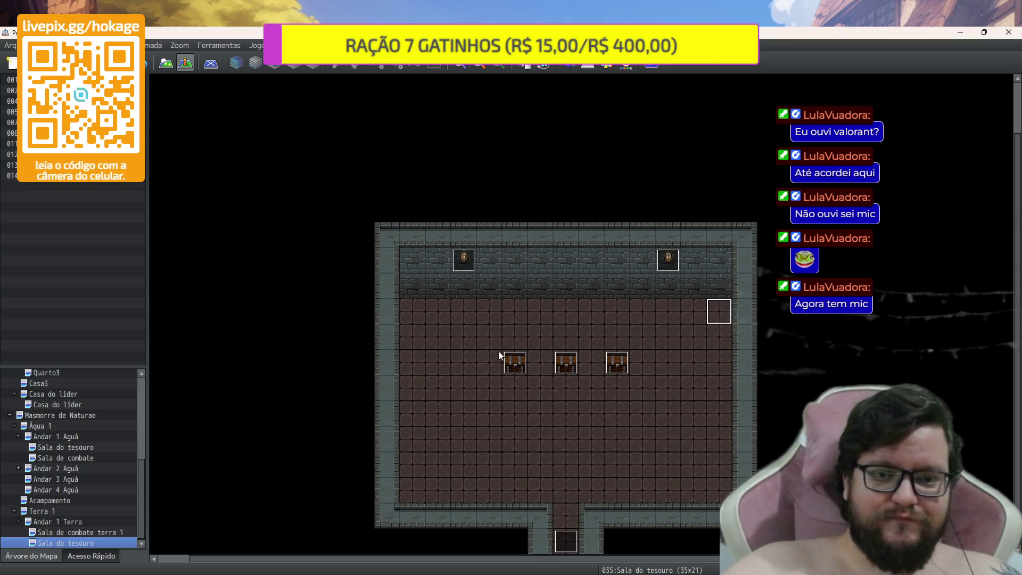
{"action": "left_click", "coordinate": [576, 292]}
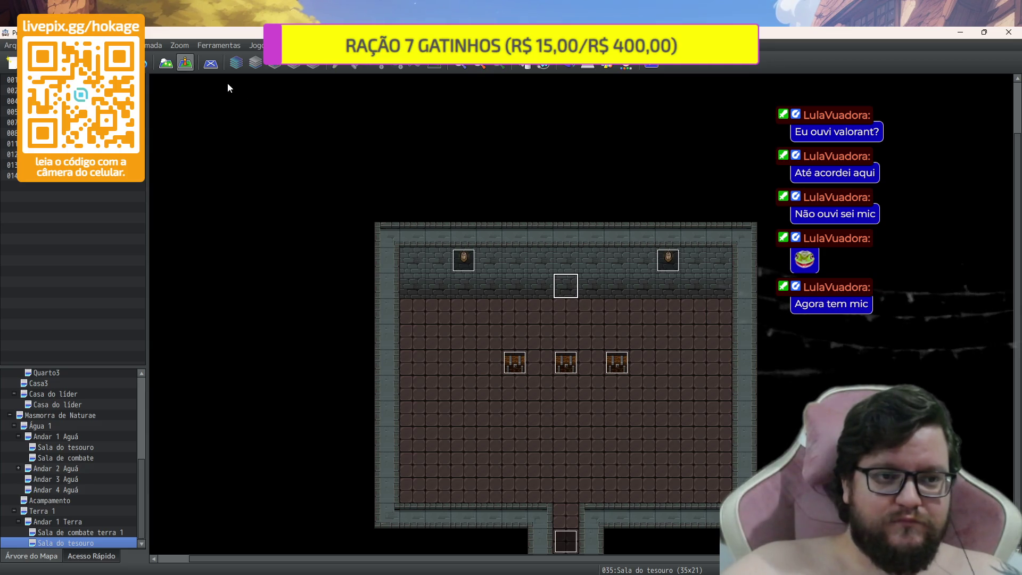
Place a grey pedestal from tab C left of the chest row, then open Sala de combate terra 1
{"action": "left_click", "coordinate": [165, 65]}
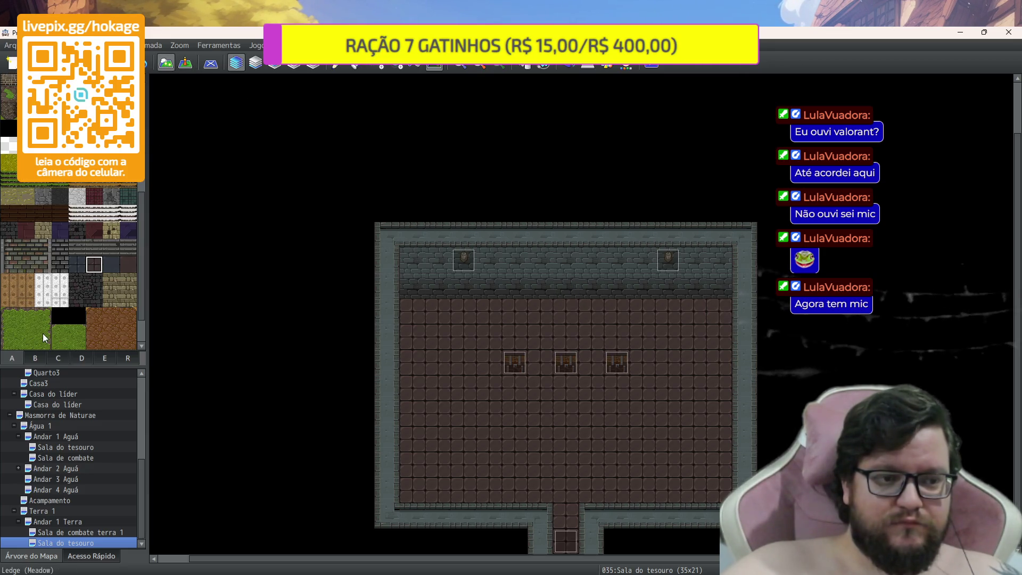
{"action": "left_click", "coordinate": [60, 360]}
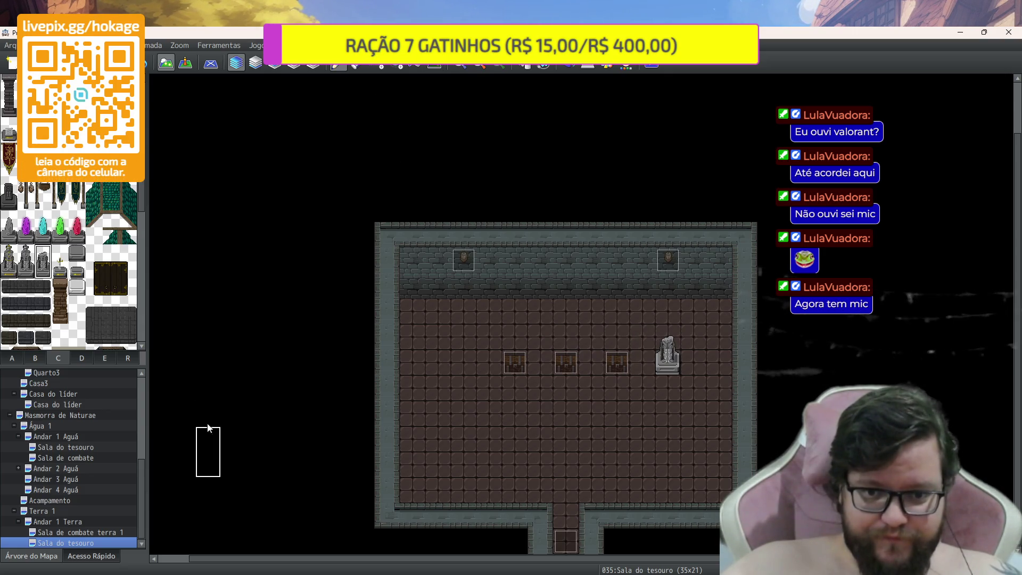
{"action": "left_click", "coordinate": [77, 270]}
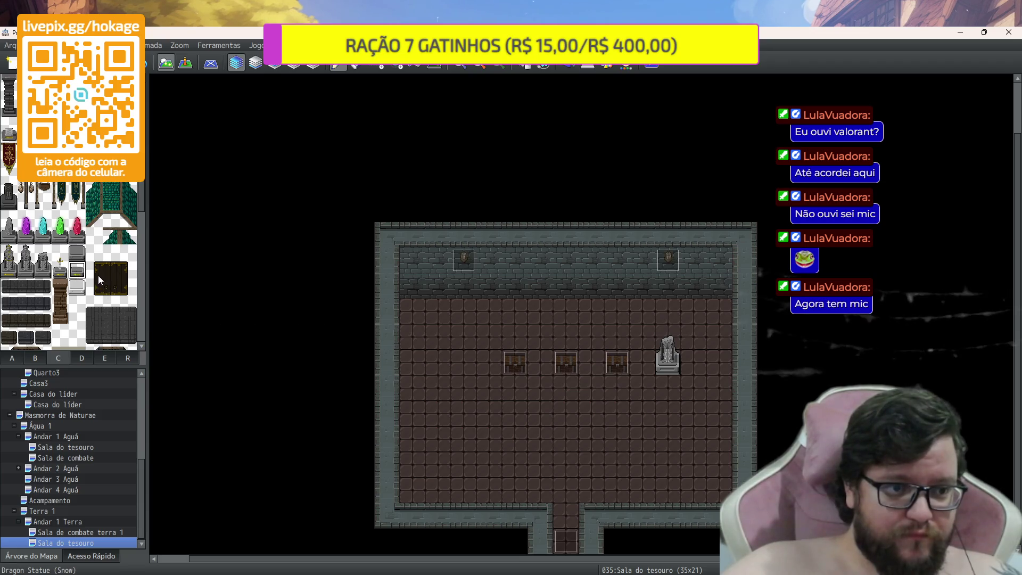
{"action": "left_click", "coordinate": [77, 253]}
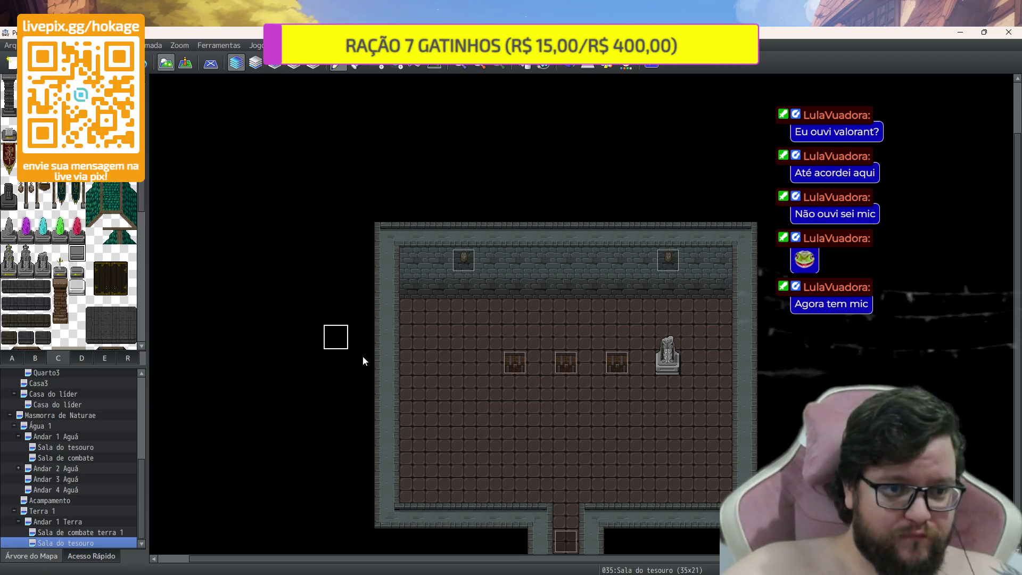
{"action": "left_click", "coordinate": [471, 366]}
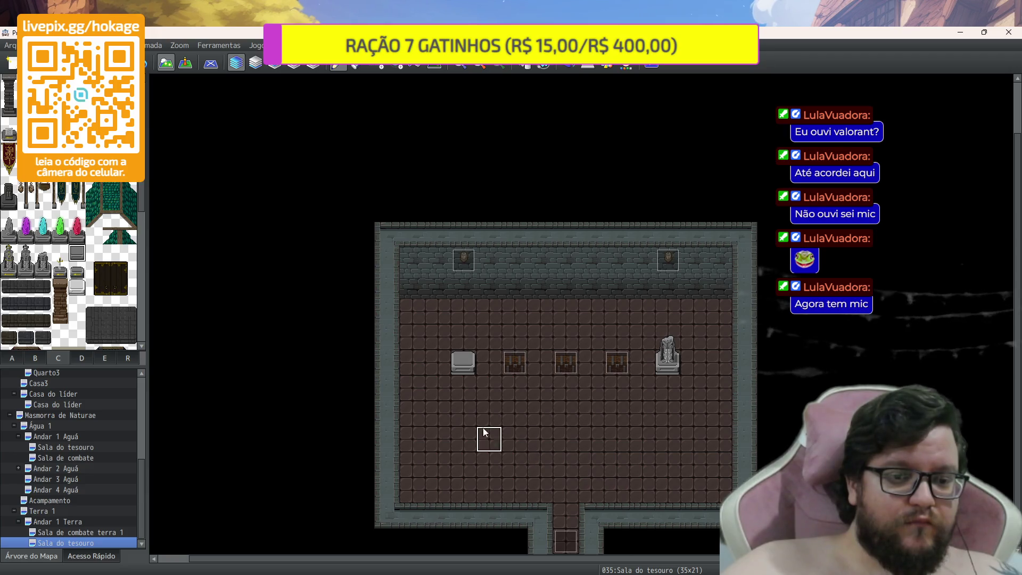
{"action": "left_click", "coordinate": [123, 531]}
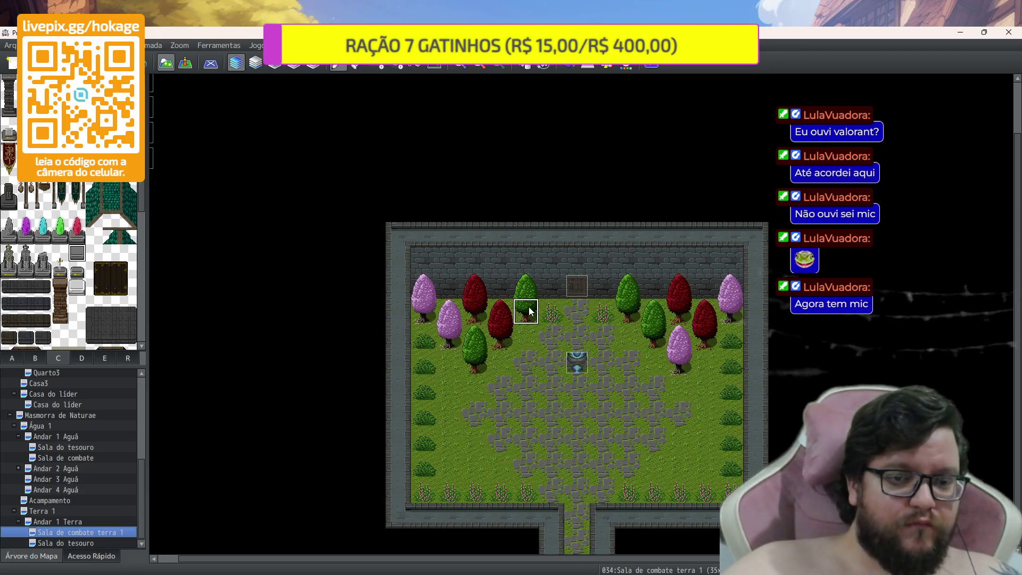
Copy the arena's door event and paste it onto the treasure room's back wall
{"action": "left_click", "coordinate": [178, 60]}
{"action": "left_click", "coordinate": [577, 282]}
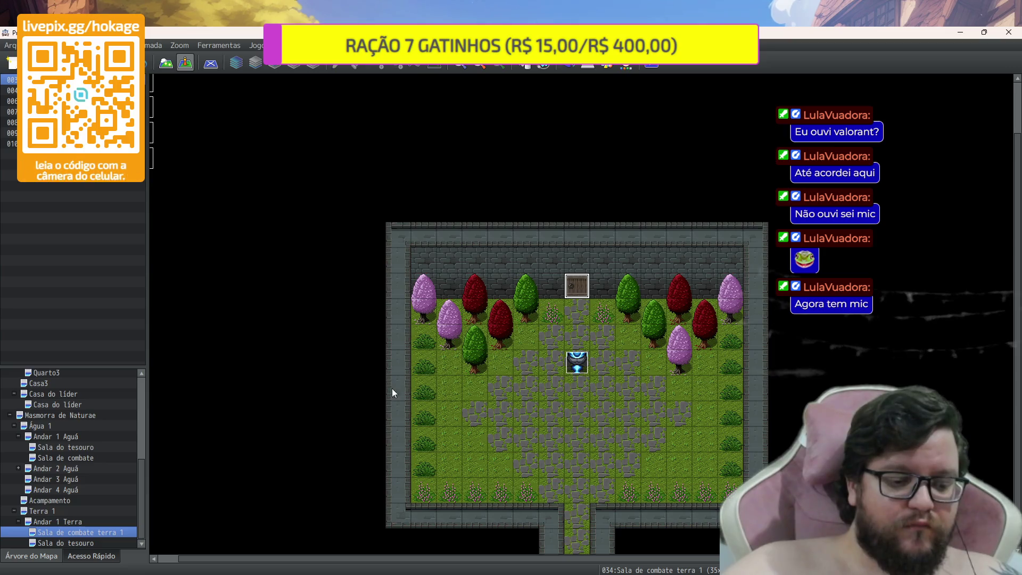
{"action": "left_click", "coordinate": [99, 543]}
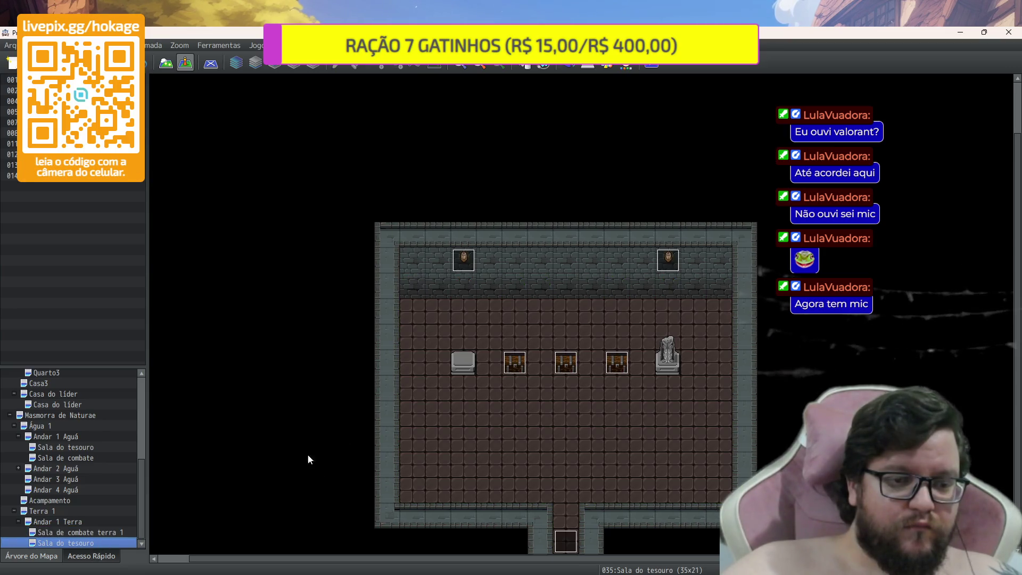
{"action": "key", "text": "ctrl+v"}
{"action": "double_click", "coordinate": [568, 285]}
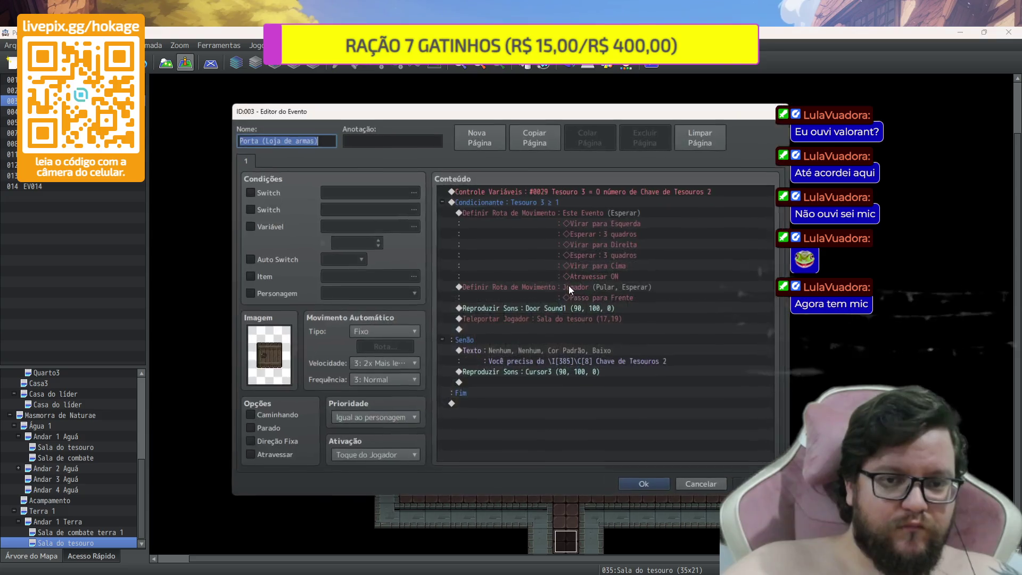
Move Door Sound1 and the (17,19) teleport out of the key check, then delete the branch
{"action": "left_click", "coordinate": [634, 187]}
{"action": "left_click", "coordinate": [622, 219]}
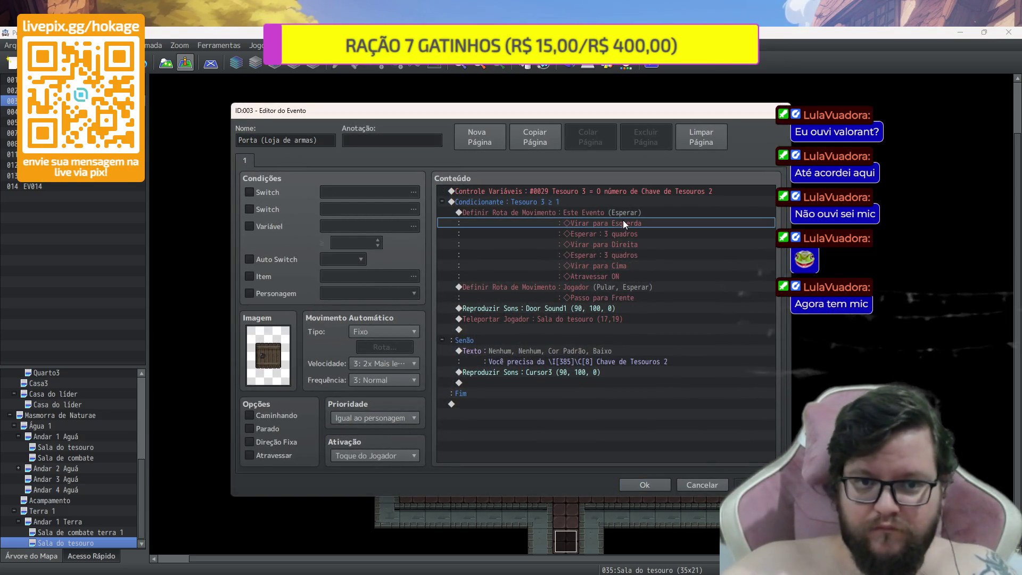
{"action": "left_click", "coordinate": [615, 203]}
{"action": "left_click", "coordinate": [619, 295]}
{"action": "left_click_drag", "start_coordinate": [605, 308], "coordinate": [603, 402]}
{"action": "left_click_drag", "start_coordinate": [598, 306], "coordinate": [597, 402]}
{"action": "left_click", "coordinate": [608, 191]}
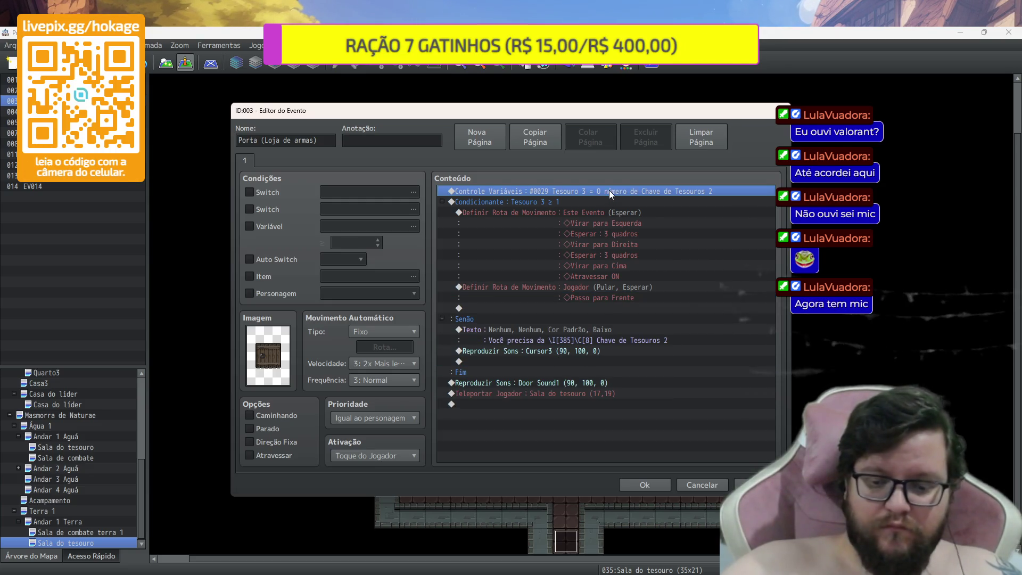
{"action": "key", "text": "shift+Down"}
{"action": "key", "text": "Delete"}
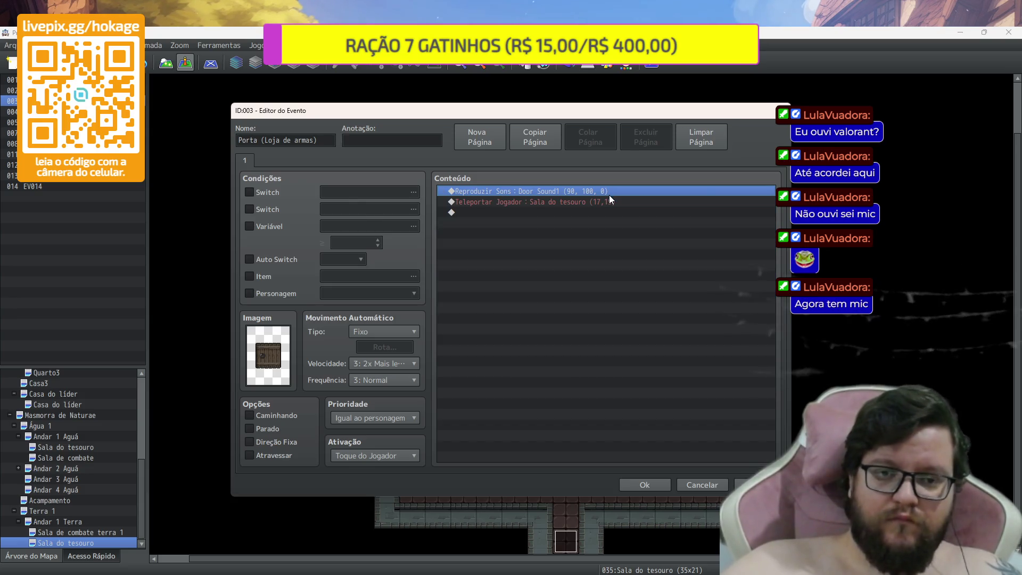
{"action": "left_click", "coordinate": [605, 202]}
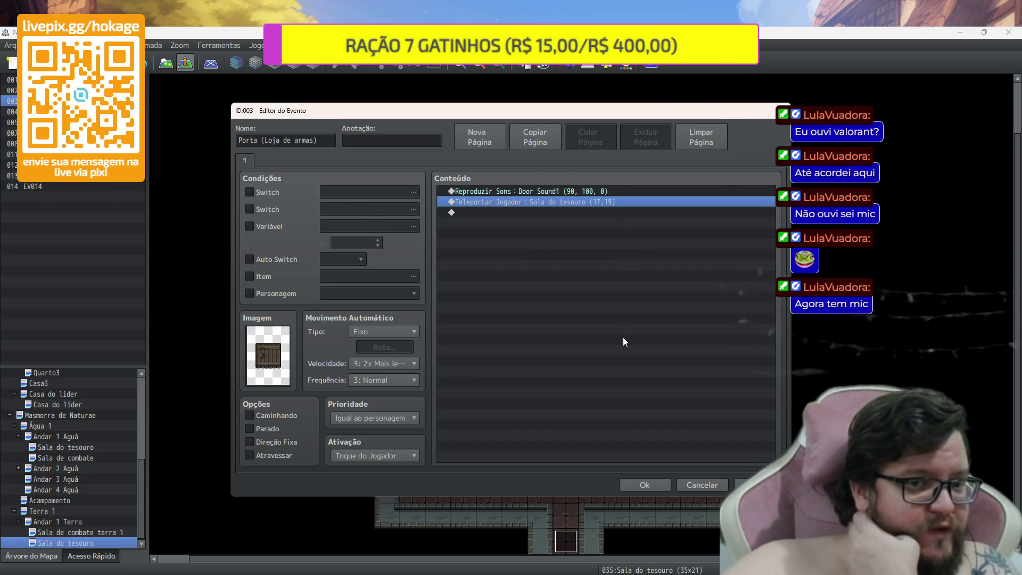
{"action": "left_click", "coordinate": [669, 487]}
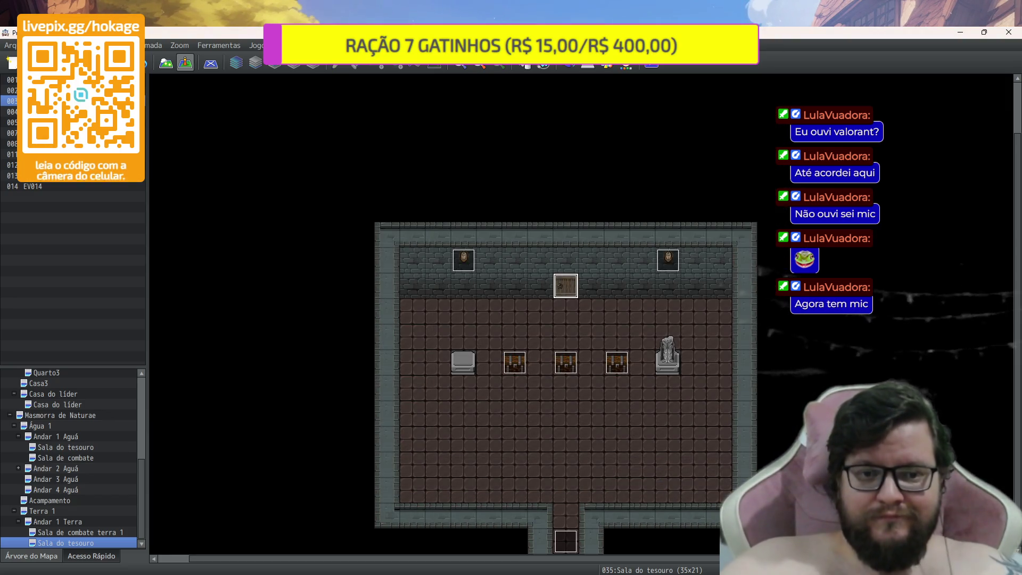
Set the player's start position at the treasure room entrance, save, and launch a playtest
{"action": "right_click", "coordinate": [570, 484]}
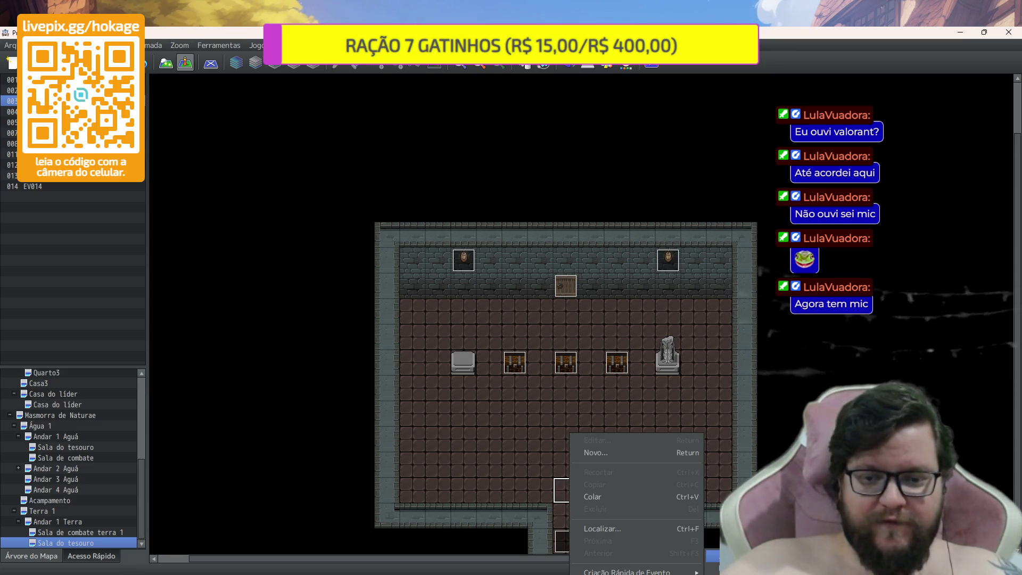
{"action": "left_click", "coordinate": [720, 320]}
{"action": "key", "text": "ctrl+r"}
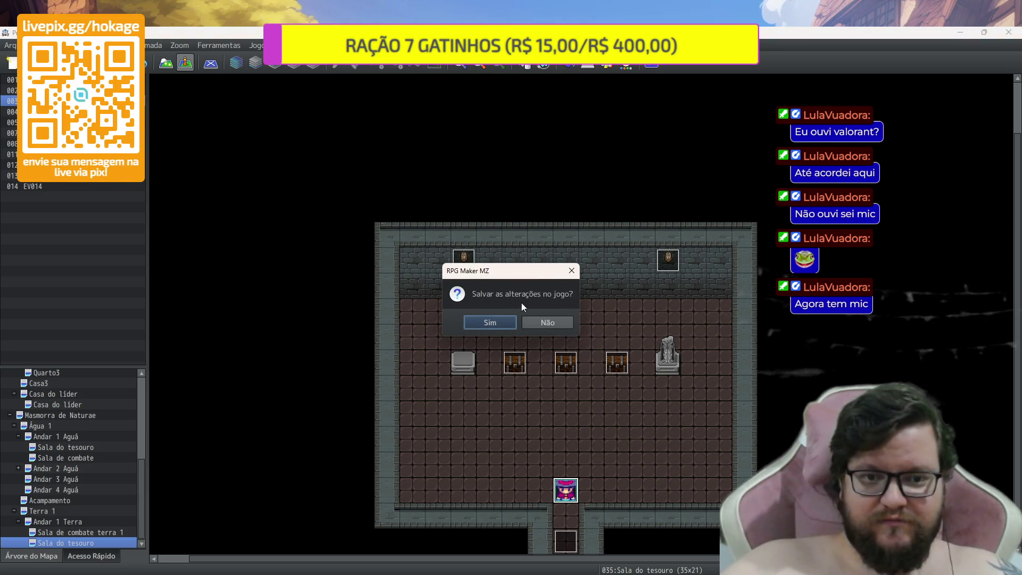
{"action": "left_click", "coordinate": [514, 323]}
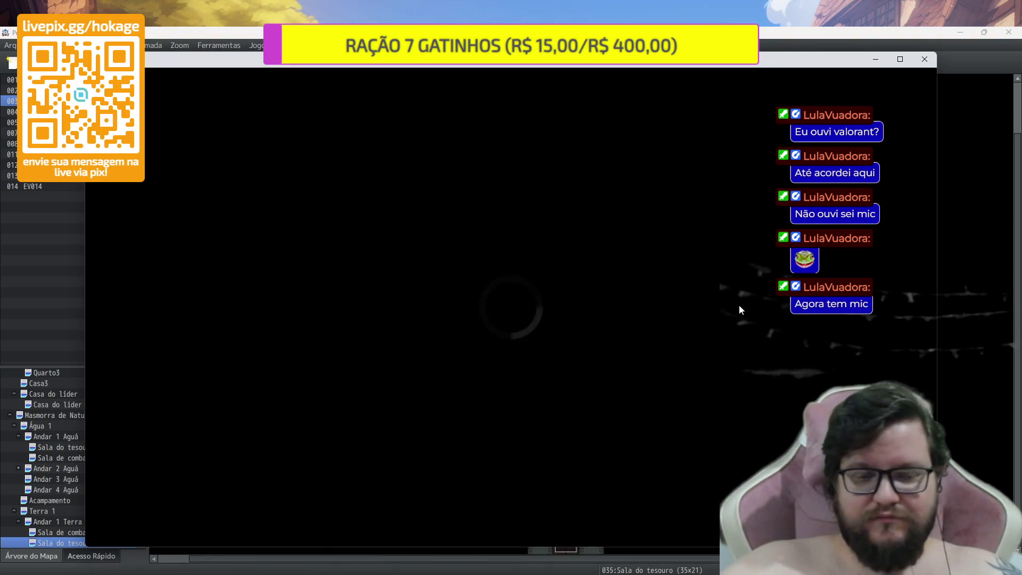
{"action": "key", "text": "Return"}
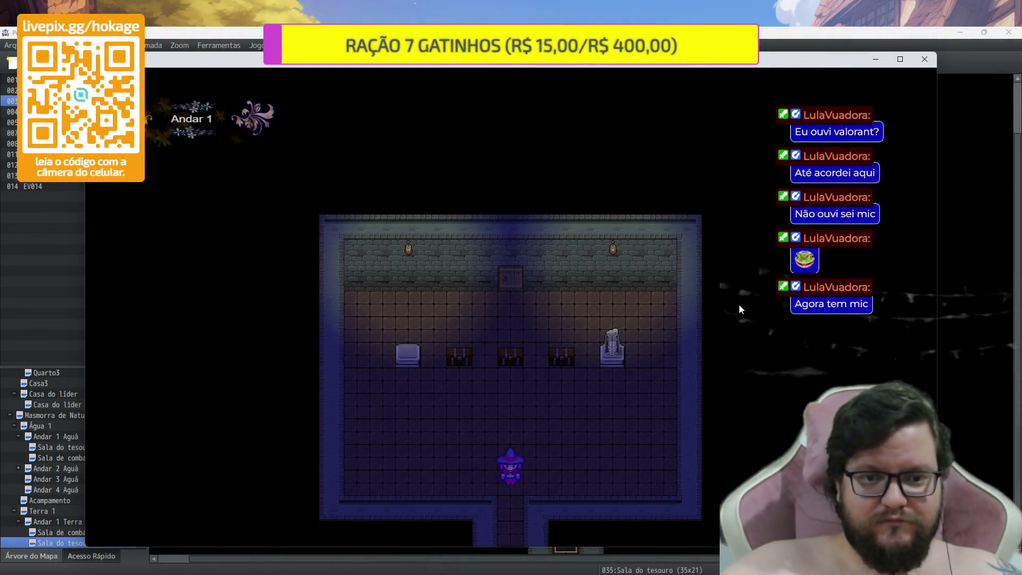
Walk up to the chests and loot one for Cajado Simples x 1
{"action": "key", "text": "Up"}
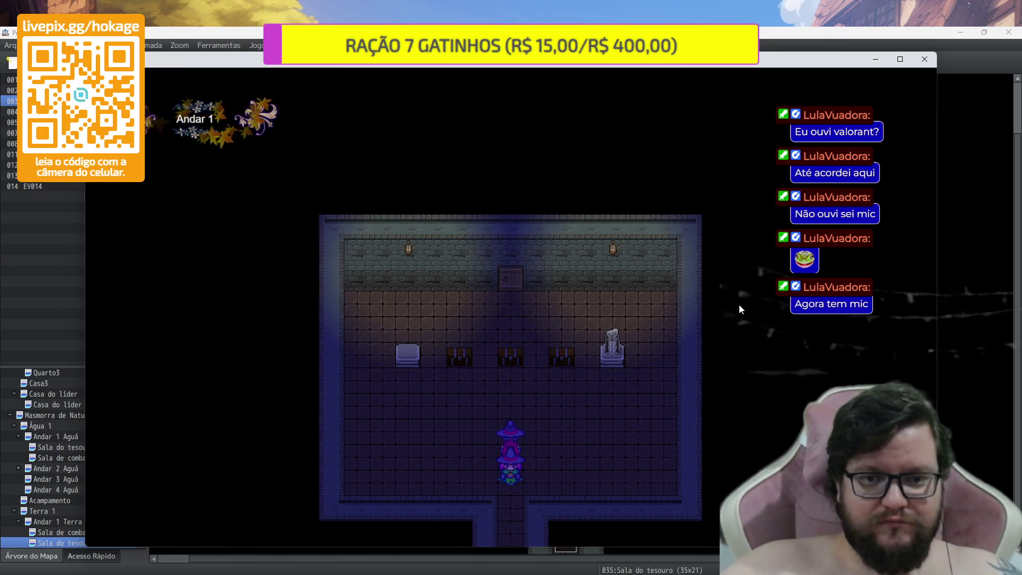
{"action": "key", "text": "Up"}
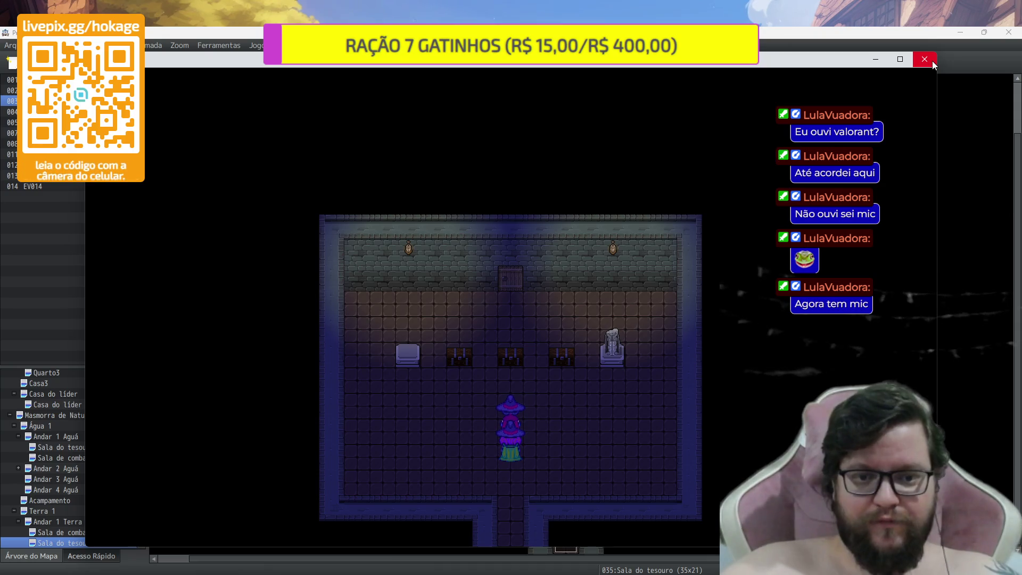
{"action": "key", "text": "Up"}
{"action": "key", "text": "Up"}
{"action": "key", "text": "Return"}
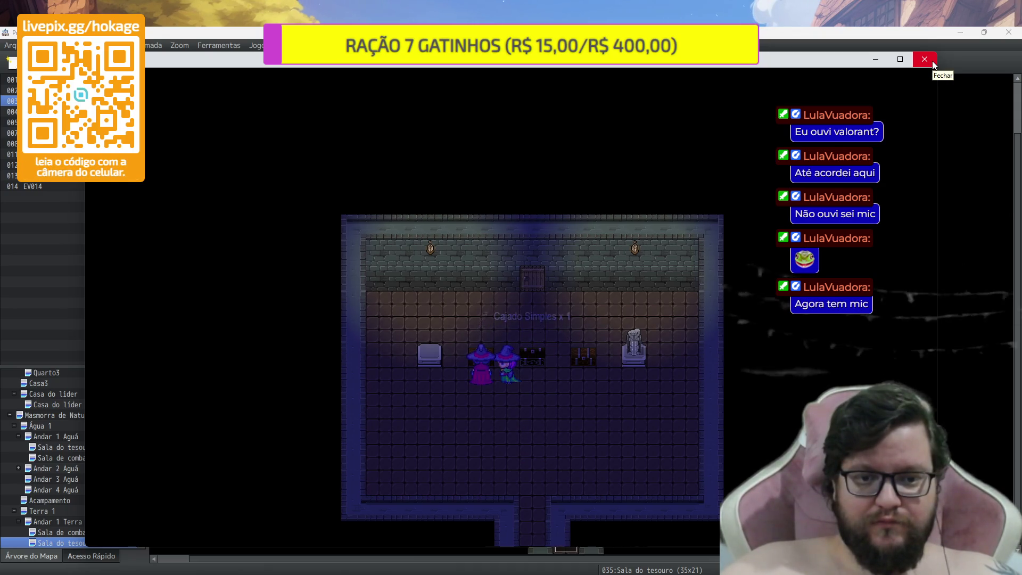
{"action": "key", "text": "Return"}
{"action": "key", "text": "Return"}
Walk around the chest row to the middle chest, then close the playtest
{"action": "key", "text": "Right"}
{"action": "key", "text": "Down"}
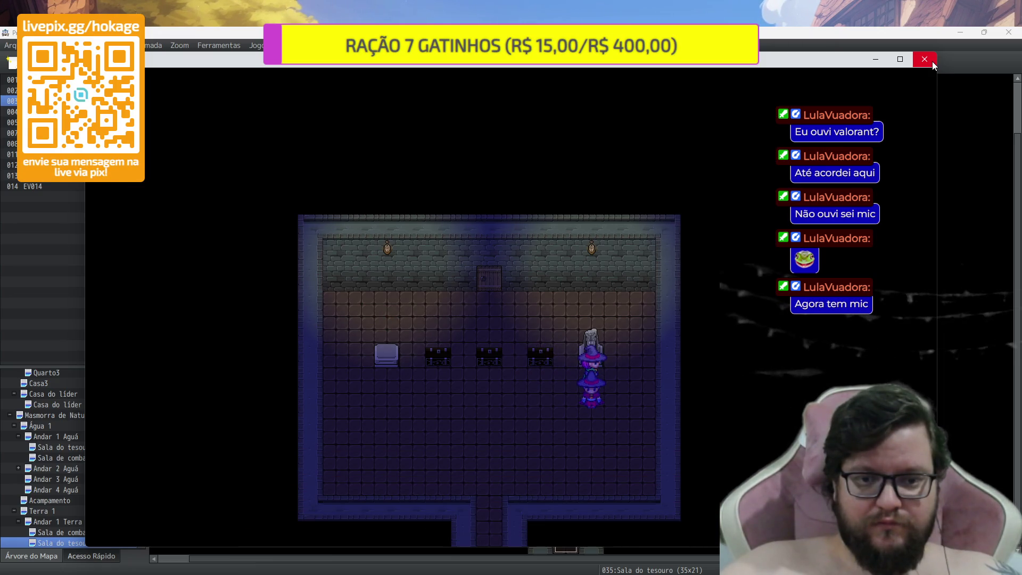
{"action": "key", "text": "Left"}
{"action": "key", "text": "Up"}
{"action": "key", "text": "Up"}
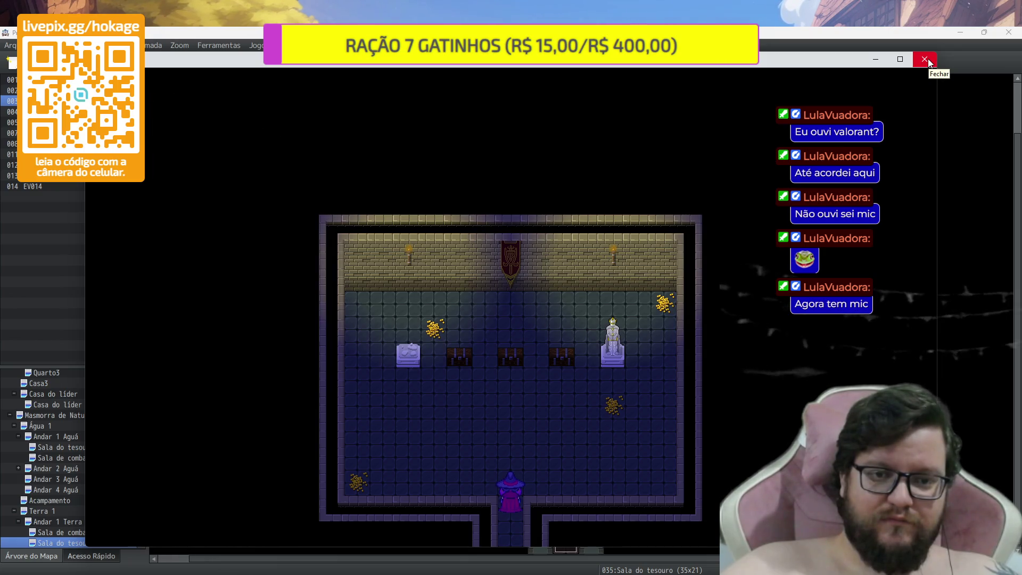
{"action": "left_click", "coordinate": [925, 60]}
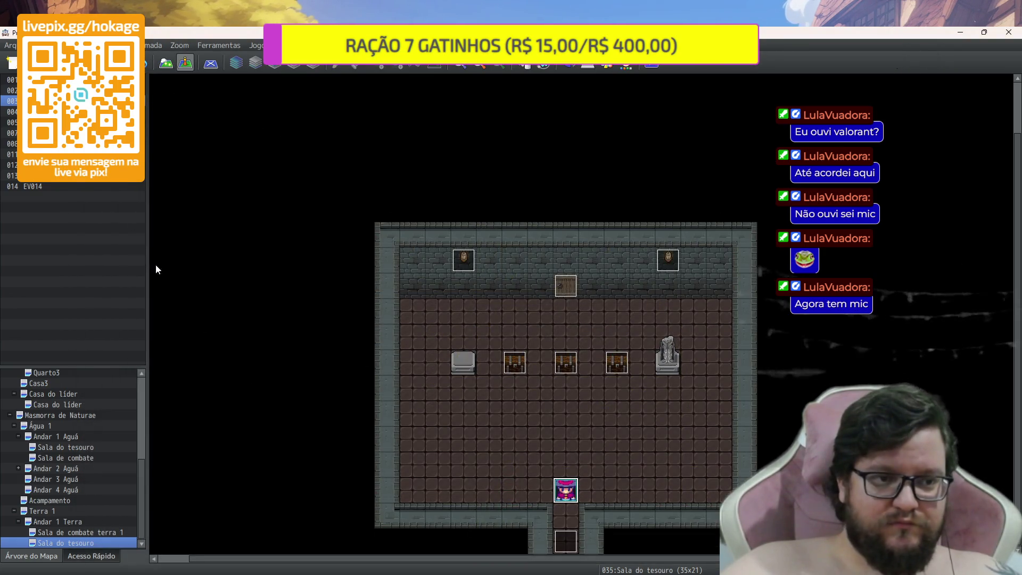
In Map mode, place two green banners on the back wall either side of centre
{"action": "key", "text": "F5"}
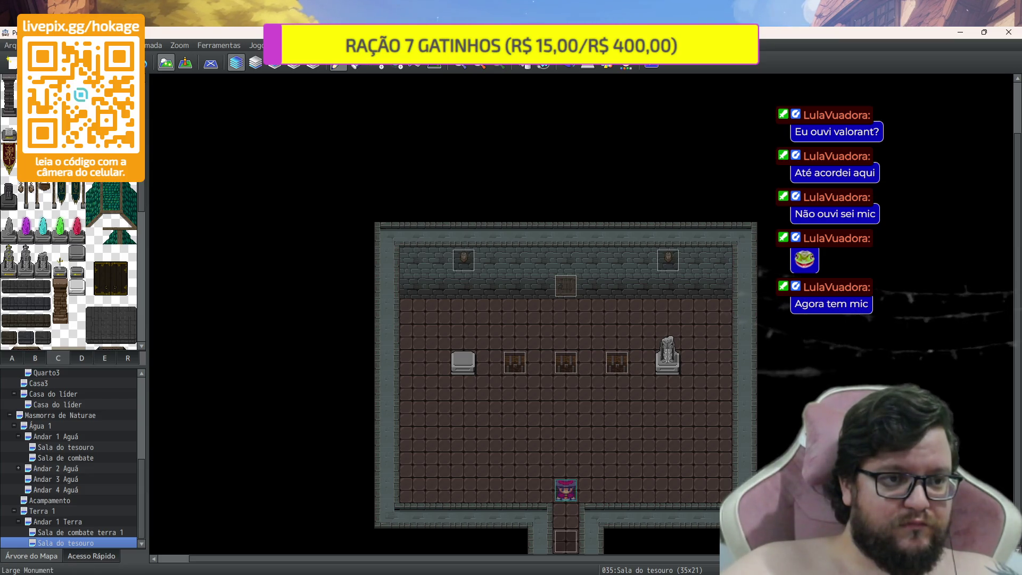
{"action": "left_click", "coordinate": [519, 256]}
{"action": "left_click", "coordinate": [615, 266]}
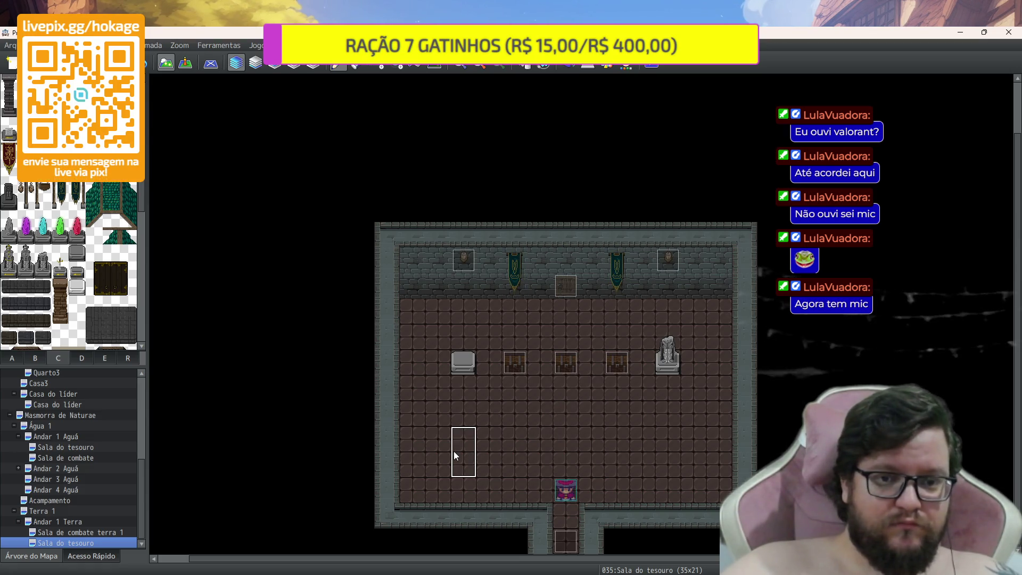
Browse the B and C tilesets for further decoration tiles
{"action": "left_click", "coordinate": [36, 358]}
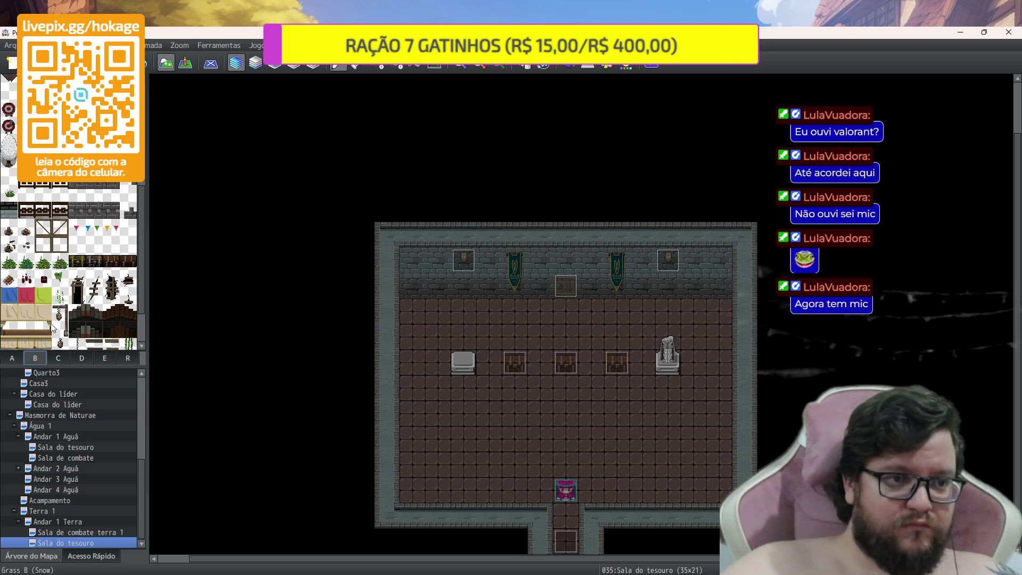
{"action": "scroll", "coordinate": [53, 290], "scroll_direction": "up", "scroll_amount": 5}
{"action": "scroll", "coordinate": [52, 290], "scroll_direction": "up", "scroll_amount": 3}
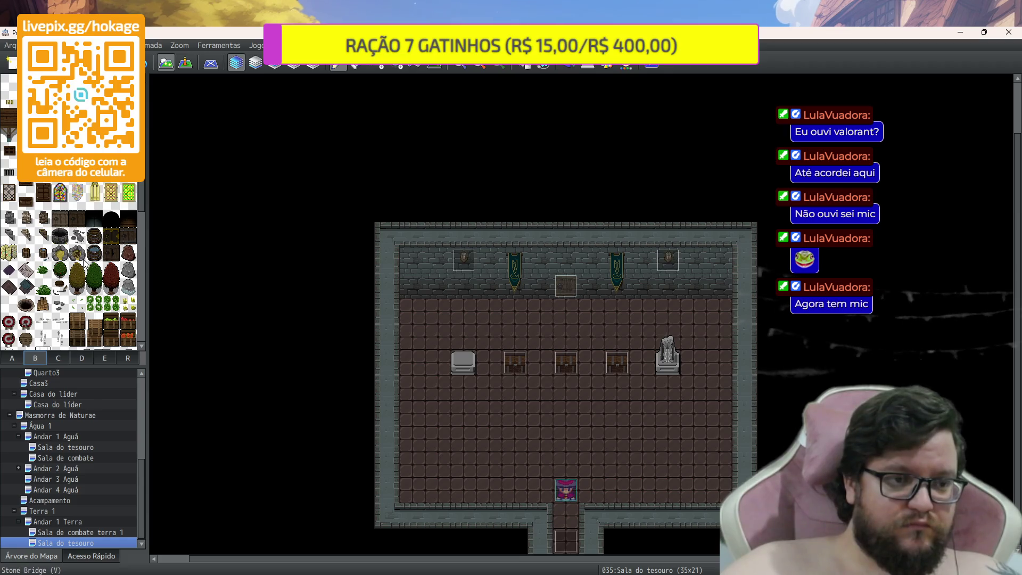
{"action": "scroll", "coordinate": [54, 269], "scroll_direction": "down", "scroll_amount": 3}
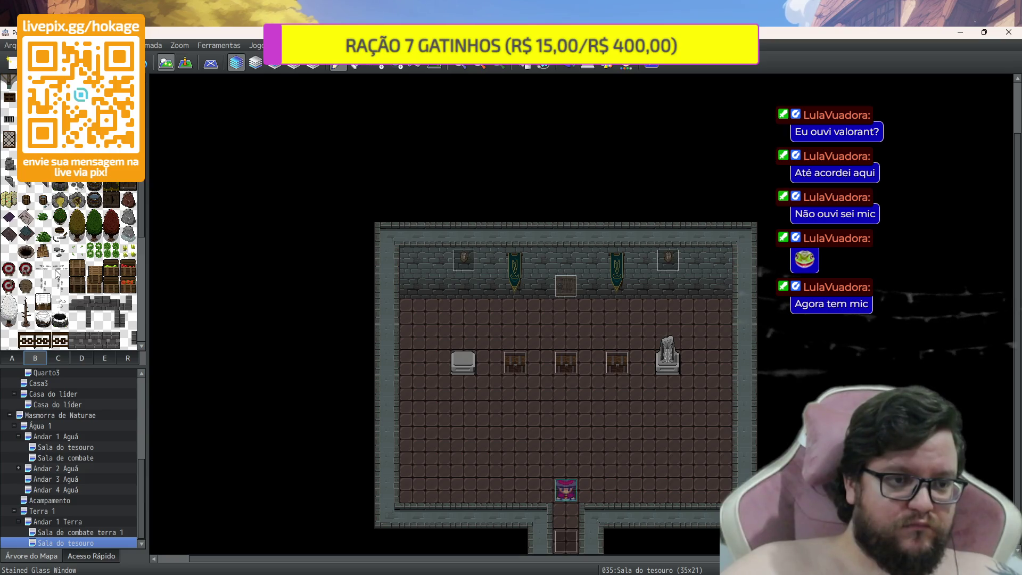
{"action": "left_click", "coordinate": [65, 360]}
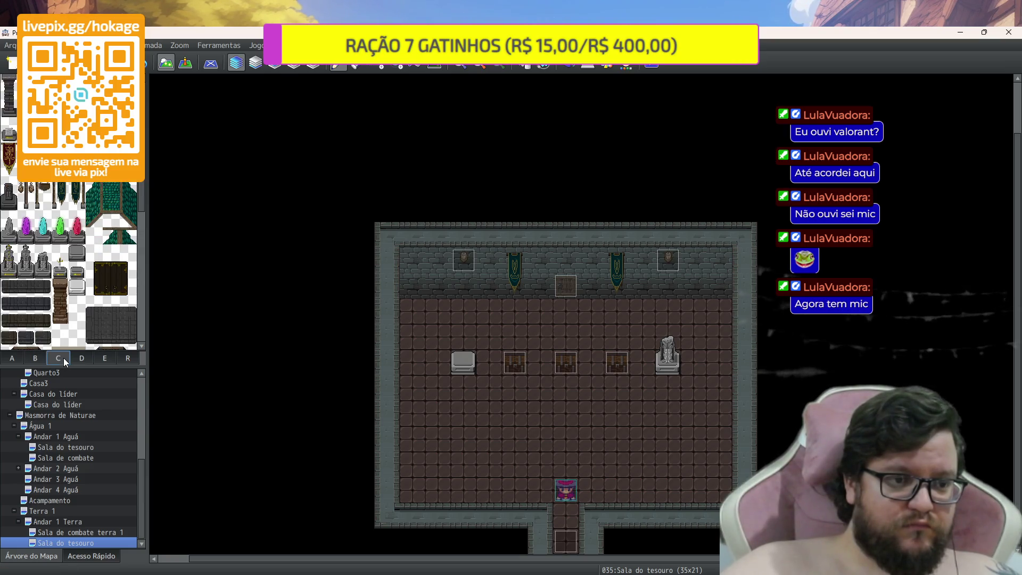
{"action": "scroll", "coordinate": [65, 287], "scroll_direction": "down", "scroll_amount": 5}
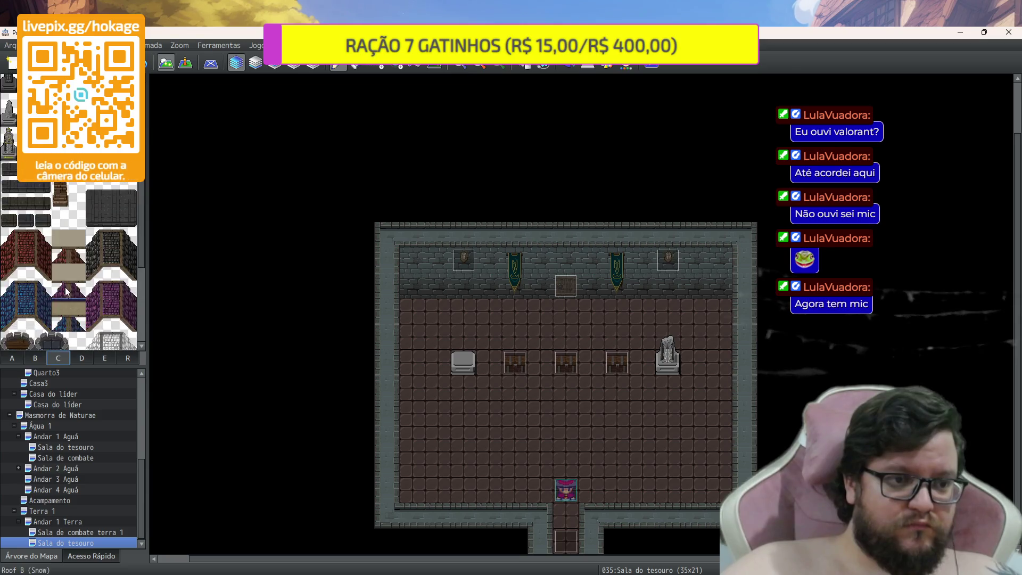
{"action": "left_click", "coordinate": [33, 359]}
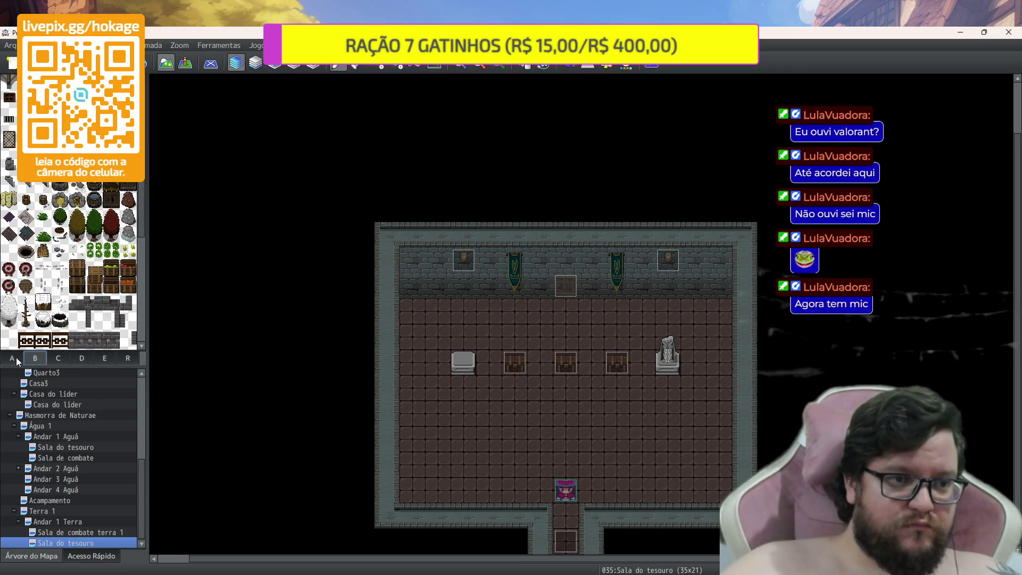
{"action": "scroll", "coordinate": [68, 272], "scroll_direction": "down", "scroll_amount": 5}
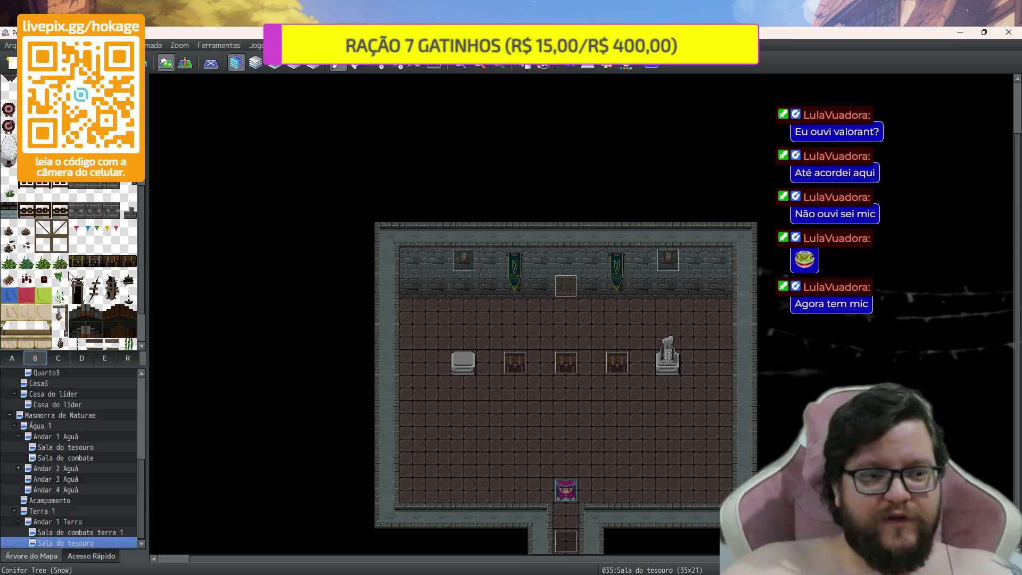
{"action": "scroll", "coordinate": [69, 271], "scroll_direction": "down", "scroll_amount": 3}
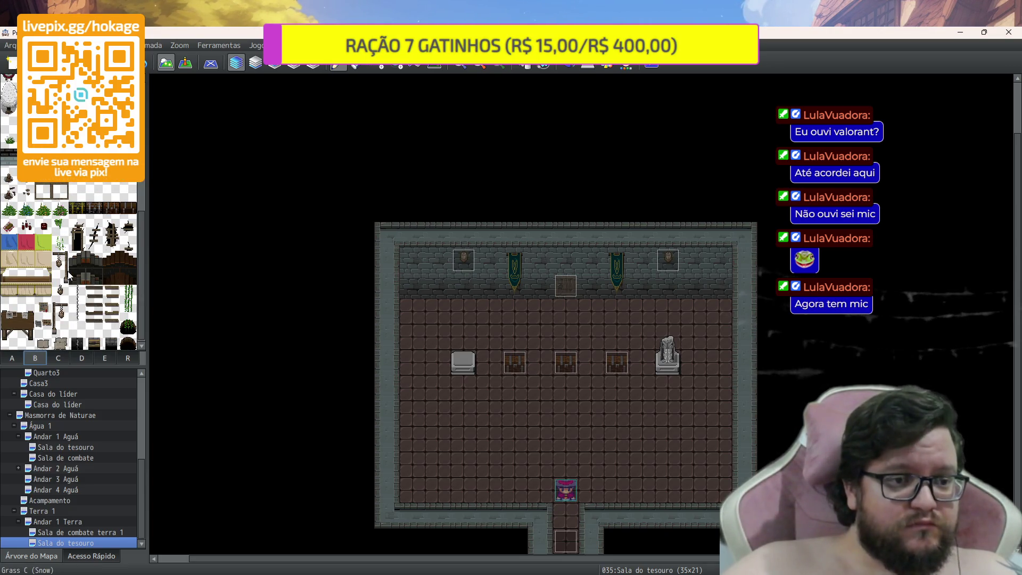
{"action": "scroll", "coordinate": [68, 274], "scroll_direction": "down", "scroll_amount": 1}
{"action": "scroll", "coordinate": [69, 275], "scroll_direction": "up", "scroll_amount": 3}
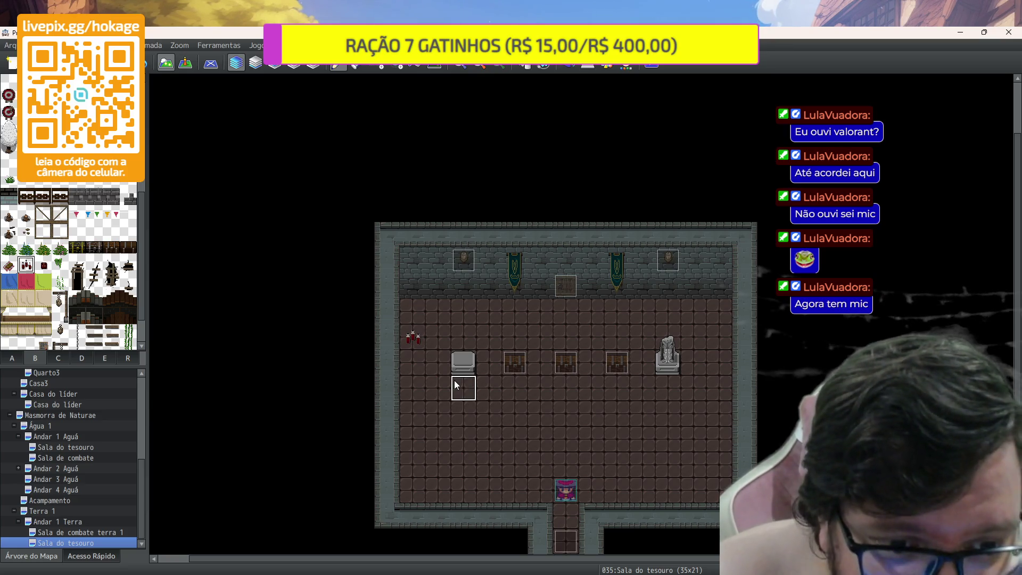
Undo the stray red potion tile on the floor and return to Event mode
{"action": "key", "text": "ctrl+z"}
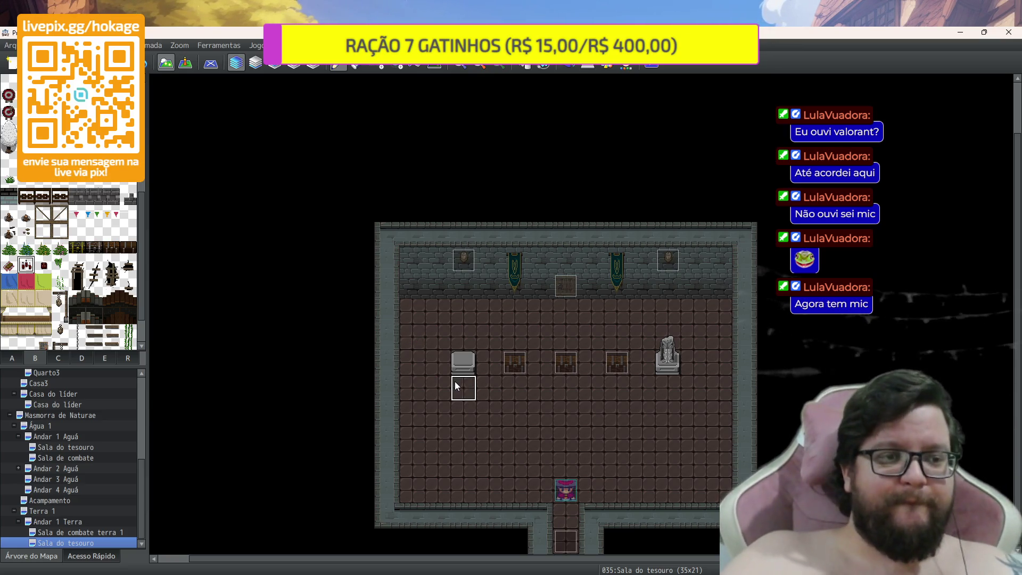
{"action": "scroll", "coordinate": [99, 192], "scroll_direction": "up", "scroll_amount": 1}
{"action": "scroll", "coordinate": [98, 193], "scroll_direction": "up", "scroll_amount": 6}
{"action": "scroll", "coordinate": [100, 193], "scroll_direction": "up", "scroll_amount": 5}
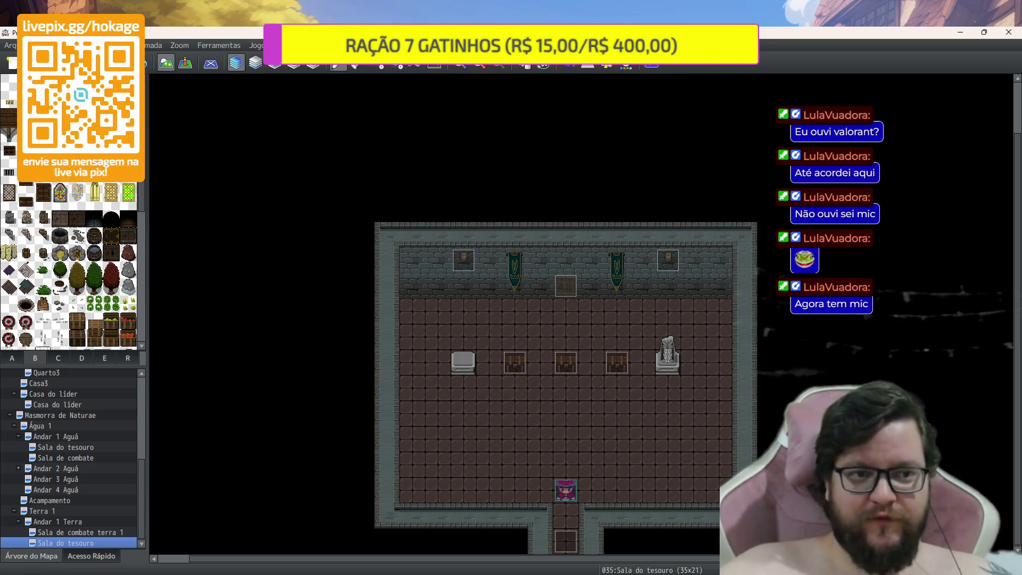
{"action": "left_click", "coordinate": [184, 62]}
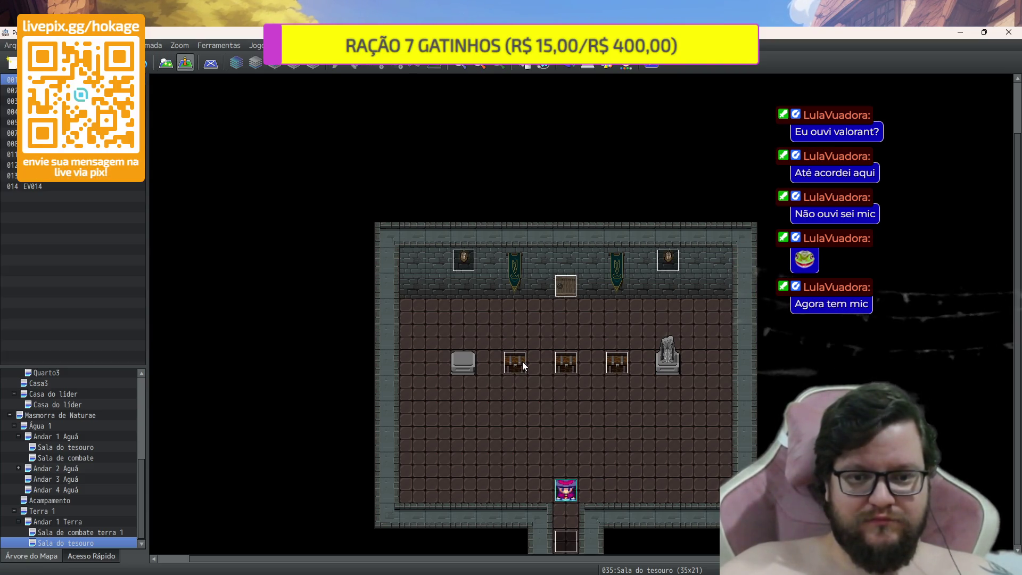
Change the left chest's Alterar Armas reward to 0002 Grimório de Magias
{"action": "left_click", "coordinate": [568, 362]}
{"action": "double_click", "coordinate": [564, 363]}
{"action": "left_click", "coordinate": [549, 276]}
{"action": "double_click", "coordinate": [548, 276]}
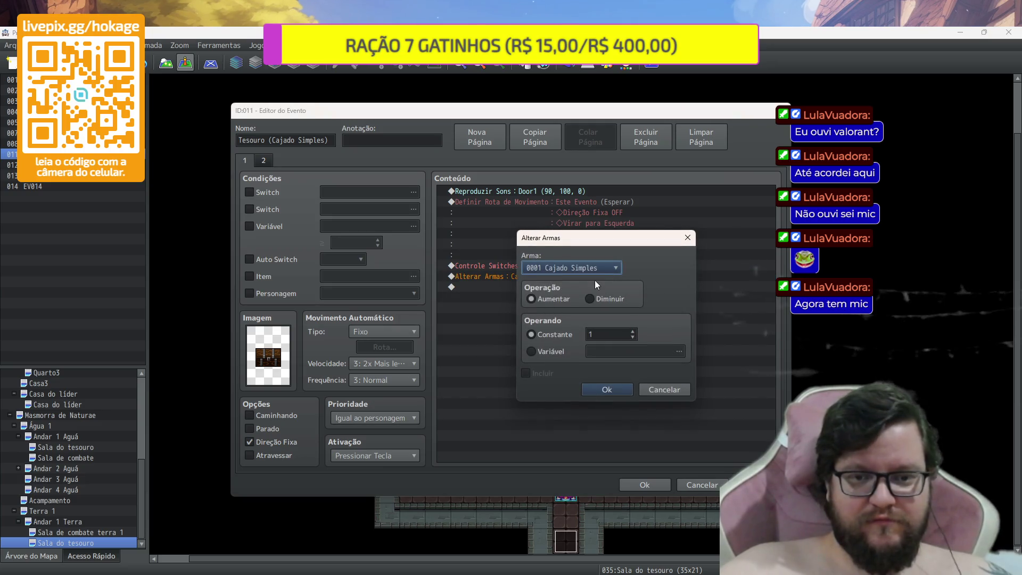
{"action": "left_click", "coordinate": [602, 269]}
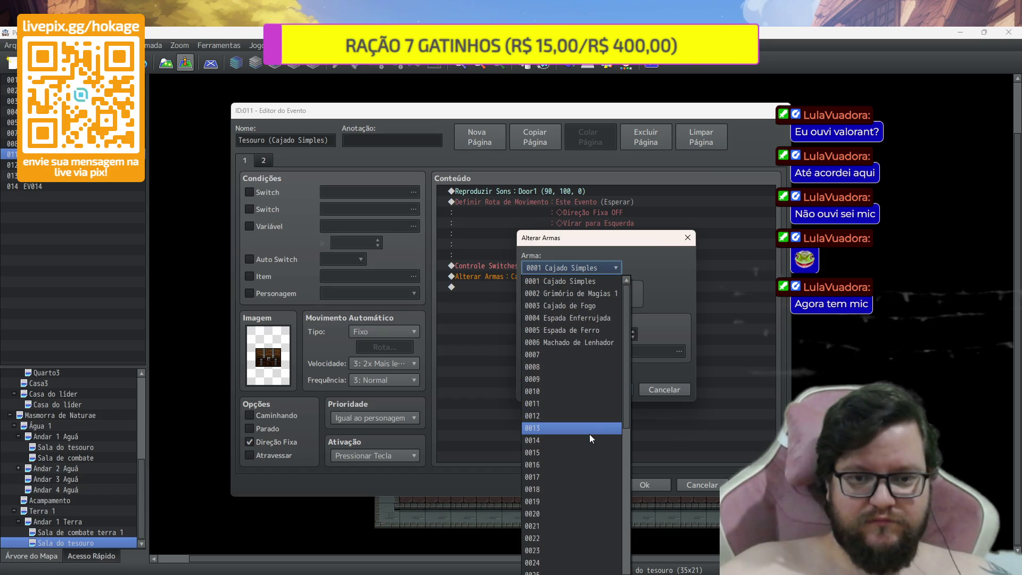
{"action": "left_click", "coordinate": [590, 294]}
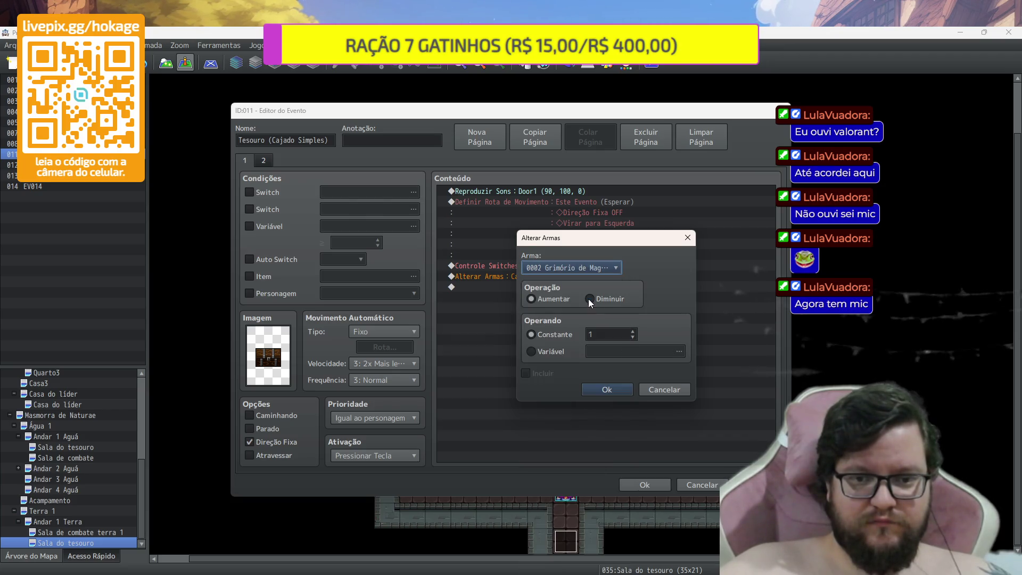
{"action": "left_click", "coordinate": [609, 391]}
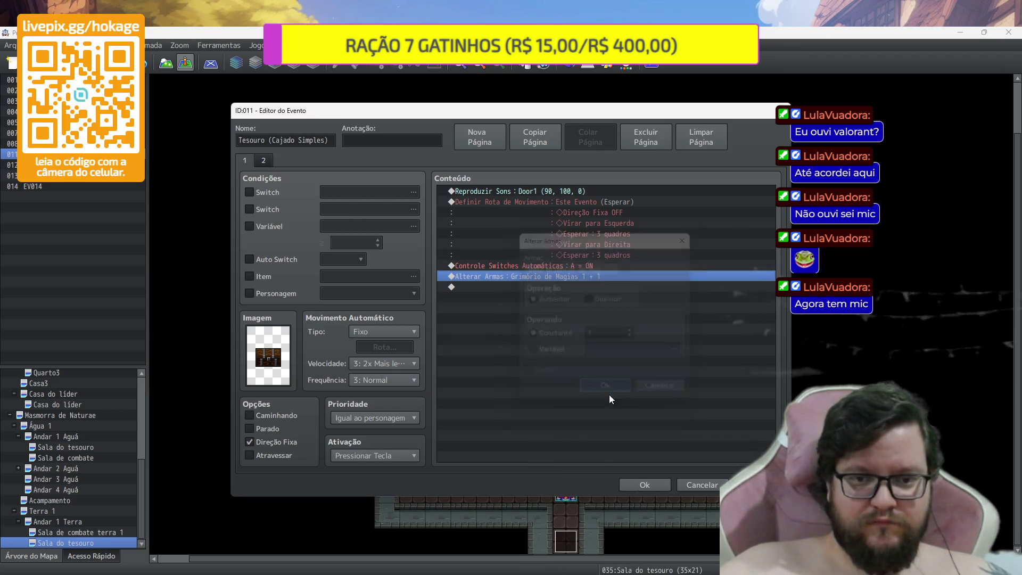
{"action": "left_click", "coordinate": [641, 484]}
Review the middle chest's Poção de Cura and Minério de Ferro rewards
{"action": "double_click", "coordinate": [514, 362]}
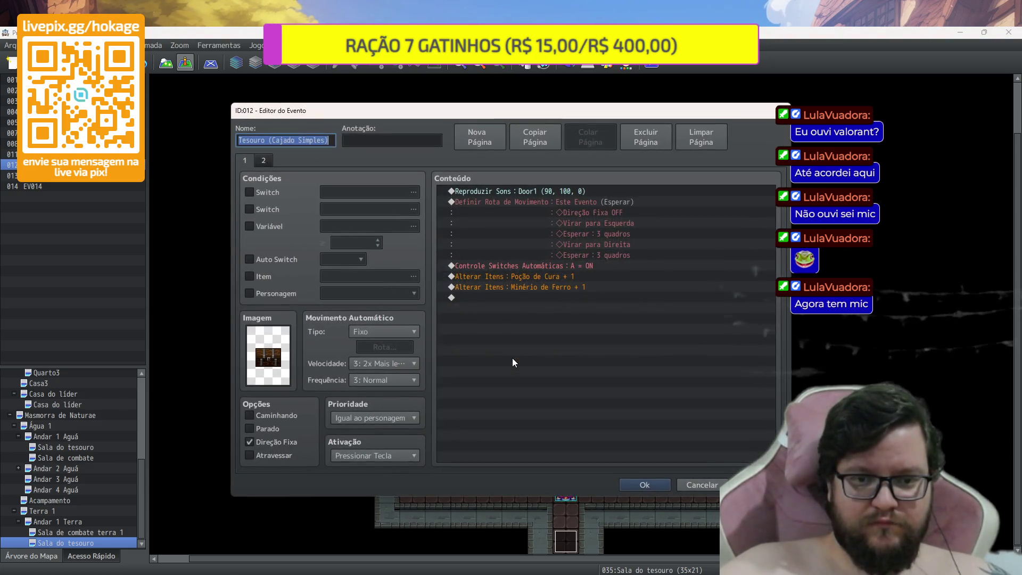
{"action": "left_click", "coordinate": [596, 277]}
{"action": "left_click", "coordinate": [593, 289]}
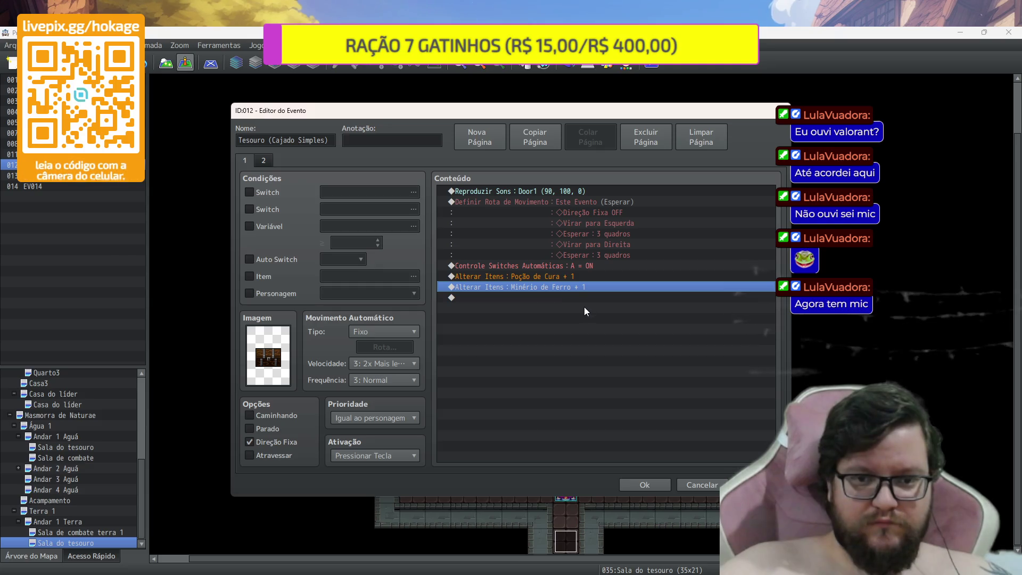
{"action": "left_click", "coordinate": [647, 484]}
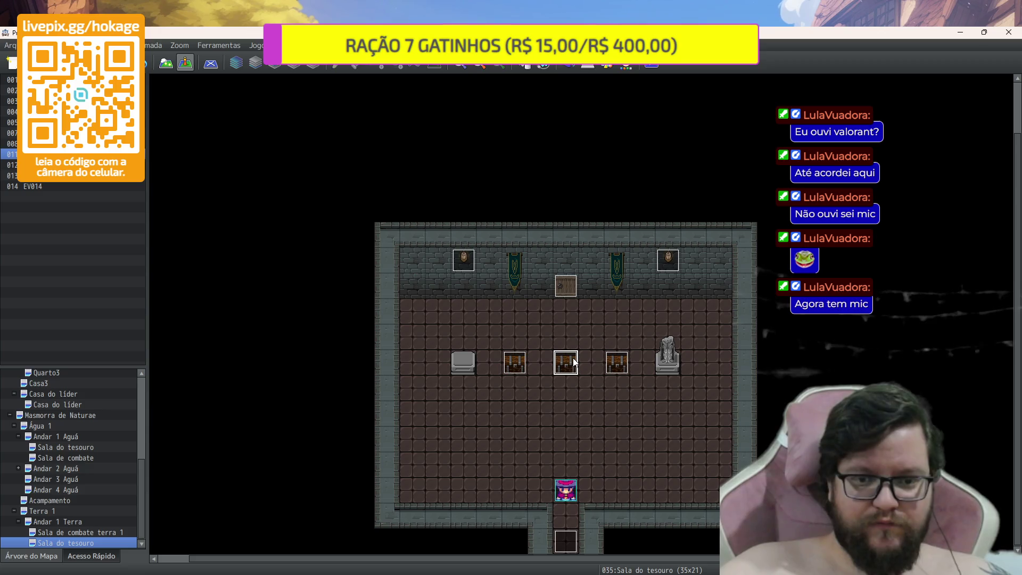
Recheck the left chest's Grimório de Magias reward and glance at the right chest's event
{"action": "double_click", "coordinate": [574, 362]}
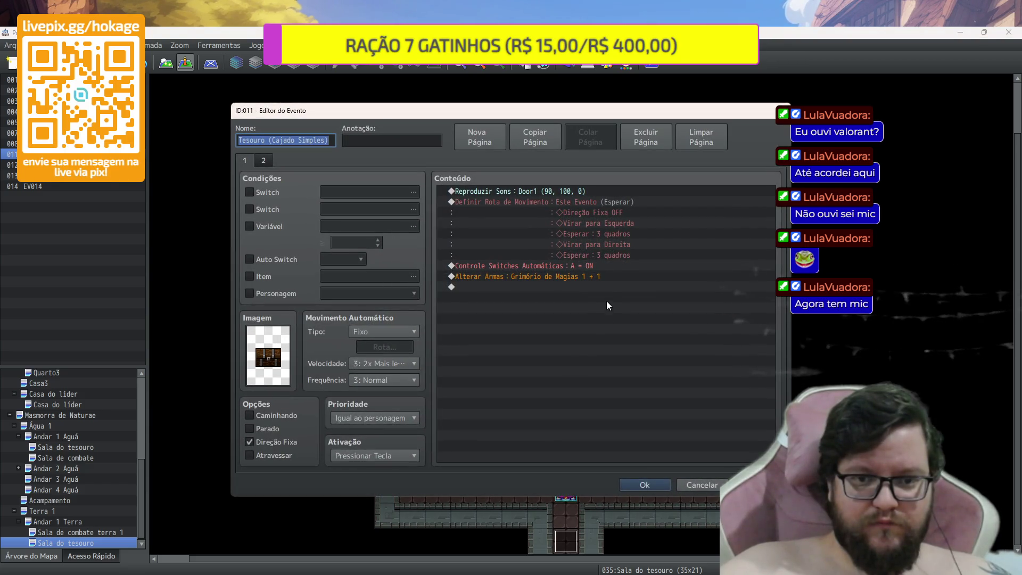
{"action": "double_click", "coordinate": [611, 279]}
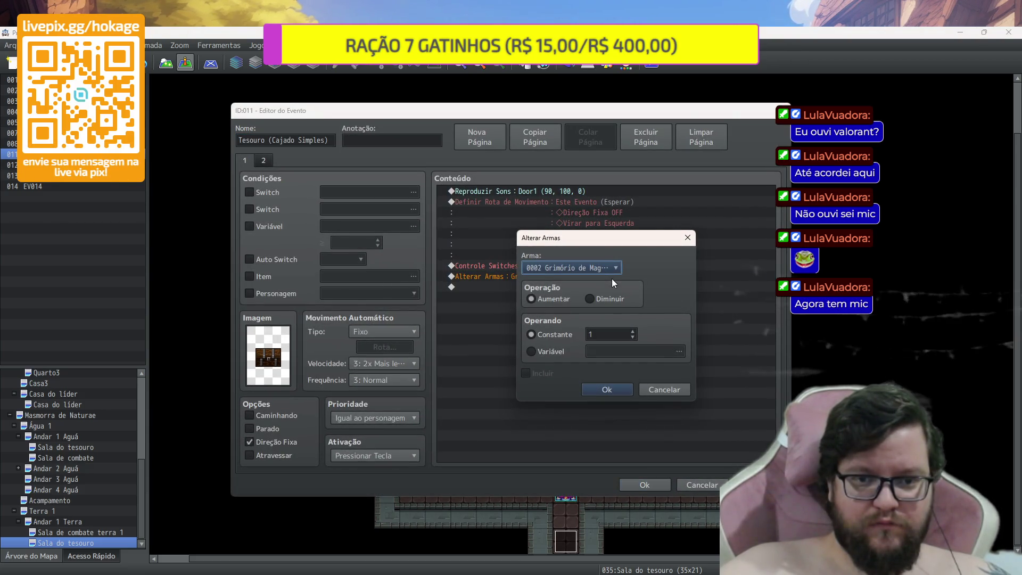
{"action": "key", "text": "Return"}
{"action": "left_click", "coordinate": [657, 487]}
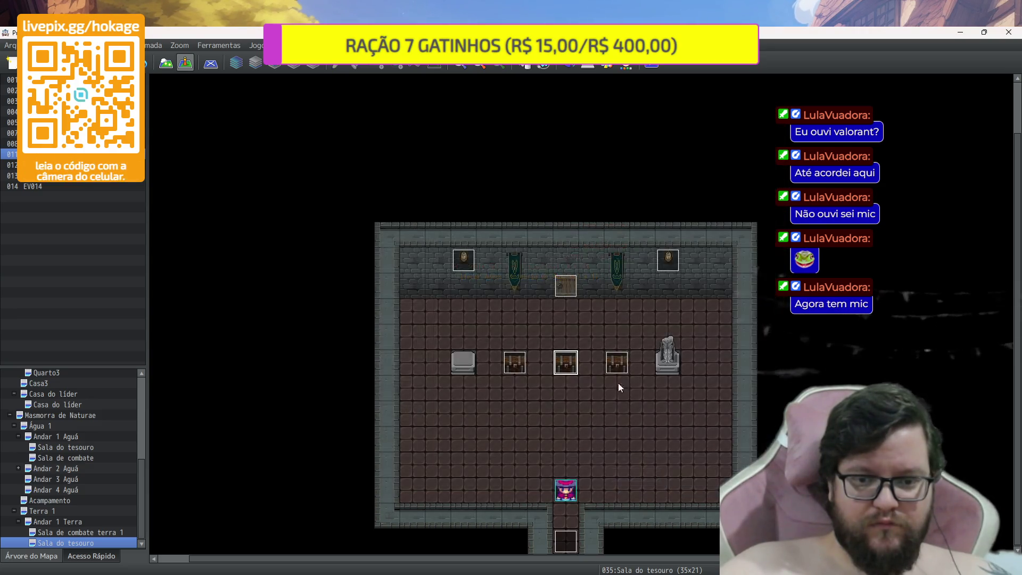
{"action": "double_click", "coordinate": [617, 362]}
{"action": "key", "text": "Escape"}
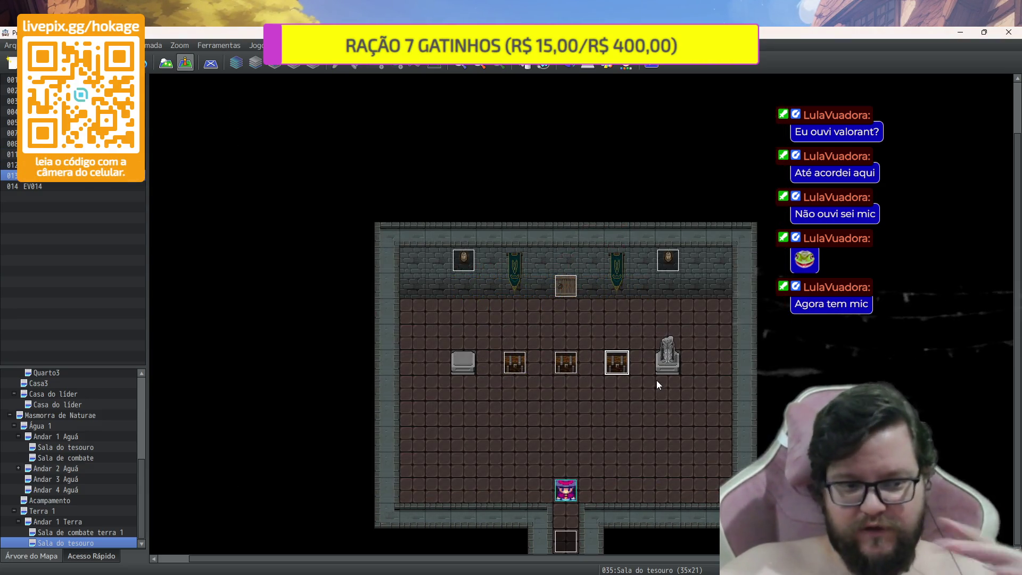
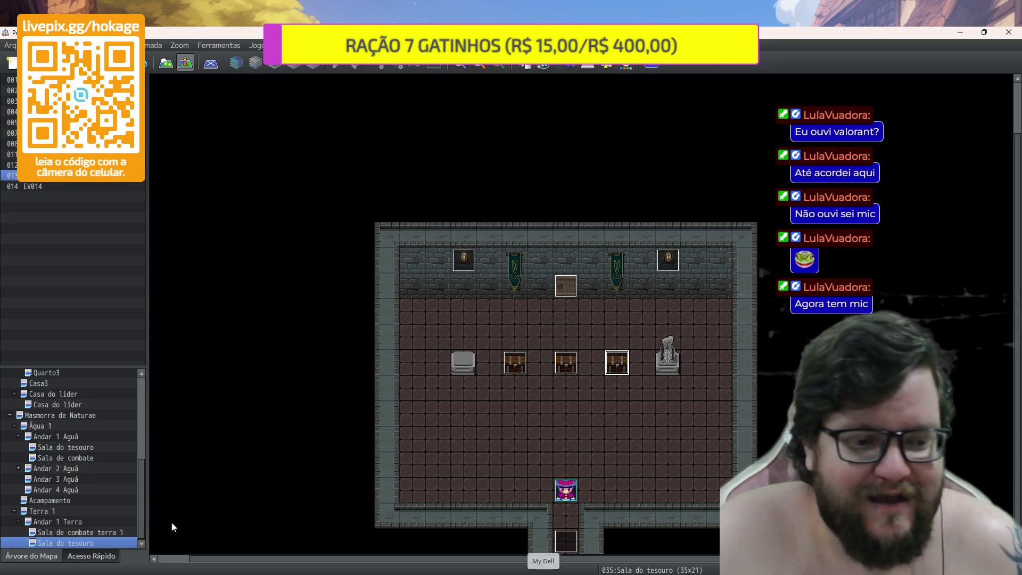
Set the player start on Andar 1 Terra's bottom entrance tile, then save and launch a playtest
{"action": "left_click", "coordinate": [118, 522]}
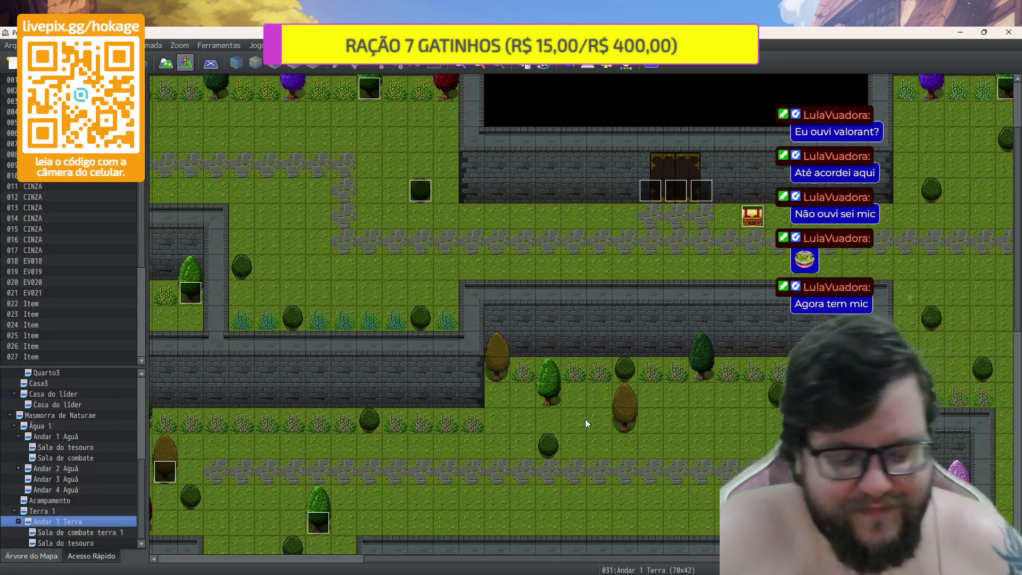
{"action": "scroll", "coordinate": [592, 404], "scroll_direction": "down", "scroll_amount": 2}
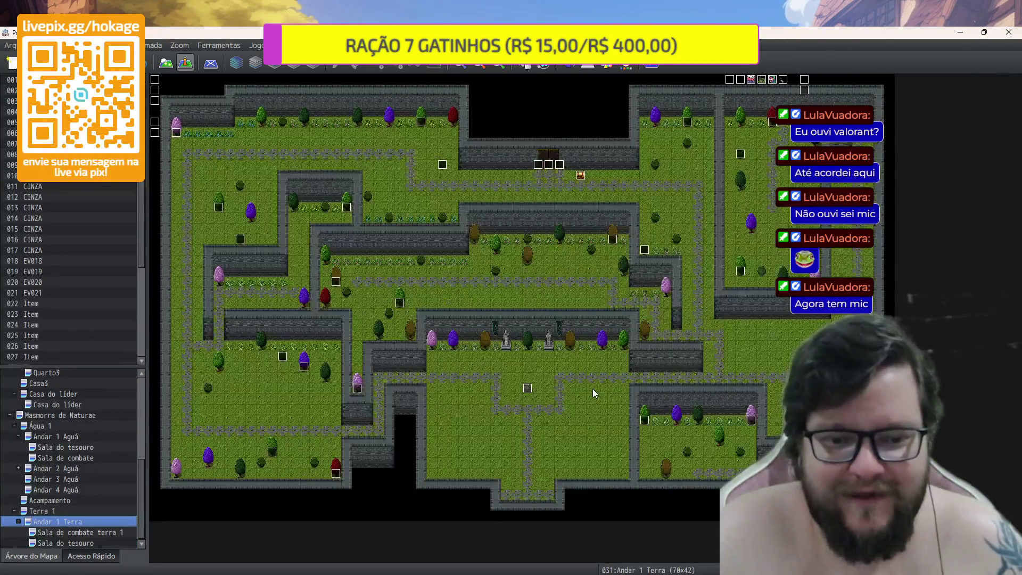
{"action": "right_click", "coordinate": [534, 474]}
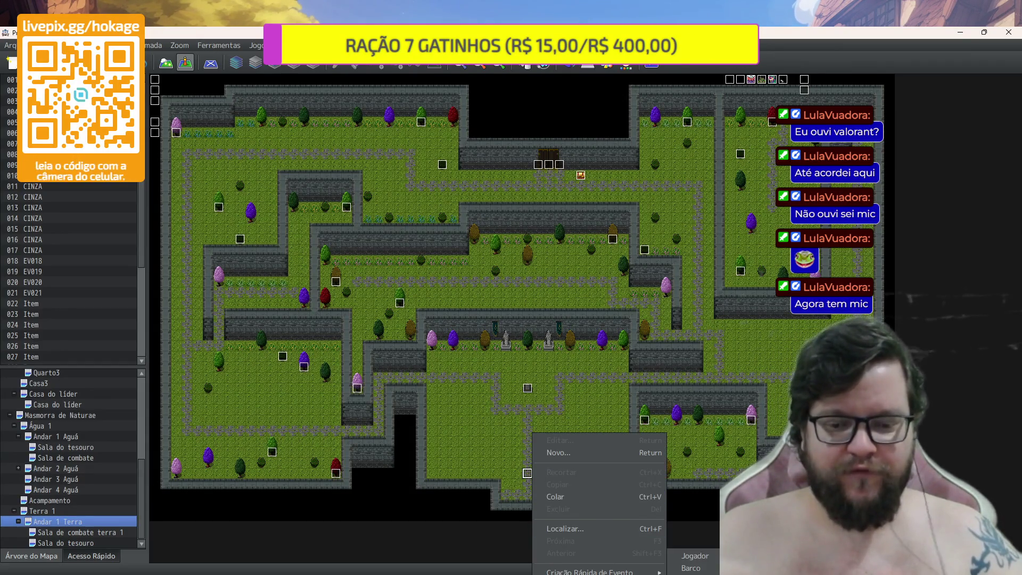
{"action": "left_click", "coordinate": [714, 509]}
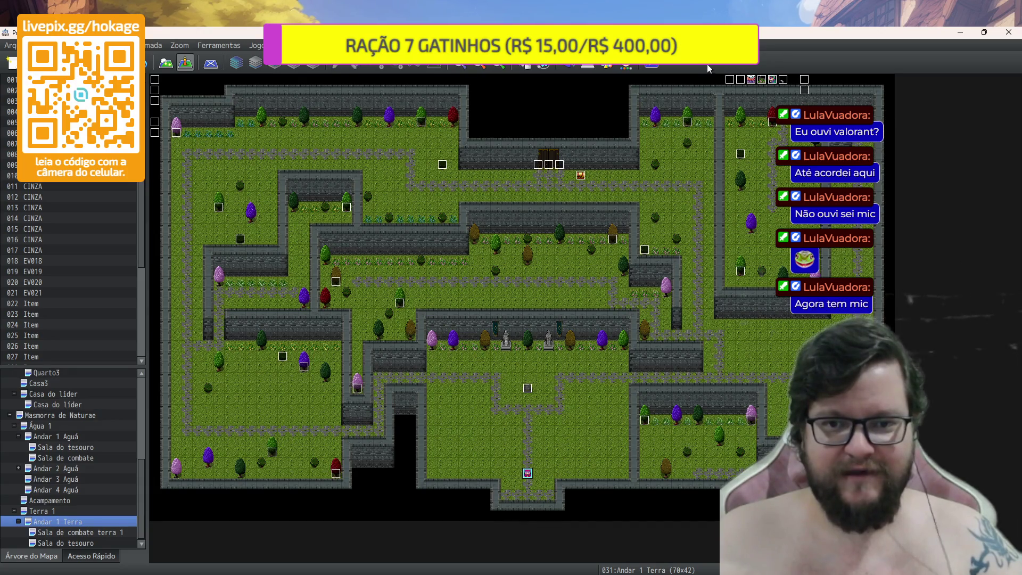
{"action": "left_click", "coordinate": [669, 65]}
{"action": "left_click", "coordinate": [492, 319]}
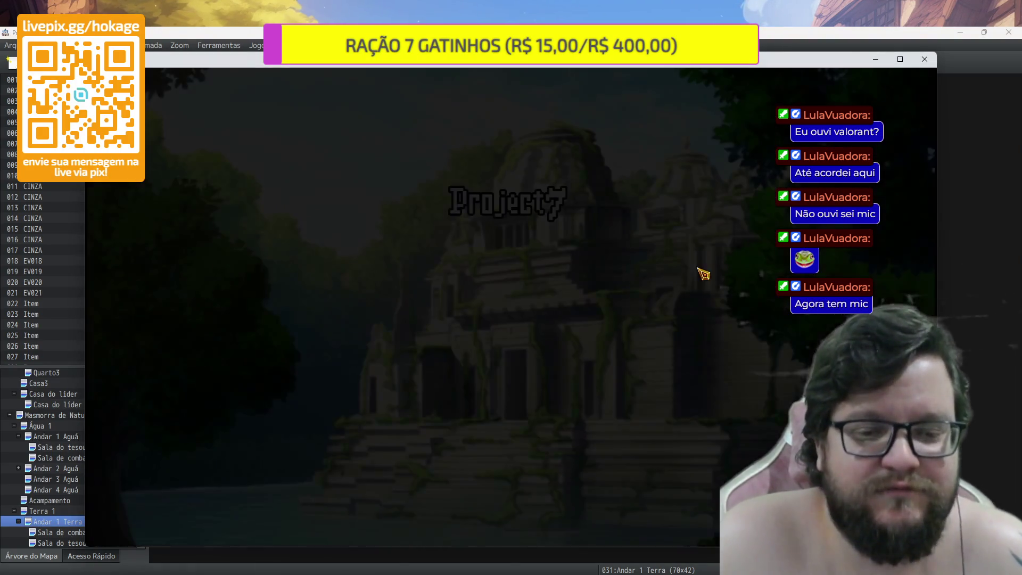
Start a new game and walk the party along the stone path to the treasure-room door
{"action": "key", "text": "Return"}
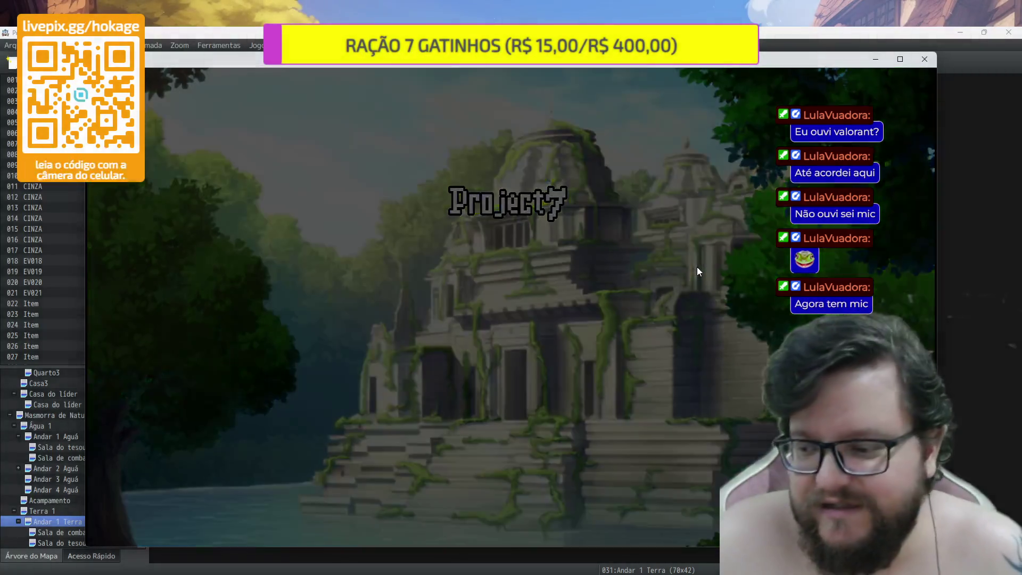
{"action": "key", "text": "Up"}
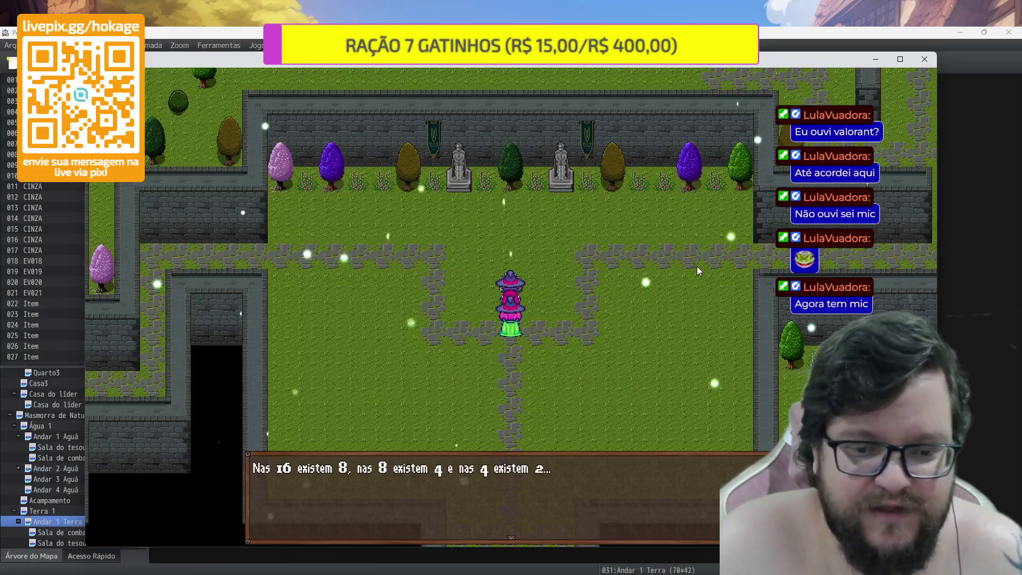
{"action": "key", "text": "Return"}
{"action": "key", "text": "Right"}
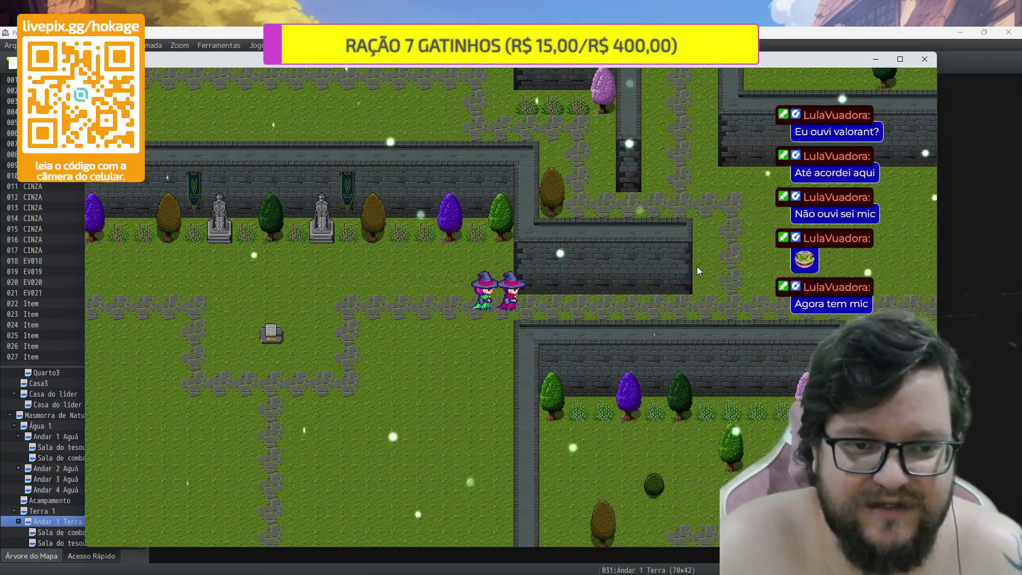
{"action": "key", "text": "Up"}
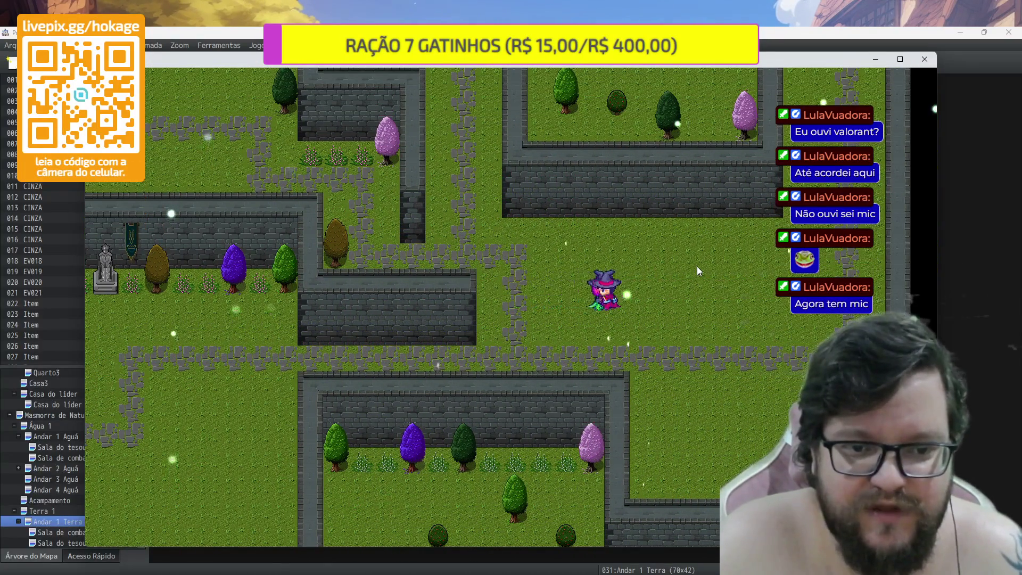
{"action": "key", "text": "Left"}
{"action": "key", "text": "Up"}
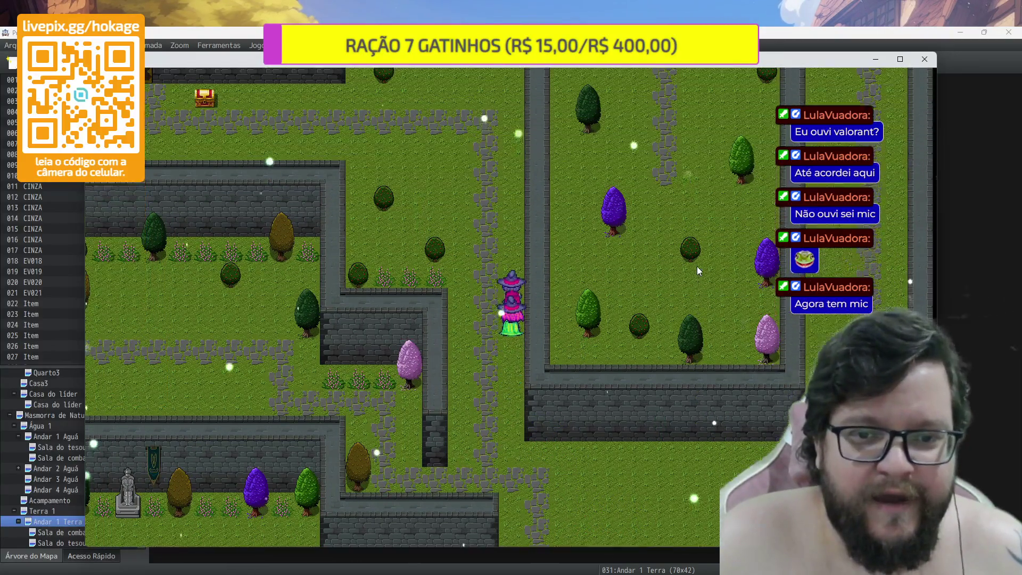
{"action": "key", "text": "Left"}
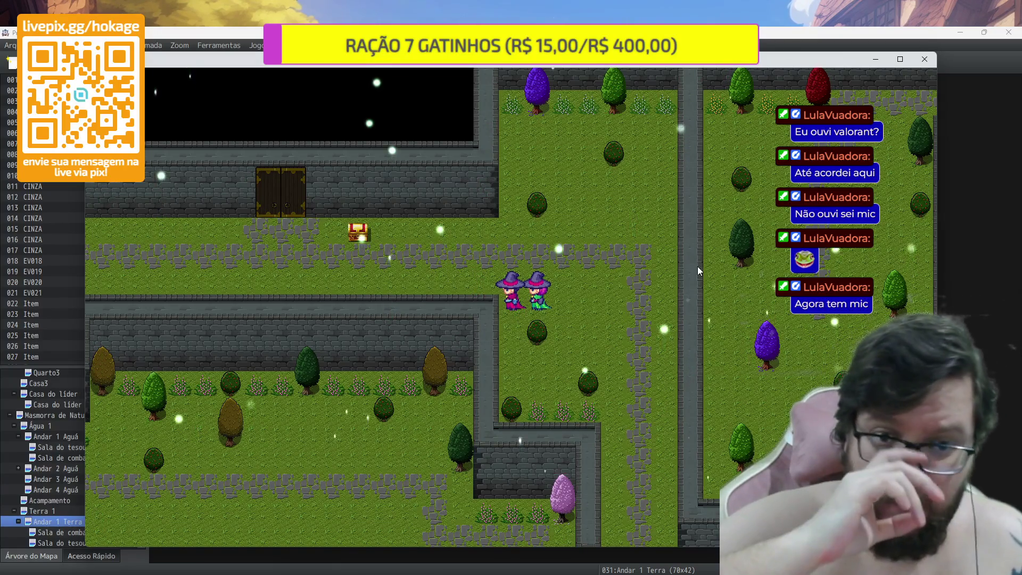
{"action": "key", "text": "Up"}
{"action": "key", "text": "Left"}
{"action": "key", "text": "Left"}
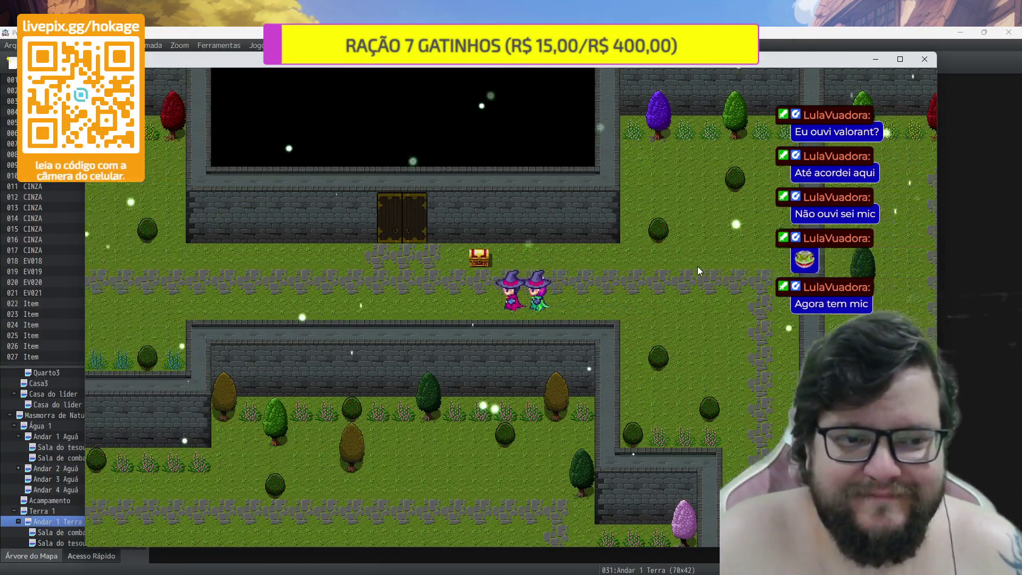
{"action": "key", "text": "Left"}
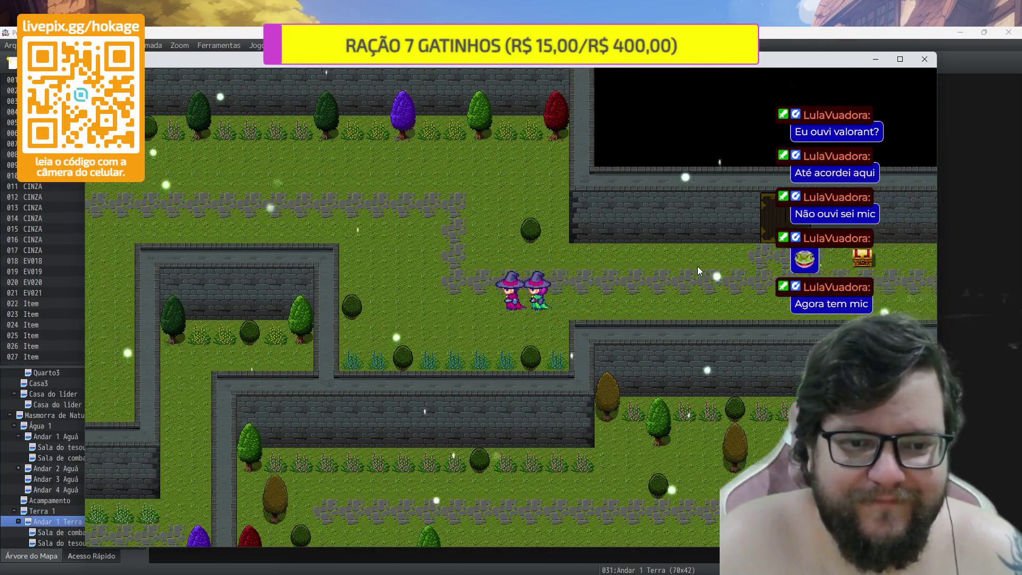
{"action": "key", "text": "Up"}
{"action": "key", "text": "Up"}
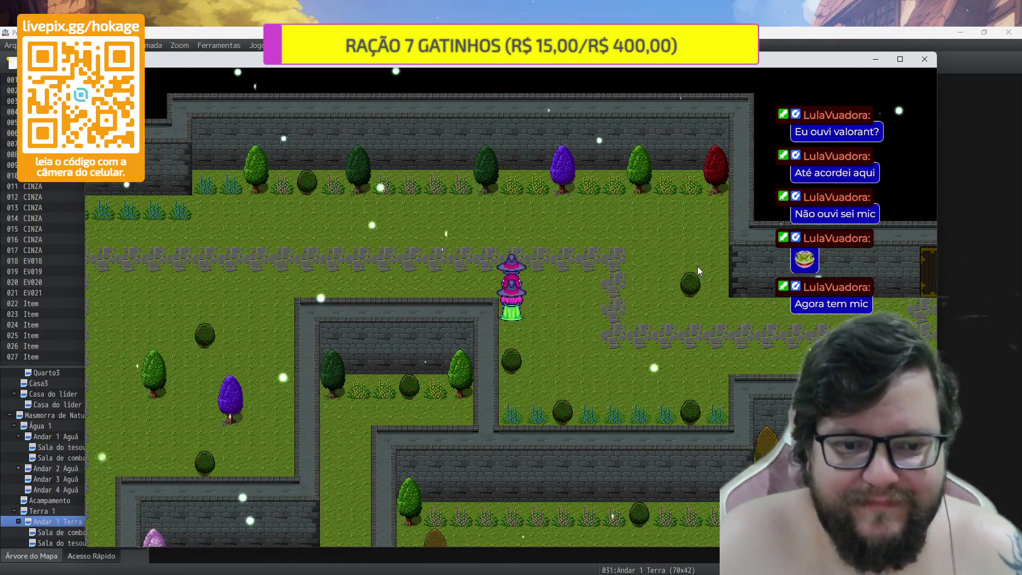
{"action": "key", "text": "Left"}
{"action": "key", "text": "Left"}
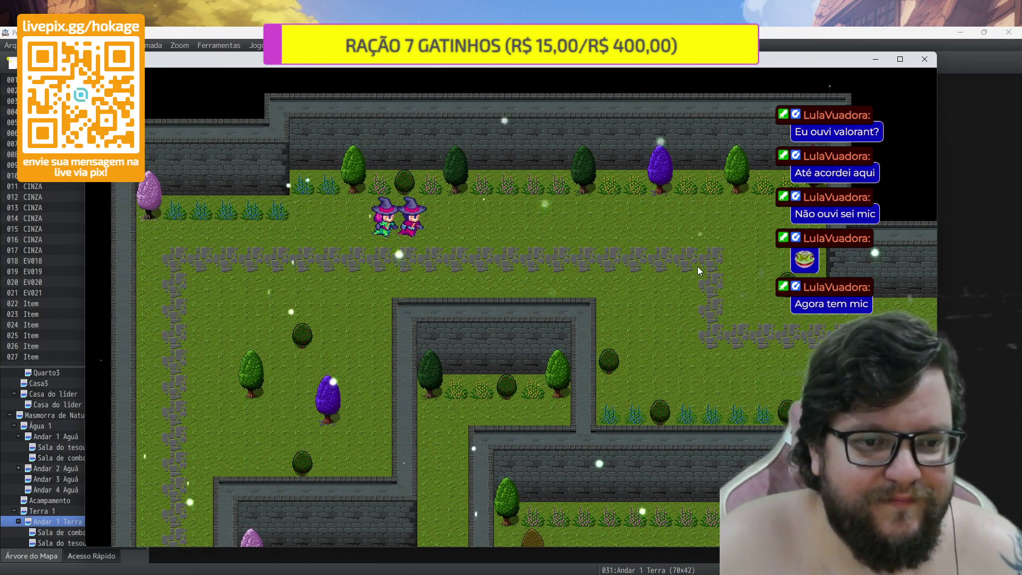
{"action": "key", "text": "Right"}
{"action": "key", "text": "Down"}
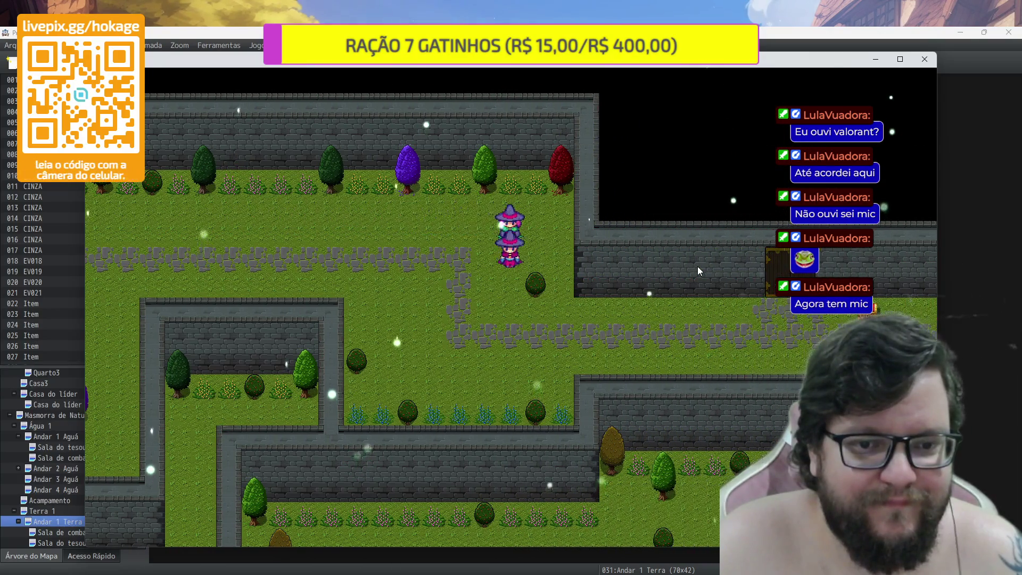
{"action": "key", "text": "Right"}
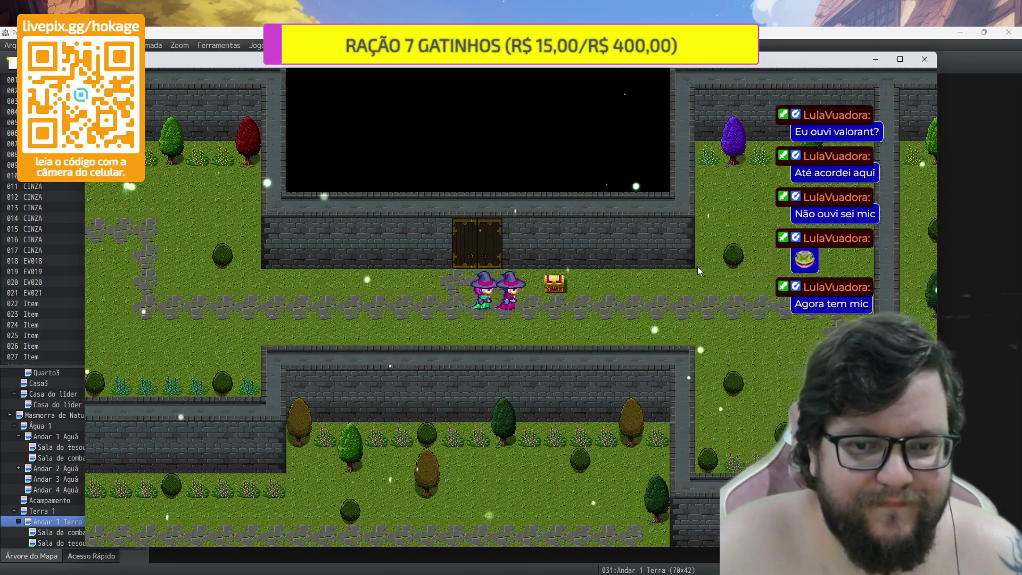
{"action": "key", "text": "Up"}
Loot the chest by the door, enter Andar 1, and check that the treasure door asks for Chave de Tesouros 2
{"action": "key", "text": "Return"}
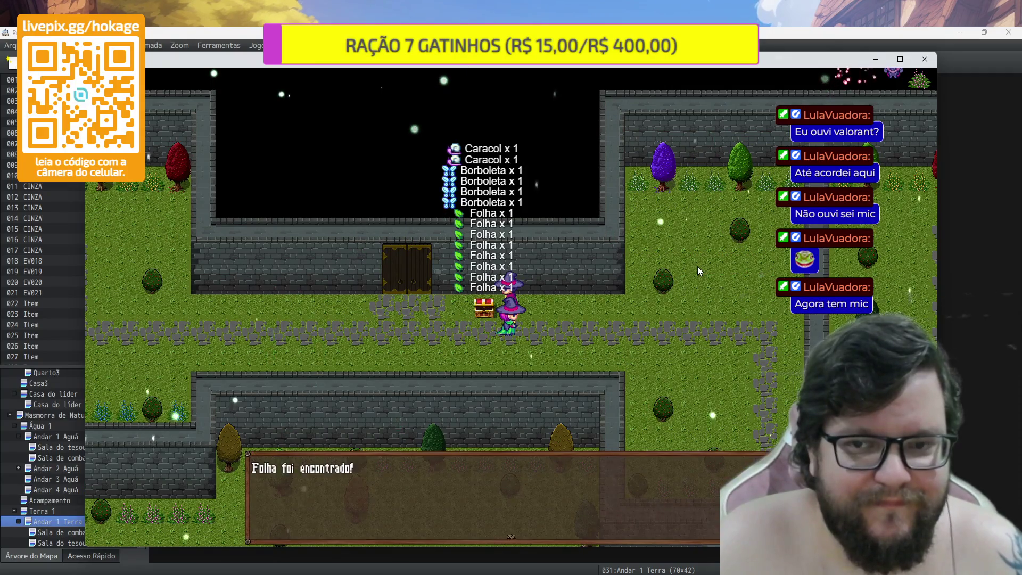
{"action": "key", "text": "Down"}
{"action": "key", "text": "Left"}
{"action": "key", "text": "Up"}
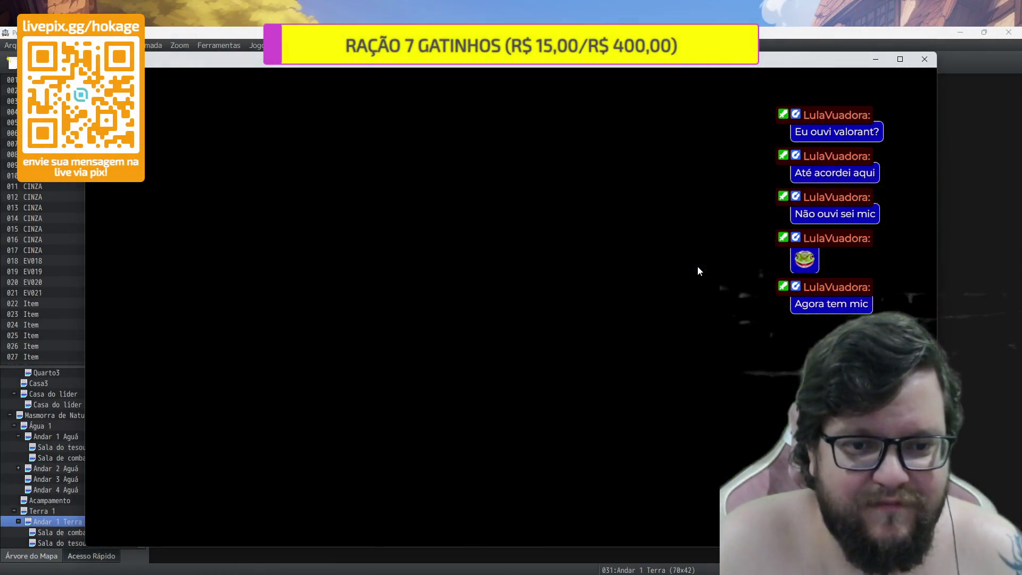
{"action": "key", "text": "Up"}
{"action": "key", "text": "Up"}
{"action": "key", "text": "Up"}
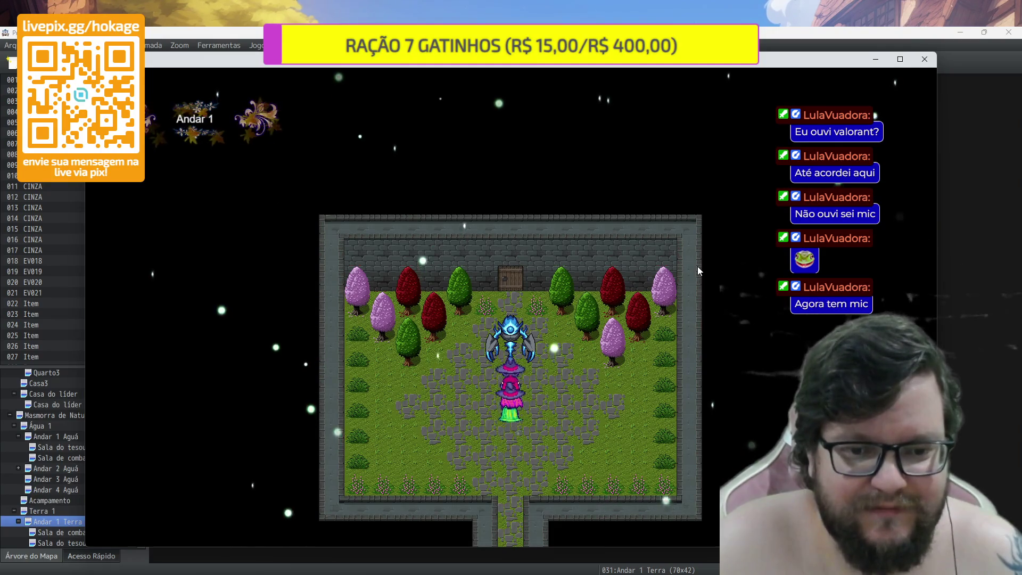
{"action": "key", "text": "Right"}
{"action": "key", "text": "Up"}
{"action": "key", "text": "Up"}
{"action": "key", "text": "Left"}
{"action": "key", "text": "Up"}
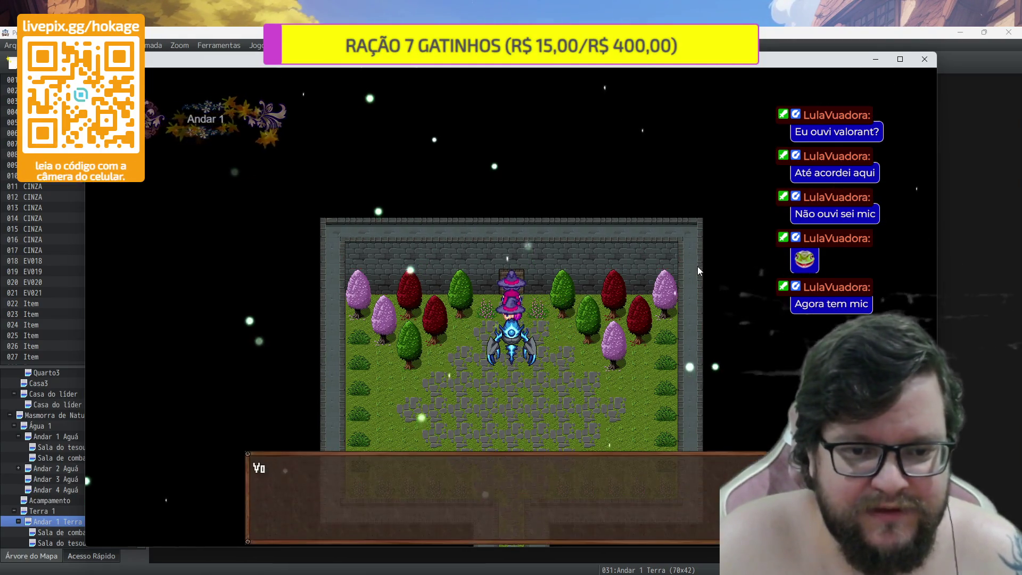
{"action": "key", "text": "Return"}
Walk back around the monster to the floor's exit and close the test game
{"action": "key", "text": "Right"}
{"action": "key", "text": "Down"}
{"action": "key", "text": "Down"}
{"action": "key", "text": "Down"}
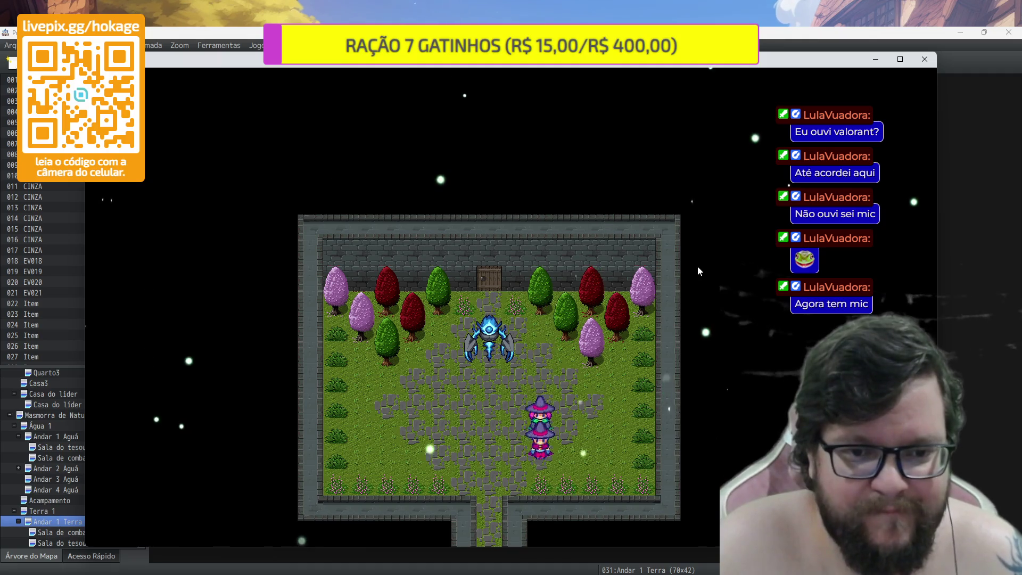
{"action": "key", "text": "Right"}
{"action": "key", "text": "Down"}
{"action": "key", "text": "Down"}
{"action": "key", "text": "Down"}
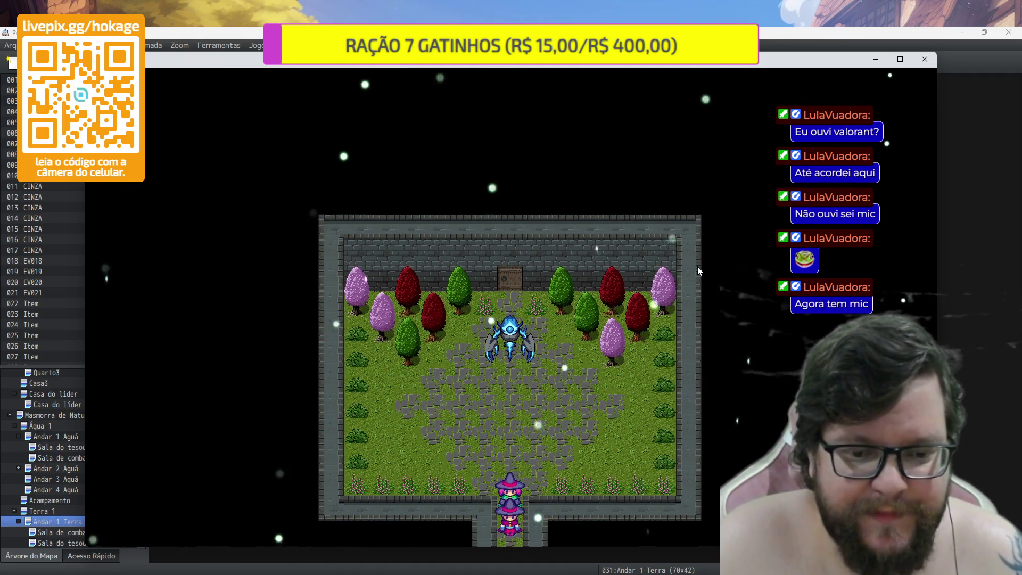
{"action": "key", "text": "Up"}
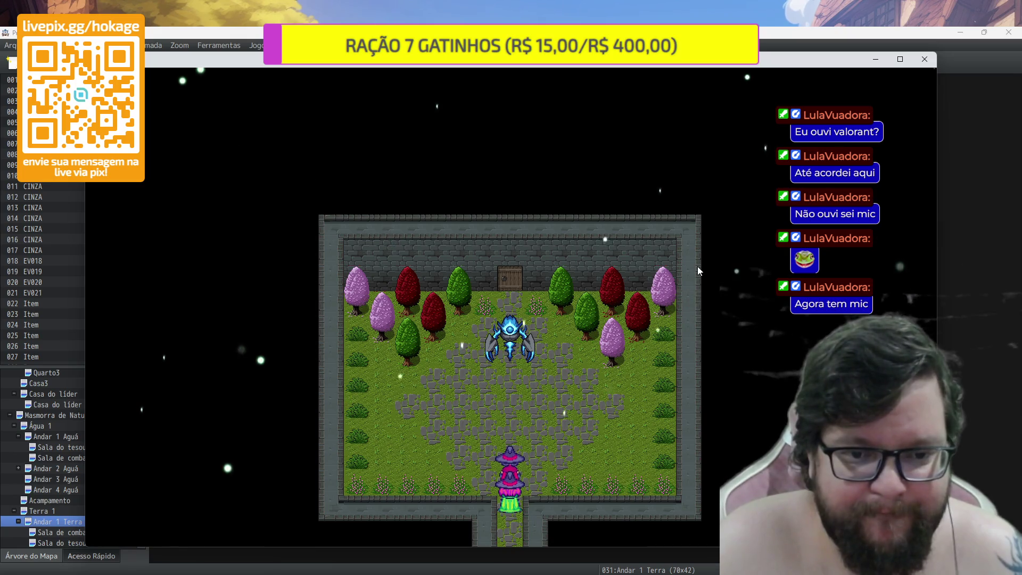
{"action": "key", "text": "Up"}
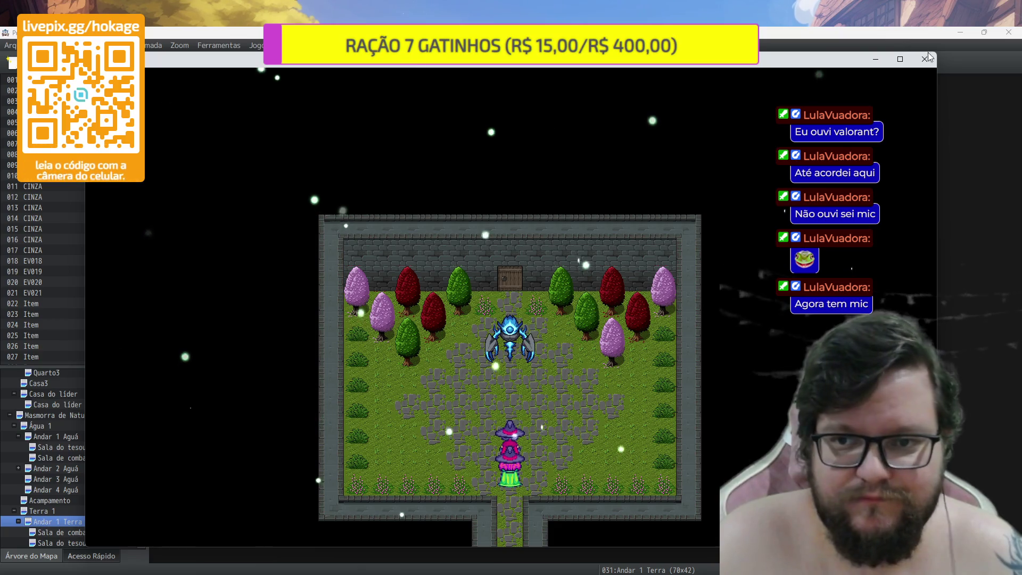
{"action": "left_click", "coordinate": [924, 59]}
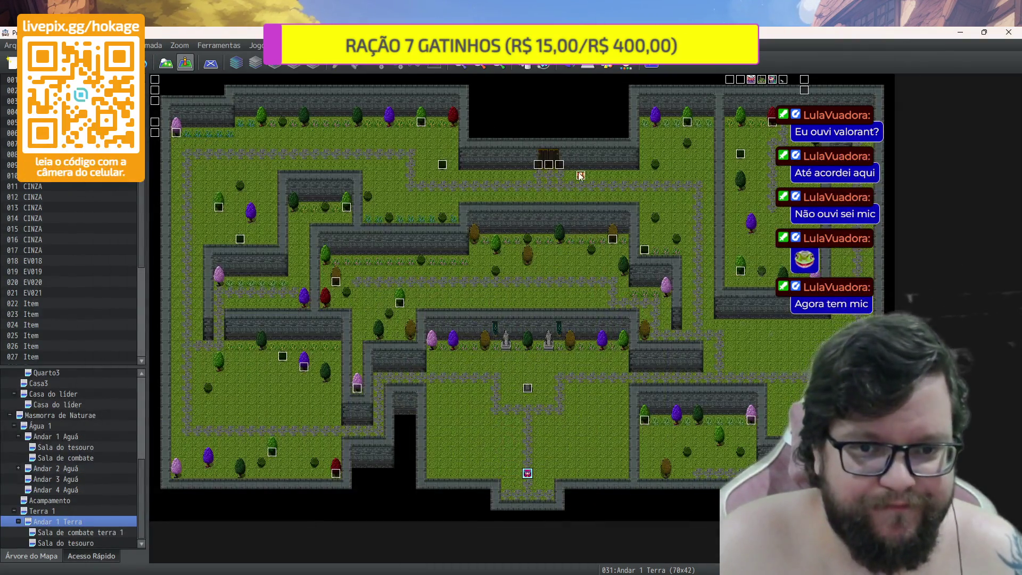
Point the Sala de combate terra 1 door's Teleportar Jogador at Terra Sala do tesouro (17,19), then open that map
{"action": "left_click", "coordinate": [101, 536]}
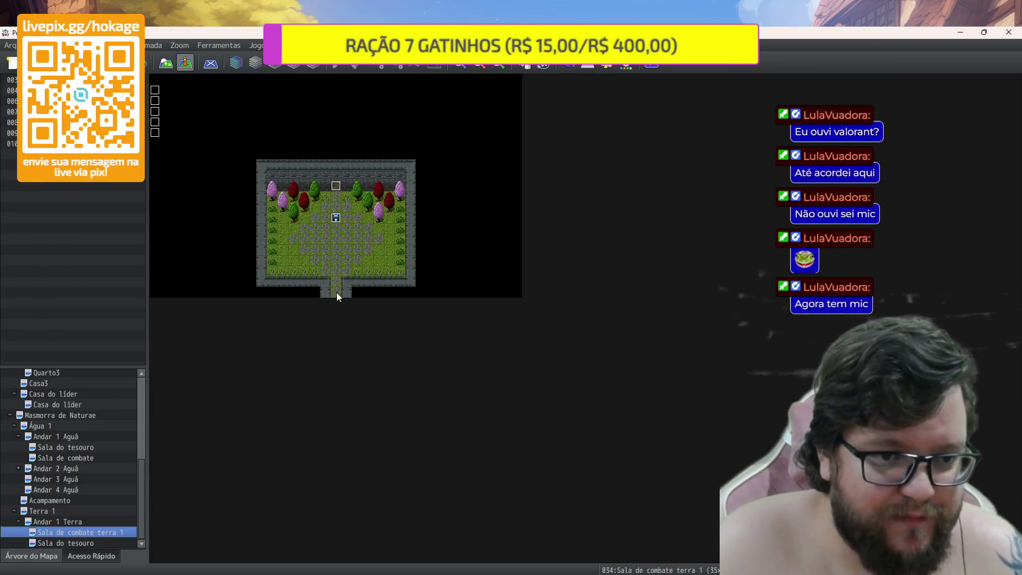
{"action": "double_click", "coordinate": [336, 185]}
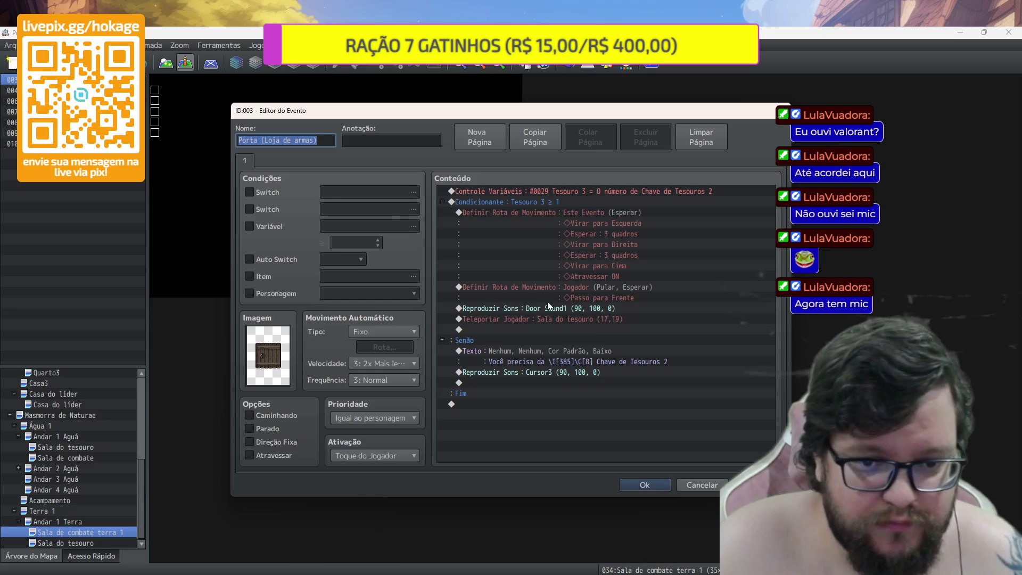
{"action": "double_click", "coordinate": [601, 320]}
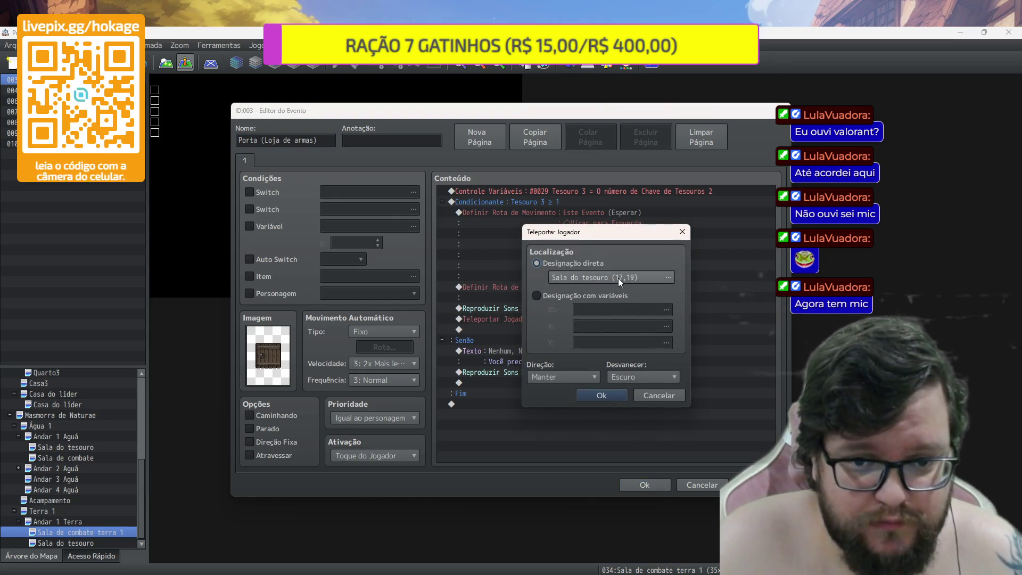
{"action": "left_click", "coordinate": [618, 278]}
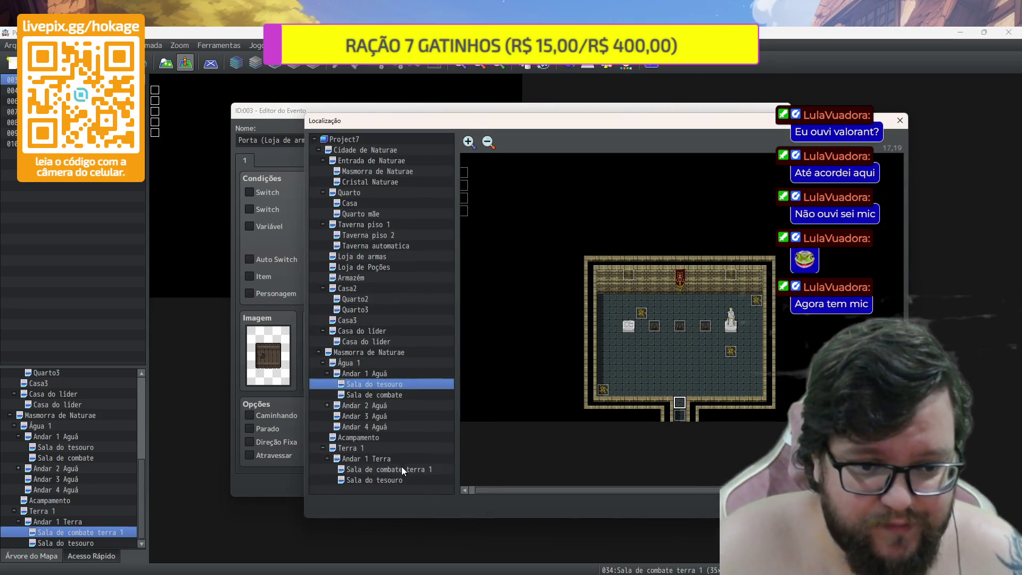
{"action": "left_click", "coordinate": [413, 481]}
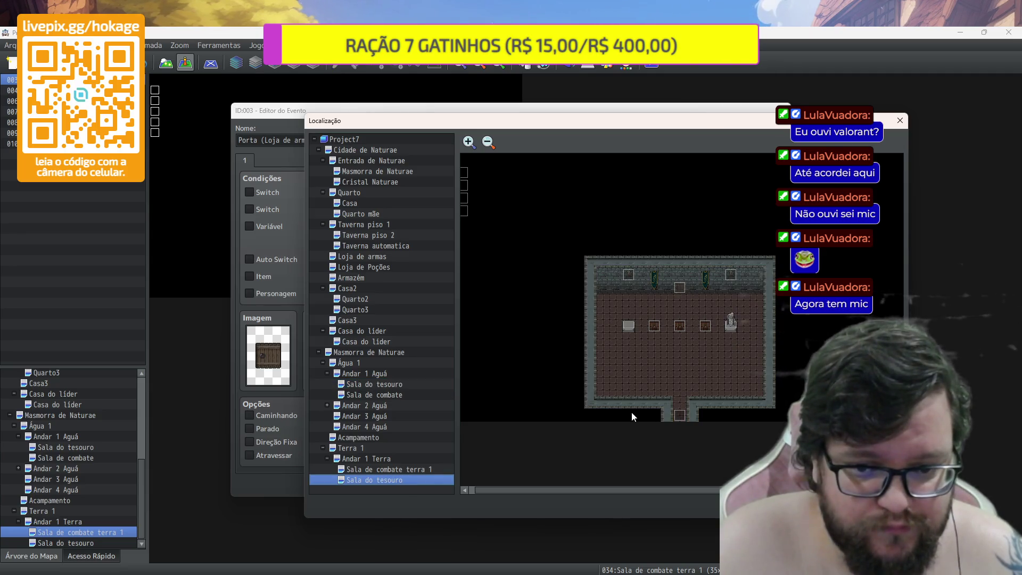
{"action": "double_click", "coordinate": [683, 403]}
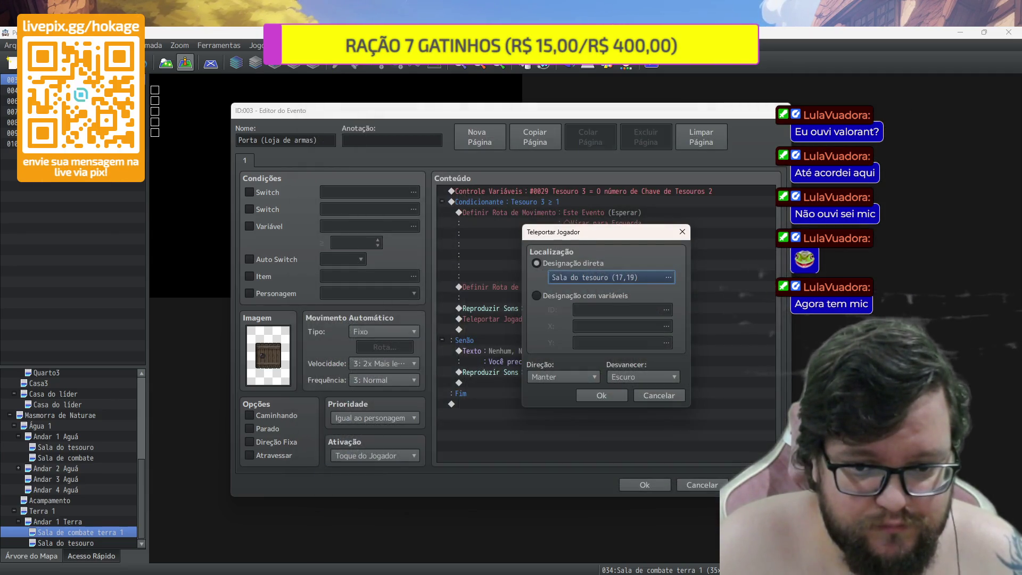
{"action": "left_click", "coordinate": [599, 394]}
{"action": "left_click", "coordinate": [645, 484]}
{"action": "left_click", "coordinate": [113, 541]}
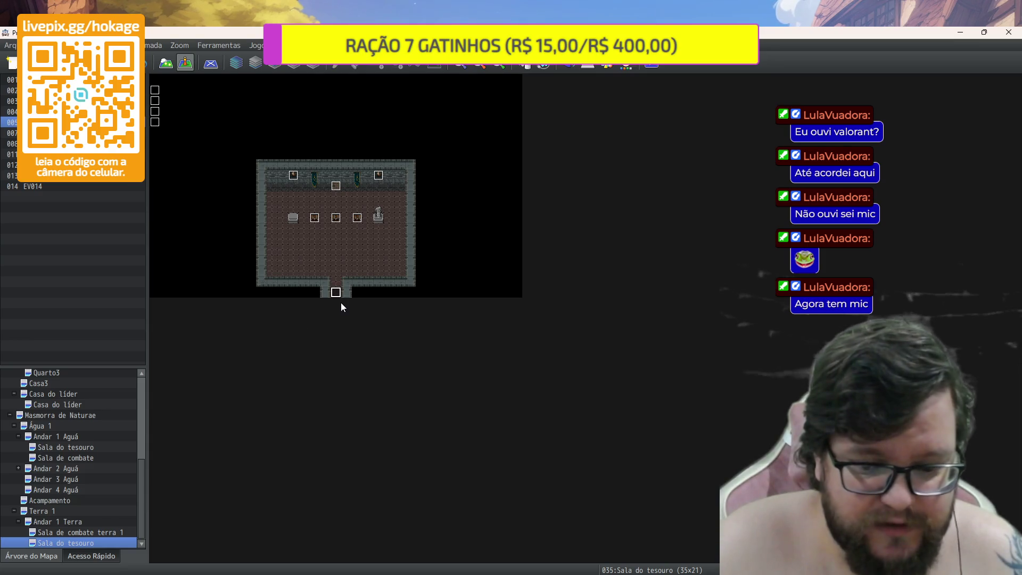
Go via Sala de combate terra 1 back to the Andar 1 Terra (70x42) map
{"action": "left_click", "coordinate": [98, 532]}
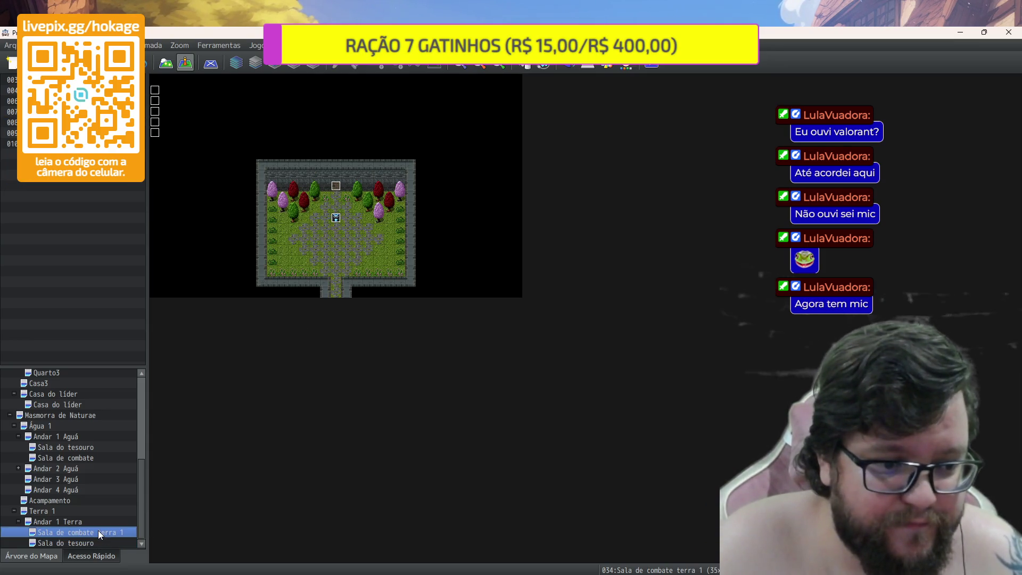
{"action": "left_click", "coordinate": [99, 523]}
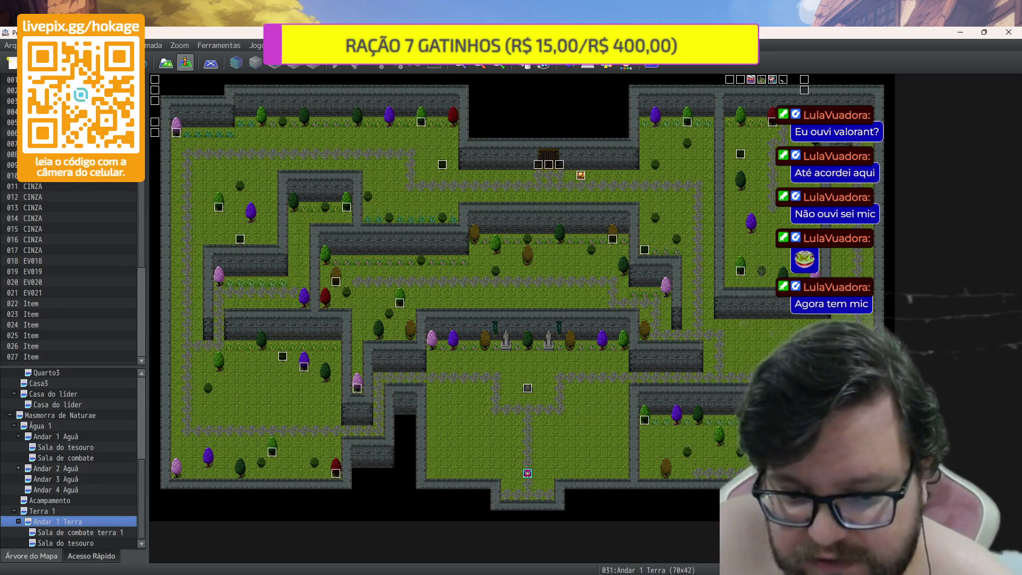
{"action": "key", "text": "alt+Tab"}
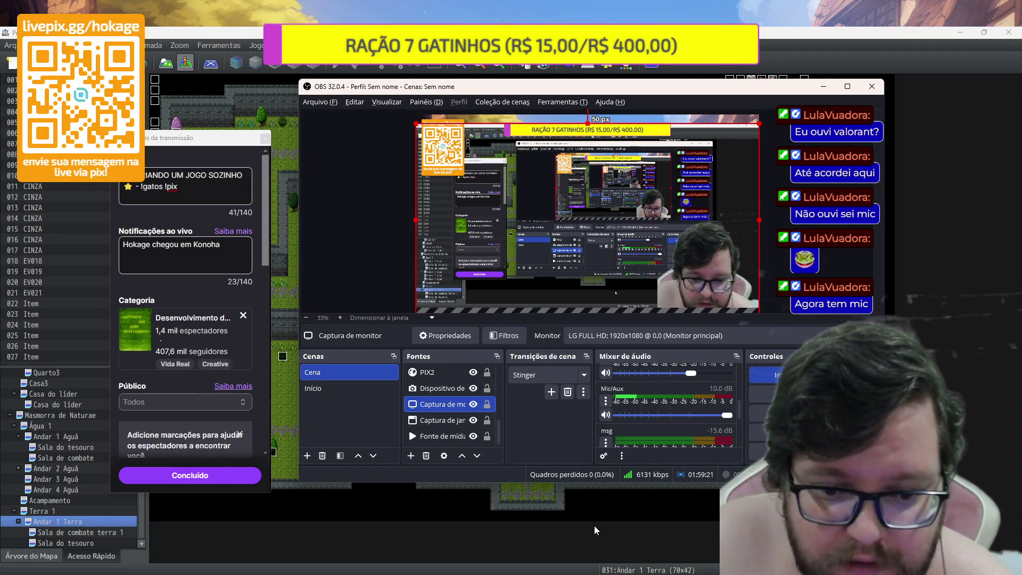
{"action": "key", "text": "alt+Tab"}
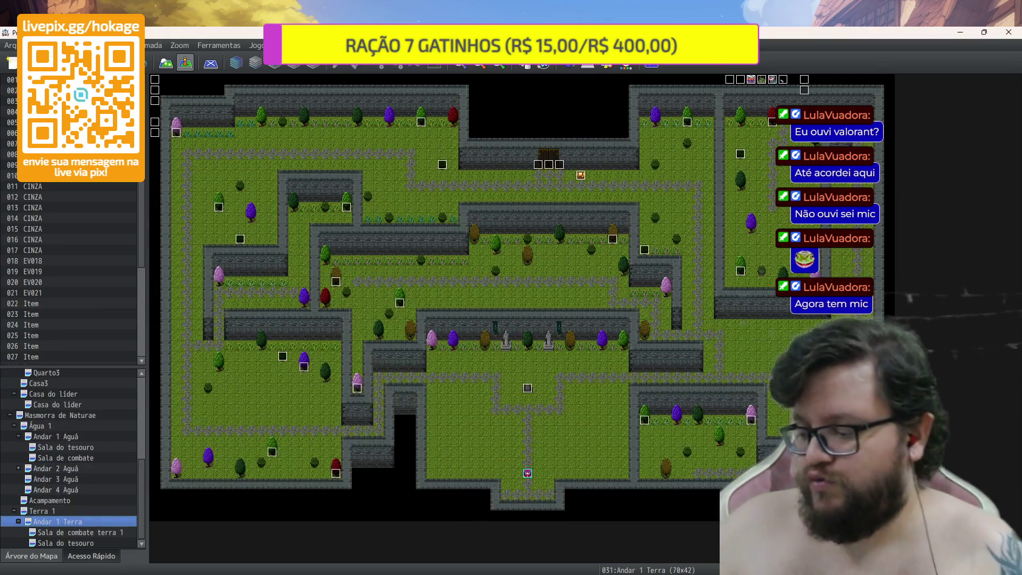